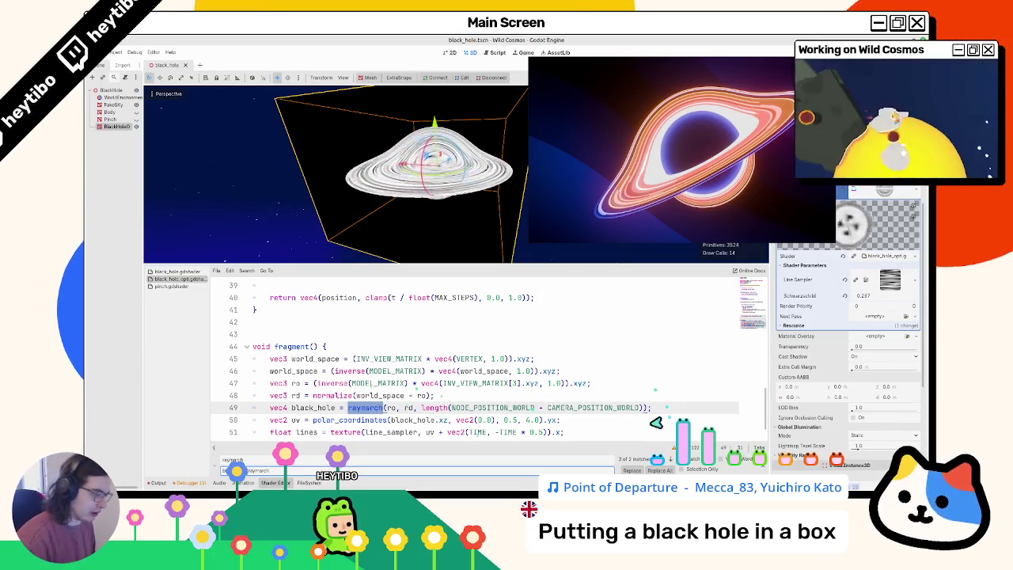
- Replace every 'raymarch' with 'black_hole_raymarch' and fold that function's body
{"action": "left_click", "coordinate": [654, 471]}
{"action": "key", "text": "Escape"}
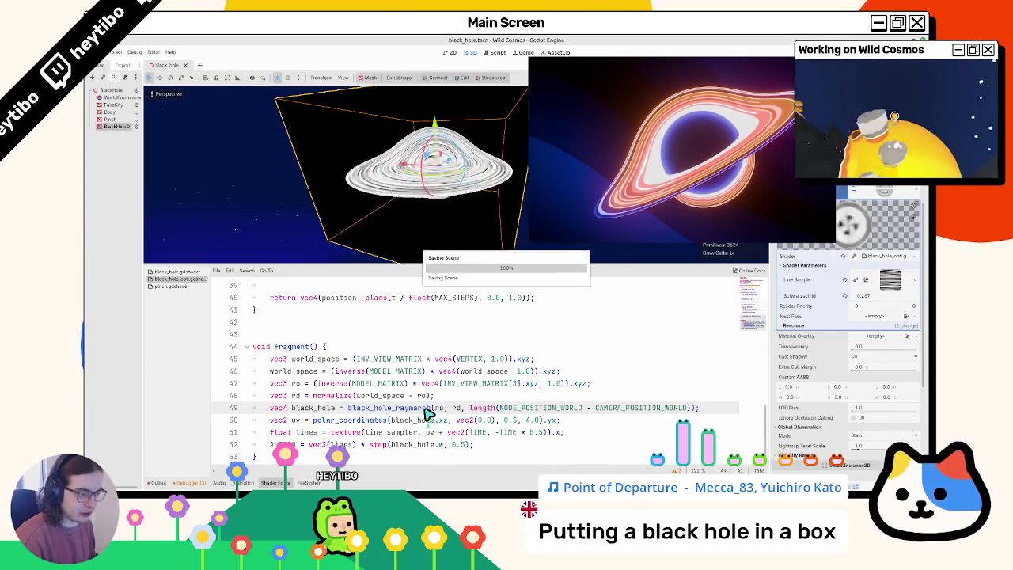
{"action": "left_click", "coordinate": [424, 412], "text": "ctrl"}
{"action": "scroll", "coordinate": [402, 418], "scroll_direction": "down", "scroll_amount": 1}
{"action": "left_click", "coordinate": [247, 348]}
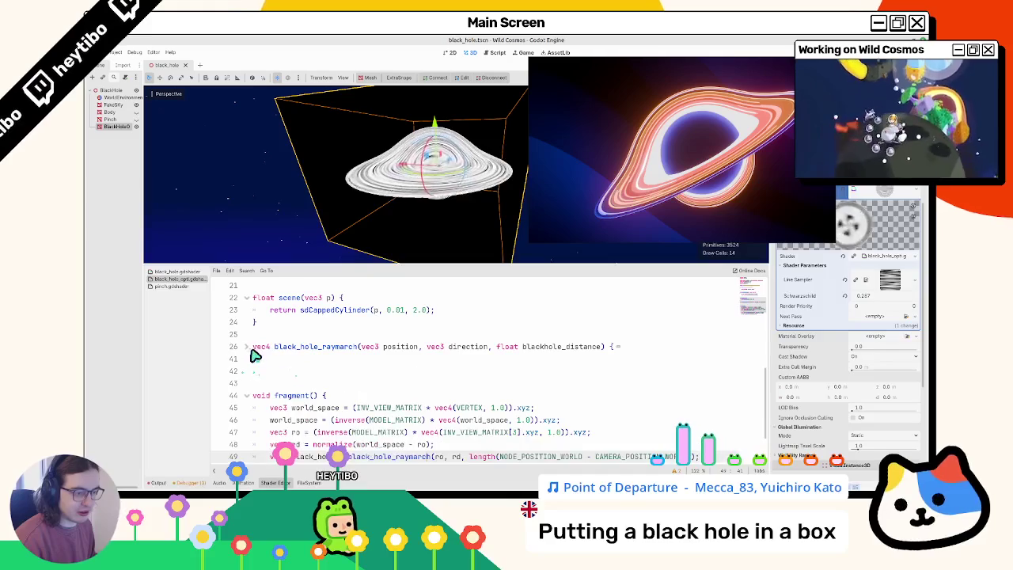
- Add a core_raymarch stub on line 42 with a vec3 return type
{"action": "left_click", "coordinate": [297, 371]}
{"action": "key", "text": "Return"}
{"action": "type", "text": "v"}
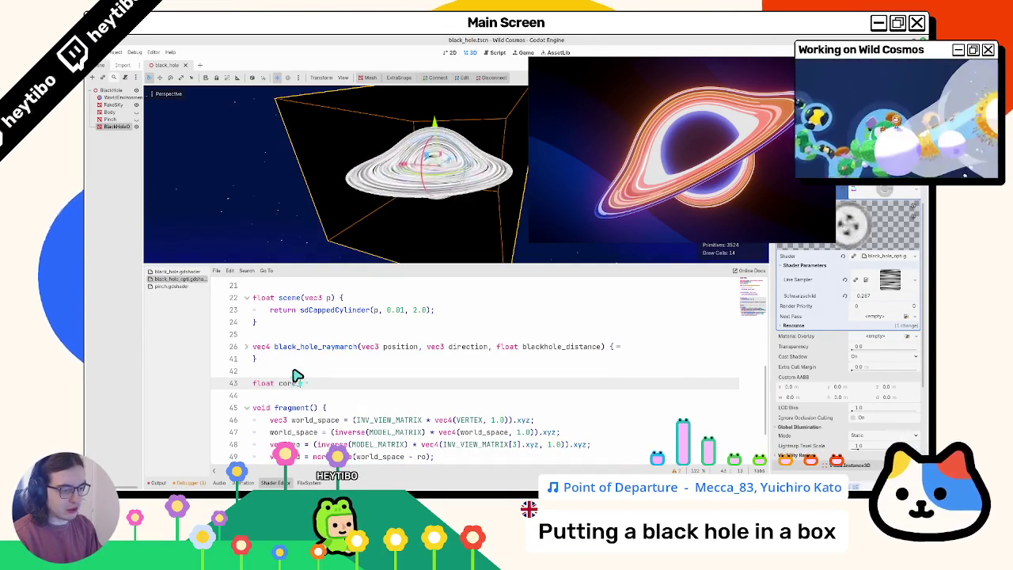
{"action": "type", "text": "Raymarch()"}
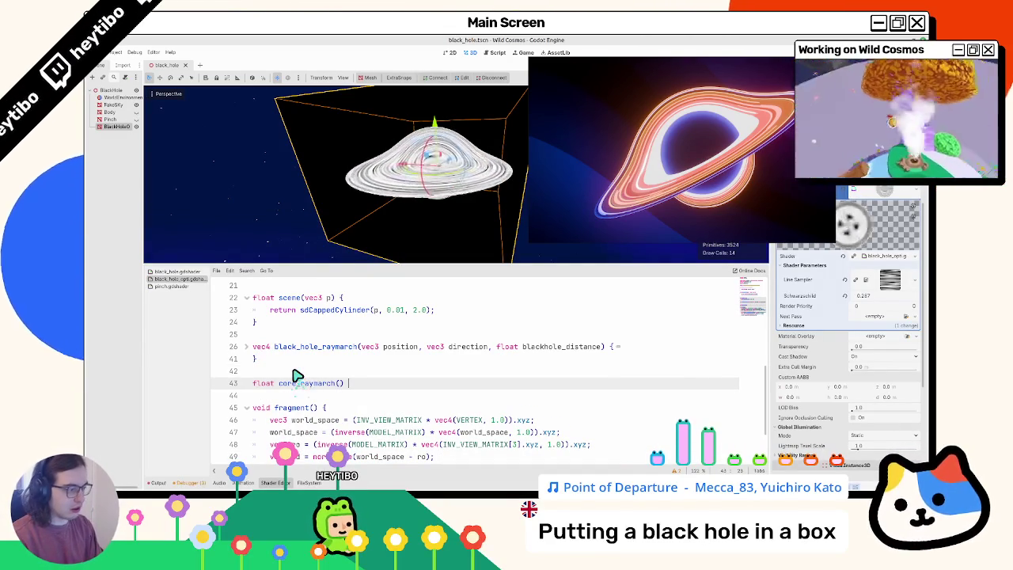
{"action": "key", "text": "Return"}
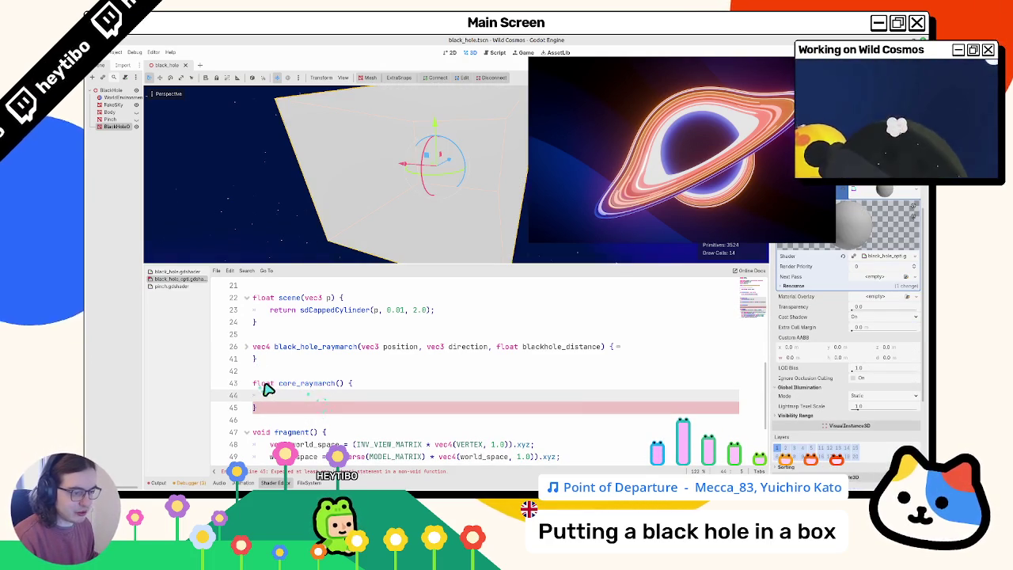
{"action": "double_click", "coordinate": [265, 383]}
{"action": "type", "text": "vec3"}
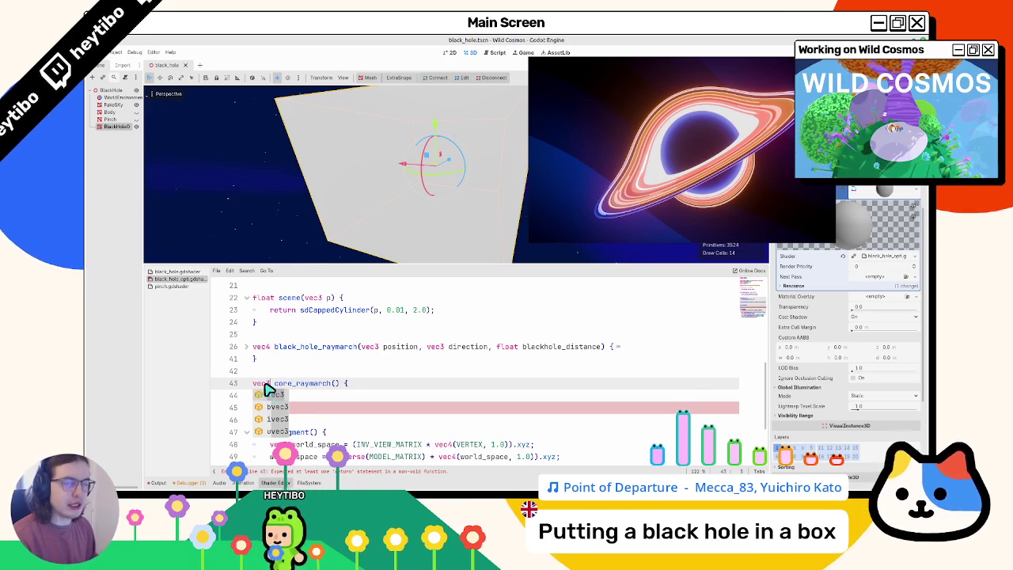
{"action": "left_click", "coordinate": [269, 394]}
- Delete the empty core_raymarch stub again
{"action": "left_click", "coordinate": [247, 396]}
{"action": "left_click_drag", "start_coordinate": [248, 396], "coordinate": [251, 386]}
{"action": "key", "text": "BackSpace"}
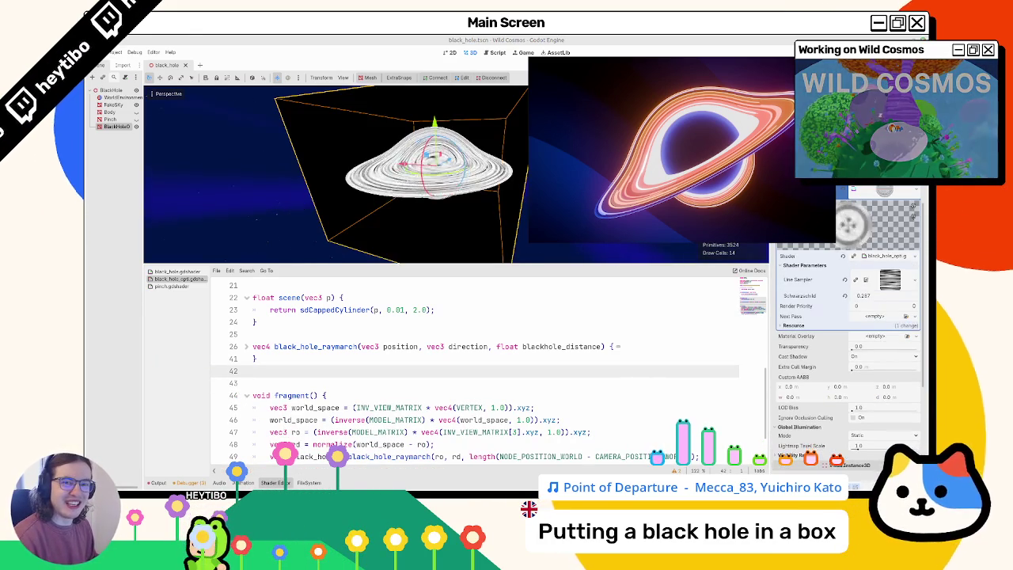
- Rename black_hole to bh_rayhit in fragment() and open a new line after line 51
{"action": "left_click", "coordinate": [323, 383]}
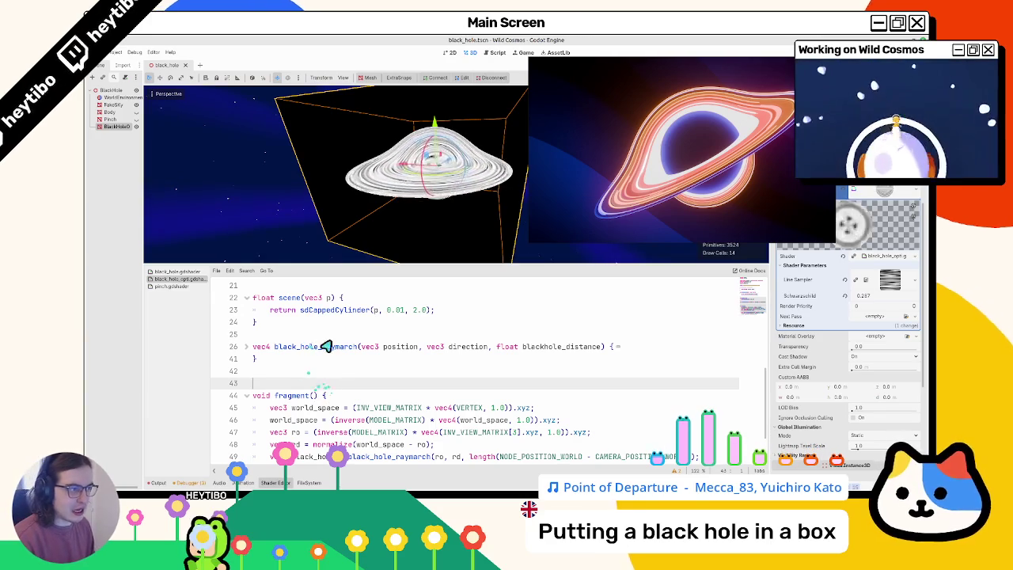
{"action": "scroll", "coordinate": [325, 380], "scroll_direction": "down", "scroll_amount": 2}
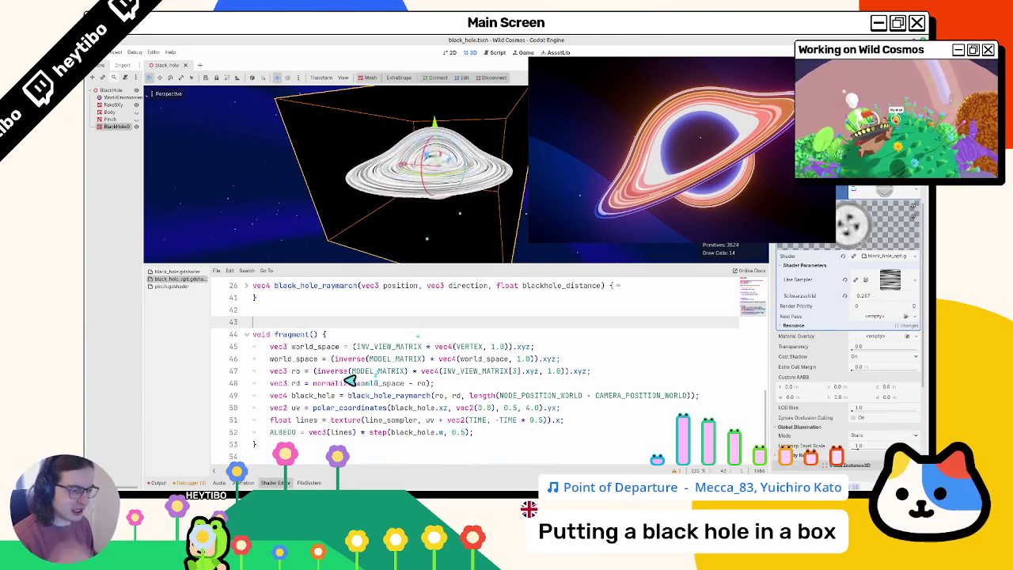
{"action": "left_click", "coordinate": [315, 397]}
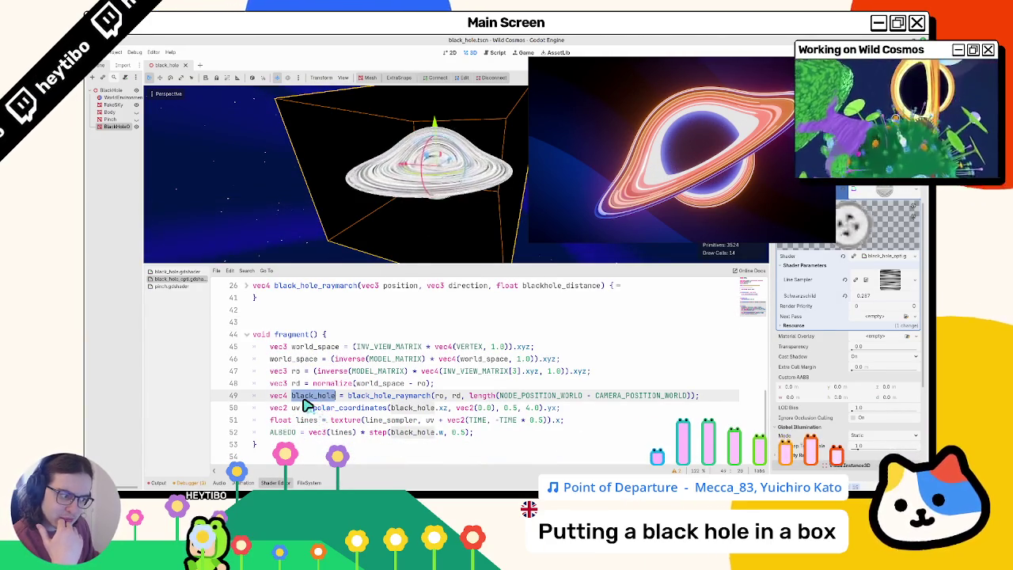
{"action": "double_click", "coordinate": [412, 408]}
{"action": "double_click", "coordinate": [321, 396]}
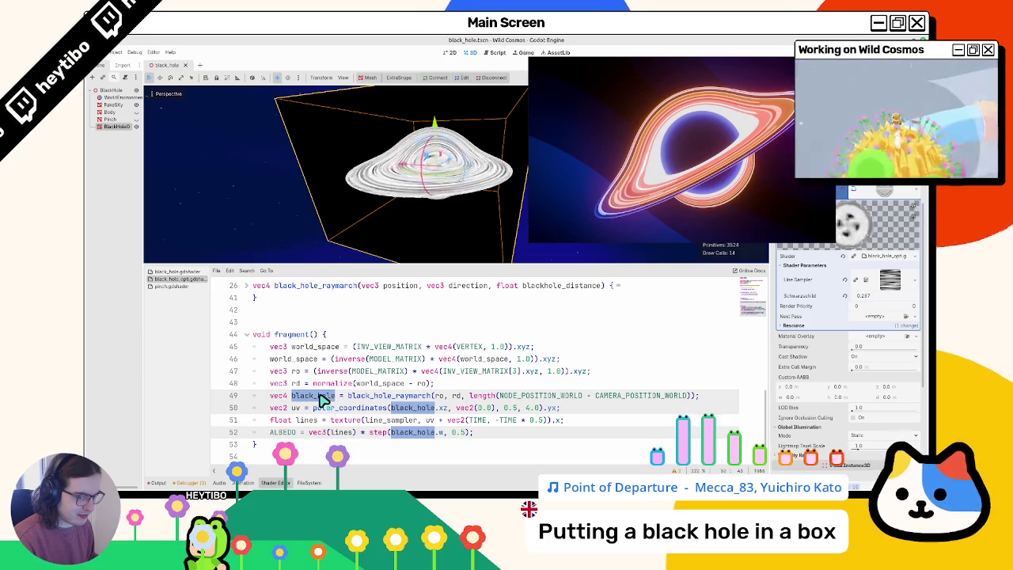
{"action": "type", "text": "bh_rayh"}
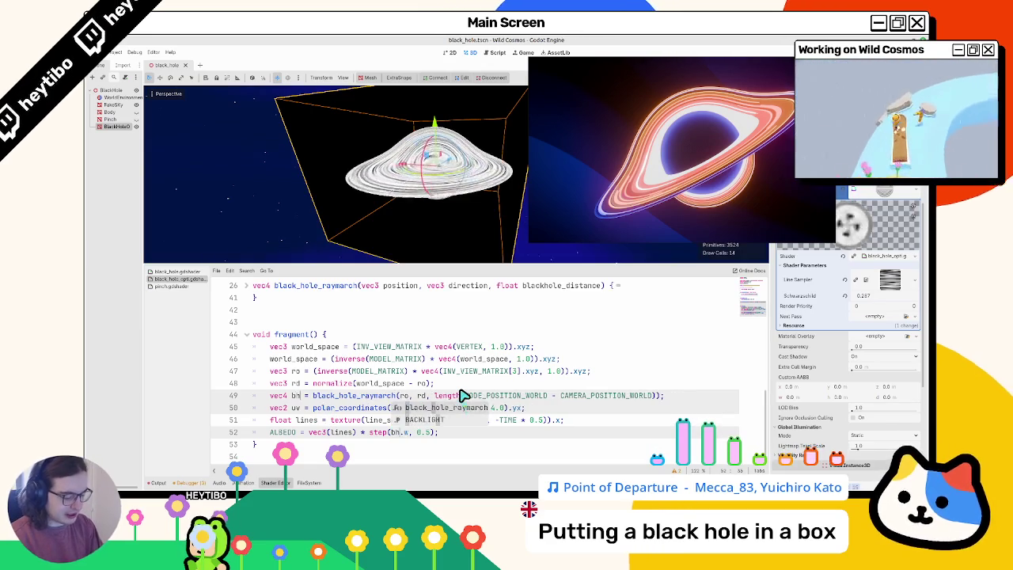
{"action": "type", "text": "it"}
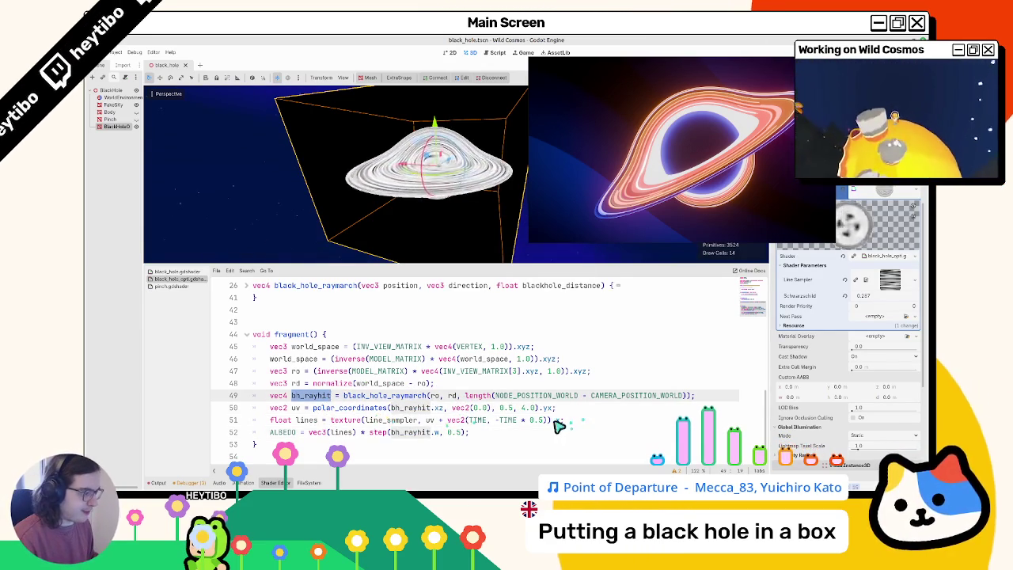
{"action": "left_click", "coordinate": [580, 423]}
{"action": "key", "text": "Return"}
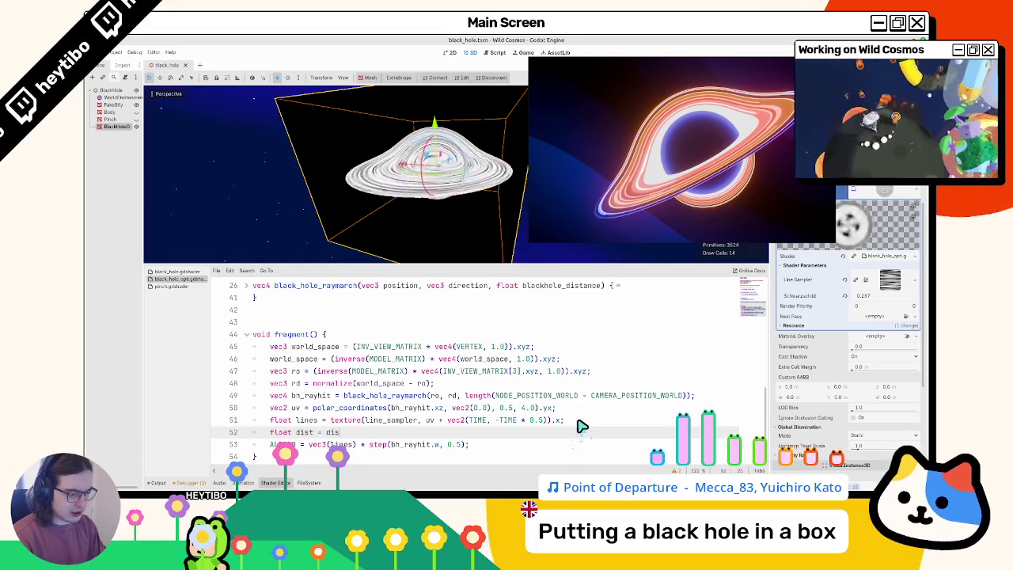
- Start a mask declaration on line 52, trying distance(bh_rayhit, ...) before discarding it
{"action": "type", "text": "st"}
{"action": "key", "text": "ctrl+BackSpace"}
{"action": "key", "text": "ctrl+BackSpace"}
{"action": "key", "text": "ctrl+BackSpace"}
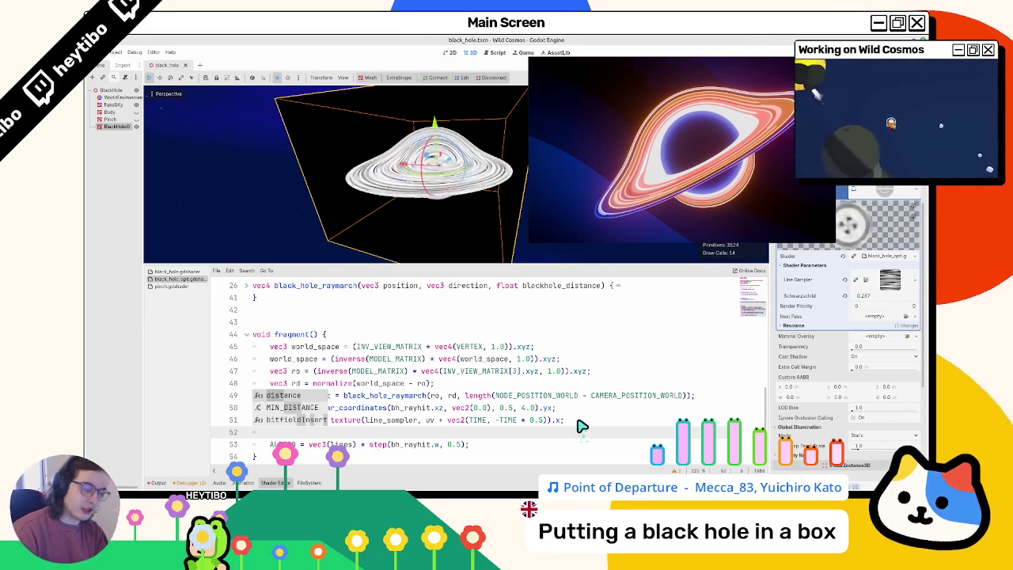
{"action": "key", "text": "ctrl+z"}
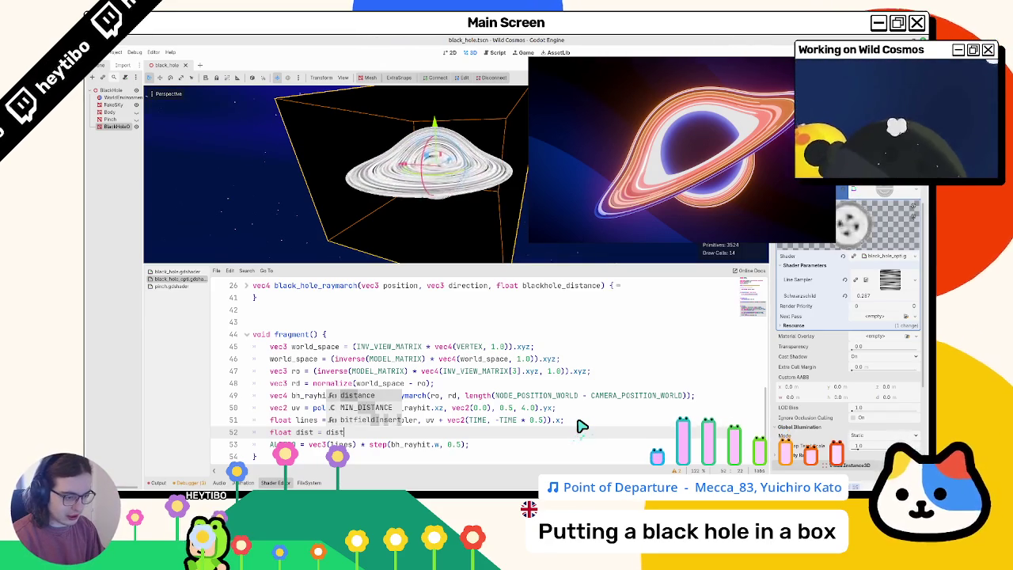
{"action": "key", "text": "BackSpace"}
{"action": "key", "text": "BackSpace"}
{"action": "key", "text": "BackSpace"}
{"action": "type", "text": "mask = d"}
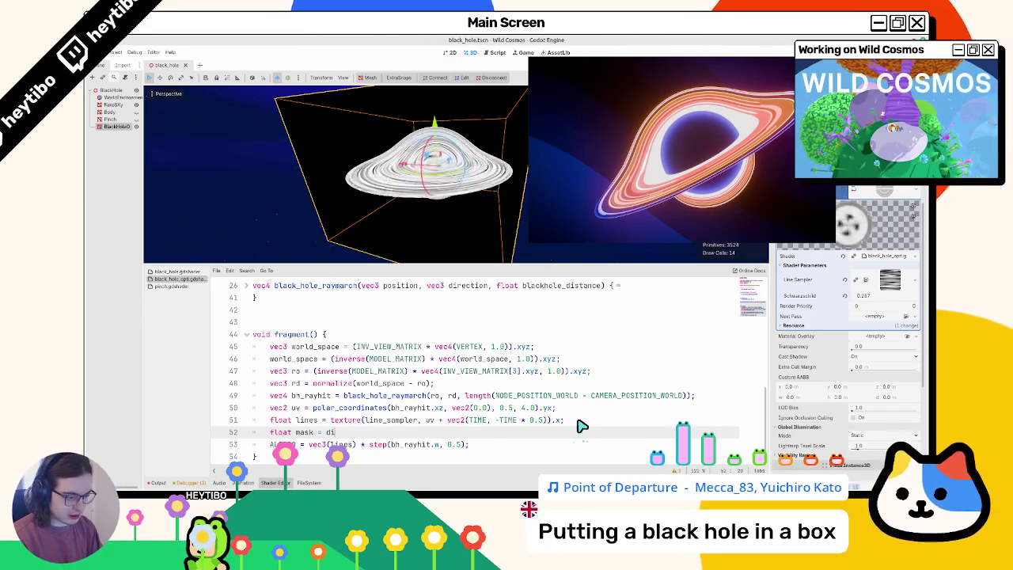
{"action": "type", "text": "ist"}
{"action": "key", "text": "Return"}
{"action": "type", "text": "bh_rayhit"}
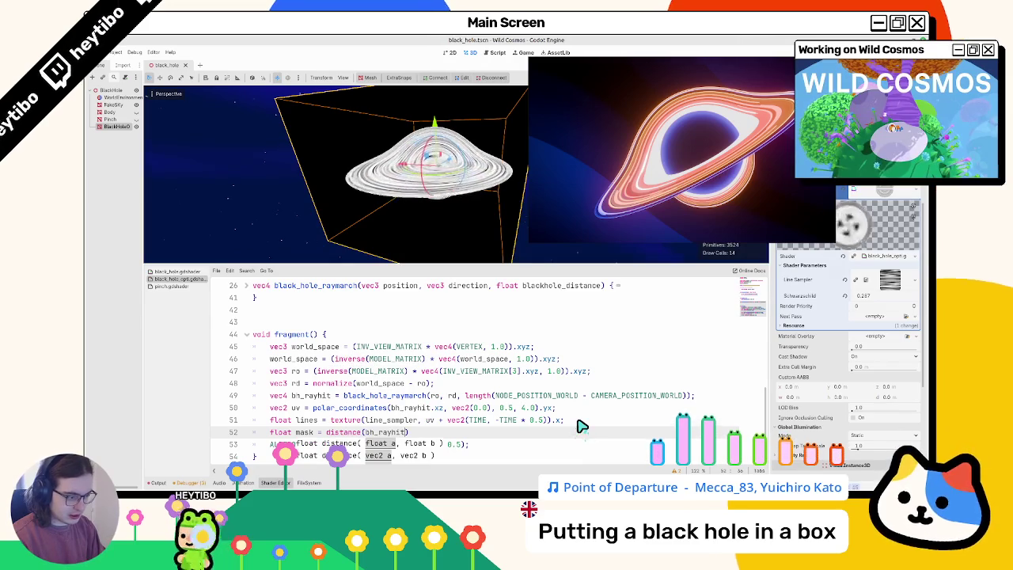
{"action": "type", "text": ","}
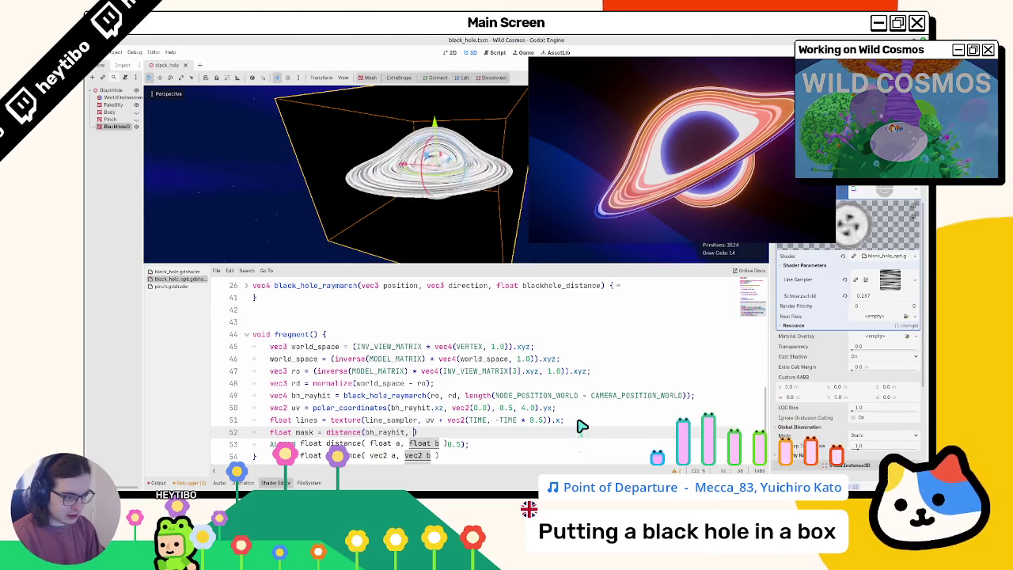
{"action": "key", "text": "BackSpace"}
{"action": "key", "text": "BackSpace"}
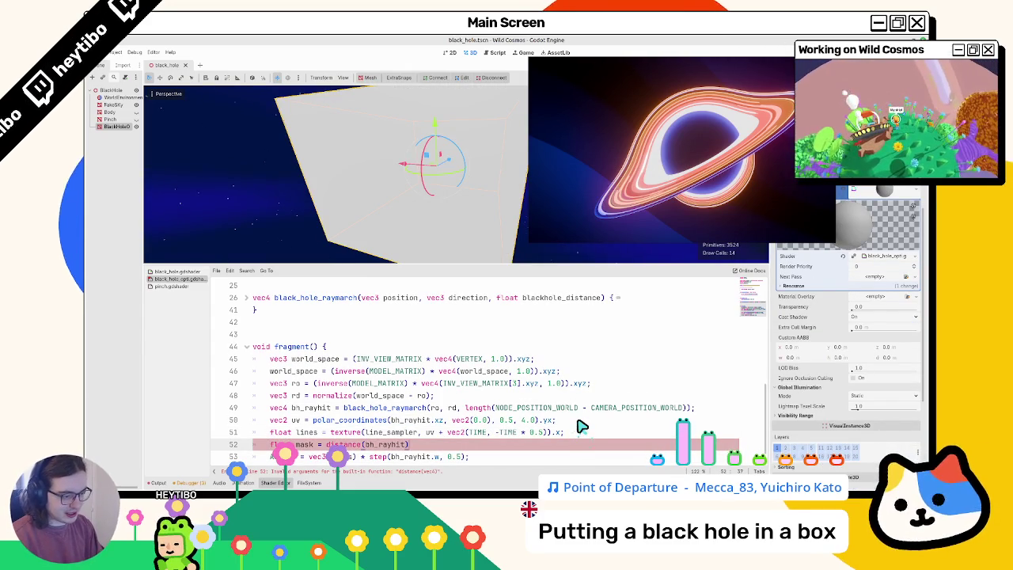
{"action": "key", "text": "ctrl+BackSpace"}
{"action": "key", "text": "ctrl+BackSpace"}
{"action": "key", "text": "ctrl+BackSpace"}
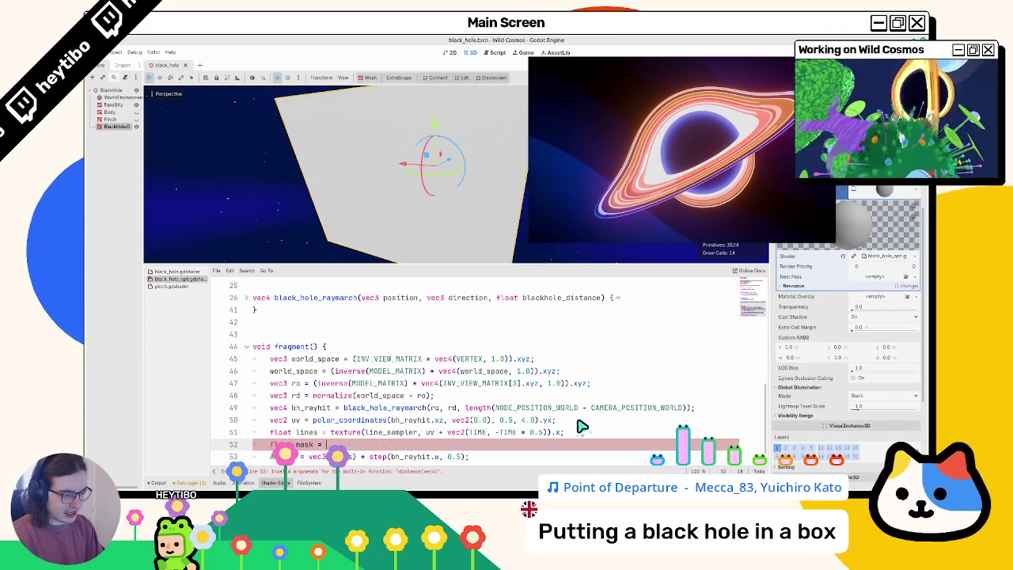
- Finish it as 'float mask = float(length(bh_rayhit) > 0.5);' and multiply ALBEDO by mask
{"action": "type", "text": "length(bh_rayhit"}
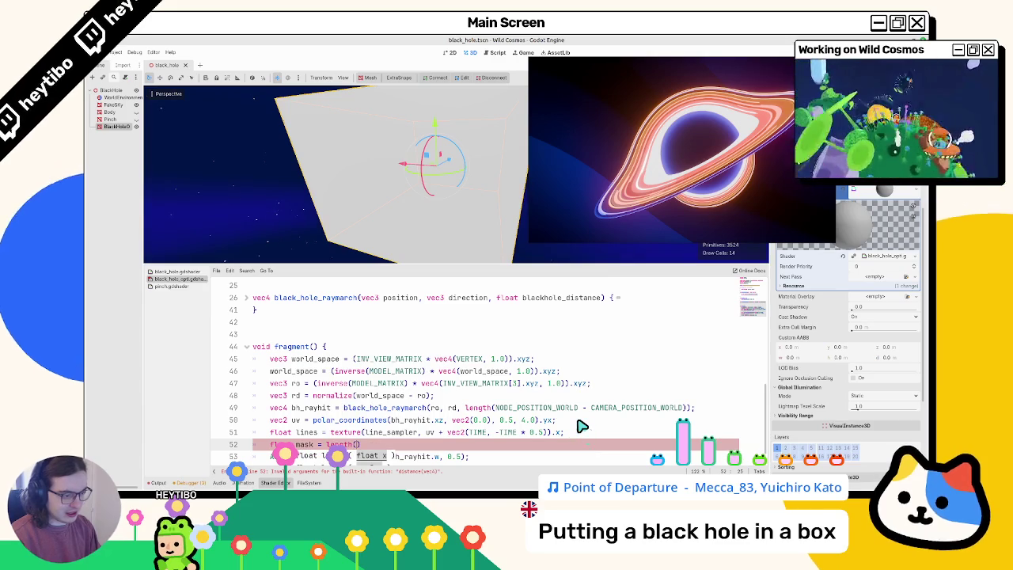
{"action": "scroll", "coordinate": [381, 450], "scroll_direction": "down", "scroll_amount": 2}
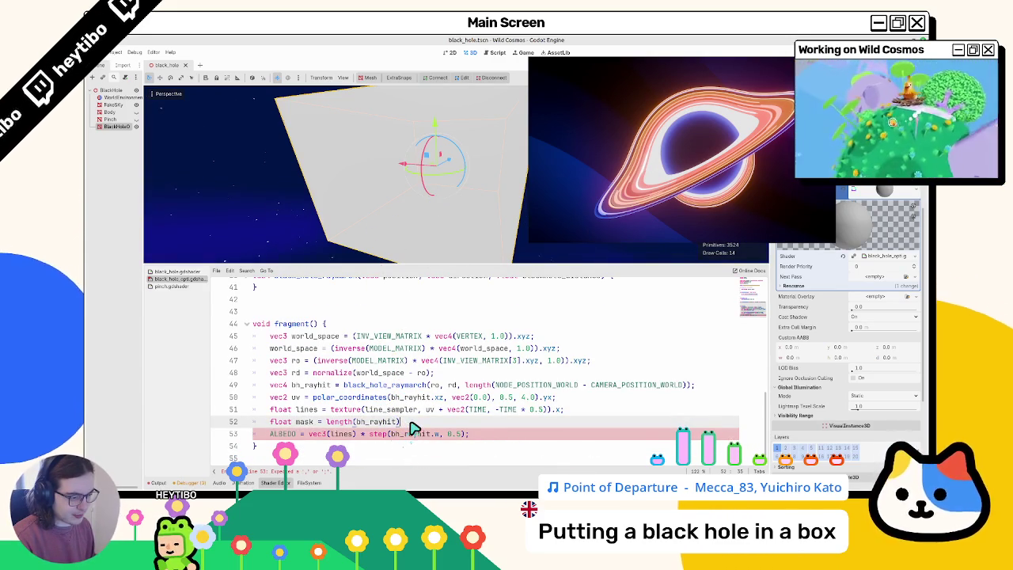
{"action": "type", "text": ">"}
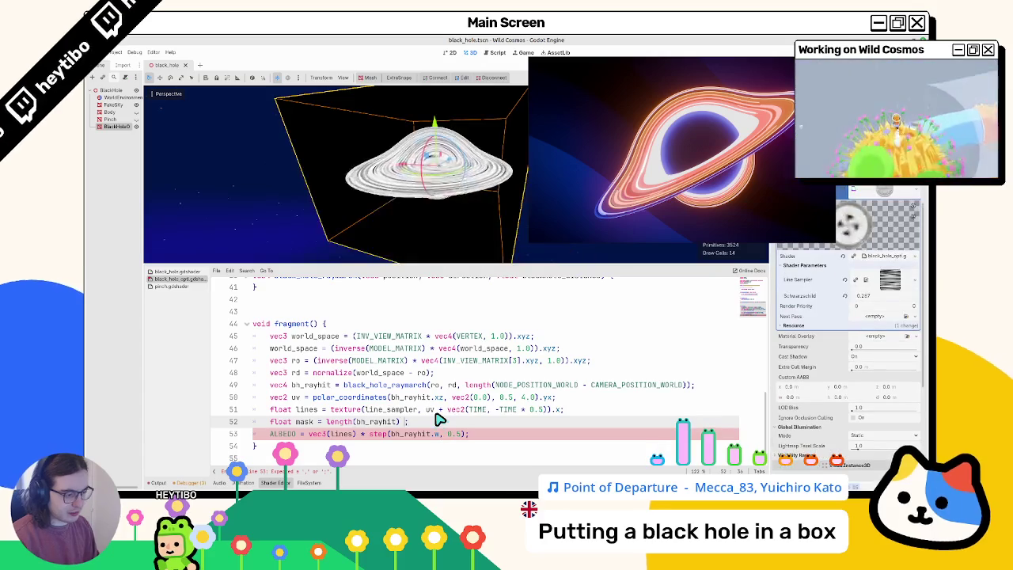
{"action": "type", "text": " 0.5;"}
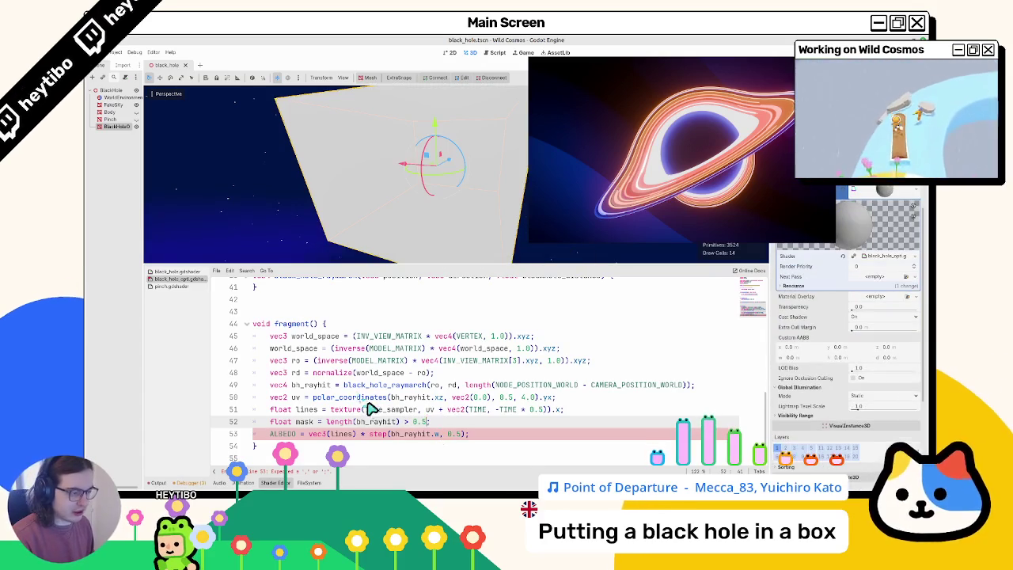
{"action": "left_click_drag", "start_coordinate": [349, 425], "coordinate": [419, 425]}
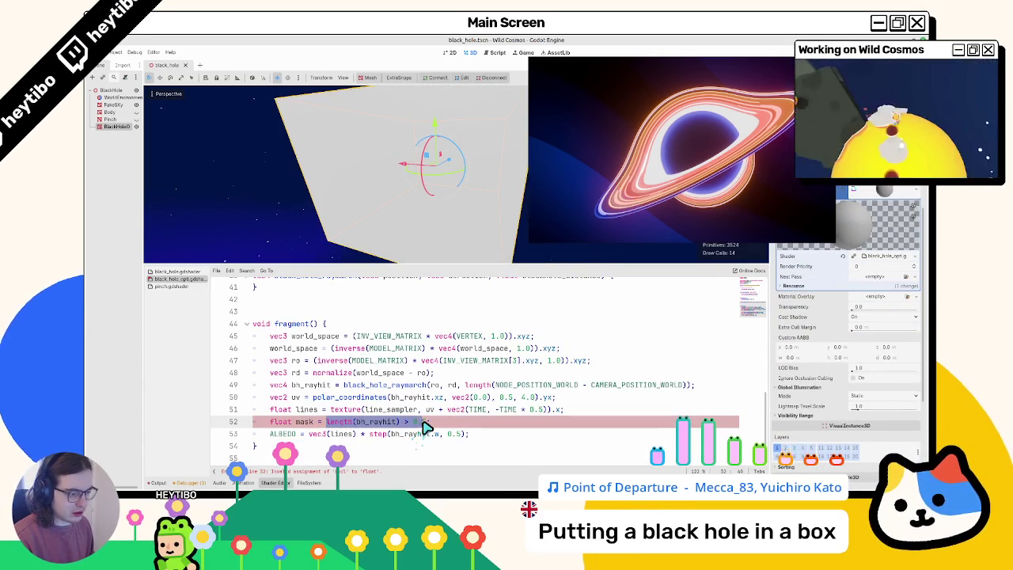
{"action": "type", "text": "float"}
{"action": "type", "text": "("}
{"action": "type", "text": "length(bh_rayhit) > 0.5"}
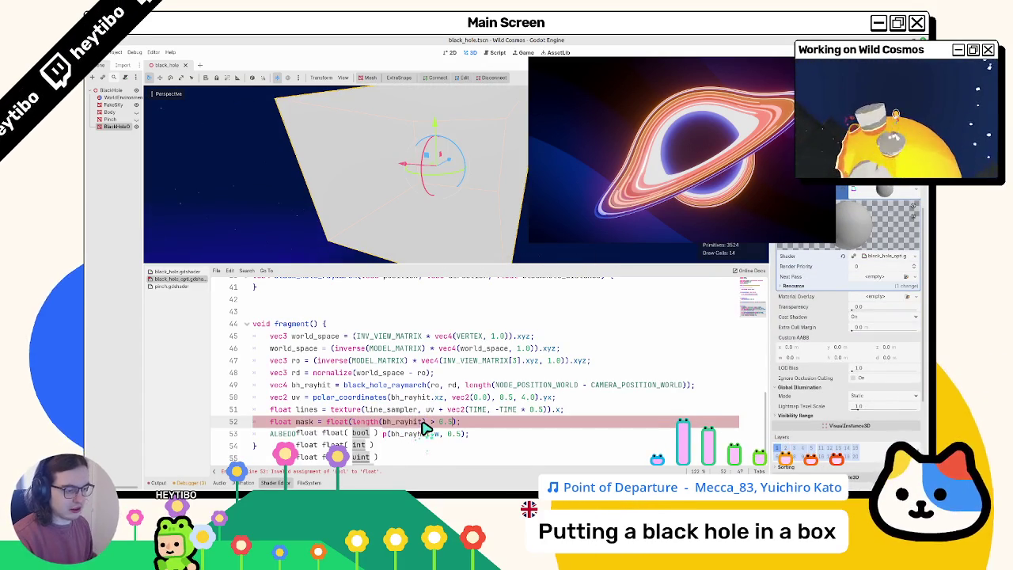
{"action": "scroll", "coordinate": [314, 425], "scroll_direction": "up", "scroll_amount": 1}
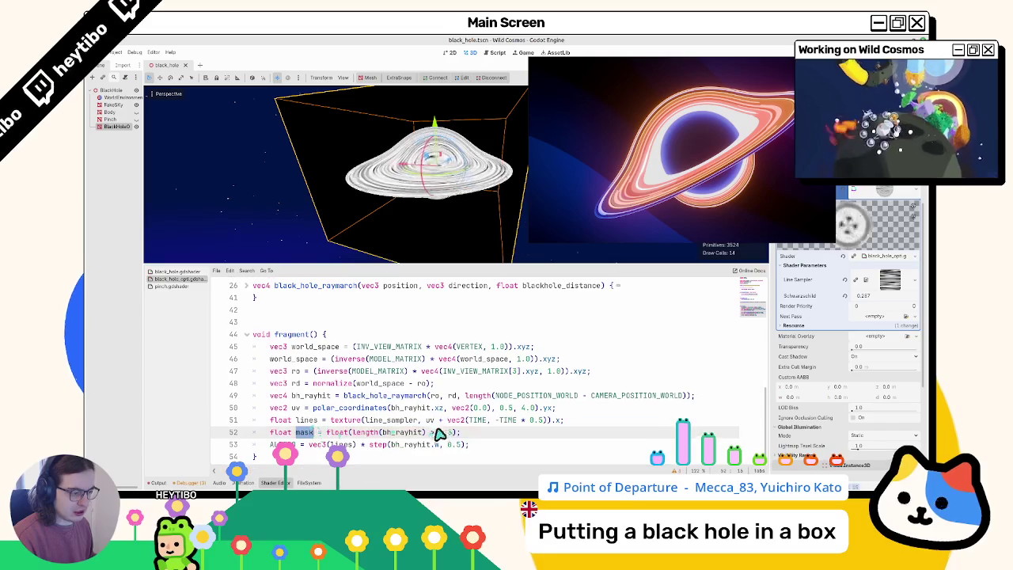
{"action": "type", "text": "* mask"}
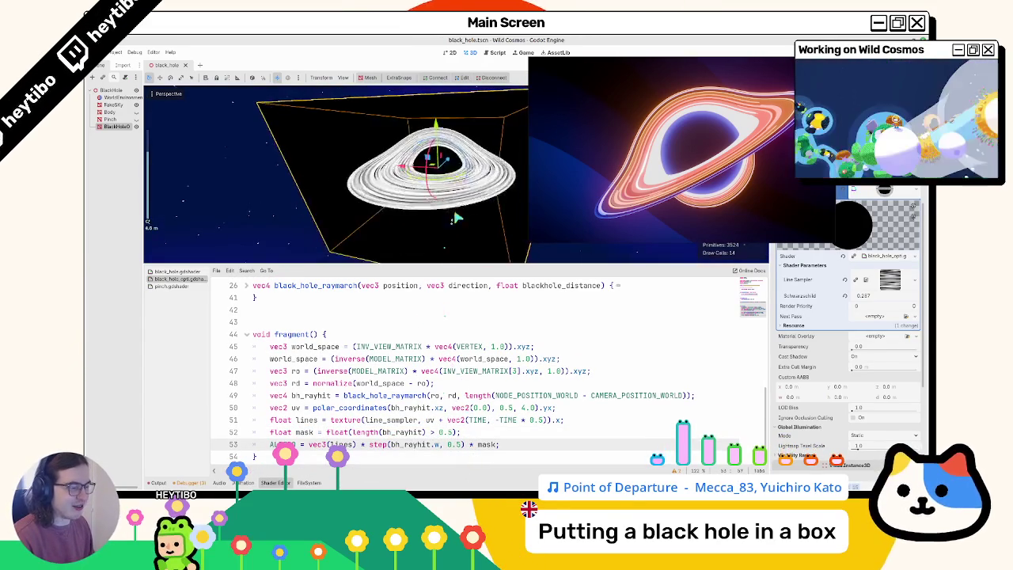
- Raise the mask threshold to 1.0 and orbit the viewport to inspect the disc
{"action": "double_click", "coordinate": [445, 432]}
{"action": "type", "text": "1.0"}
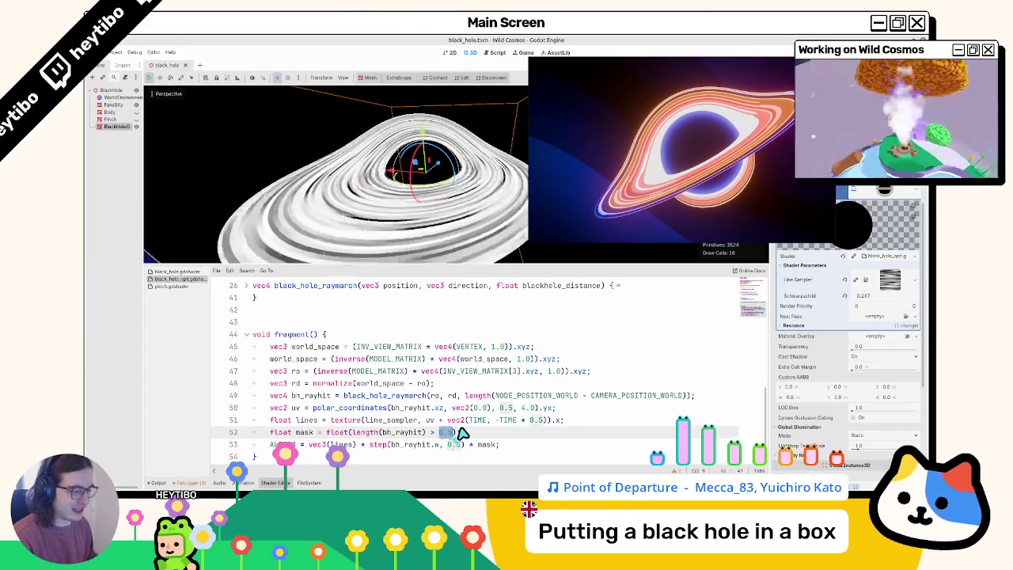
{"action": "mouse_move", "coordinate": [404, 235]}
{"action": "left_mouse_down"}
{"action": "mouse_move", "coordinate": [411, 230]}
{"action": "mouse_move", "coordinate": [414, 242]}
{"action": "mouse_move", "coordinate": [420, 229]}
{"action": "mouse_move", "coordinate": [426, 242]}
{"action": "mouse_move", "coordinate": [413, 231]}
{"action": "mouse_move", "coordinate": [419, 243]}
{"action": "mouse_move", "coordinate": [400, 153]}
{"action": "left_mouse_up"}
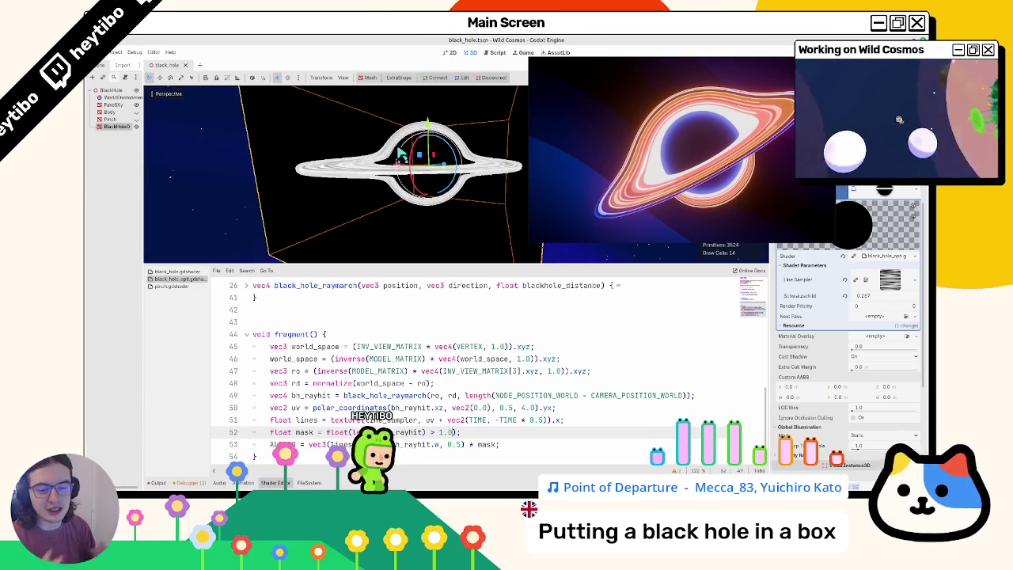
{"action": "left_click_drag", "start_coordinate": [434, 121], "coordinate": [436, 143]}
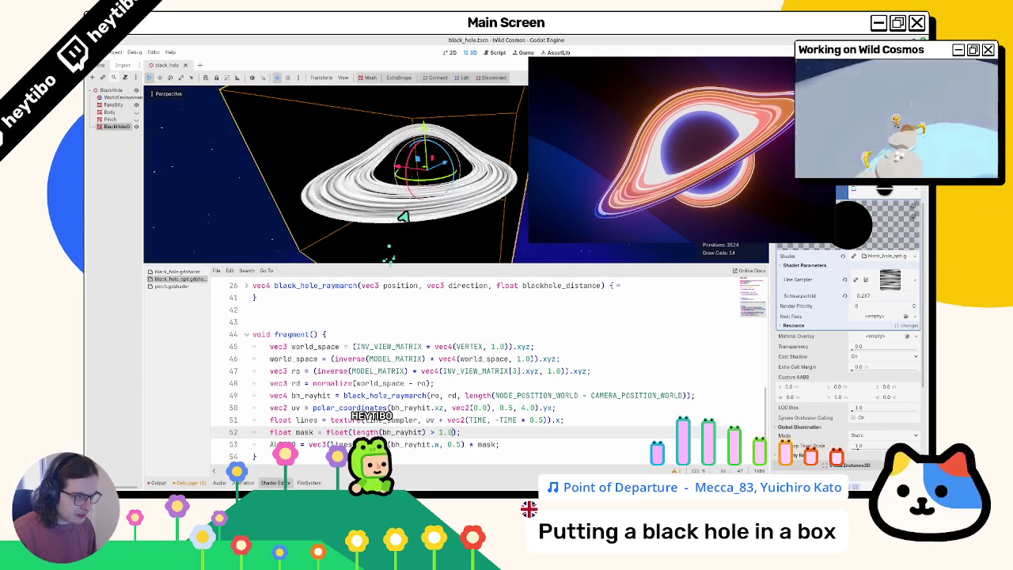
{"action": "left_click_drag", "start_coordinate": [402, 216], "coordinate": [396, 230]}
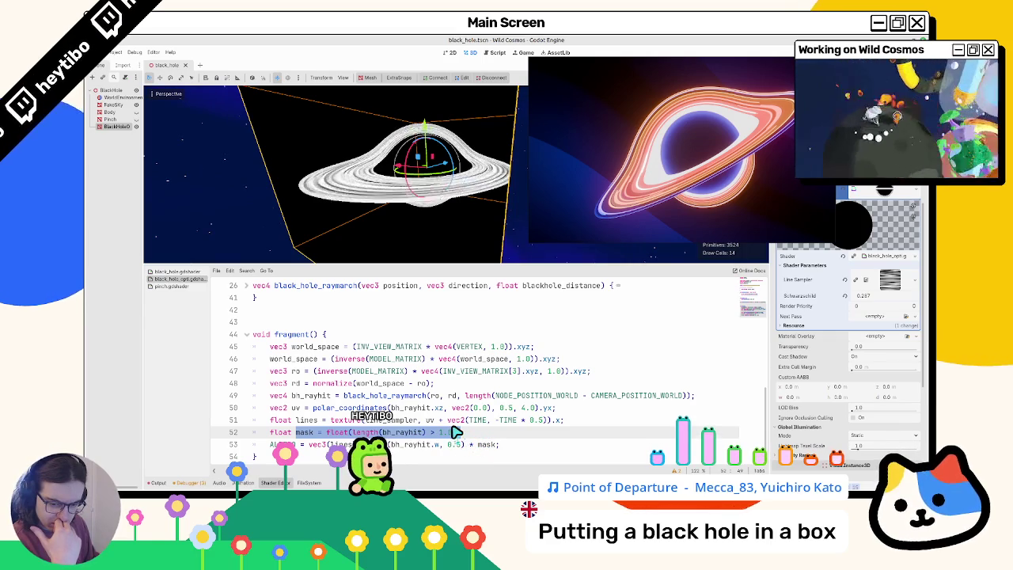
- Delete the float mask line from the fragment code
{"action": "left_click", "coordinate": [294, 373]}
{"action": "double_click", "coordinate": [297, 383]}
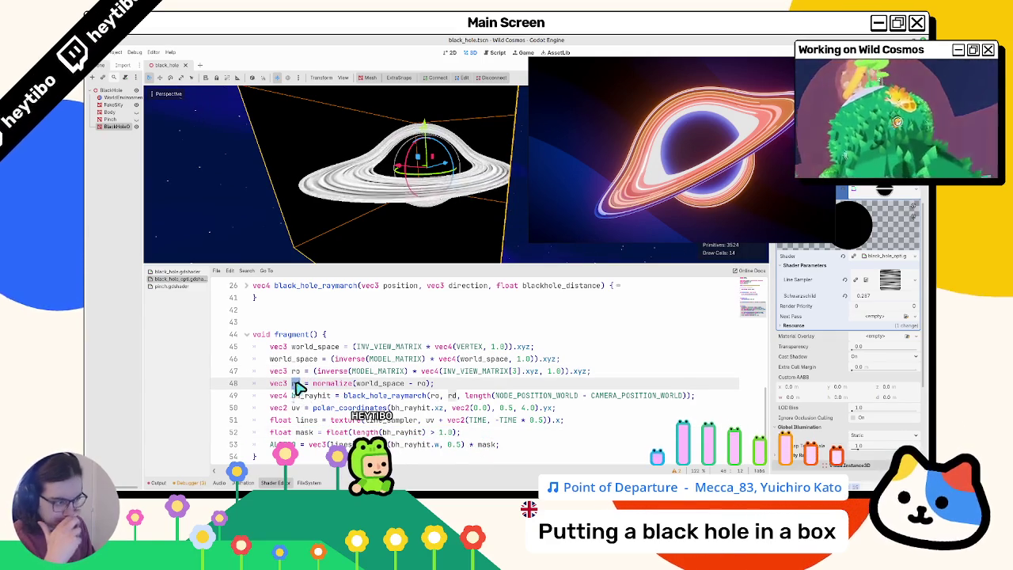
{"action": "double_click", "coordinate": [336, 432]}
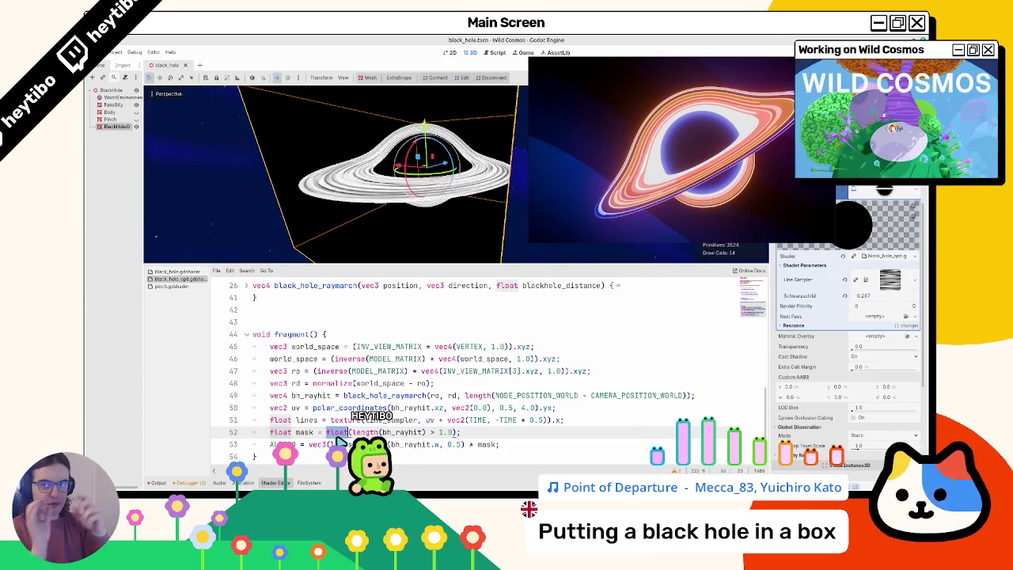
{"action": "triple_click", "coordinate": [333, 433]}
{"action": "key", "text": "BackSpace"}
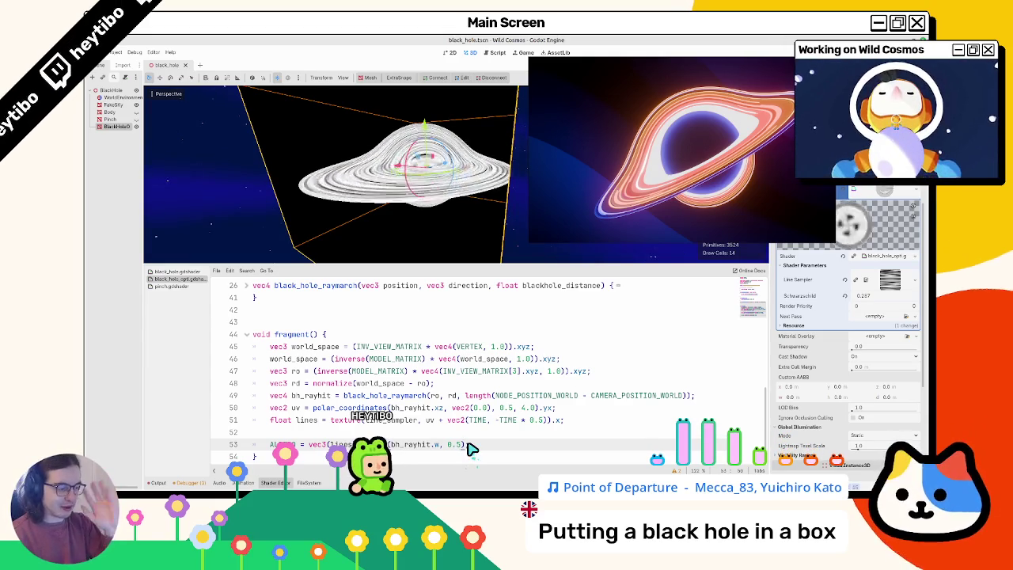
{"action": "scroll", "coordinate": [462, 450], "scroll_direction": "up", "scroll_amount": 5}
- Add a vec3 core_raymarch(vec3 ro, vec3 rd) function returning vec3(0.0)
{"action": "scroll", "coordinate": [357, 396], "scroll_direction": "down", "scroll_amount": 3}
{"action": "left_click", "coordinate": [318, 384]}
{"action": "key", "text": "Return"}
{"action": "type", "text": "vec"}
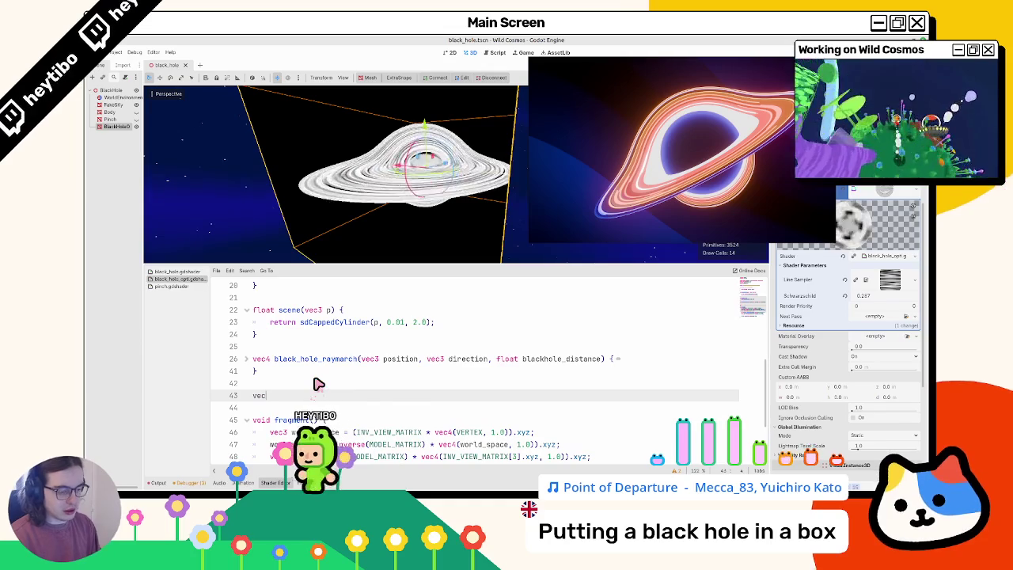
{"action": "type", "text": "3 c"}
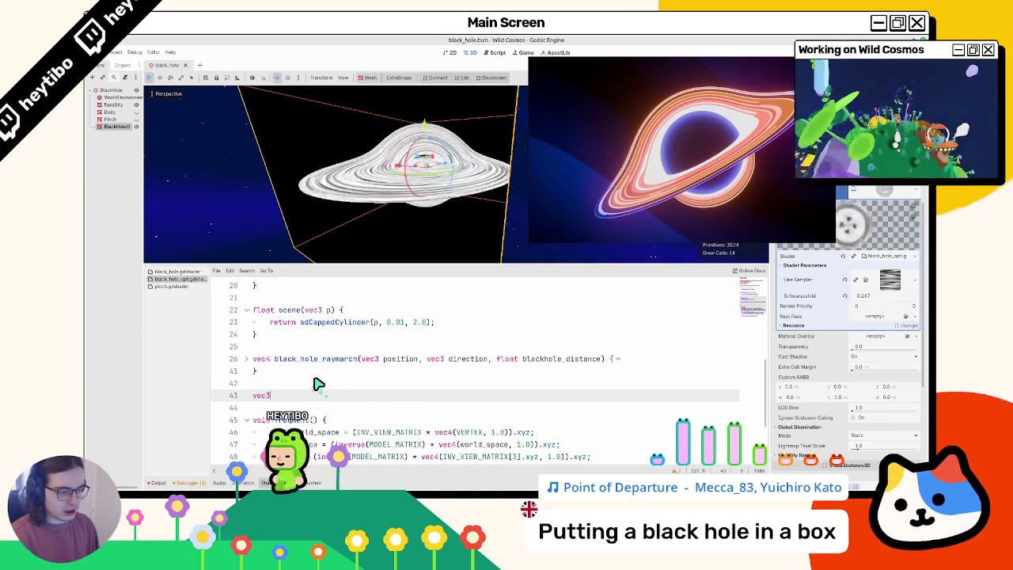
{"action": "type", "text": "ore_rayma"}
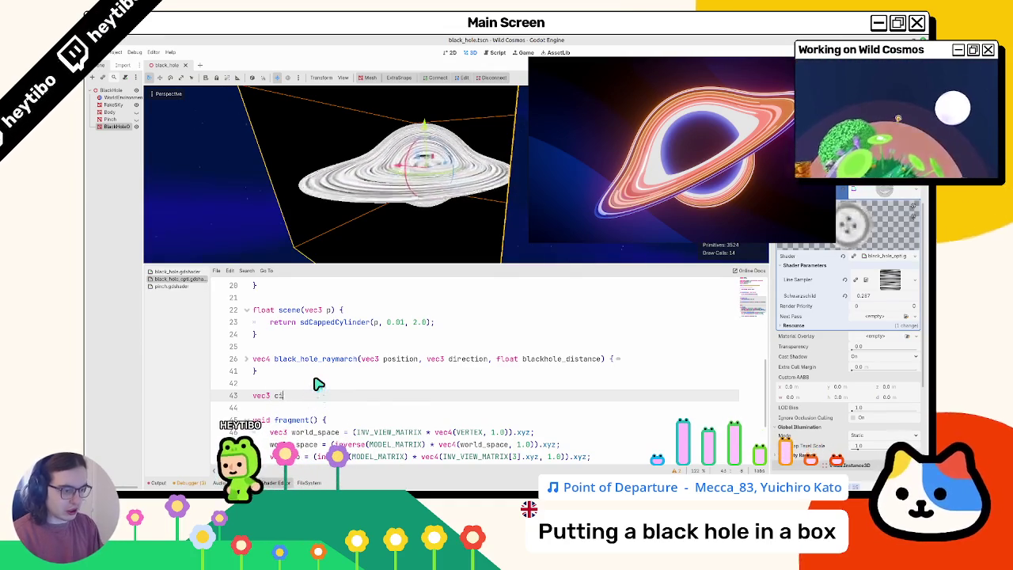
{"action": "type", "text": "rc"}
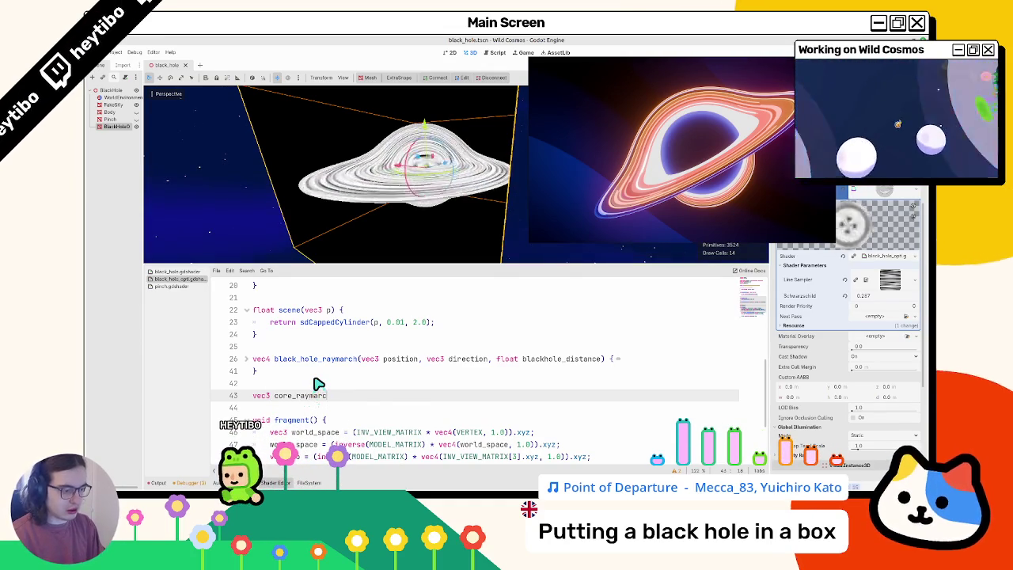
{"action": "type", "text": "h() {"}
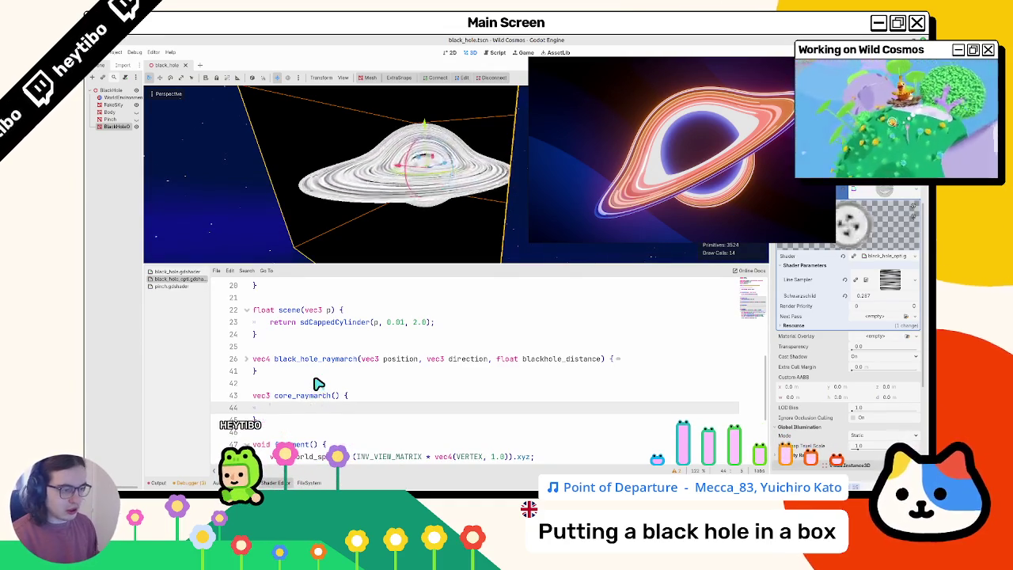
{"action": "key", "text": "Return"}
{"action": "scroll", "coordinate": [319, 372], "scroll_direction": "down", "scroll_amount": 2}
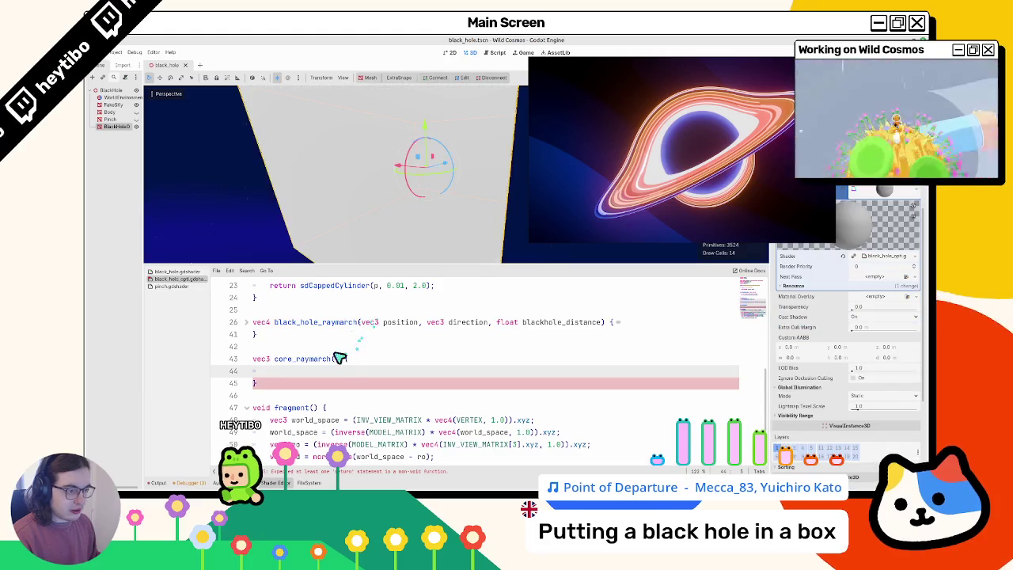
{"action": "left_click", "coordinate": [336, 358]}
{"action": "type", "text": "vec3 "}
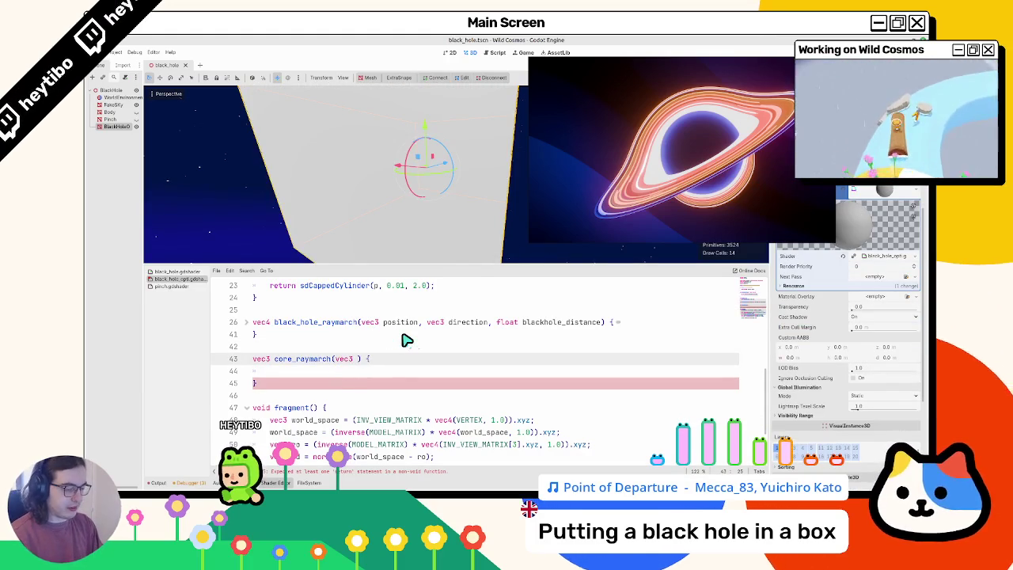
{"action": "type", "text": "ro, vec3 rd"}
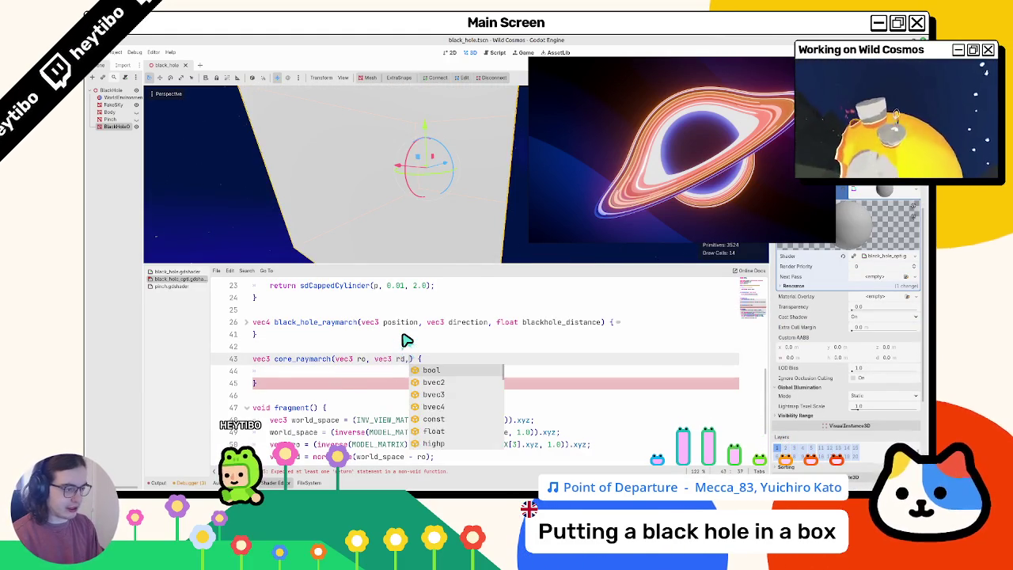
{"action": "key", "text": "Escape"}
{"action": "key", "text": "Down"}
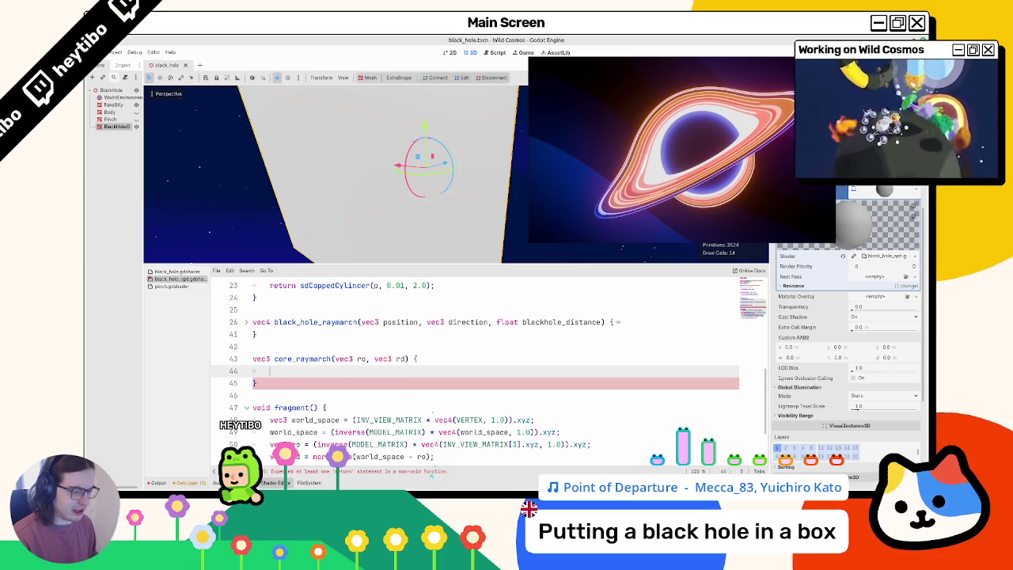
{"action": "type", "text": "return vec3(0.0);"}
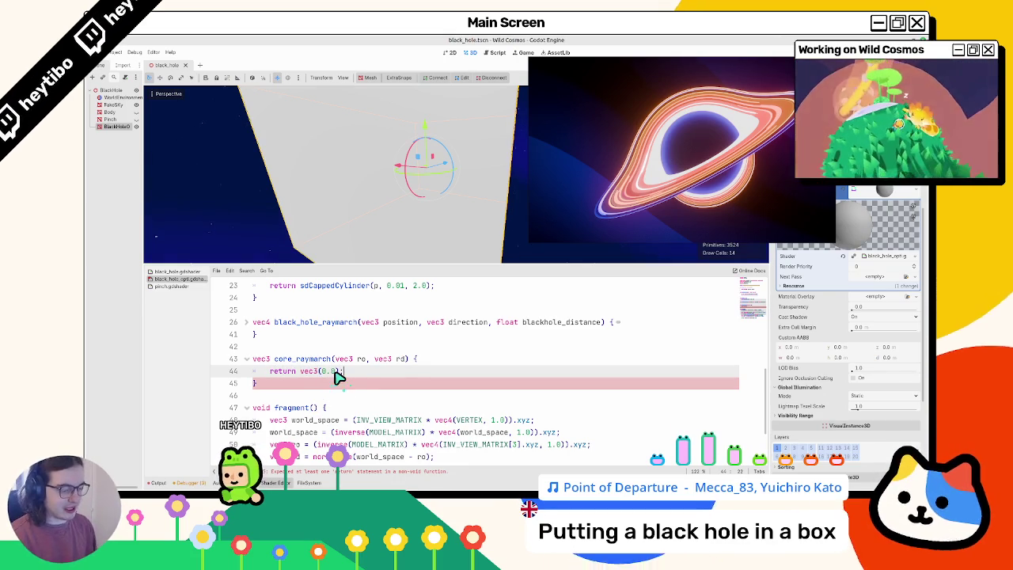
- Add an 8-iteration for loop computing vec3 p = ro + rd * t
{"action": "left_click", "coordinate": [400, 359]}
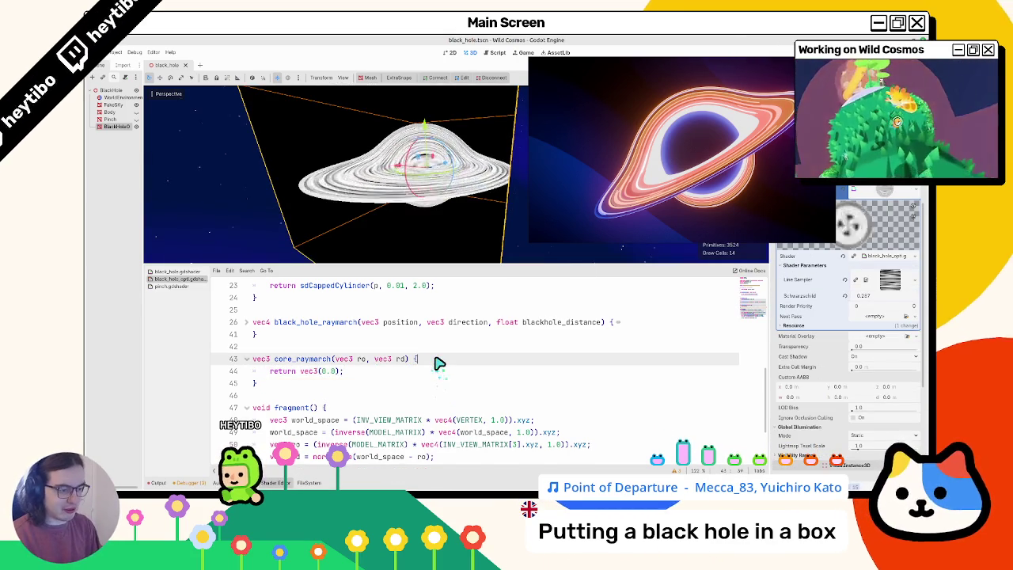
{"action": "key", "text": "Return"}
{"action": "key", "text": "Return"}
{"action": "key", "text": "Return"}
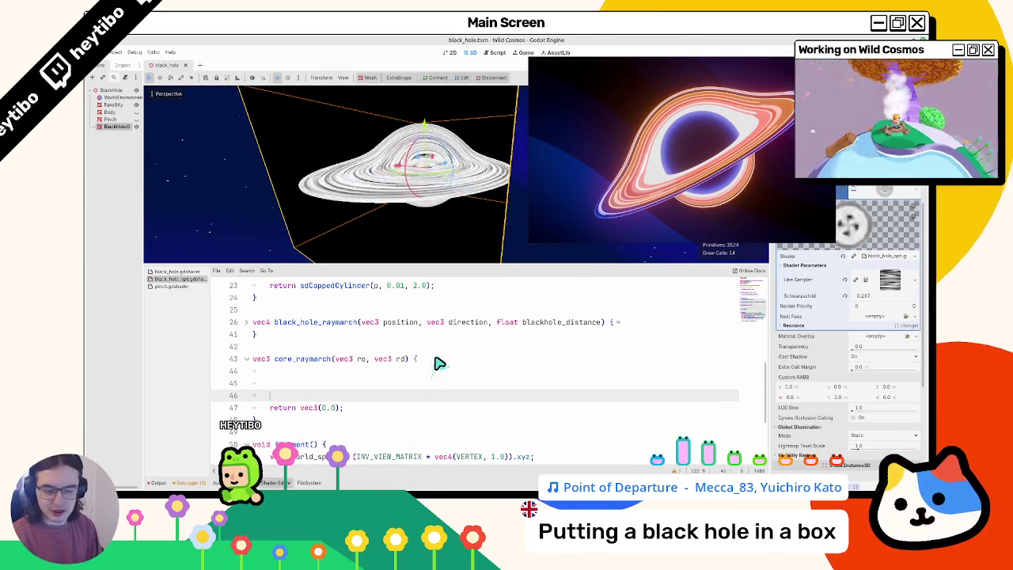
{"action": "key", "text": "Up"}
{"action": "type", "text": "for "}
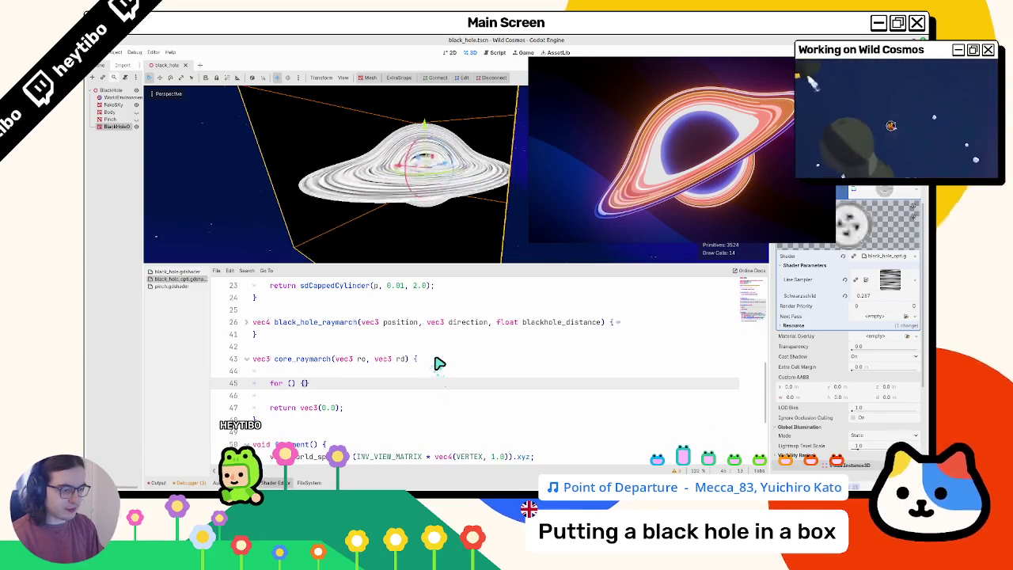
{"action": "type", "text": "() {"}
{"action": "key", "text": "Return"}
{"action": "key", "text": "BackSpace"}
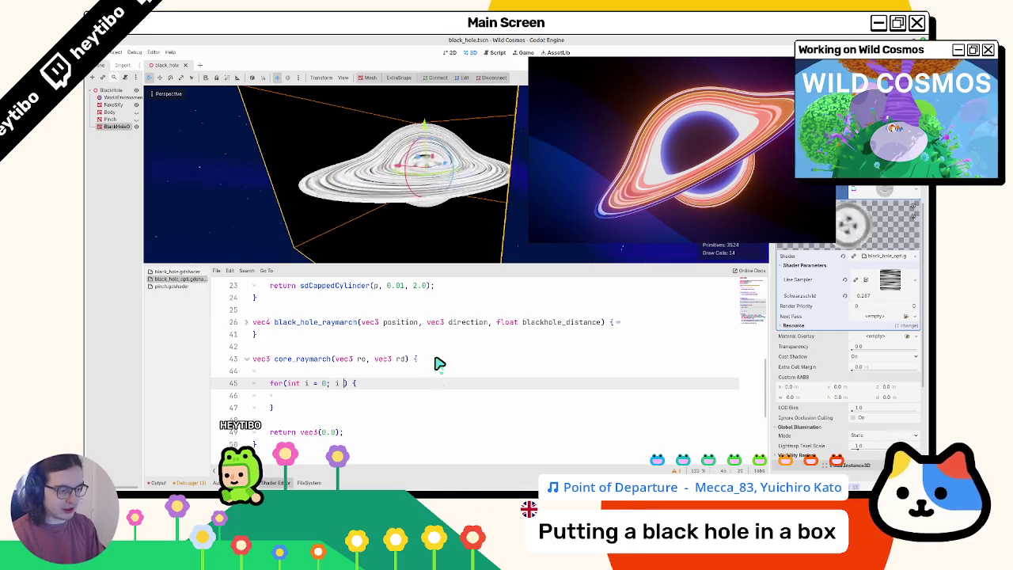
{"action": "type", "text": "8; "}
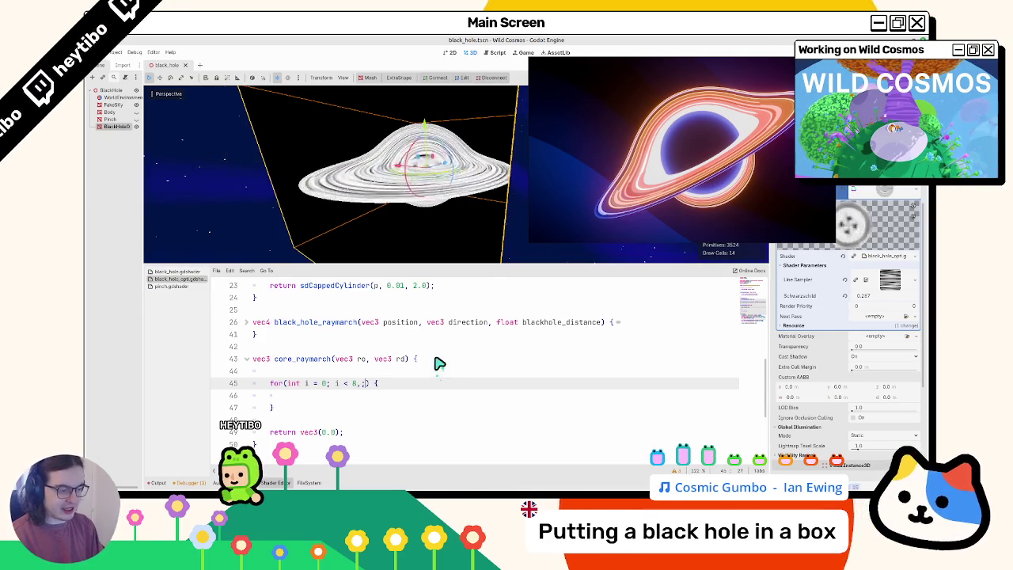
{"action": "type", "text": "i ++"}
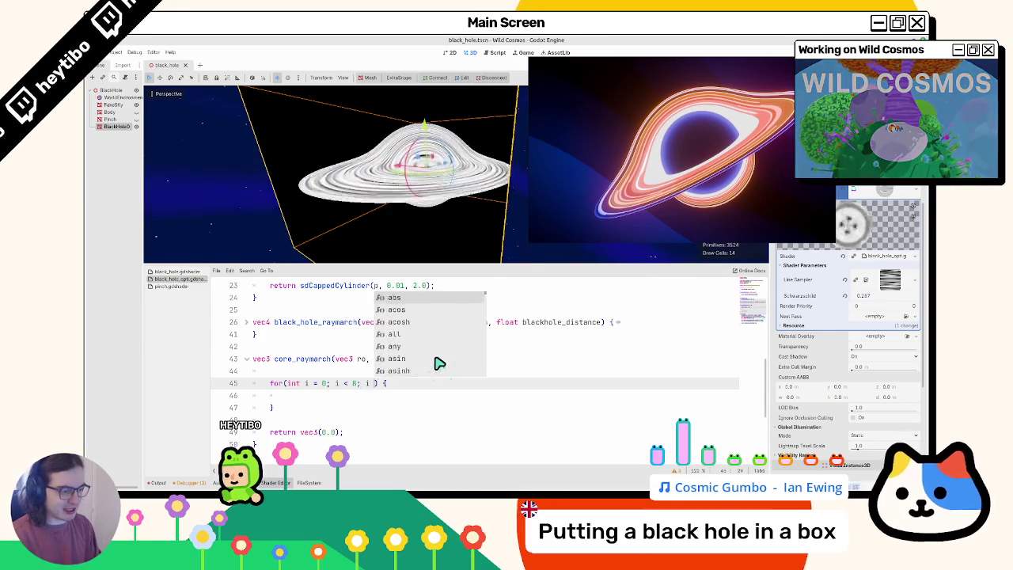
{"action": "key", "text": "Down"}
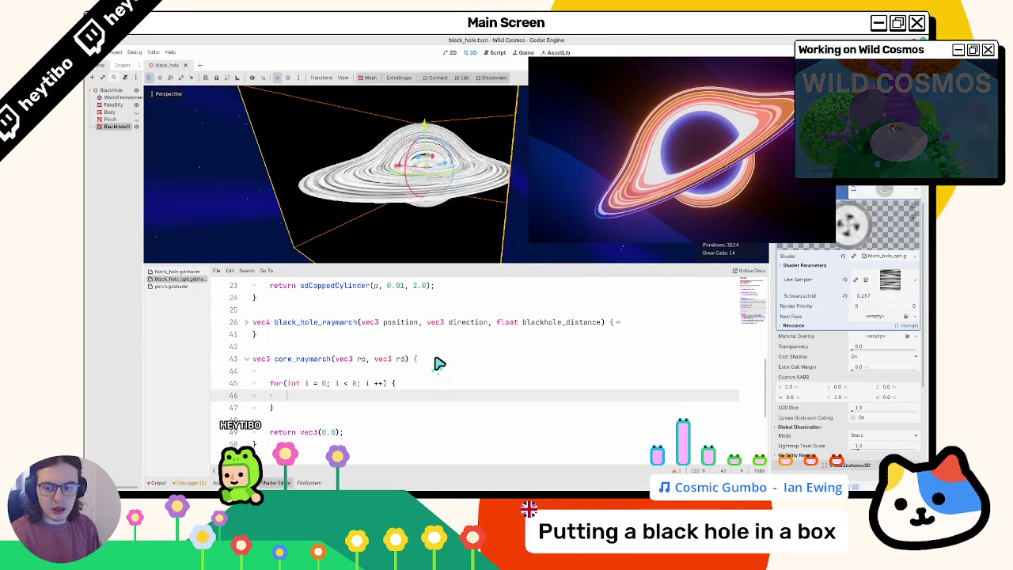
{"action": "type", "text": "ec3 p"}
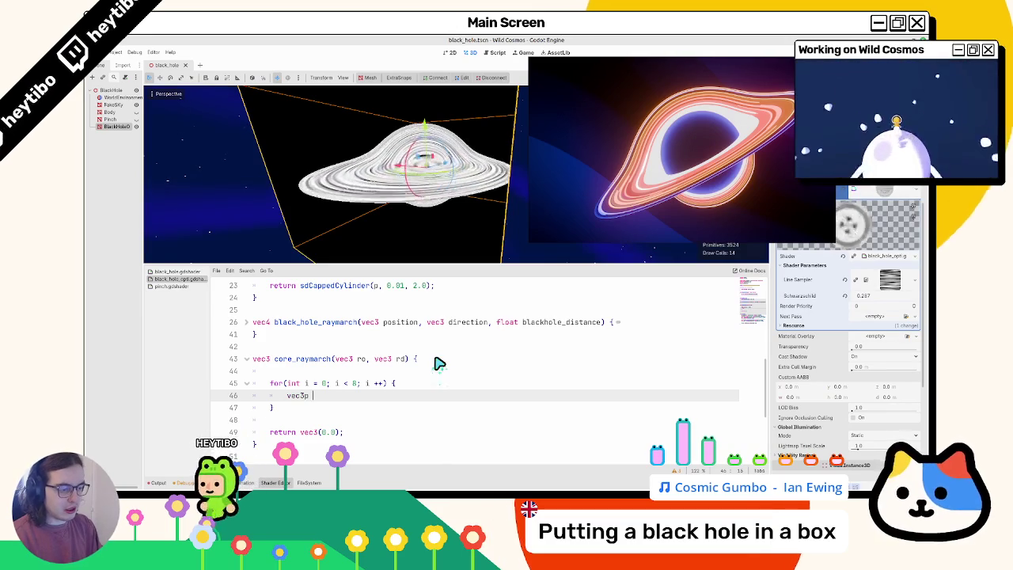
{"action": "type", "text": "p = ro + rd *"}
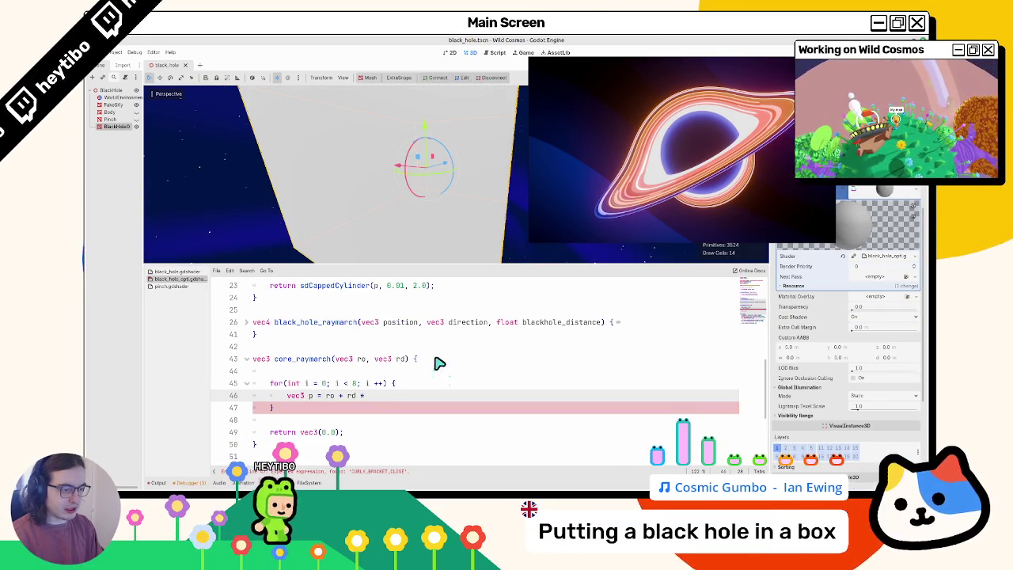
- Declare float t = 0.0 above the loop
{"action": "key", "text": "Left"}
{"action": "key", "text": "BackSpace"}
{"action": "key", "text": "Up"}
{"action": "key", "text": "Up"}
{"action": "key", "text": "End"}
{"action": "key", "text": "Return"}
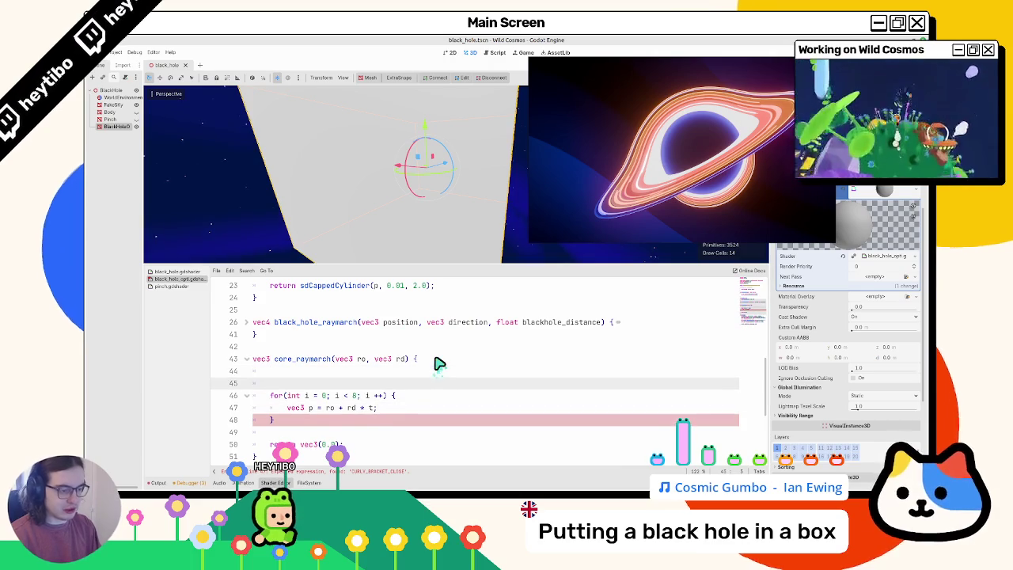
{"action": "type", "text": "float t = "}
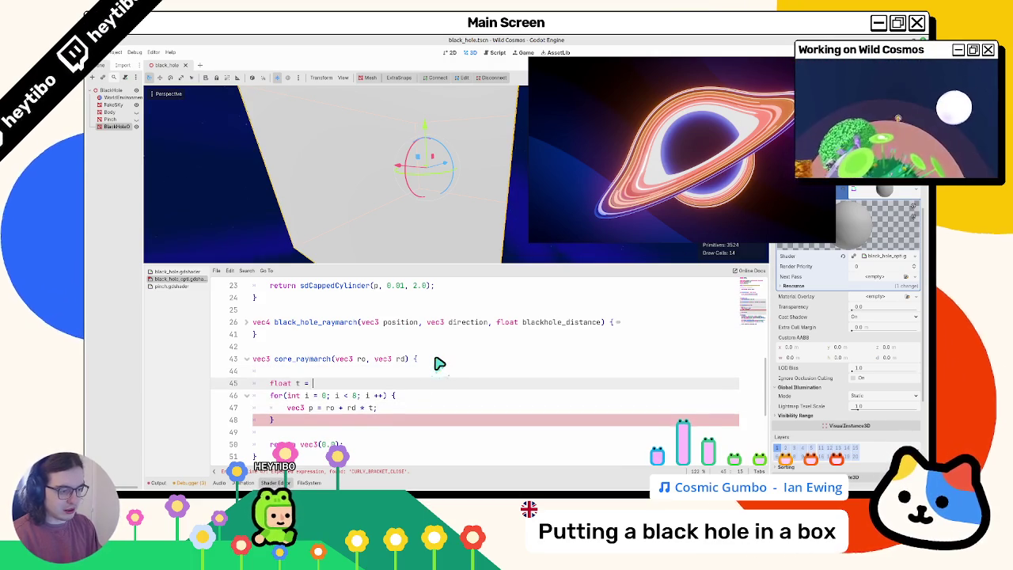
{"action": "type", "text": "0.0;"}
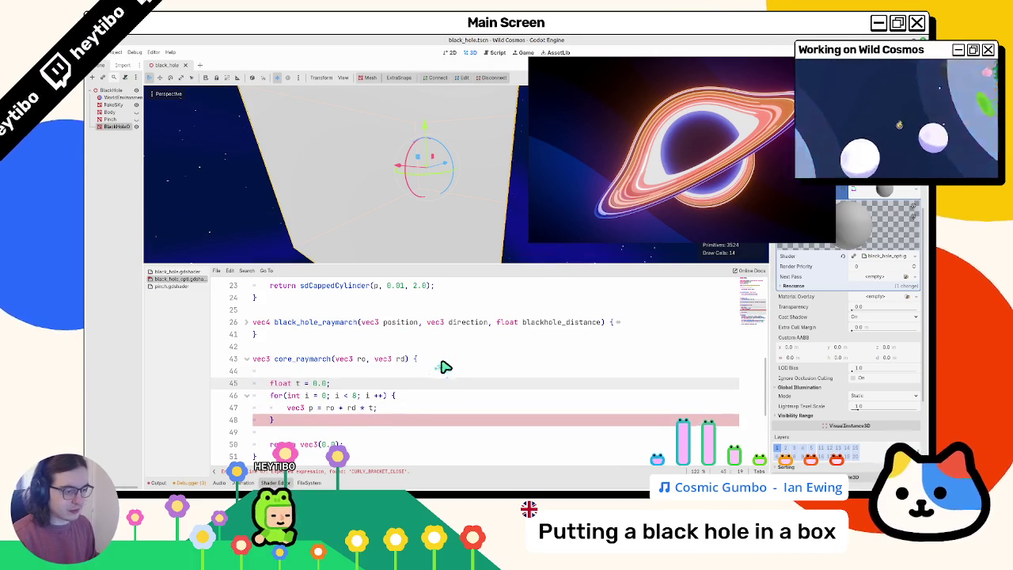
- Begin a float d distance line inside the loop after the sample point
{"action": "scroll", "coordinate": [424, 404], "scroll_direction": "down", "scroll_amount": 1}
{"action": "double_click", "coordinate": [434, 384]}
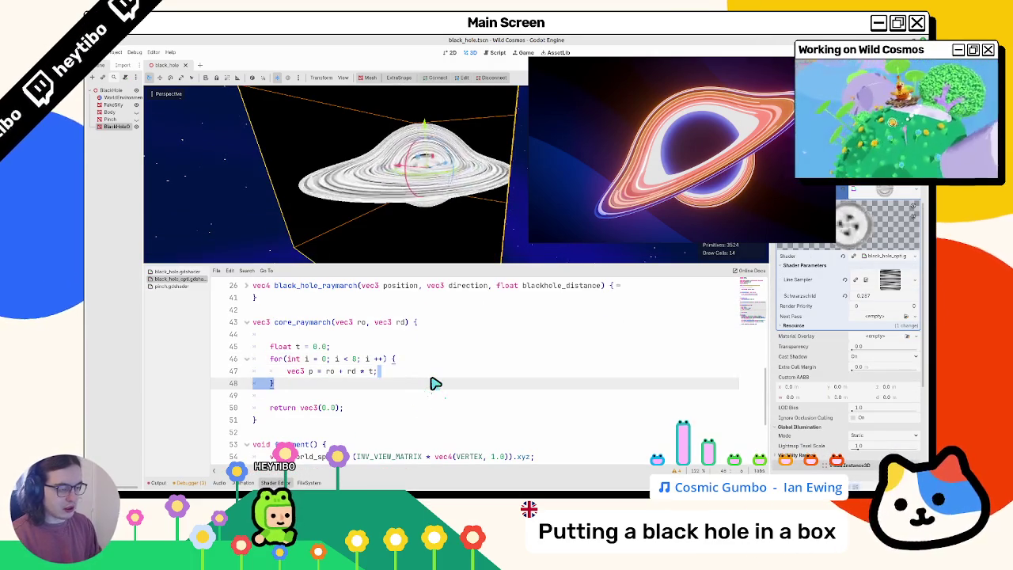
{"action": "key", "text": "Up"}
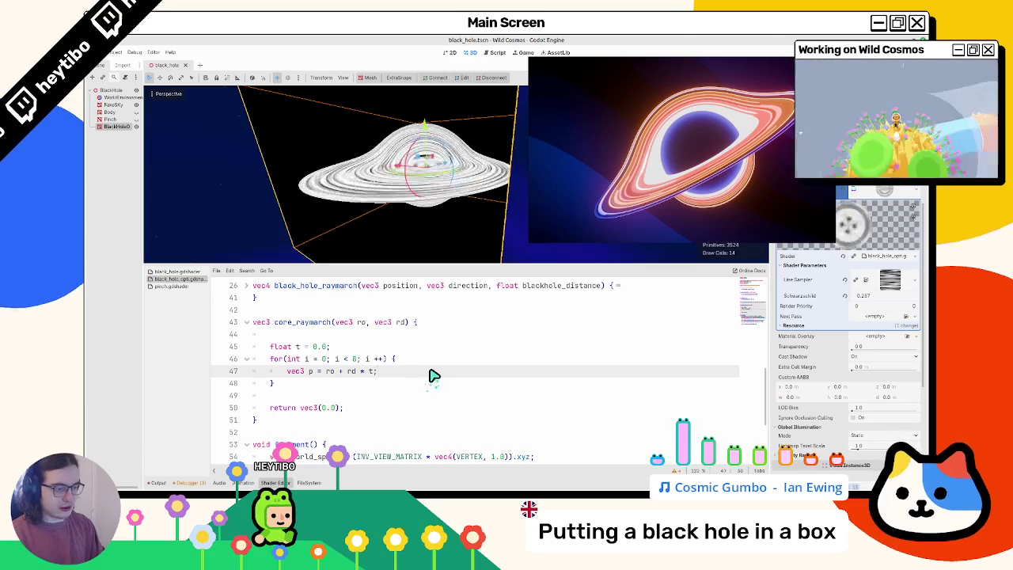
{"action": "key", "text": "Return"}
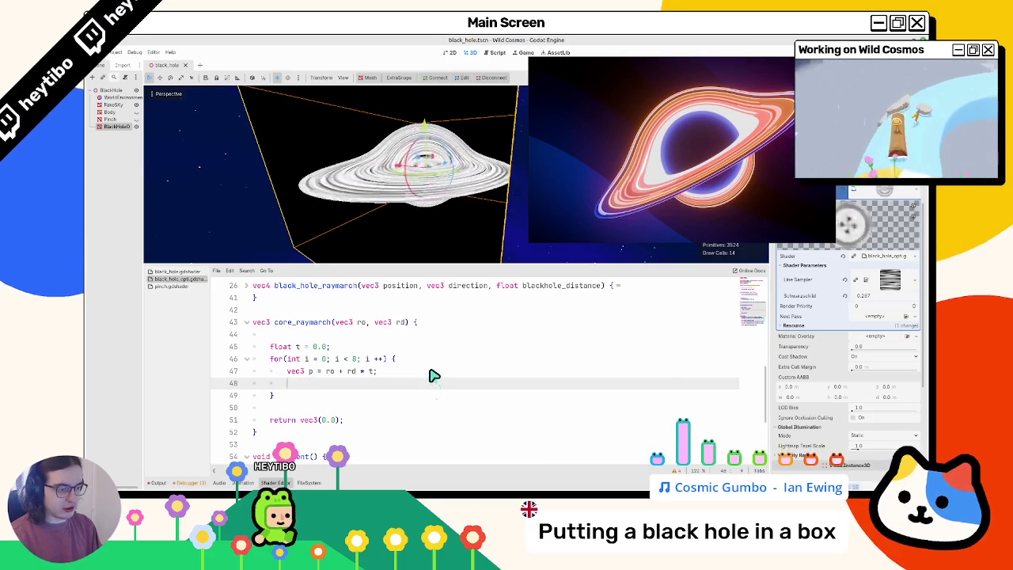
{"action": "type", "text": "float = d"}
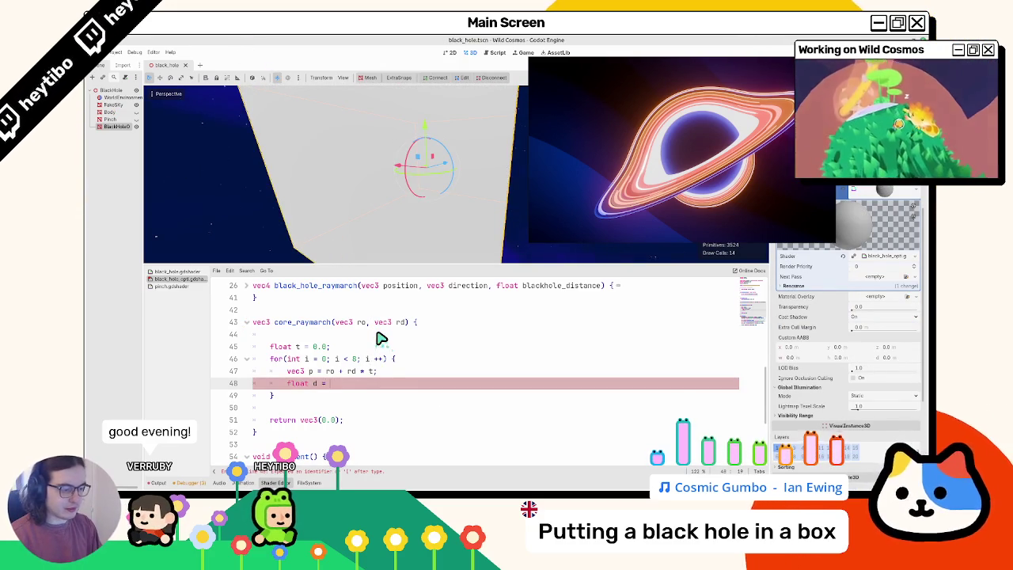
- Set d = sdSphere(p, 1.0), add t += d, and break when d < 0.001 or t > 100.0
{"action": "type", "text": "sphre"}
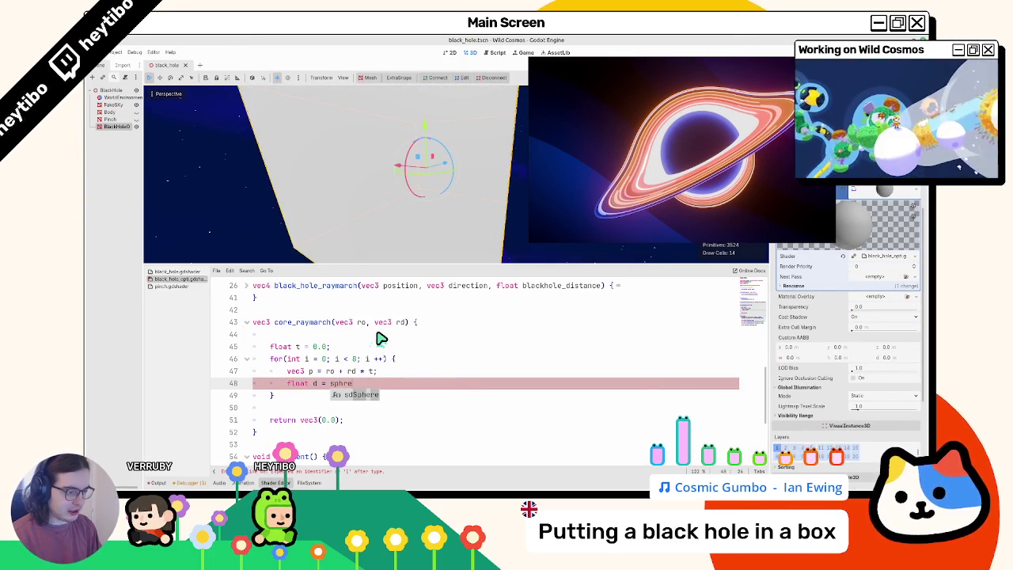
{"action": "key", "text": "Return"}
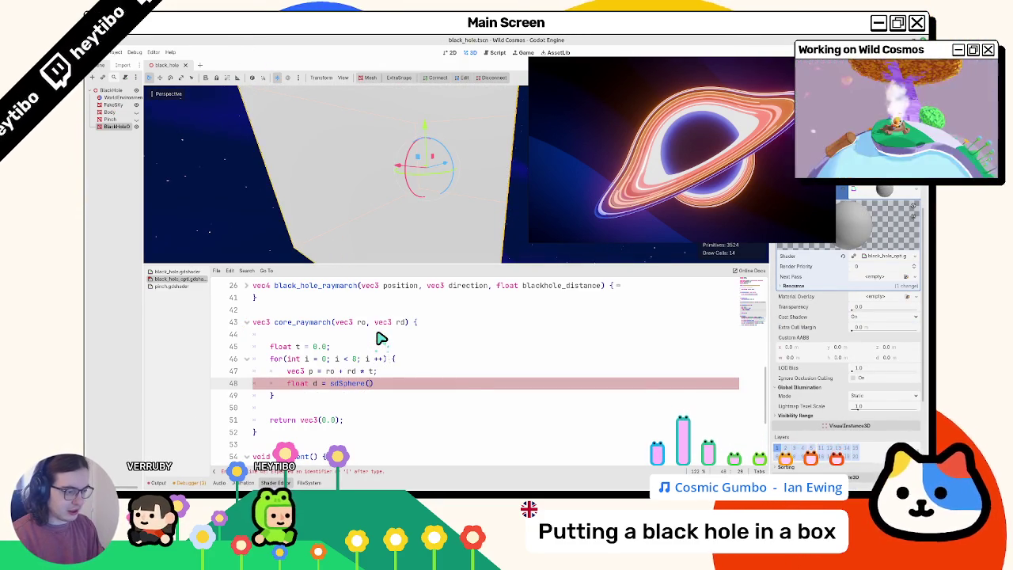
{"action": "type", "text": ", 1.0"}
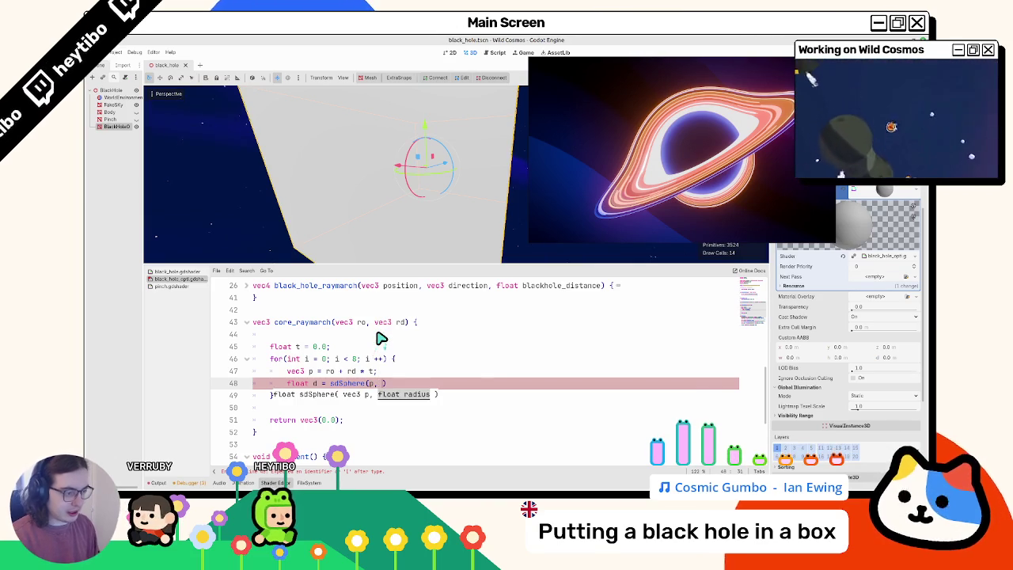
{"action": "type", "text": ")"}
{"action": "key", "text": "Return"}
{"action": "type", "text": "t += d;"}
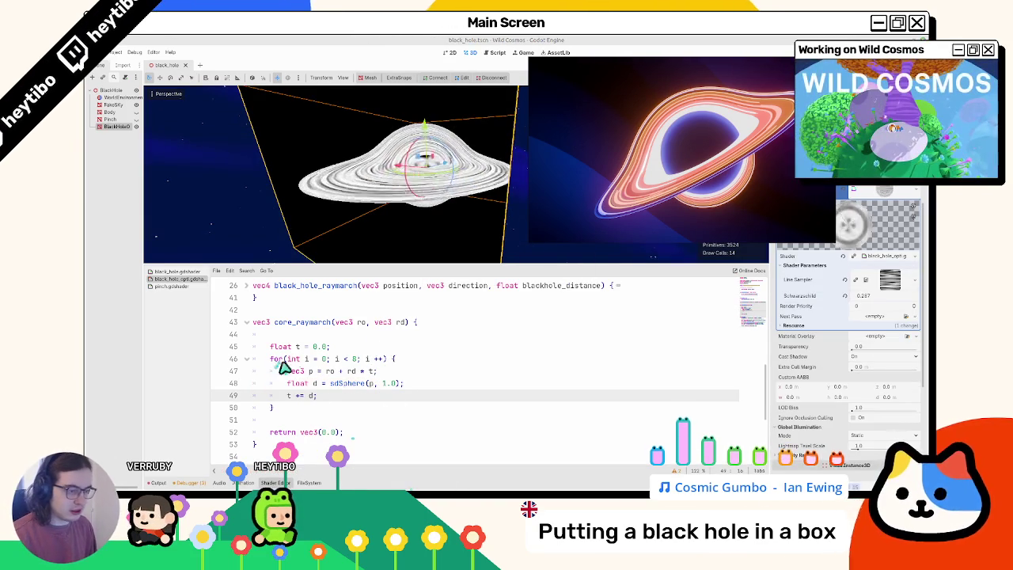
{"action": "key", "text": "Return"}
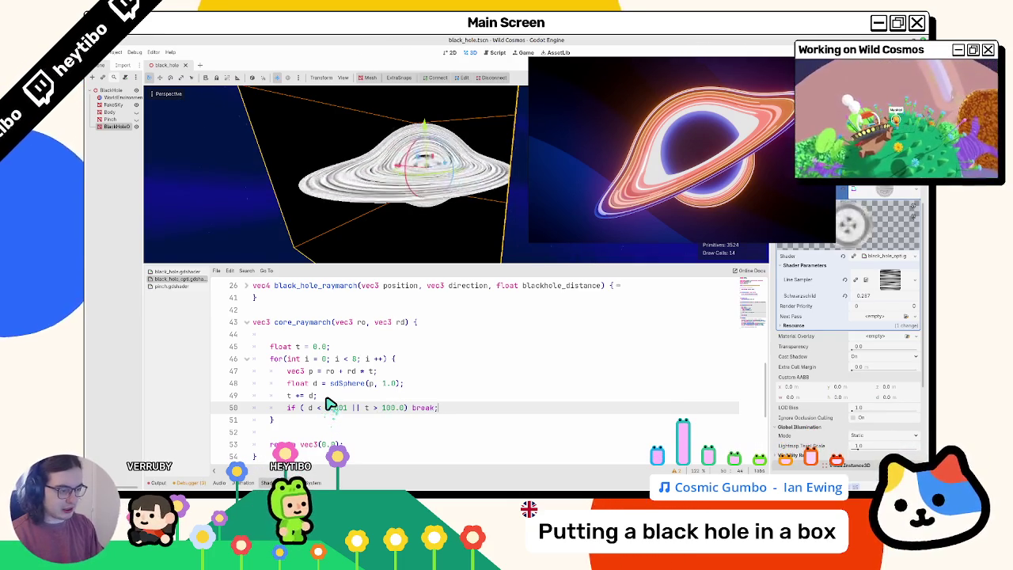
{"action": "key", "text": "Down"}
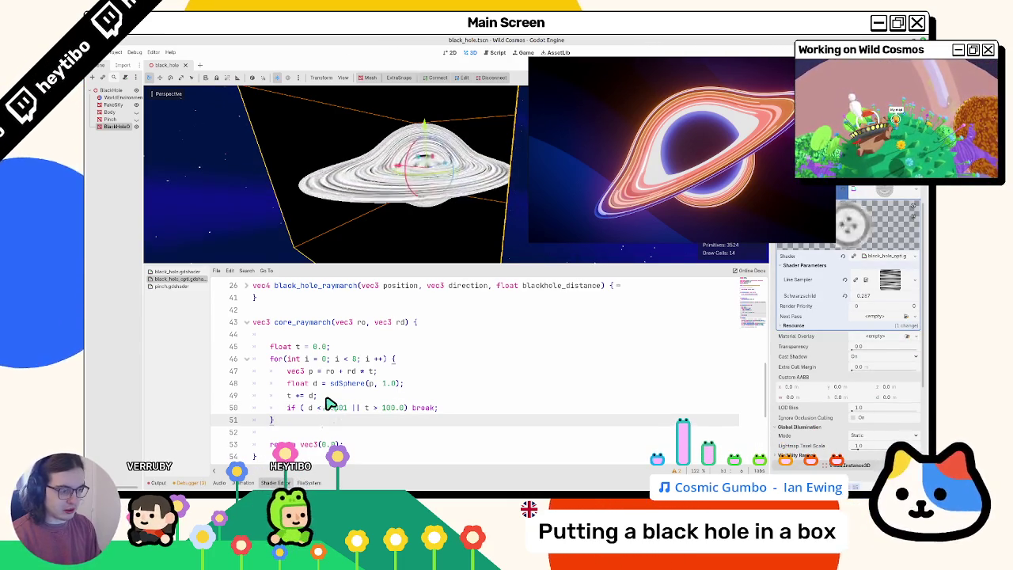
{"action": "key", "text": "Down"}
{"action": "key", "text": "Down"}
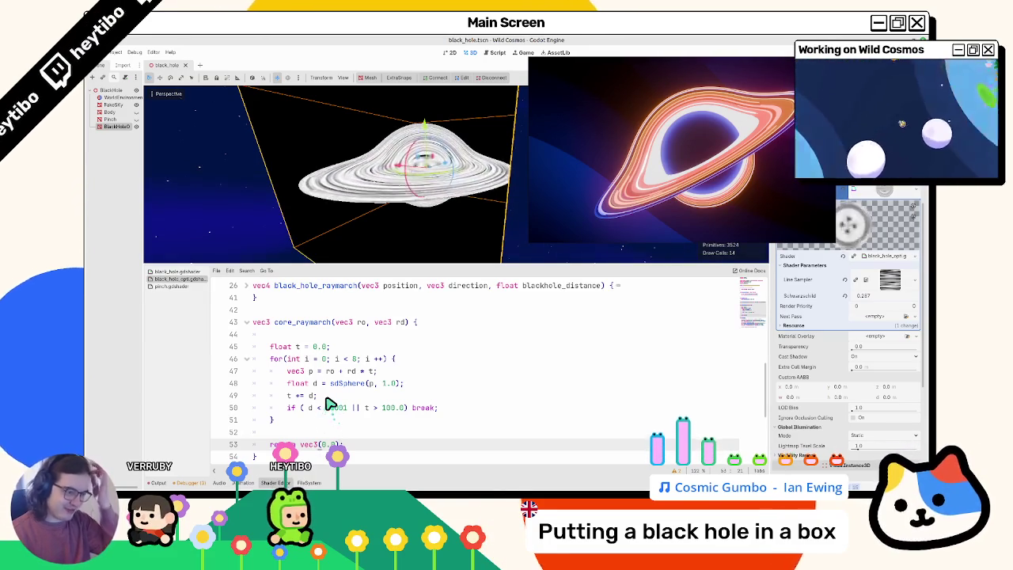
{"action": "left_click_drag", "start_coordinate": [287, 371], "coordinate": [319, 373]}
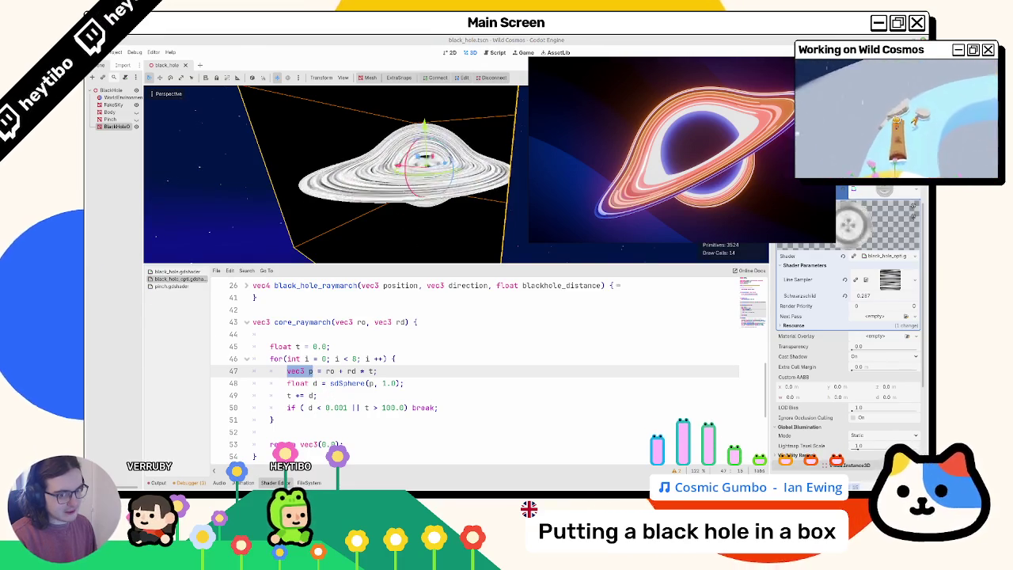
{"action": "left_click", "coordinate": [352, 400]}
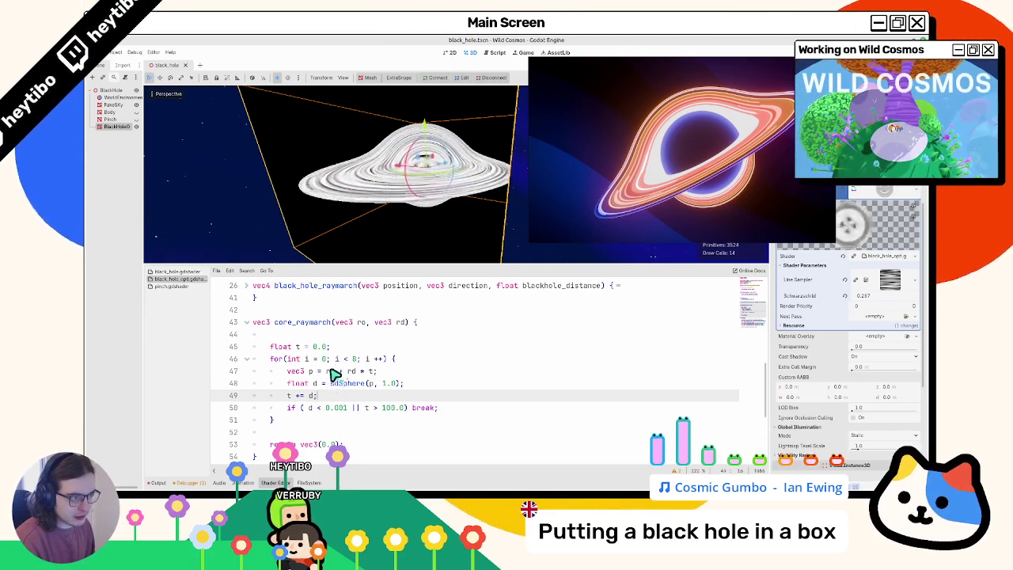
{"action": "left_click_drag", "start_coordinate": [351, 230], "coordinate": [358, 214]}
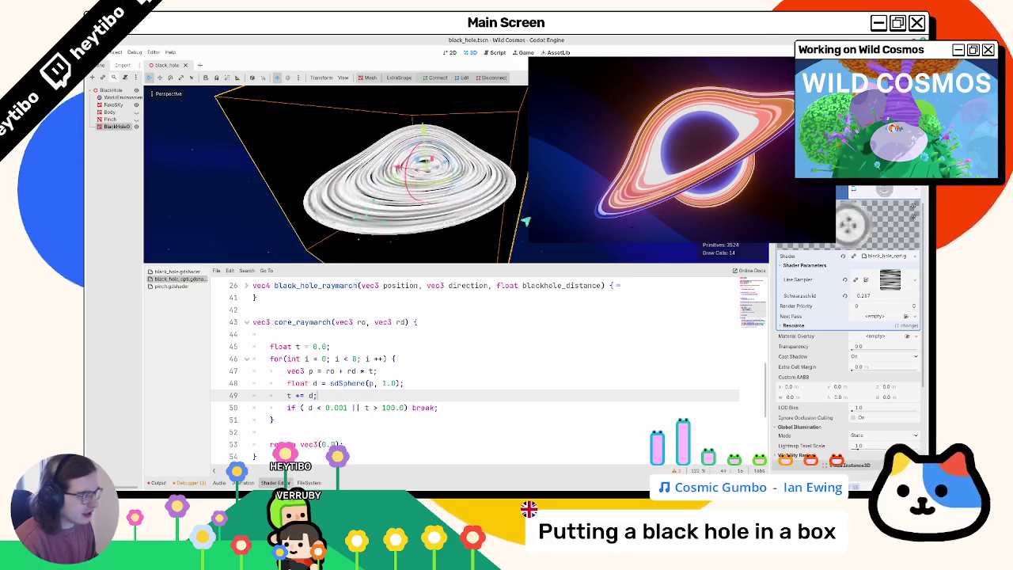
{"action": "left_click", "coordinate": [888, 283]}
{"action": "left_click", "coordinate": [888, 287]}
{"action": "scroll", "coordinate": [649, 349], "scroll_direction": "up", "scroll_amount": 8}
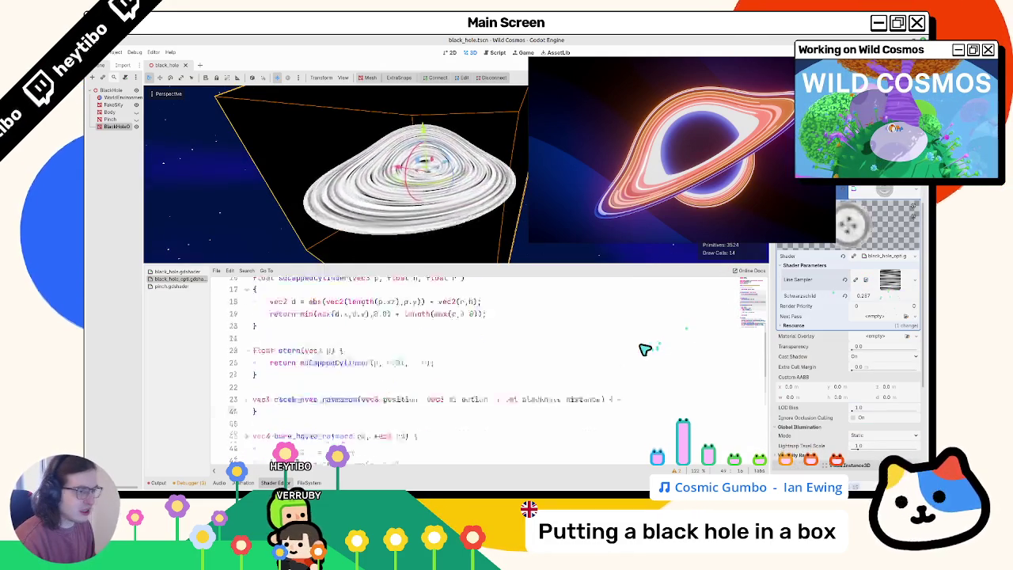
- Test repeat_disable on line_sampler, then restore repeat_enable
{"action": "left_click", "coordinate": [535, 333]}
{"action": "double_click", "coordinate": [531, 327]}
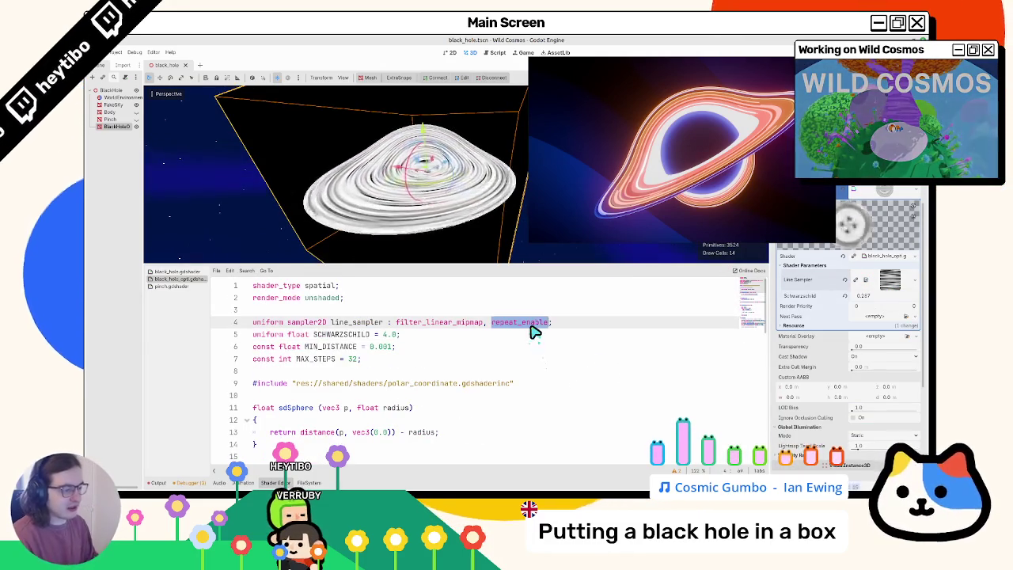
{"action": "type", "text": "repeat_e"}
{"action": "key", "text": "Return"}
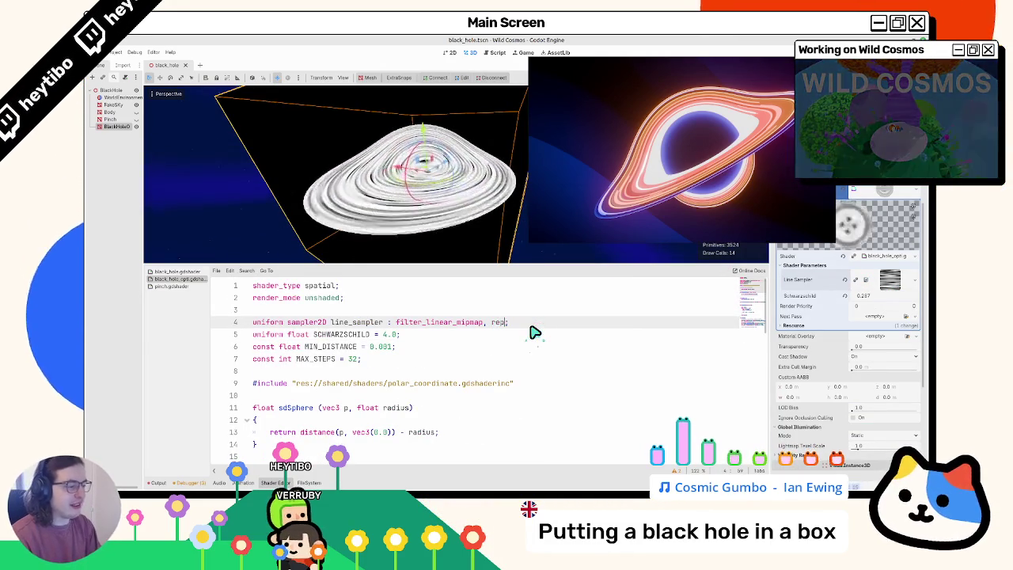
{"action": "key", "text": "Return"}
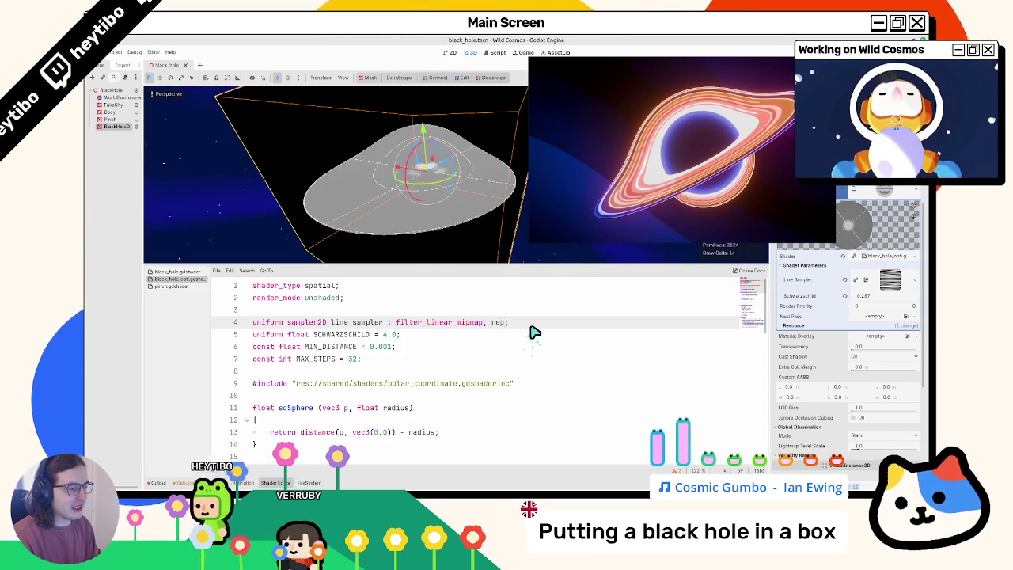
{"action": "key", "text": "ctrl+z"}
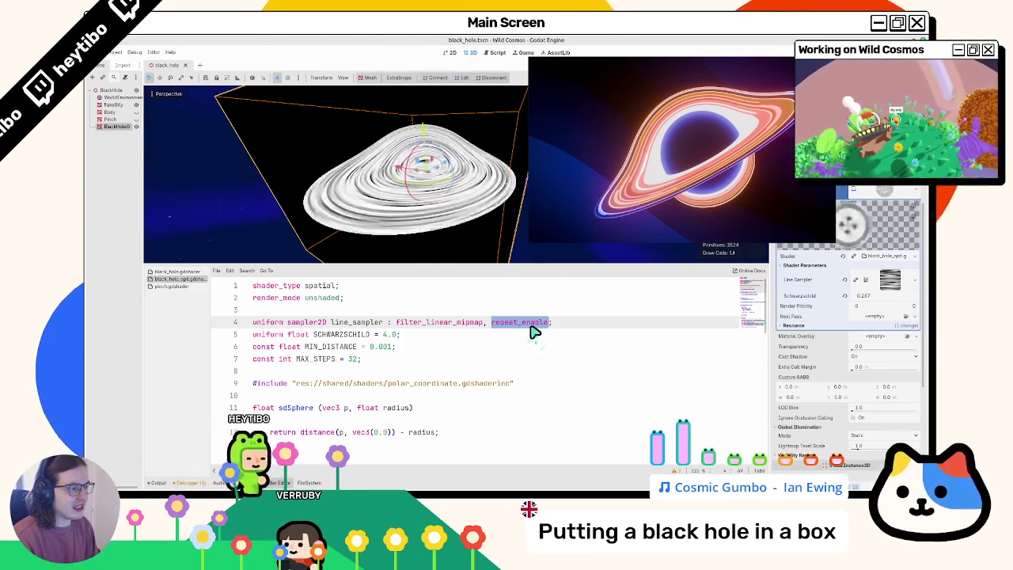
- Replace the filter_linear_mipmap hint with filter_linear
{"action": "key", "text": "Left"}
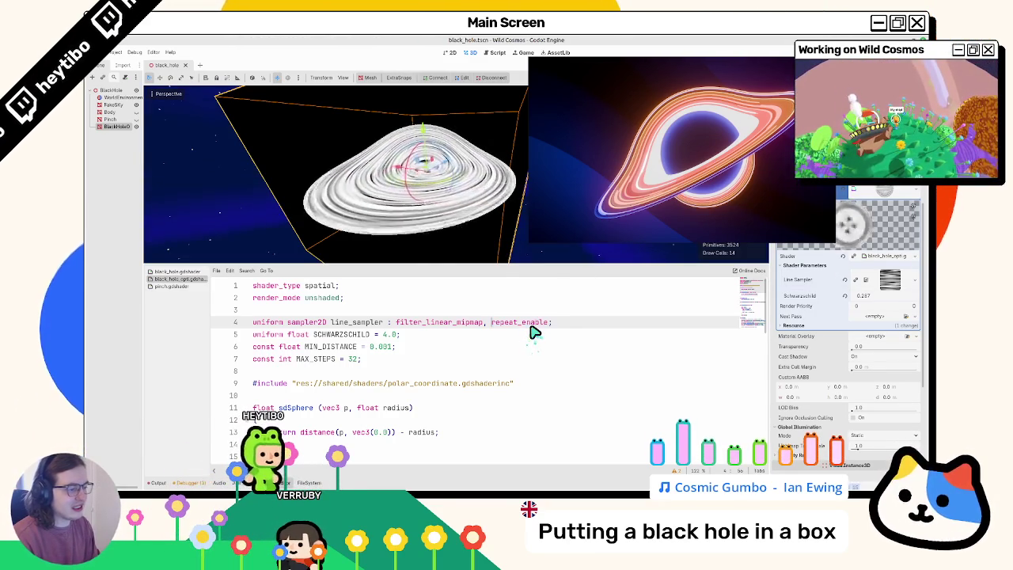
{"action": "key", "text": "ctrl+BackSpace"}
{"action": "type", "text": "lter_linear"}
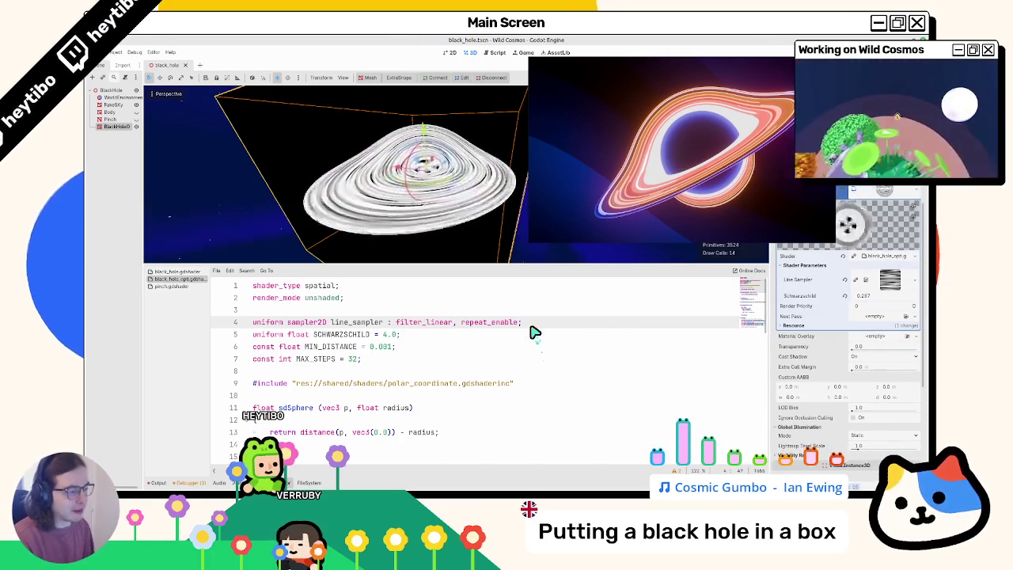
{"action": "scroll", "coordinate": [507, 333], "scroll_direction": "down", "scroll_amount": 15}
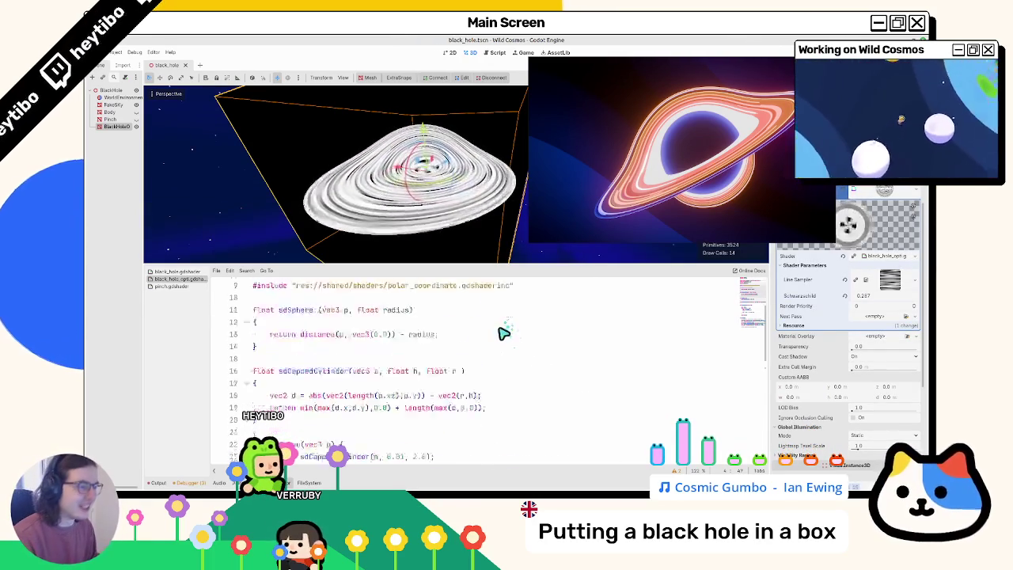
{"action": "scroll", "coordinate": [411, 225], "scroll_direction": "down", "scroll_amount": 5}
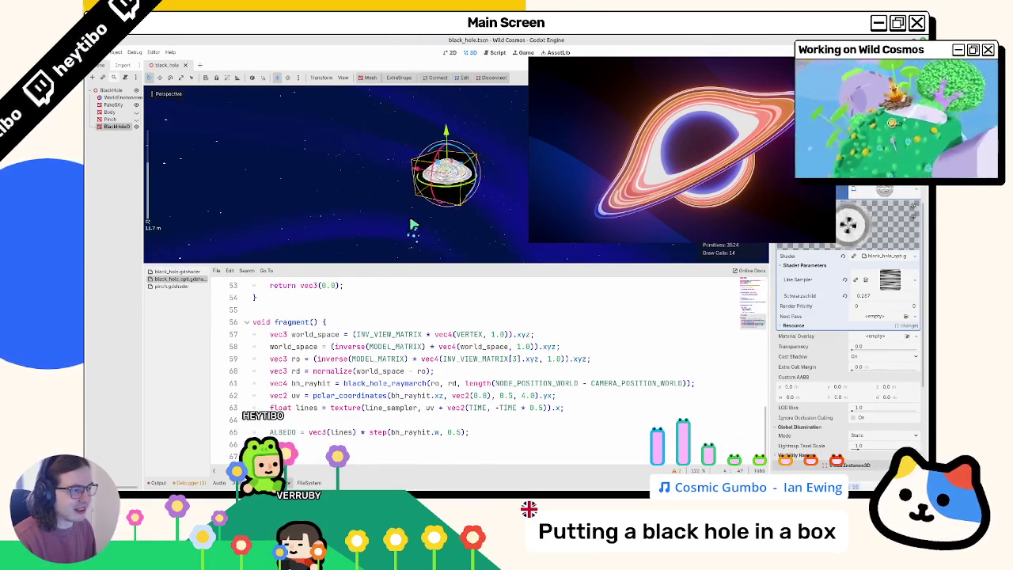
{"action": "scroll", "coordinate": [453, 325], "scroll_direction": "up", "scroll_amount": 14}
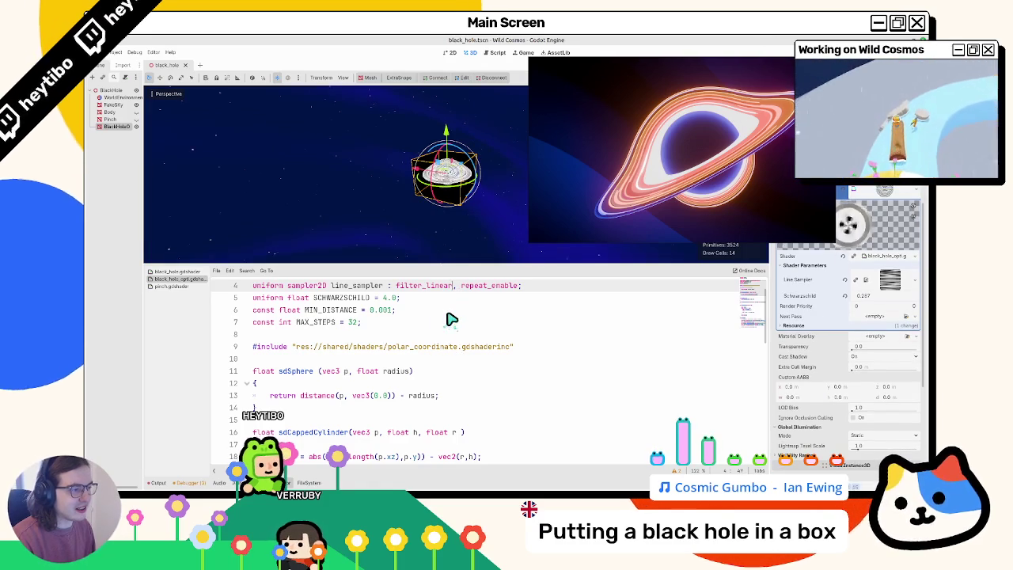
{"action": "type", "text": "_mipmap"}
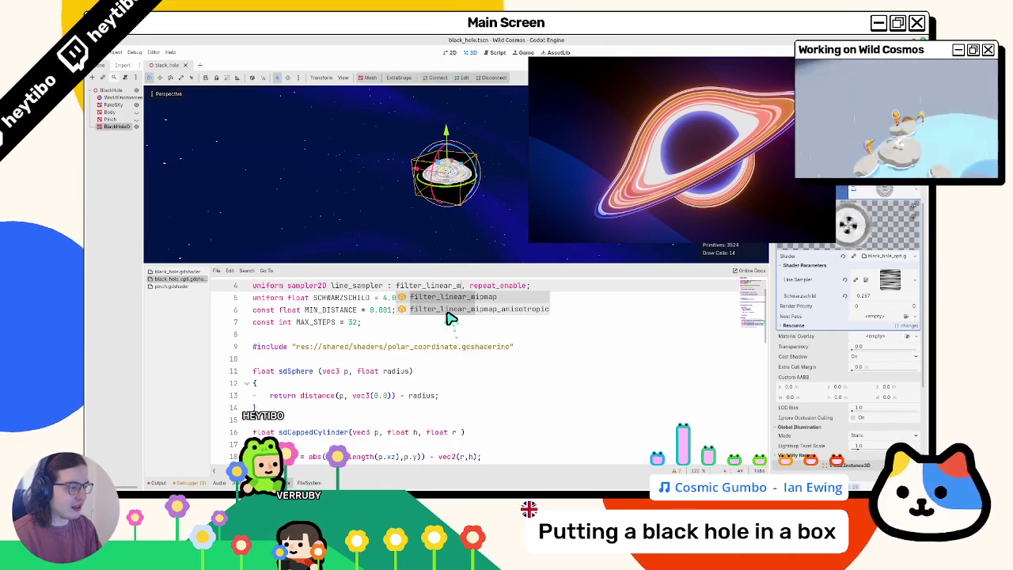
{"action": "type", "text": "_anisotropic"}
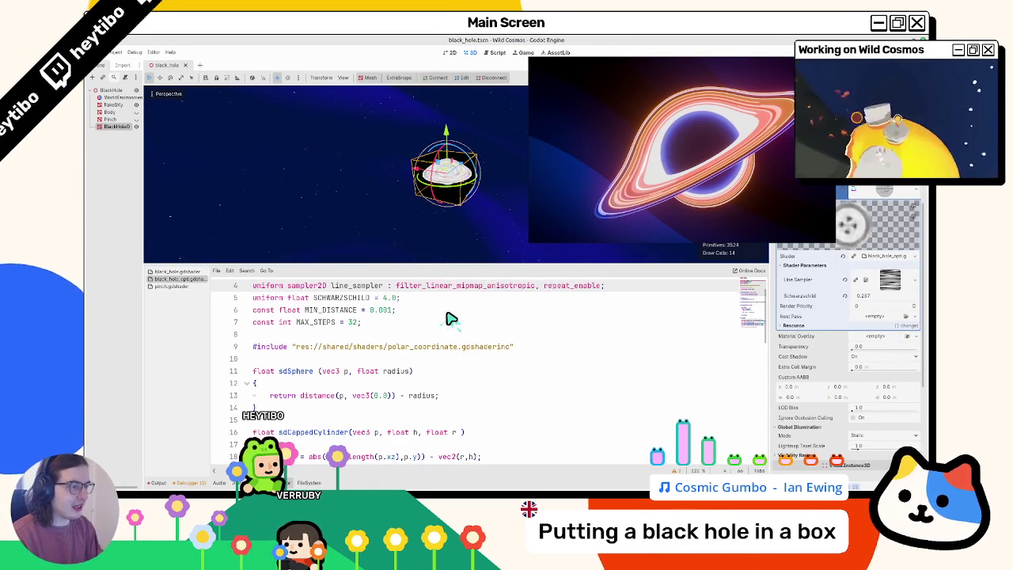
{"action": "scroll", "coordinate": [415, 198], "scroll_direction": "up", "scroll_amount": 3}
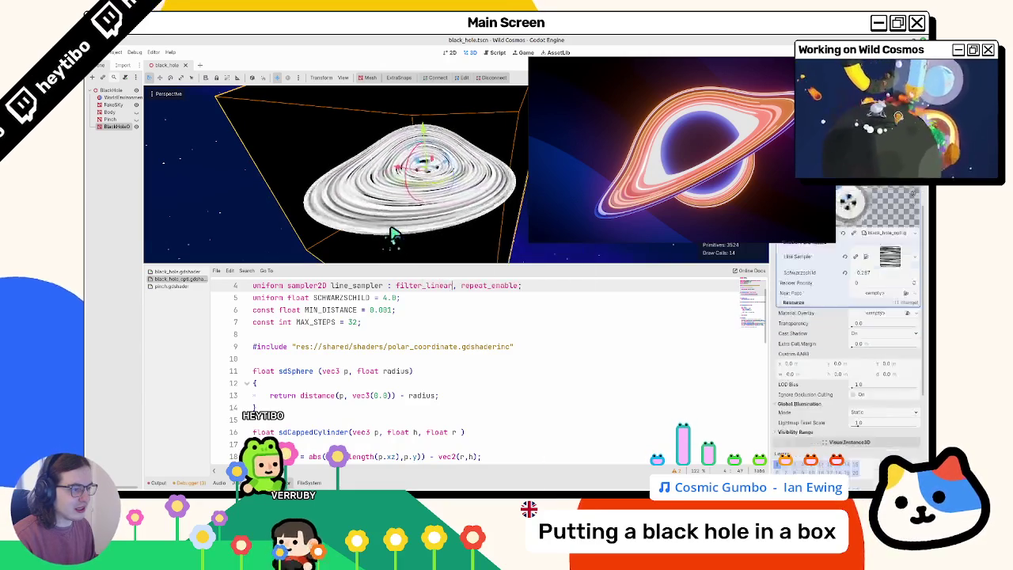
{"action": "scroll", "coordinate": [392, 234], "scroll_direction": "down", "scroll_amount": 5}
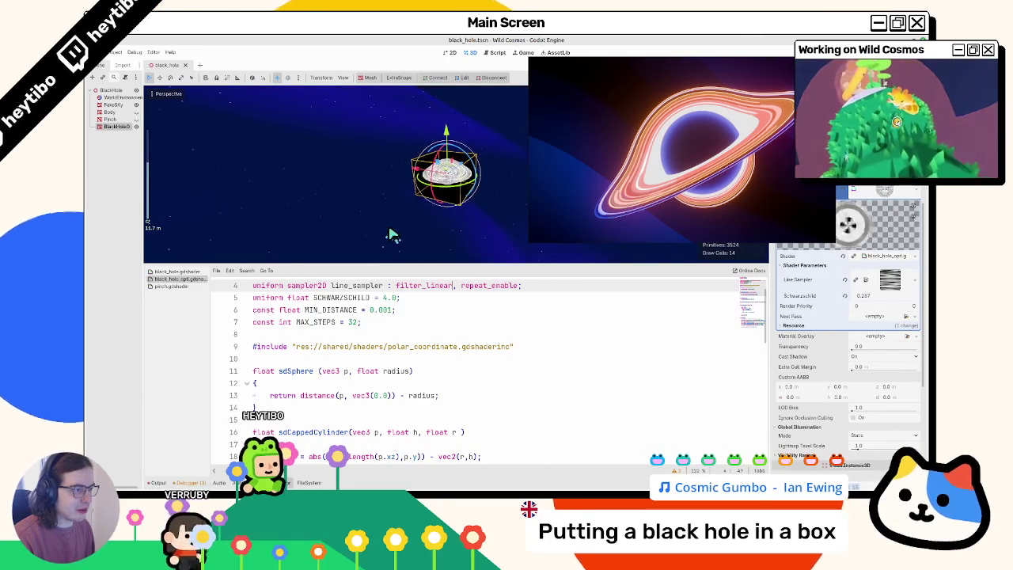
{"action": "scroll", "coordinate": [392, 234], "scroll_direction": "up", "scroll_amount": 5}
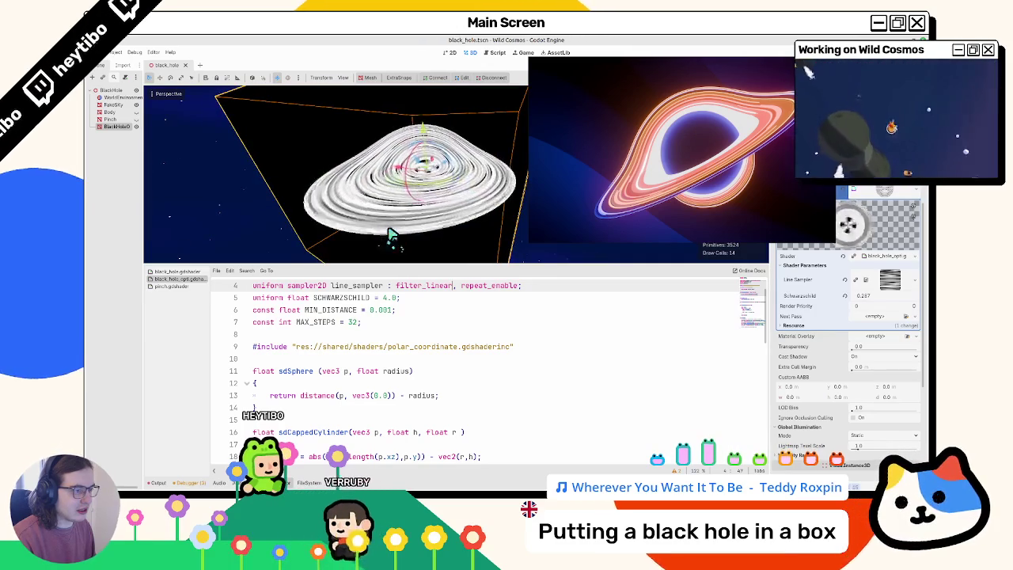
{"action": "scroll", "coordinate": [469, 342], "scroll_direction": "down", "scroll_amount": 10}
{"action": "scroll", "coordinate": [469, 342], "scroll_direction": "down", "scroll_amount": 2}
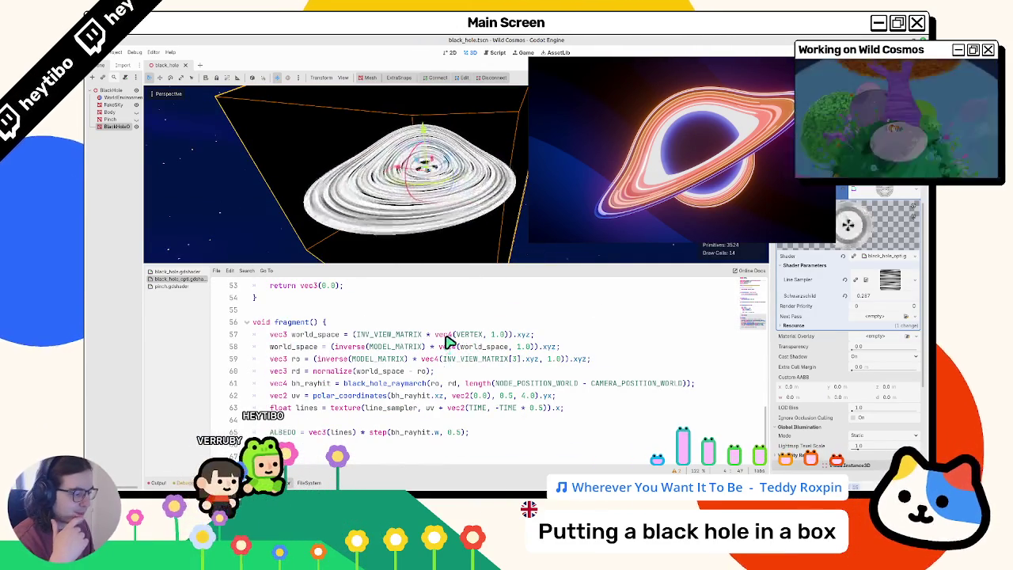
{"action": "left_click_drag", "start_coordinate": [365, 410], "coordinate": [549, 415]}
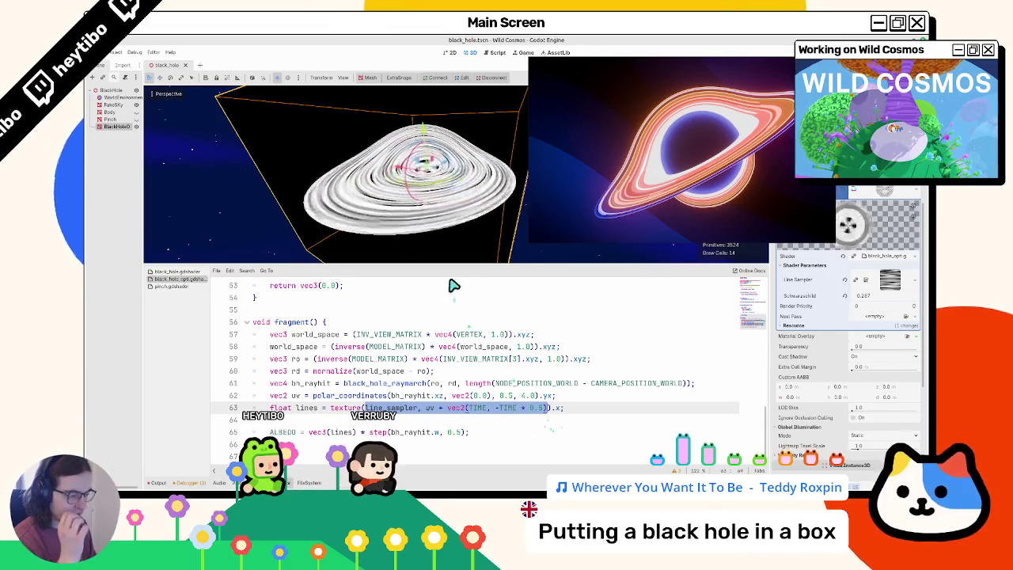
- Browse the shader files and open black_hole_ops.gdshader
{"action": "scroll", "coordinate": [428, 402], "scroll_direction": "up", "scroll_amount": 3}
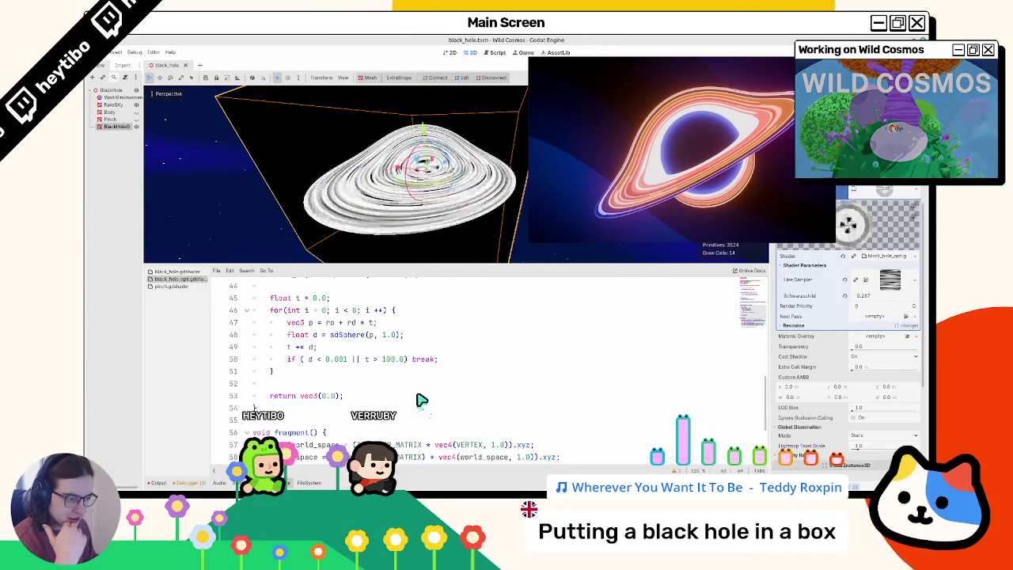
{"action": "left_click", "coordinate": [202, 278]}
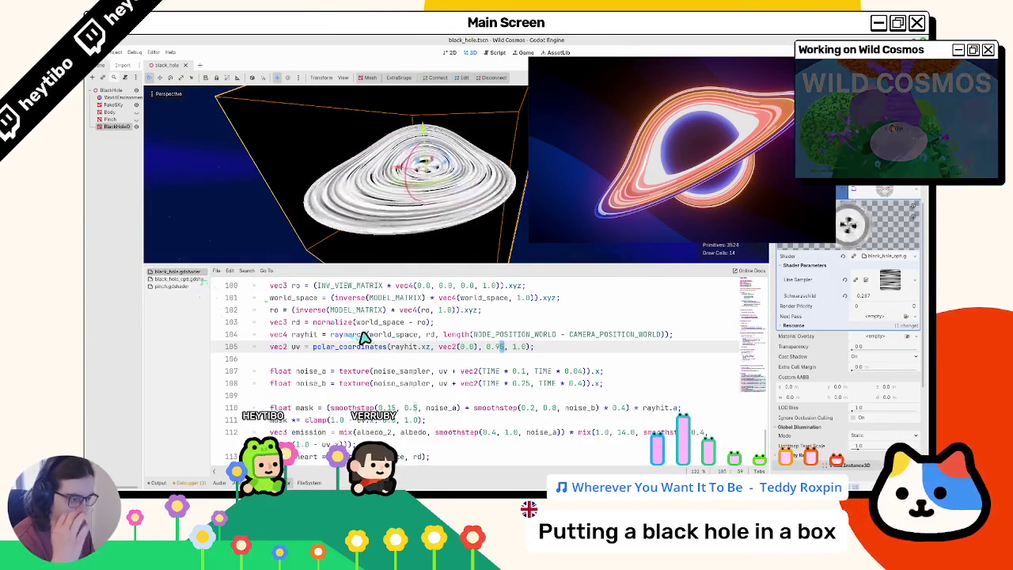
{"action": "scroll", "coordinate": [360, 342], "scroll_direction": "up", "scroll_amount": 2}
{"action": "left_click", "coordinate": [204, 286]}
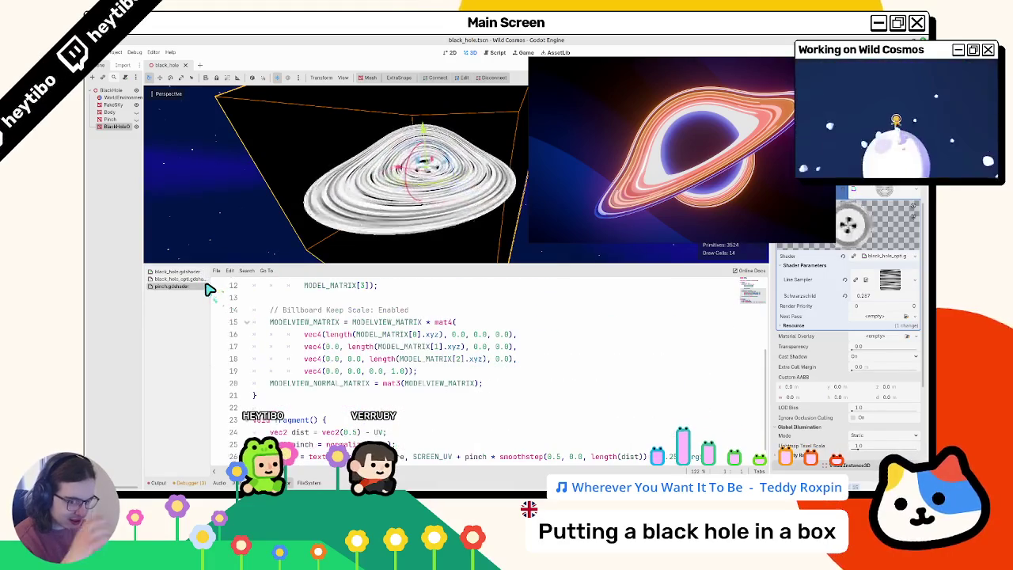
{"action": "left_click", "coordinate": [202, 279]}
{"action": "scroll", "coordinate": [305, 357], "scroll_direction": "down", "scroll_amount": 2}
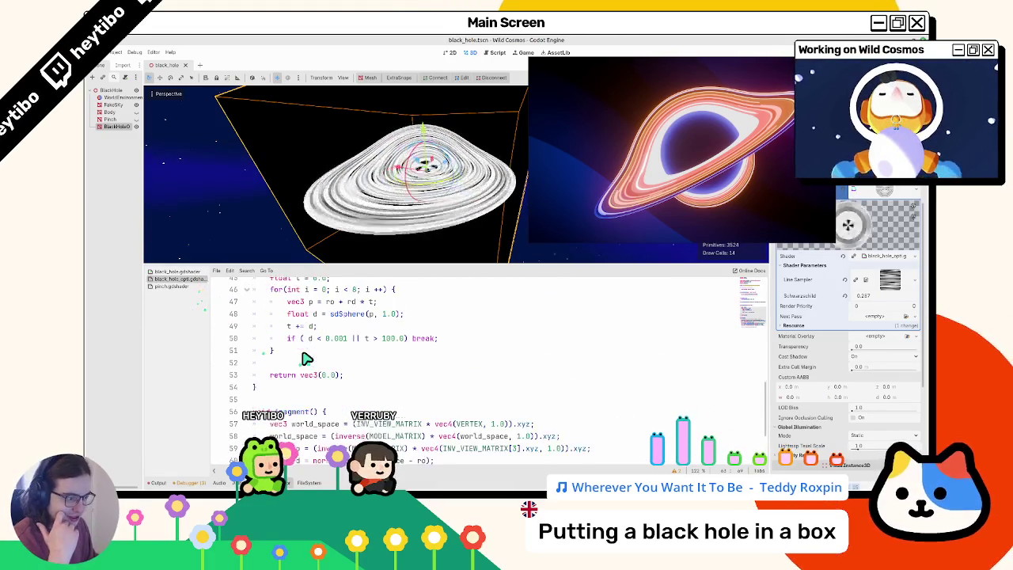
{"action": "scroll", "coordinate": [307, 359], "scroll_direction": "down", "scroll_amount": 2}
{"action": "scroll", "coordinate": [305, 356], "scroll_direction": "up", "scroll_amount": 4}
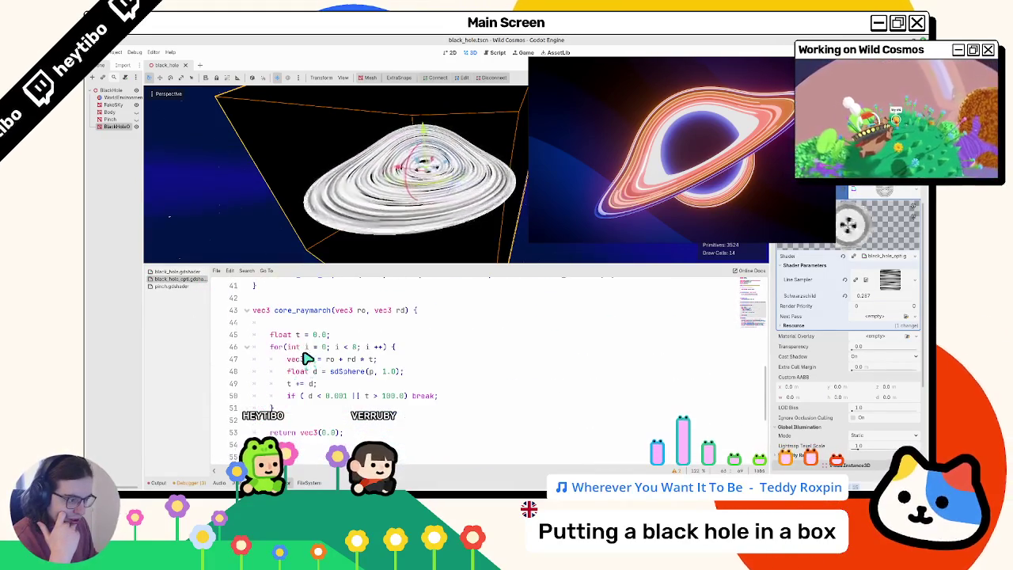
- Declare vec3 p before the loop, assign it inside, and return p
{"action": "left_click", "coordinate": [394, 396]}
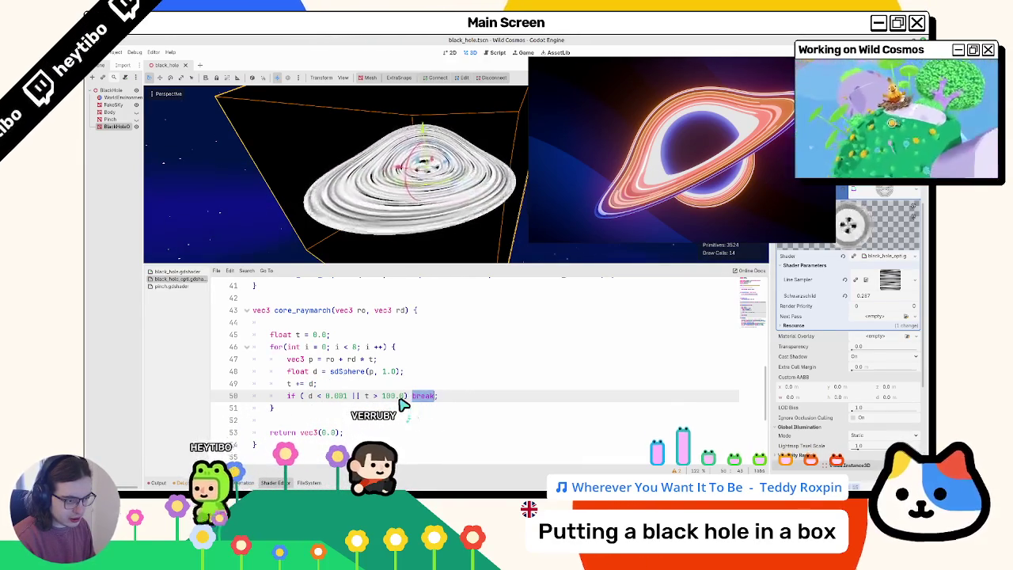
{"action": "left_click", "coordinate": [316, 336]}
{"action": "left_click", "coordinate": [339, 340]}
{"action": "key", "text": "Return"}
{"action": "type", "text": "vec3 p;"}
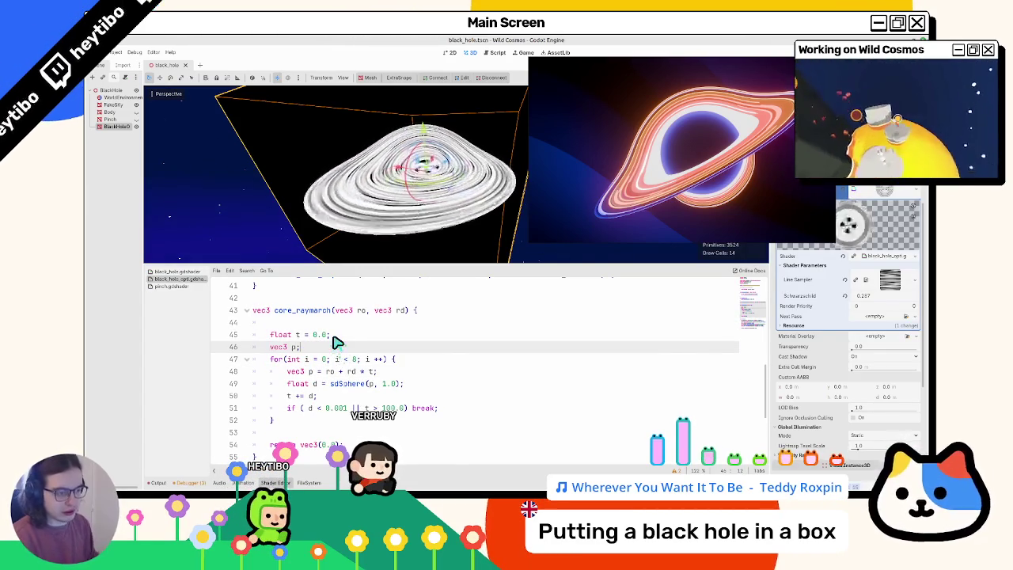
{"action": "left_click", "coordinate": [308, 372]}
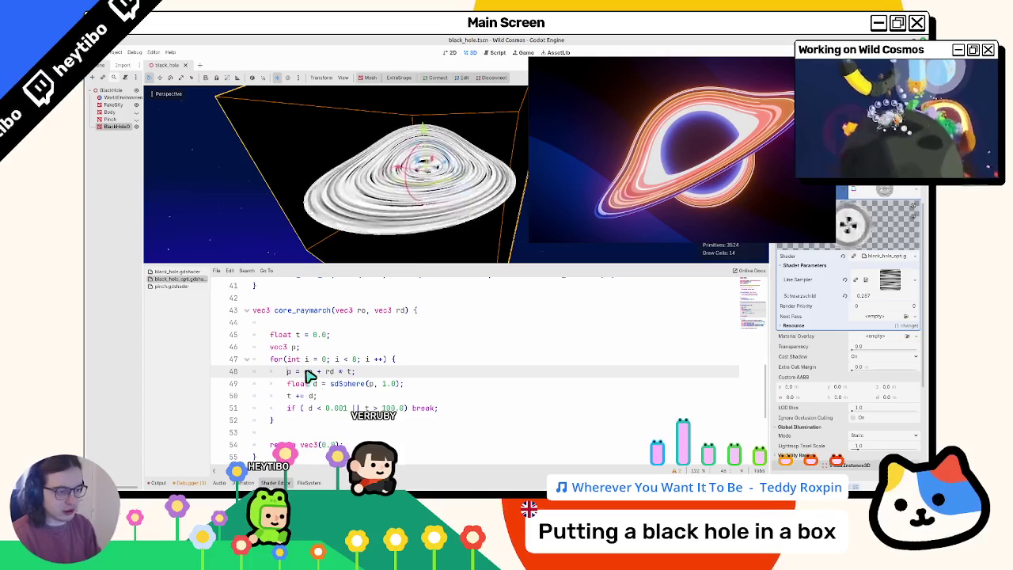
{"action": "left_click_drag", "start_coordinate": [322, 444], "coordinate": [331, 444]}
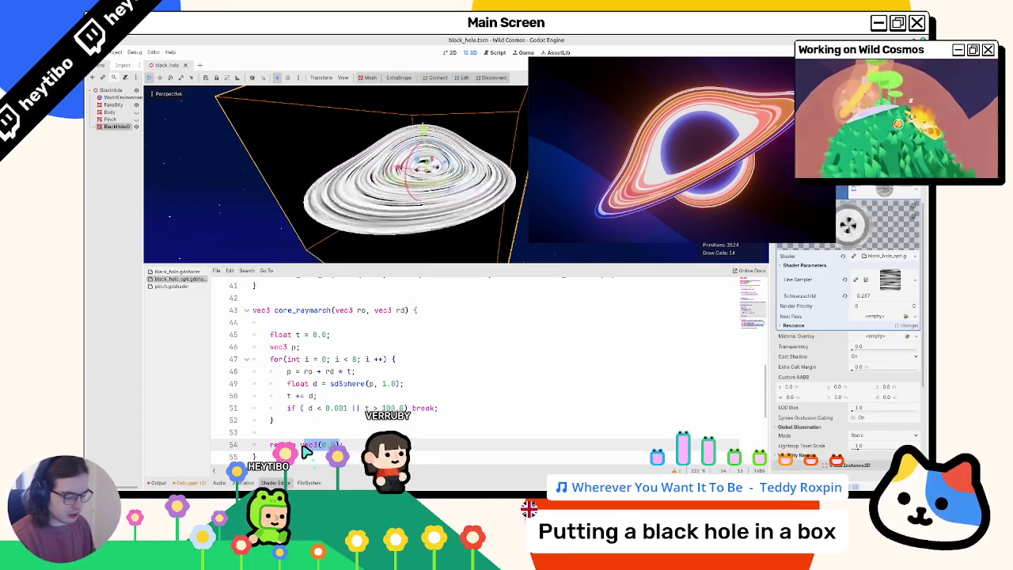
- Add 'ALBEDO = core_raymarch(ro, rd);' at the end of fragment()
{"action": "scroll", "coordinate": [312, 432], "scroll_direction": "down", "scroll_amount": 4}
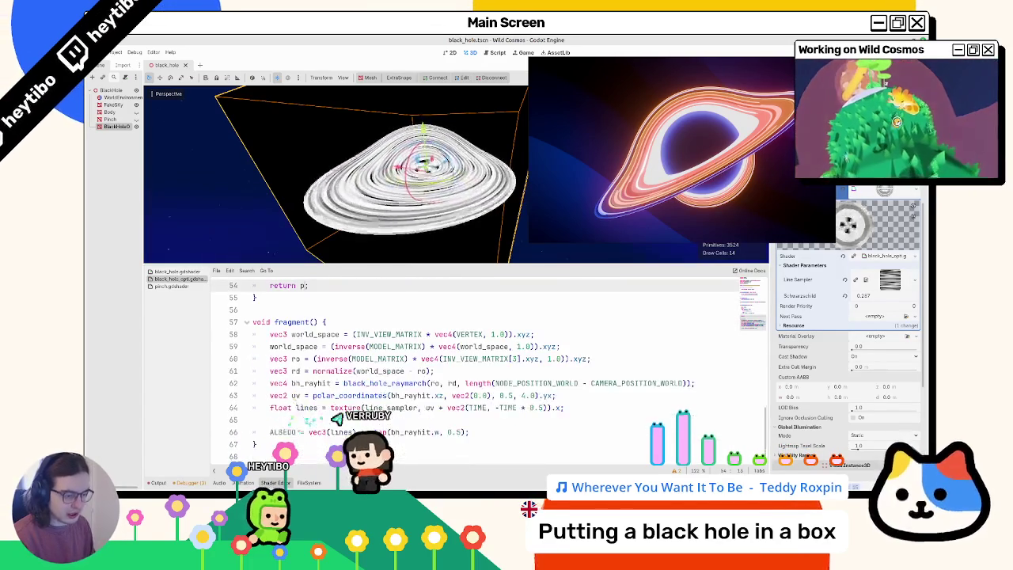
{"action": "left_click", "coordinate": [475, 433]}
{"action": "key", "text": "Return"}
{"action": "type", "text": "ALBEDO = "}
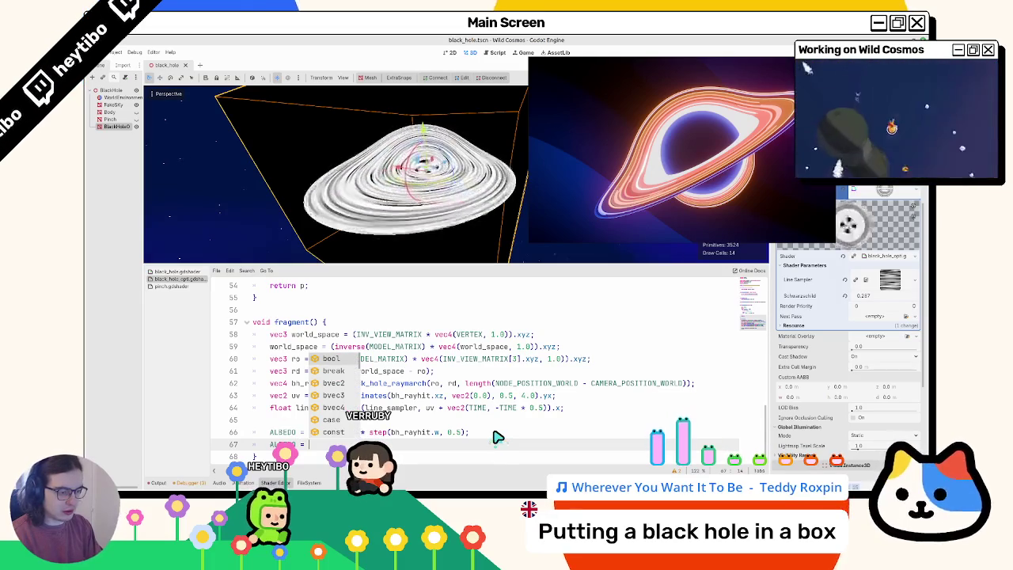
{"action": "type", "text": "ray"}
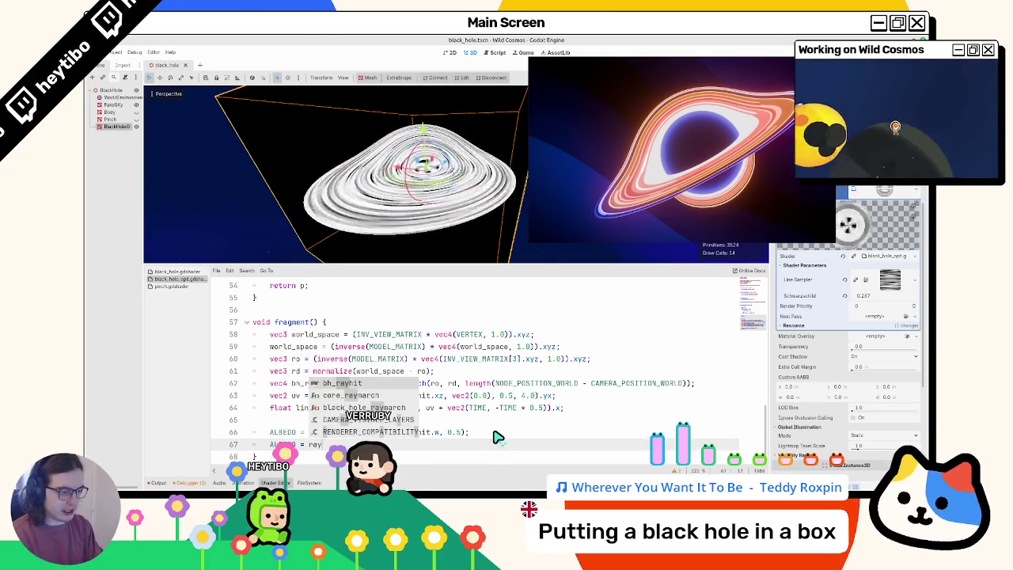
{"action": "scroll", "coordinate": [497, 437], "scroll_direction": "down", "scroll_amount": 1}
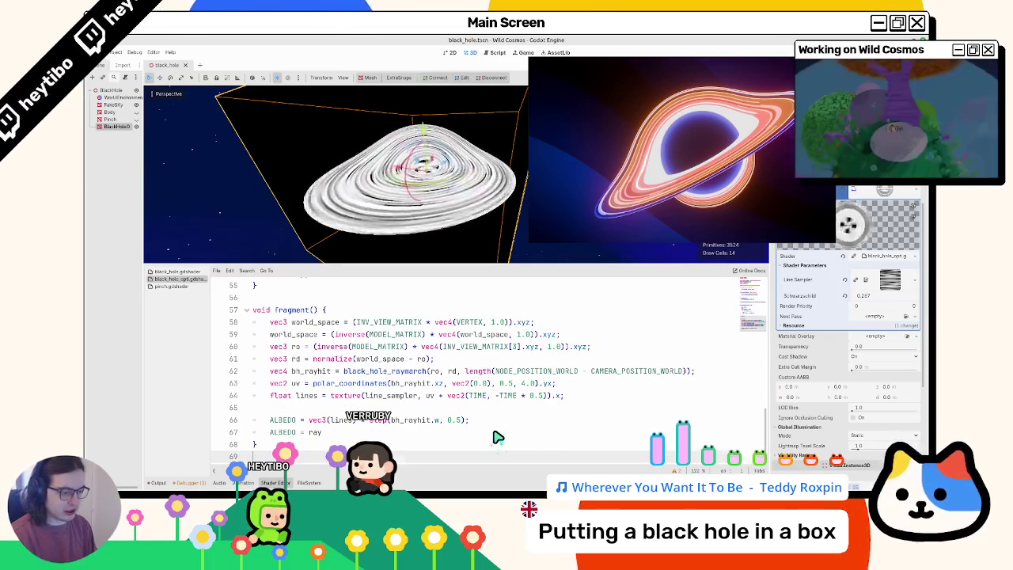
{"action": "key", "text": "BackSpace"}
{"action": "key", "text": "BackSpace"}
{"action": "key", "text": "BackSpace"}
{"action": "key", "text": "Return"}
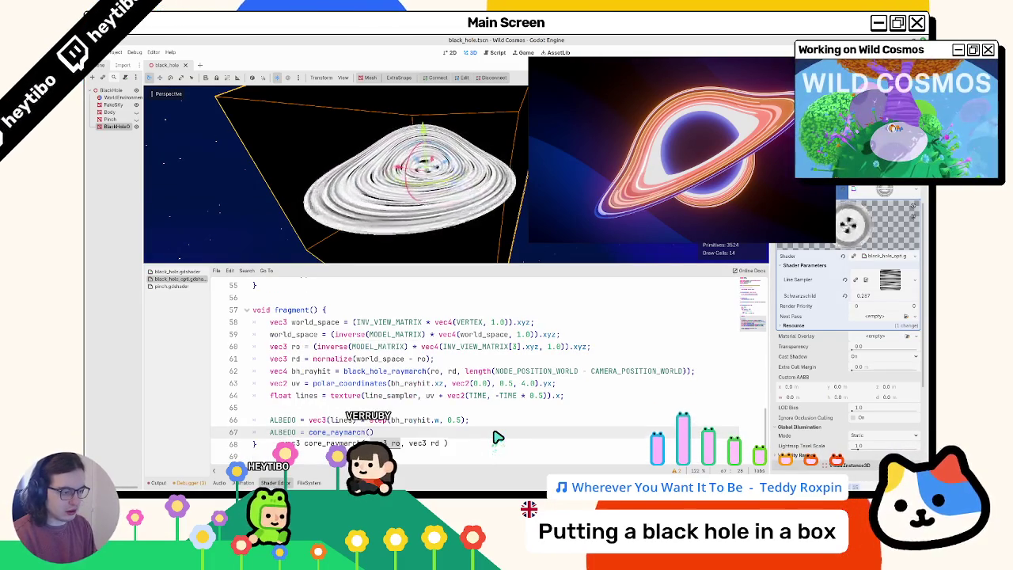
{"action": "type", "text": ";"}
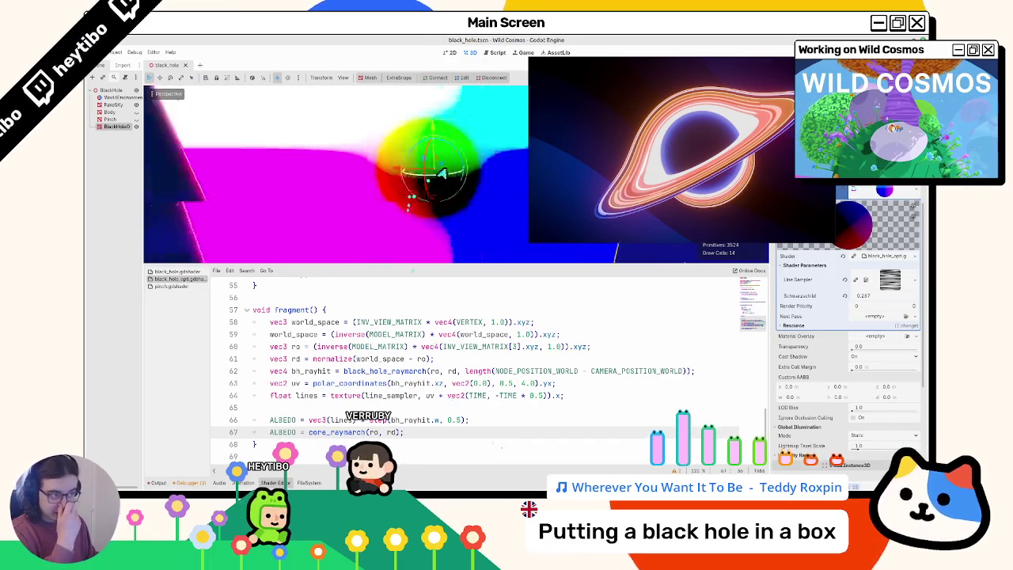
- Orbit around the box, try wrapping the result in normalize(), then undo it
{"action": "mouse_move", "coordinate": [422, 168]}
{"action": "left_mouse_down"}
{"action": "mouse_move", "coordinate": [409, 219]}
{"action": "mouse_move", "coordinate": [414, 194]}
{"action": "mouse_move", "coordinate": [375, 222]}
{"action": "mouse_move", "coordinate": [366, 277]}
{"action": "left_mouse_up"}
{"action": "left_click_drag", "start_coordinate": [379, 219], "coordinate": [394, 236]}
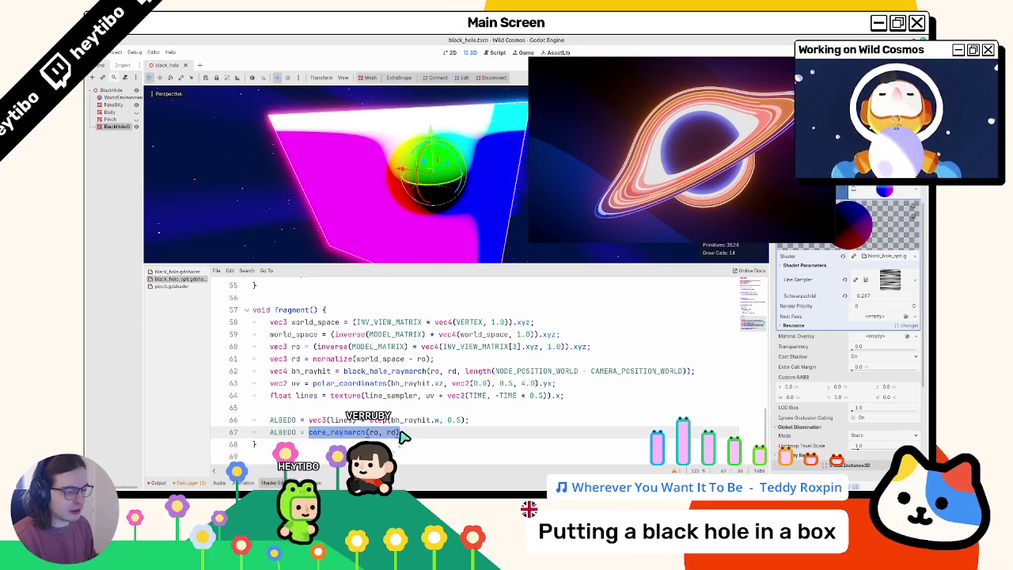
{"action": "type", "text": "normalize("}
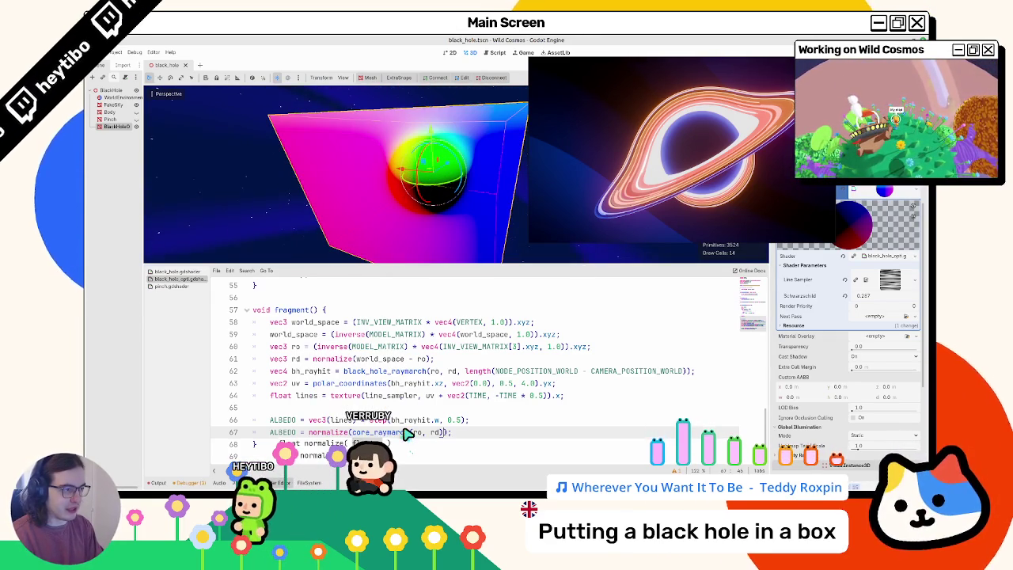
{"action": "key", "text": "ctrl+z"}
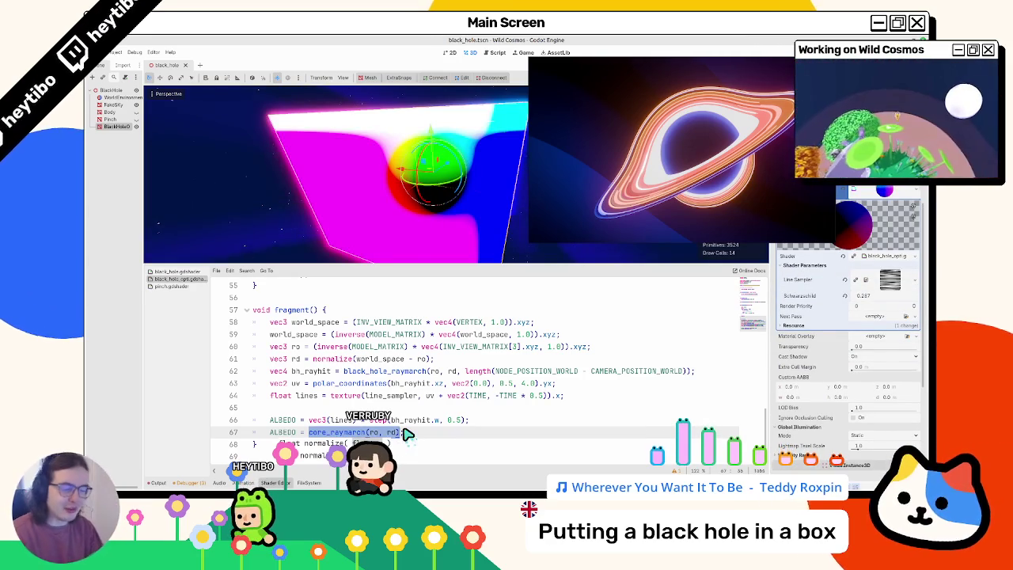
- Step through undo history to leave 'ALBEDO = length(core_raymarch(ro, rd));' on line 67
{"action": "key", "text": "ctrl+z"}
{"action": "key", "text": "ctrl+z"}
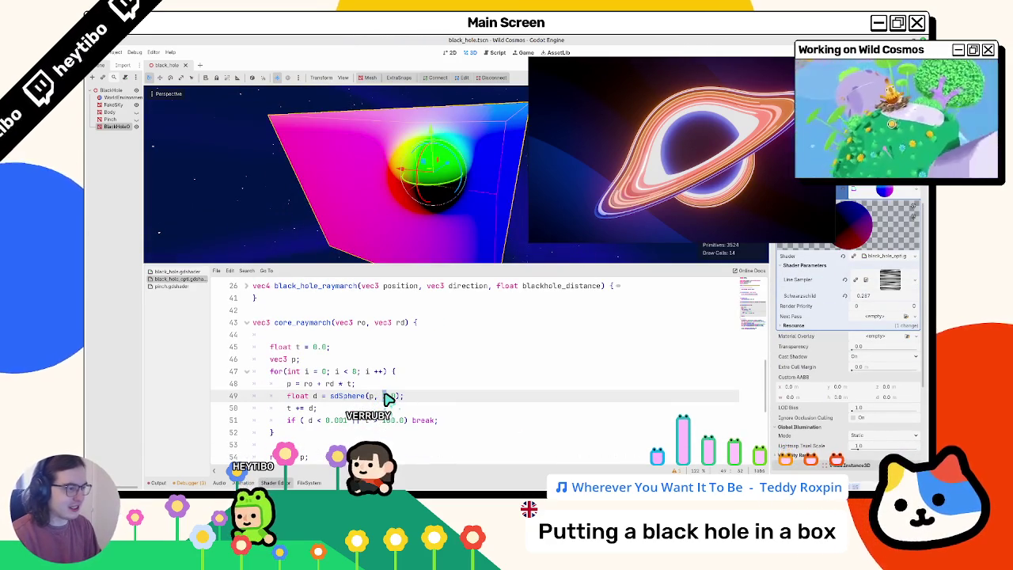
{"action": "key", "text": "ctrl+z"}
{"action": "key", "text": "ctrl+z"}
{"action": "key", "text": "ctrl+z"}
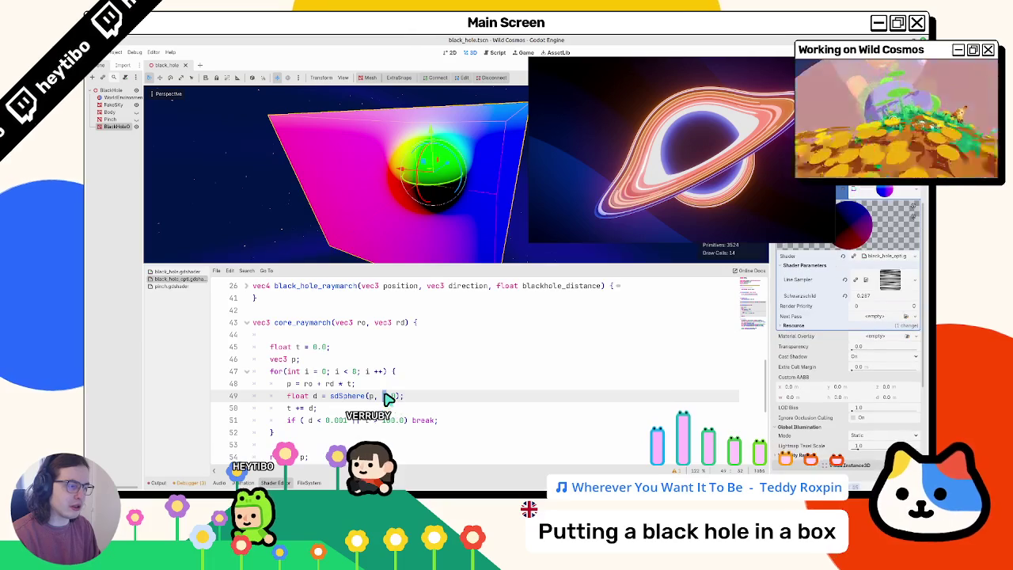
{"action": "key", "text": "ctrl+z"}
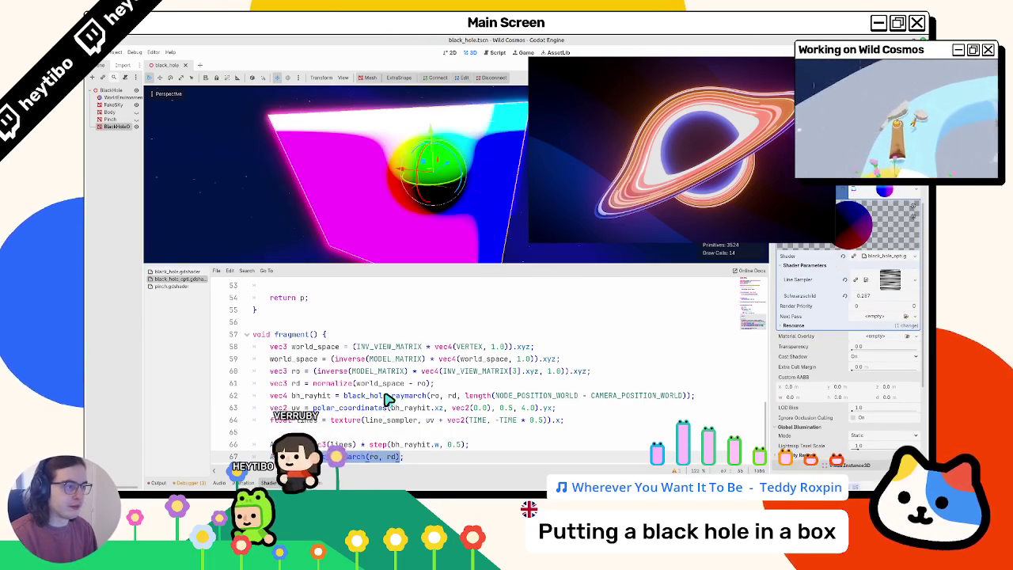
{"action": "key", "text": "ctrl+z"}
{"action": "mouse_move", "coordinate": [425, 150]}
{"action": "left_mouse_down"}
{"action": "mouse_move", "coordinate": [373, 177]}
{"action": "mouse_move", "coordinate": [350, 203]}
{"action": "mouse_move", "coordinate": [300, 193]}
{"action": "mouse_move", "coordinate": [344, 178]}
{"action": "mouse_move", "coordinate": [391, 228]}
{"action": "mouse_move", "coordinate": [414, 266]}
{"action": "mouse_move", "coordinate": [412, 285]}
{"action": "left_mouse_up"}
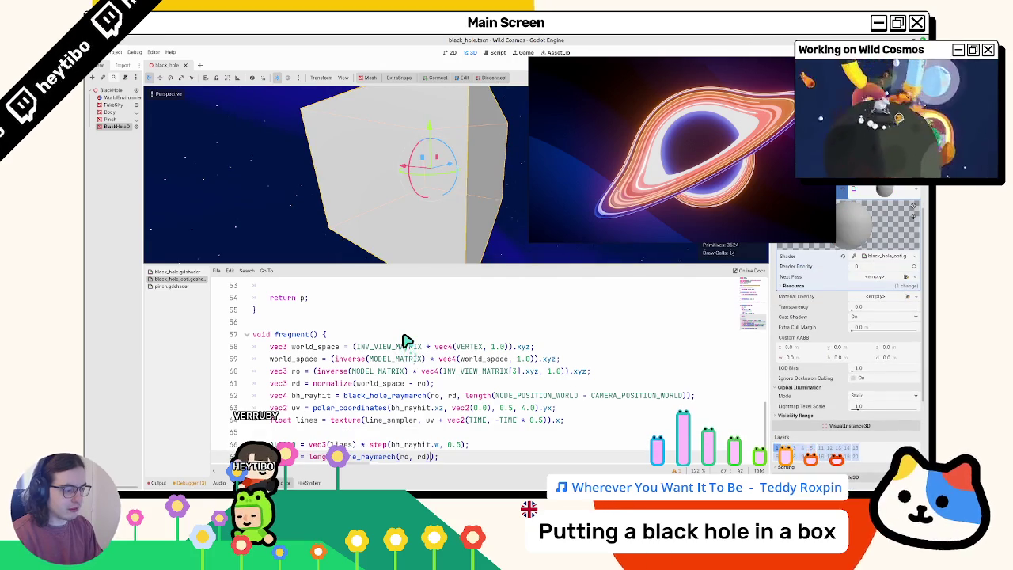
{"action": "key", "text": "ctrl+z"}
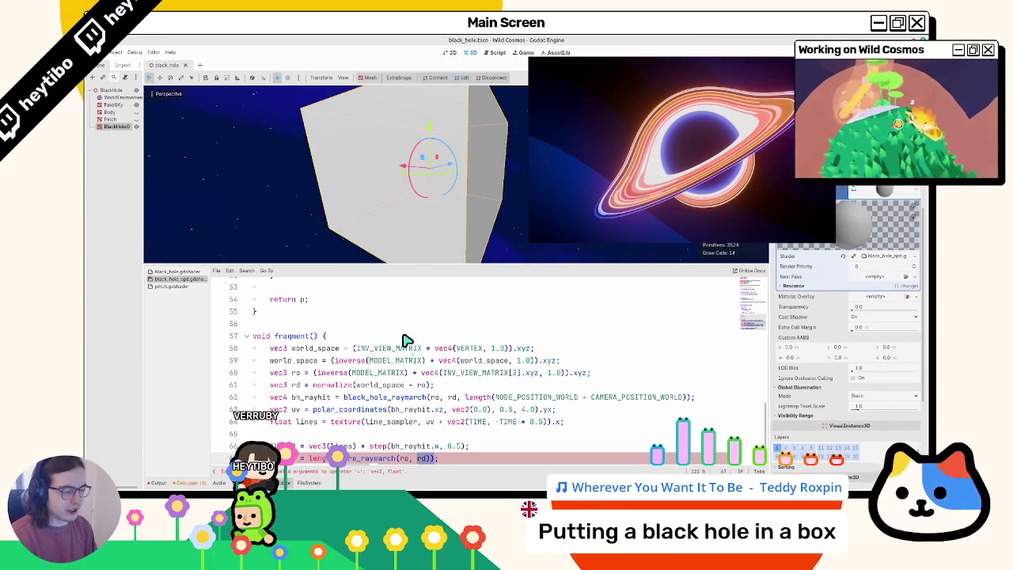
- Wrap the extra ALBEDO line's length(core_raymarch) expression in clamp(..., 0.0, 1.0)
{"action": "type", "text": "vec3("}
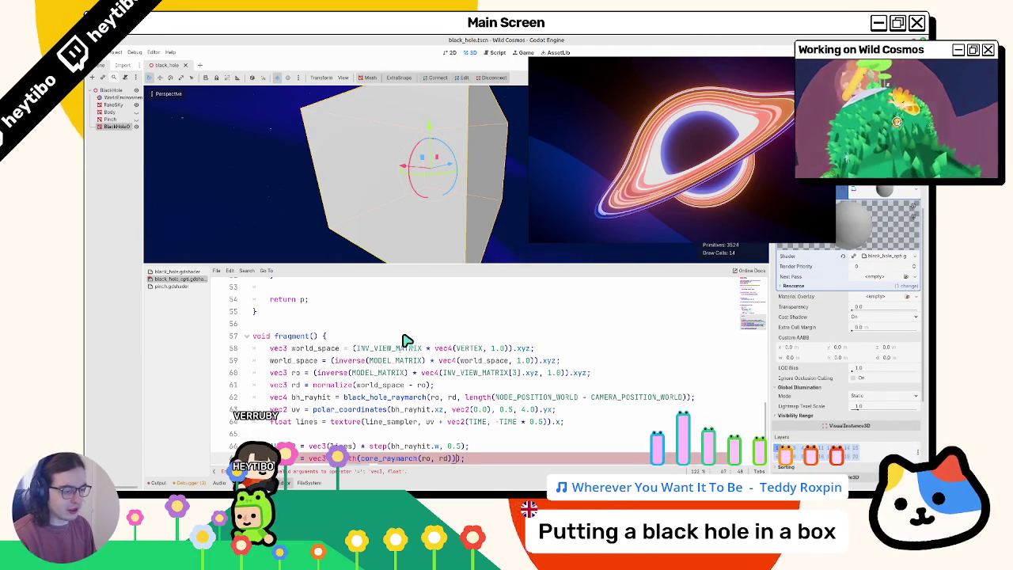
{"action": "scroll", "coordinate": [400, 329], "scroll_direction": "up", "scroll_amount": 1}
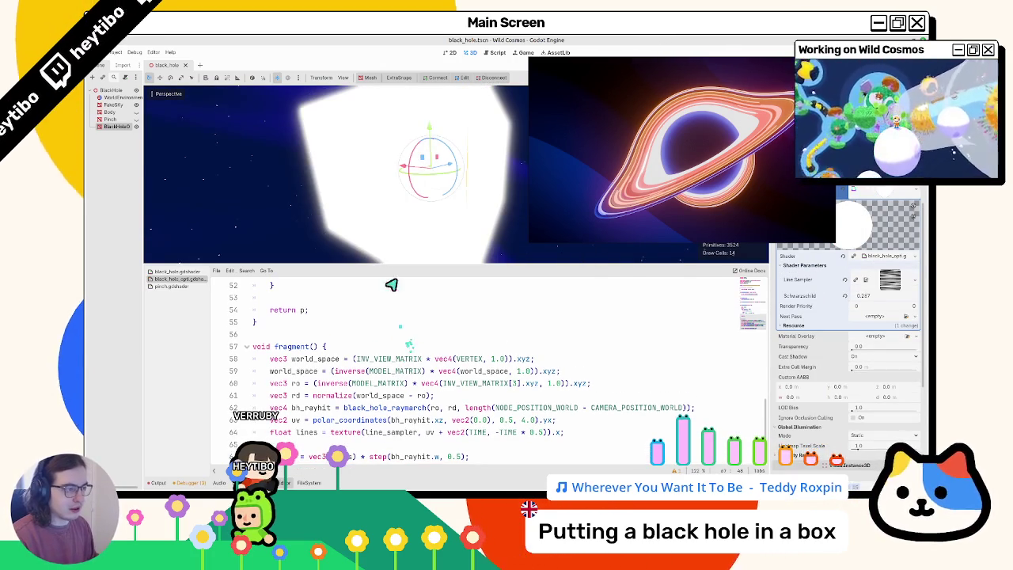
{"action": "scroll", "coordinate": [403, 170], "scroll_direction": "up", "scroll_amount": 2}
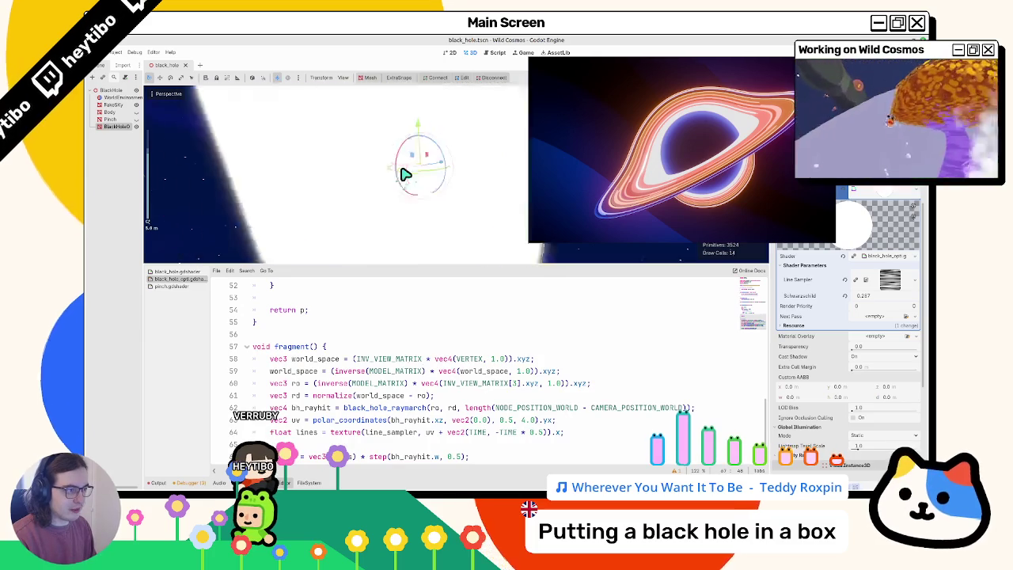
{"action": "scroll", "coordinate": [404, 174], "scroll_direction": "down", "scroll_amount": 2}
{"action": "scroll", "coordinate": [323, 380], "scroll_direction": "down", "scroll_amount": 1}
{"action": "type", "text": "ALBEDO = vec3(length(core_raymarch(ro, rd)));"}
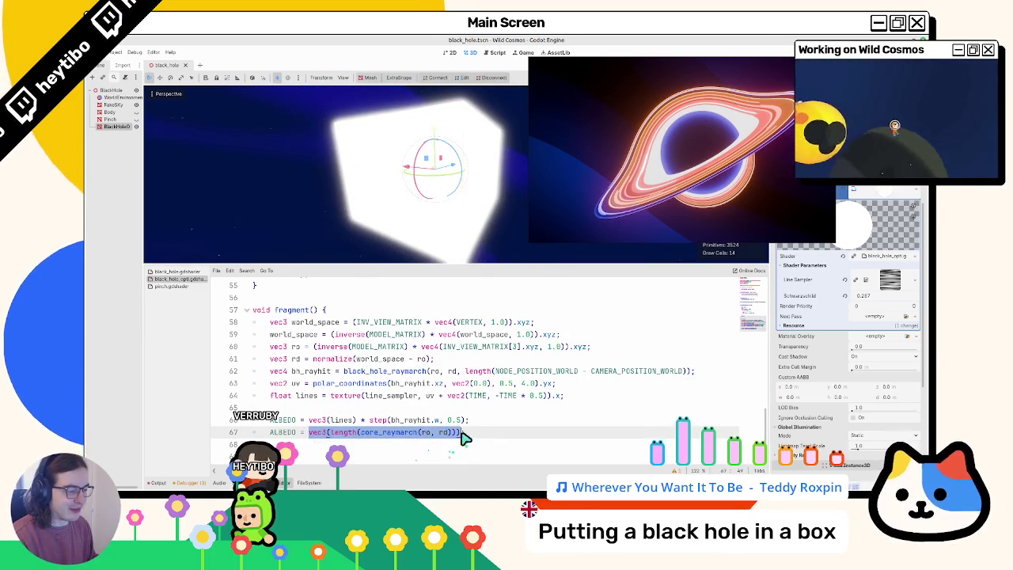
{"action": "left_click_drag", "start_coordinate": [456, 432], "coordinate": [335, 434]}
{"action": "key", "text": "ctrl+c"}
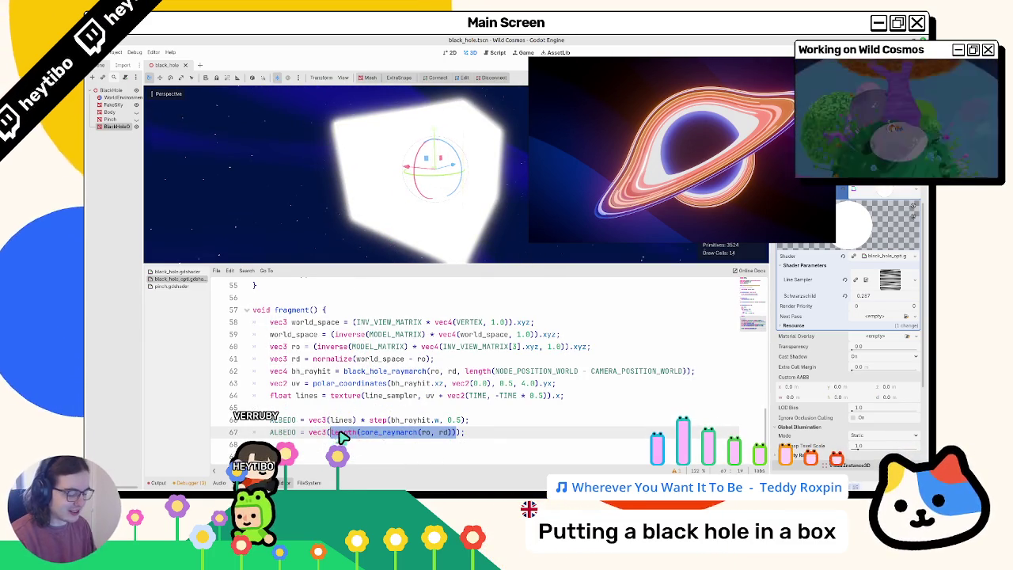
{"action": "type", "text": "cl"}
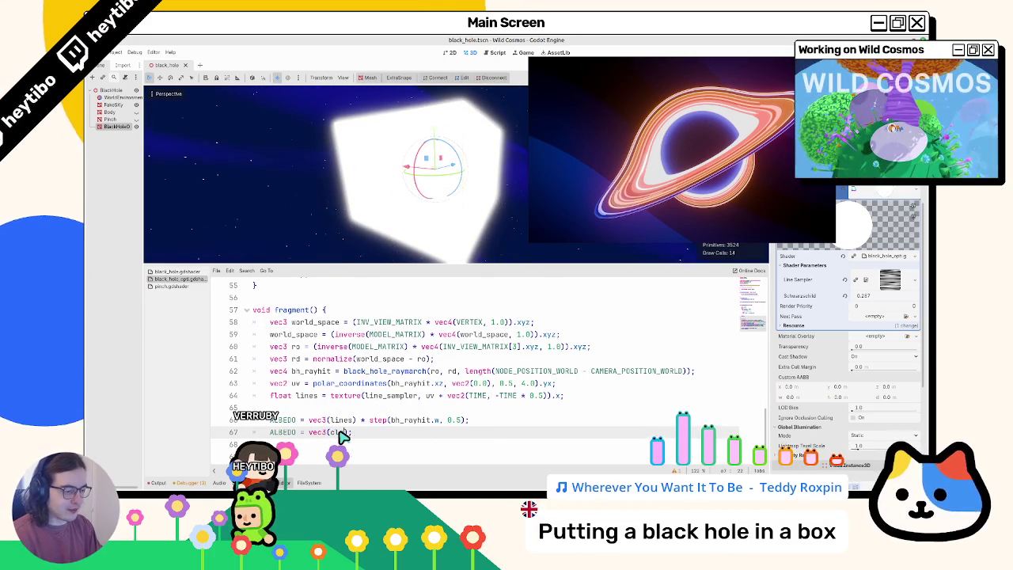
{"action": "type", "text": "amp("}
{"action": "key", "text": "ctrl+v"}
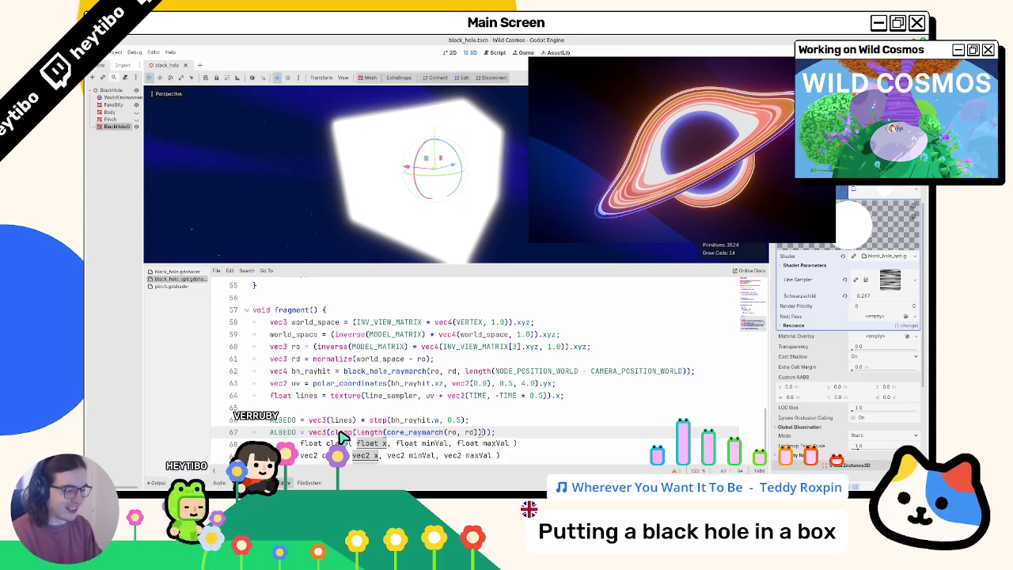
{"action": "type", "text": ", 0.0, 1.0"}
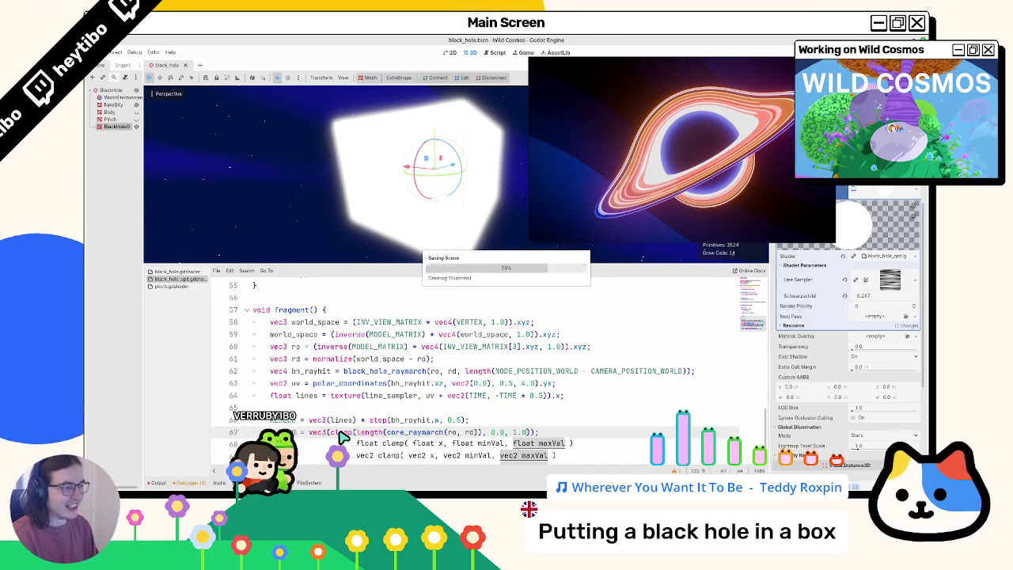
- Undo the ALBEDO line edits until the extra core_raymarch ALBEDO line is gone
{"action": "mouse_move", "coordinate": [255, 200]}
{"action": "left_mouse_down"}
{"action": "mouse_move", "coordinate": [306, 185]}
{"action": "mouse_move", "coordinate": [308, 234]}
{"action": "left_mouse_up"}
{"action": "key", "text": "ctrl+z"}
{"action": "key", "text": "ctrl+z"}
{"action": "key", "text": "ctrl+z"}
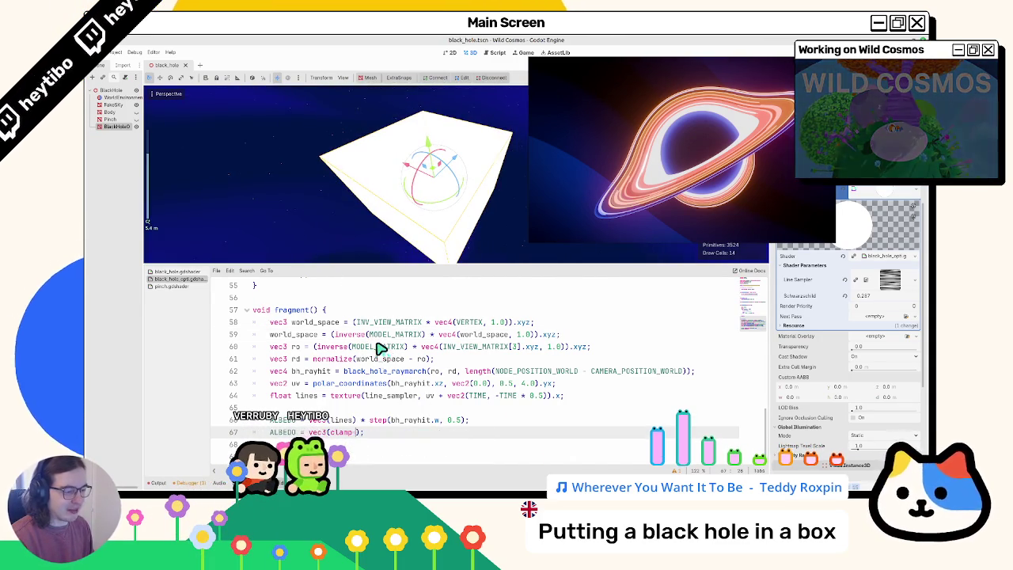
{"action": "key", "text": "ctrl+z"}
{"action": "key", "text": "ctrl+z"}
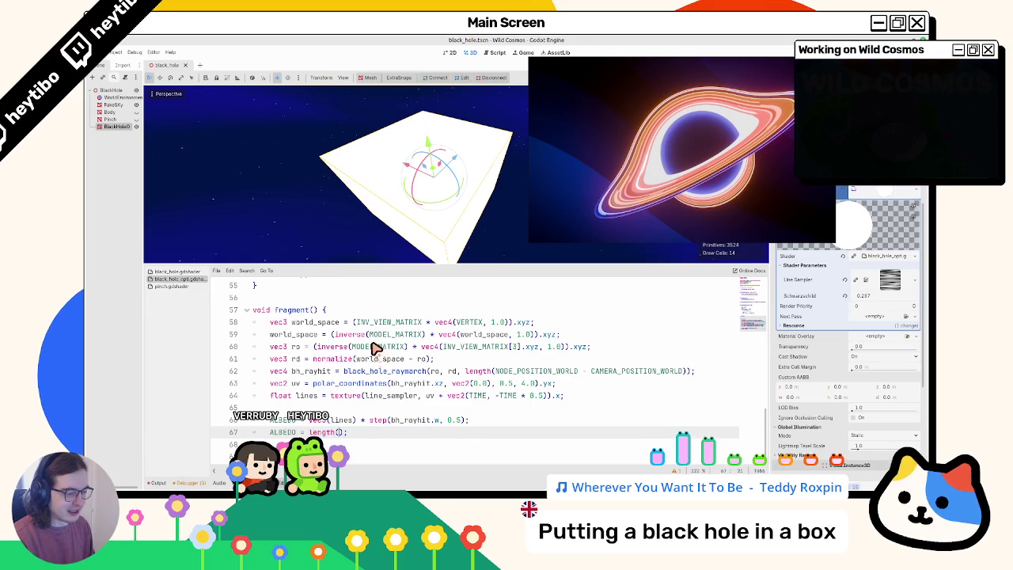
{"action": "key", "text": "ctrl+z"}
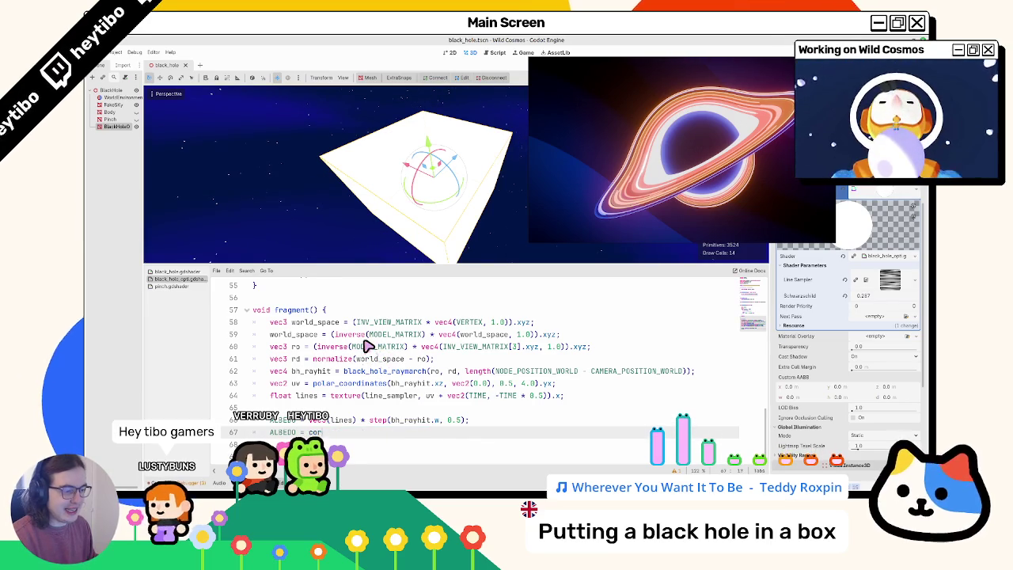
{"action": "key", "text": "ctrl+z"}
- Change core from float to vec3 and drop the length() wrapper, giving vec3 core = core_raymarch(ro, rd)
{"action": "left_click", "coordinate": [354, 411]}
{"action": "type", "text": "float core = length(core_raymarch(ro, rd));"}
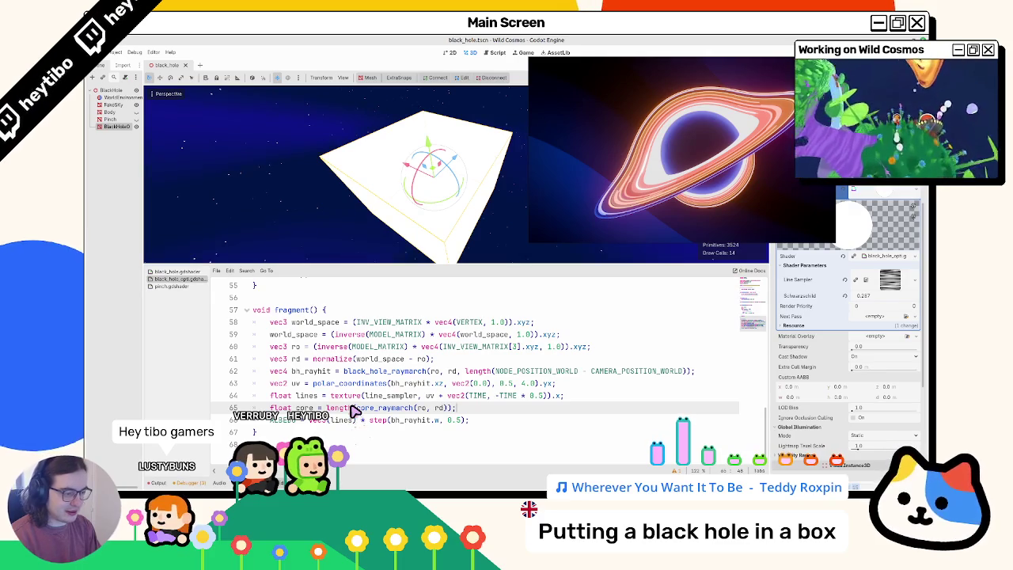
{"action": "double_click", "coordinate": [286, 408]}
{"action": "type", "text": "v"}
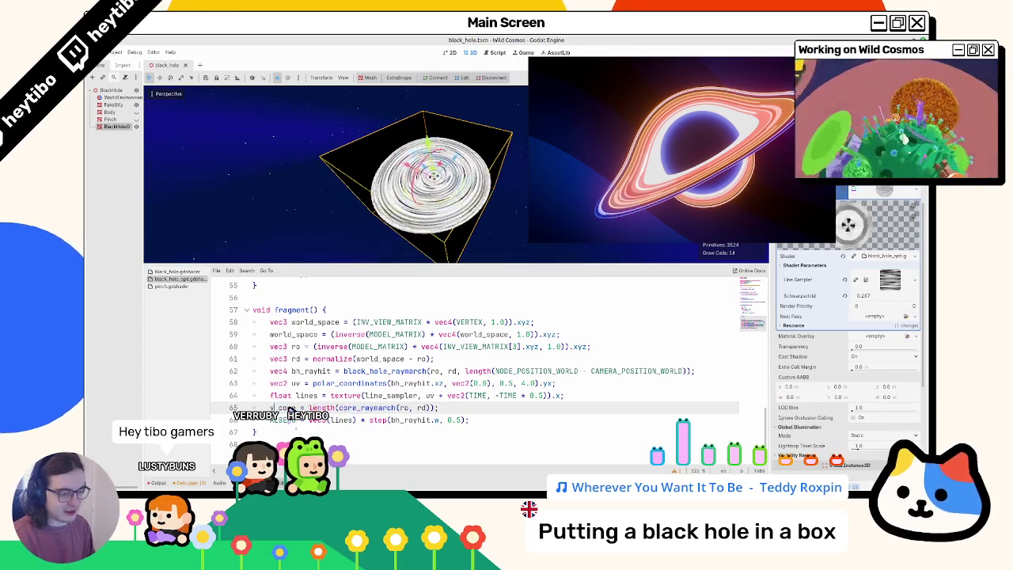
{"action": "type", "text": "ec3"}
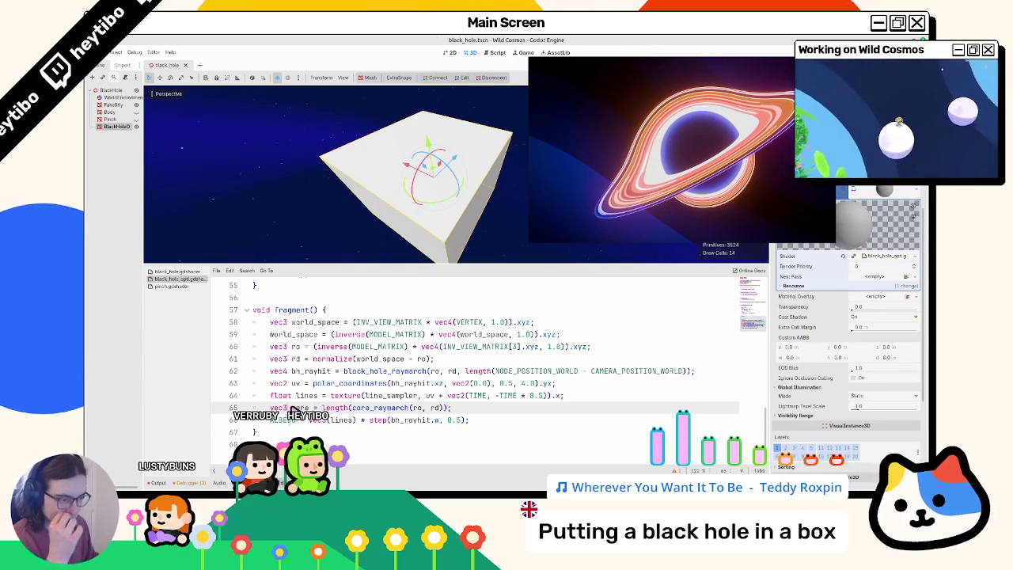
{"action": "scroll", "coordinate": [293, 407], "scroll_direction": "up", "scroll_amount": 1}
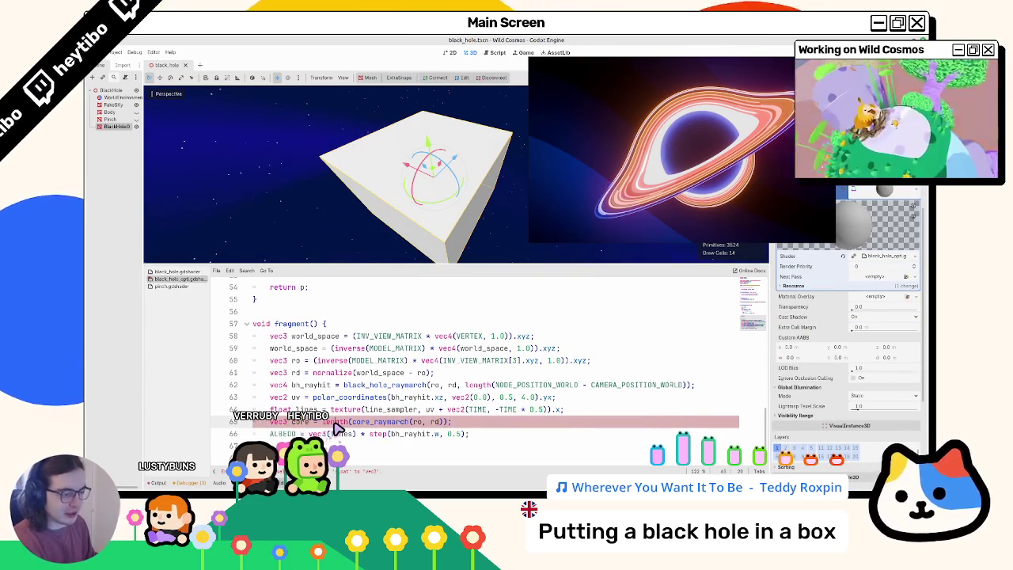
{"action": "key", "text": "BackSpace"}
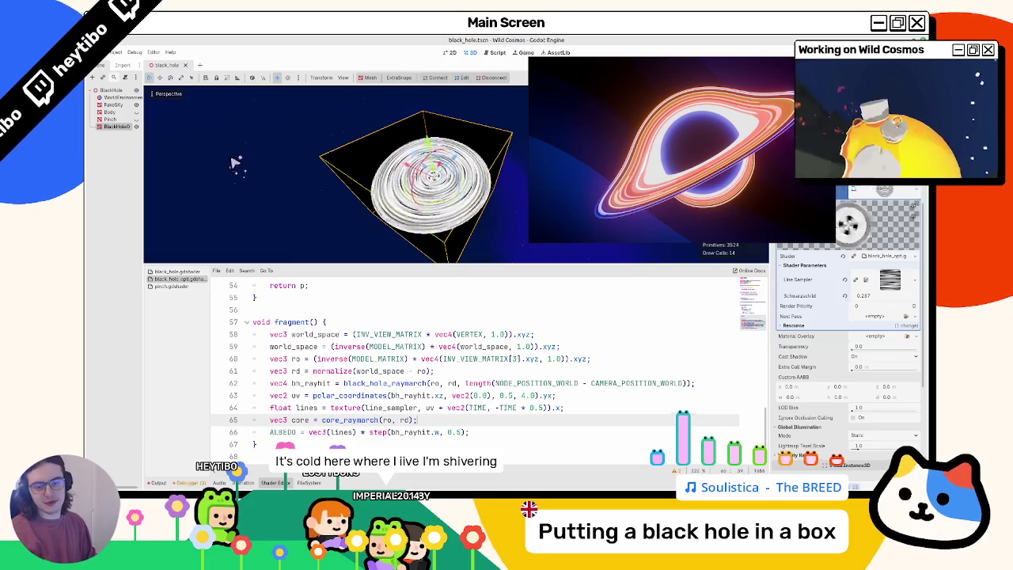
{"action": "left_click", "coordinate": [338, 348]}
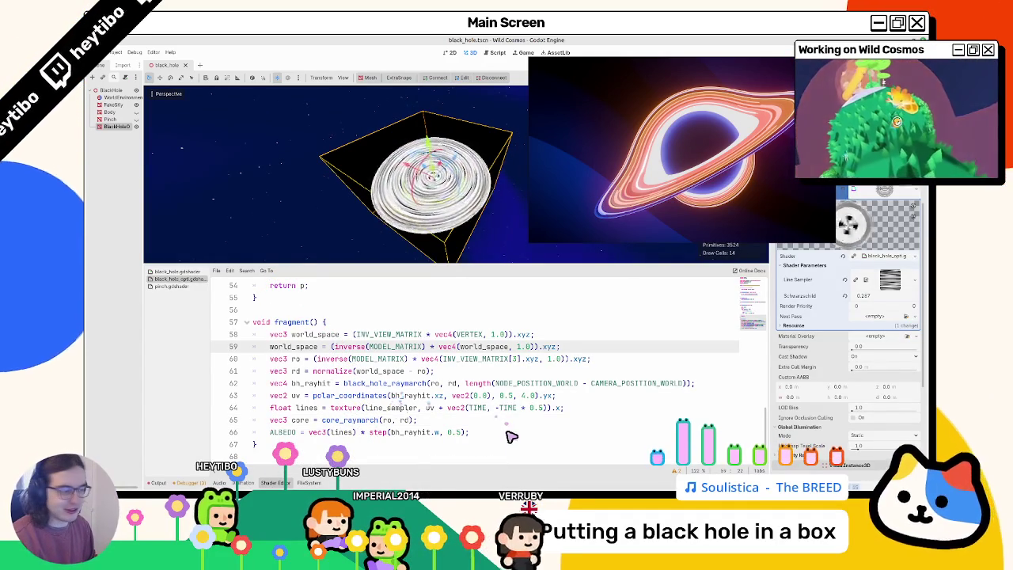
{"action": "left_click", "coordinate": [436, 424]}
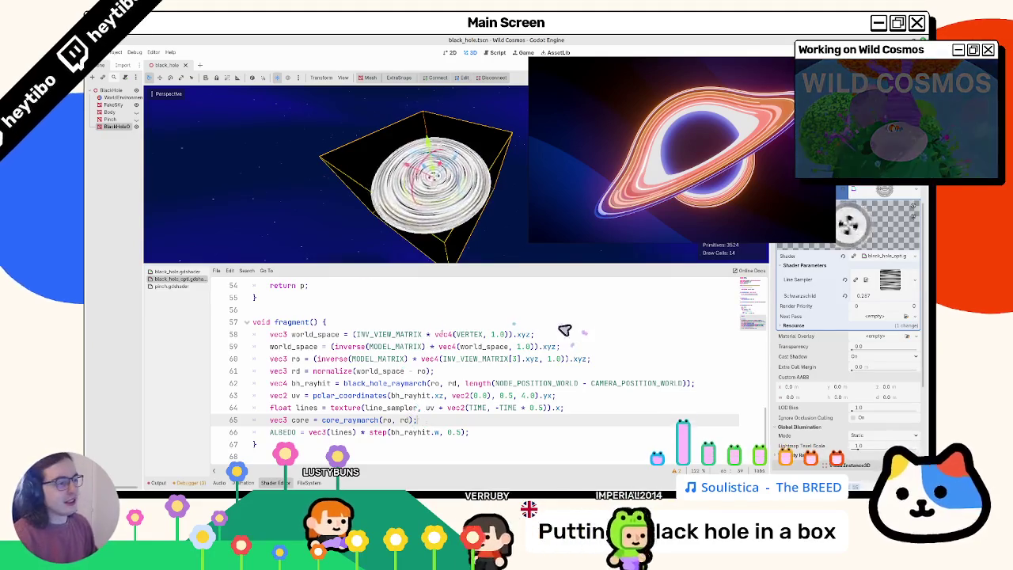
- Unfold black_hole_raymarch and select its clamp(t / float(MAX_STEPS), 0.0, 1.0) return expression on line 40
{"action": "double_click", "coordinate": [301, 420]}
{"action": "scroll", "coordinate": [319, 388], "scroll_direction": "up", "scroll_amount": 10}
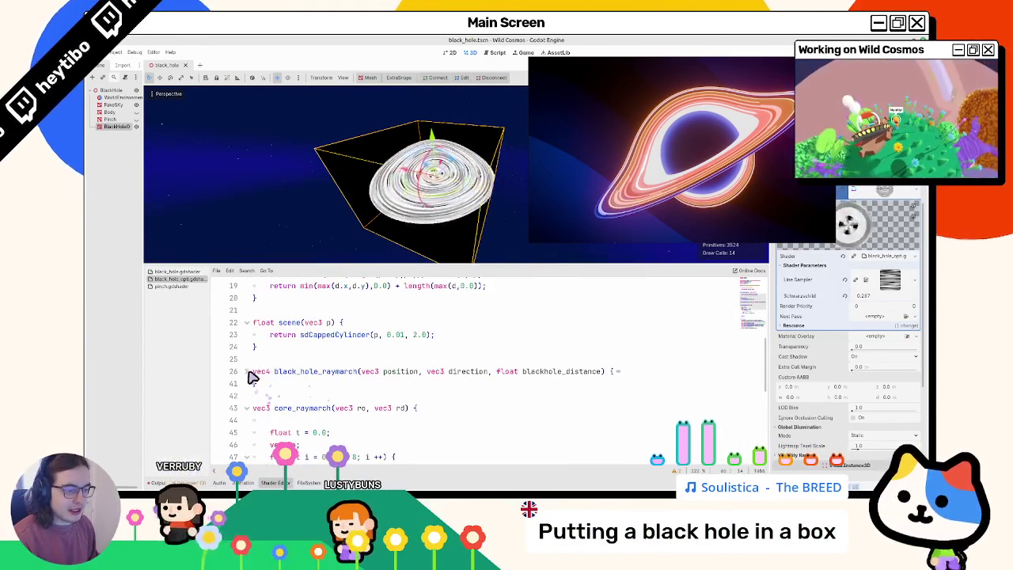
{"action": "left_click", "coordinate": [248, 371]}
{"action": "scroll", "coordinate": [302, 384], "scroll_direction": "down", "scroll_amount": 5}
{"action": "left_click_drag", "start_coordinate": [366, 360], "coordinate": [519, 361]}
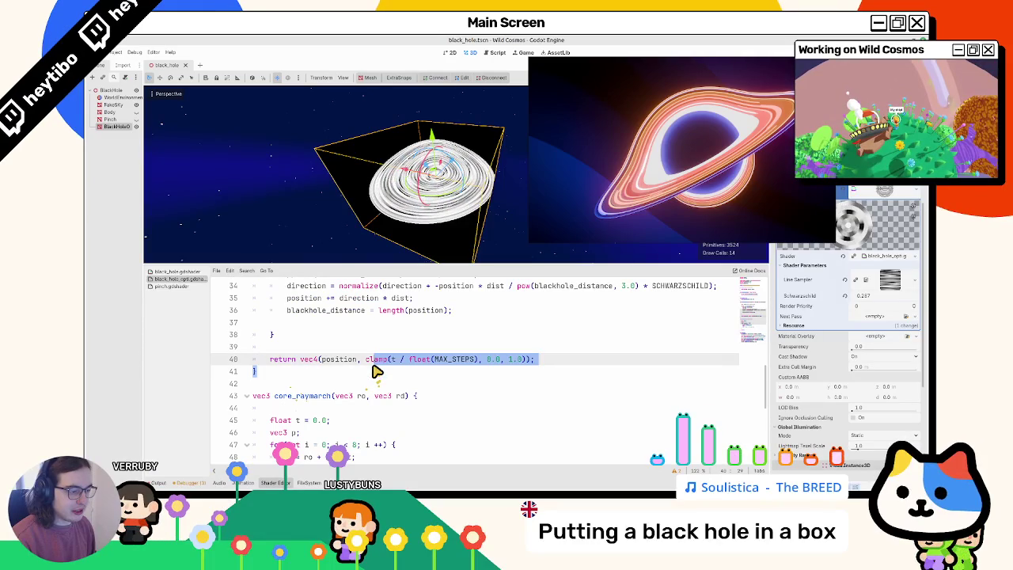
{"action": "scroll", "coordinate": [414, 373], "scroll_direction": "down", "scroll_amount": 4}
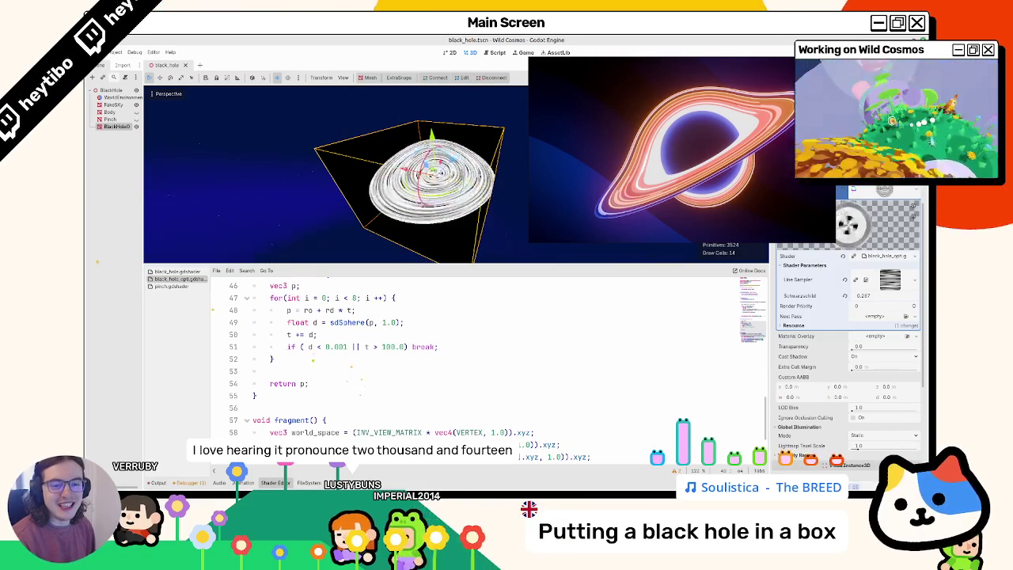
{"action": "scroll", "coordinate": [303, 385], "scroll_direction": "up", "scroll_amount": 2}
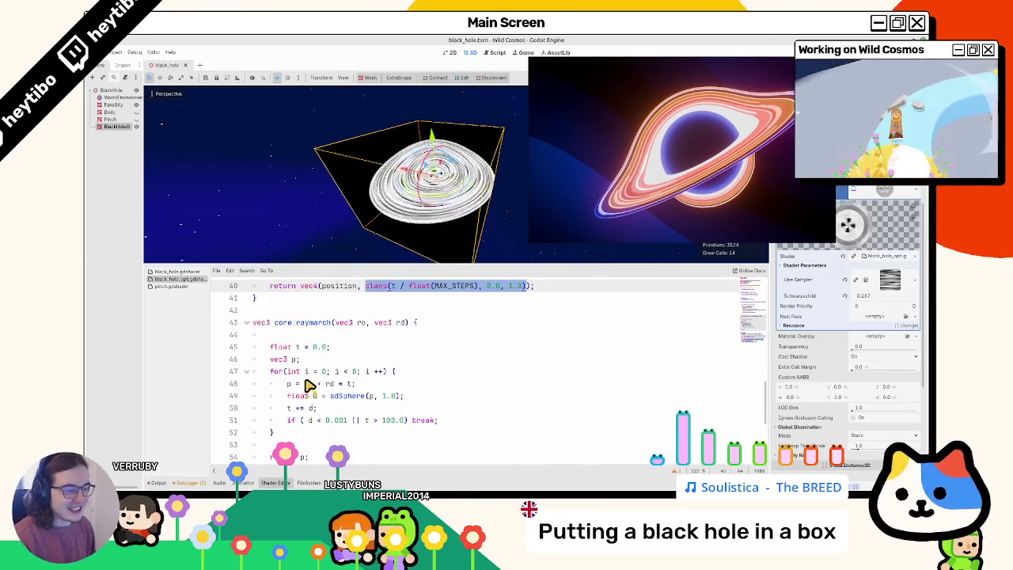
- Make core_raymarch return clamp(t / 8.0, 0.0, 1.0) instead of the MAX_STEPS ratio
{"action": "scroll", "coordinate": [303, 386], "scroll_direction": "down", "scroll_amount": 2}
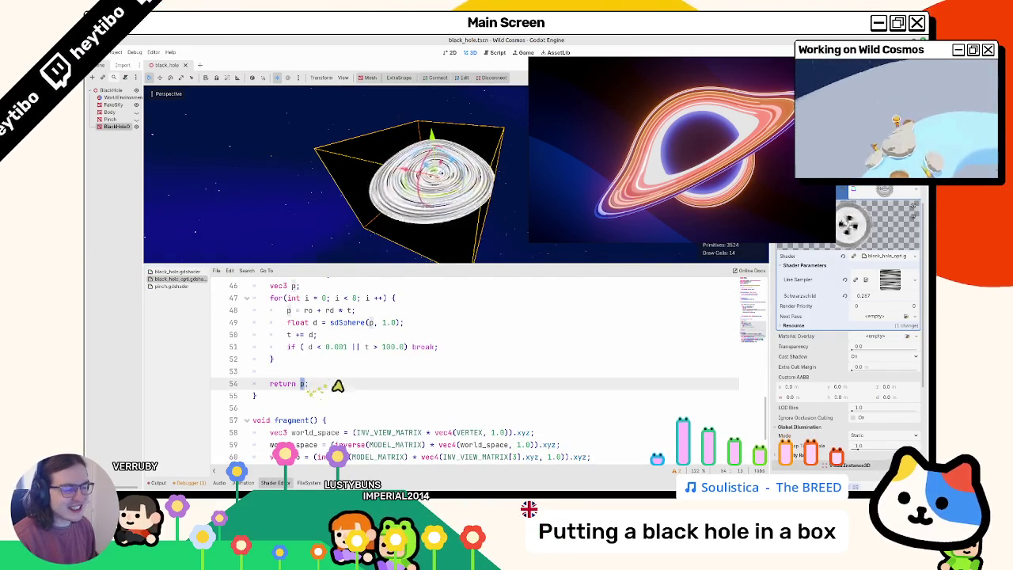
{"action": "type", "text": "clamp(t / float(MAX_STEPS), 0.0, 1.0);"}
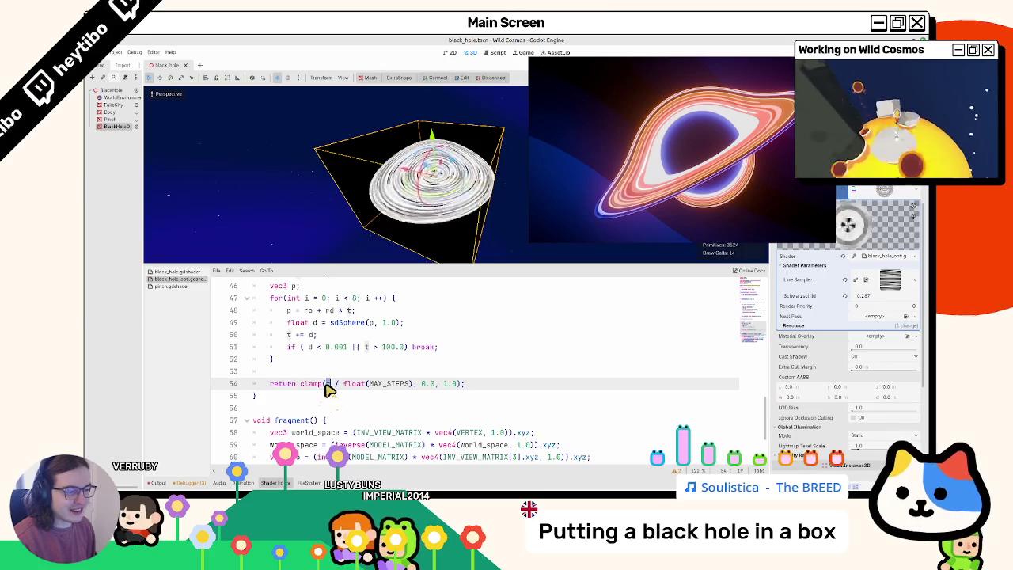
{"action": "double_click", "coordinate": [327, 386]}
{"action": "scroll", "coordinate": [325, 384], "scroll_direction": "up", "scroll_amount": 1}
{"action": "double_click", "coordinate": [388, 420]}
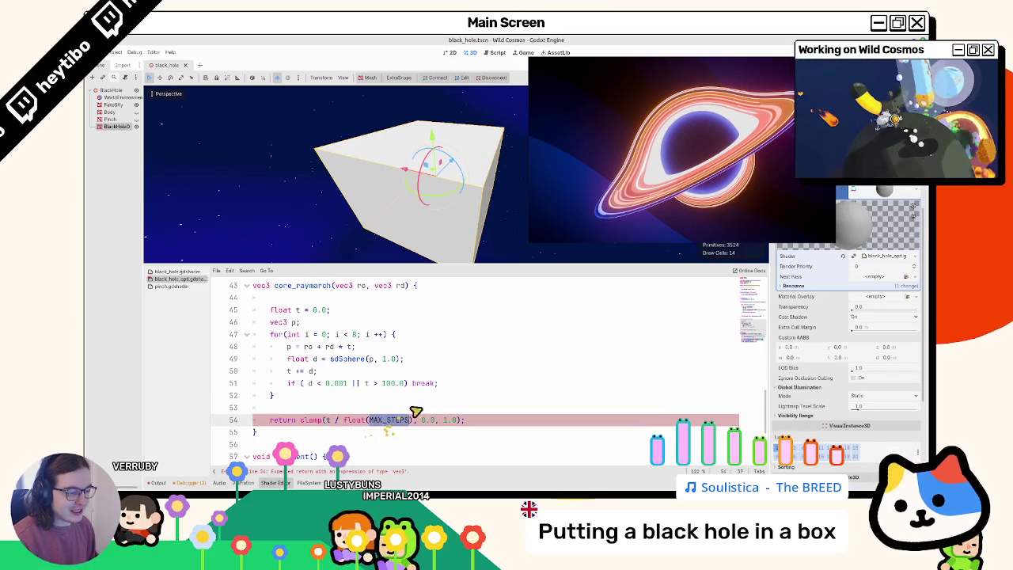
{"action": "type", "text": "16.0"}
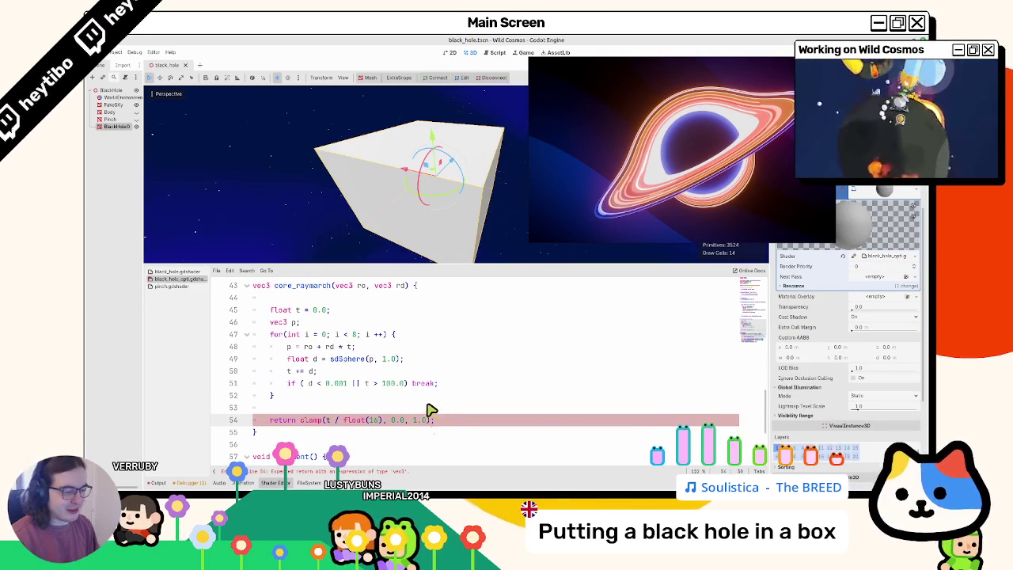
{"action": "key", "text": "BackSpace"}
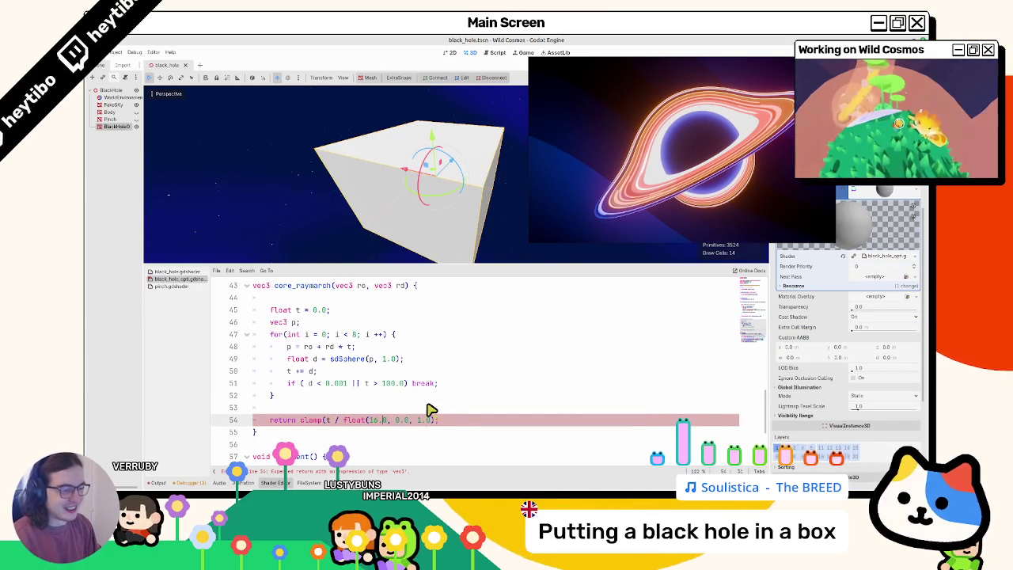
{"action": "key", "text": "BackSpace"}
{"action": "key", "text": "BackSpace"}
{"action": "key", "text": "BackSpace"}
{"action": "key", "text": "Delete"}
{"action": "type", "text": "8.0"}
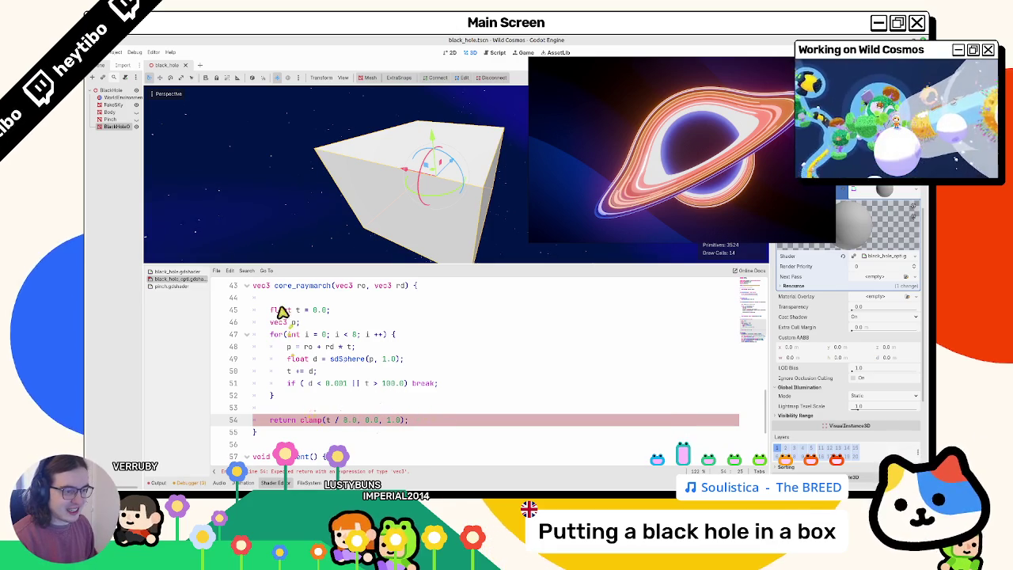
- Change core_raymarch's return type and the core variable to float, undoing a stray ALBEDO paste
{"action": "double_click", "coordinate": [266, 286]}
{"action": "type", "text": "float"}
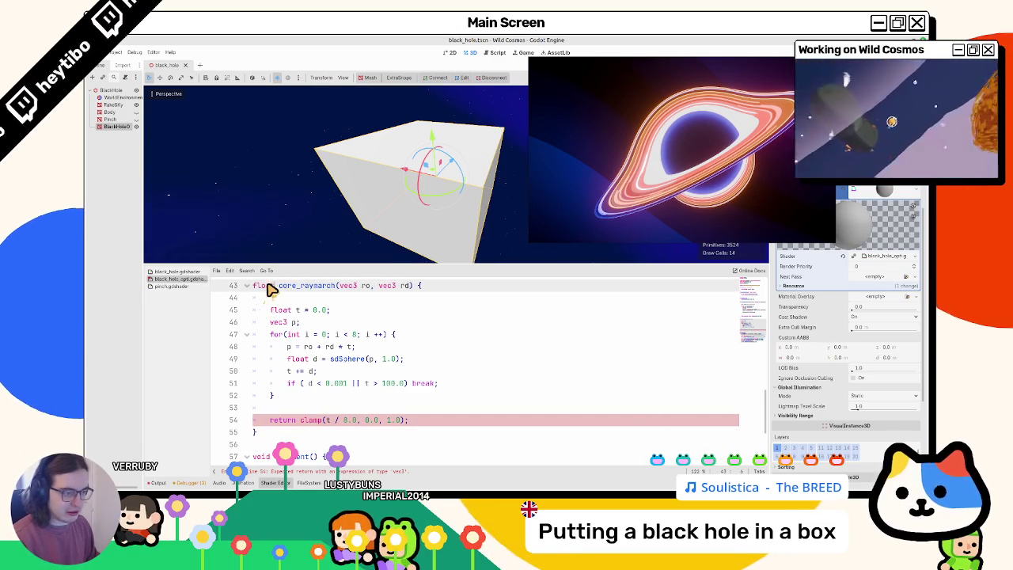
{"action": "scroll", "coordinate": [296, 351], "scroll_direction": "down", "scroll_amount": 2}
{"action": "scroll", "coordinate": [295, 352], "scroll_direction": "down", "scroll_amount": 3}
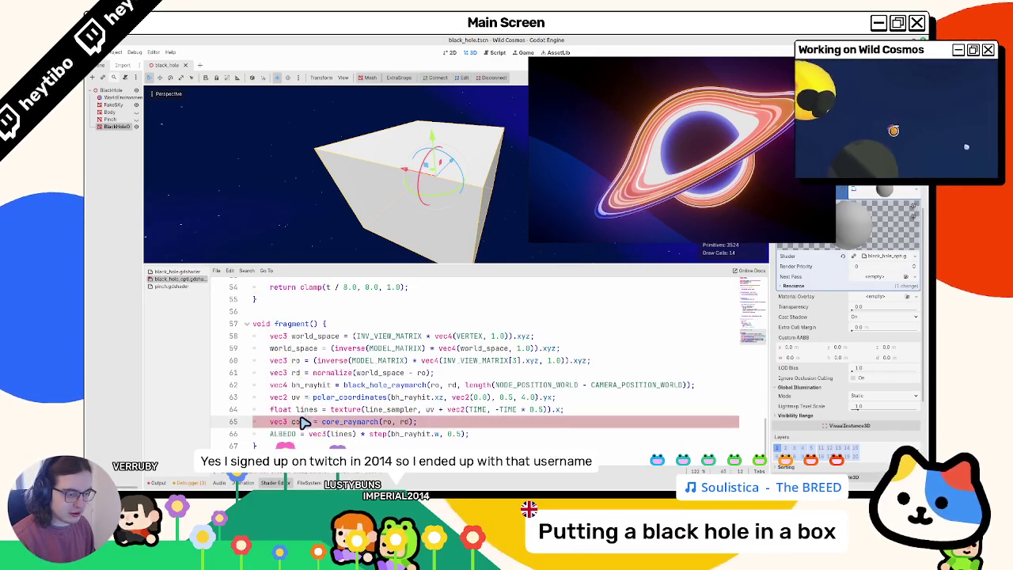
{"action": "type", "text": "loat"}
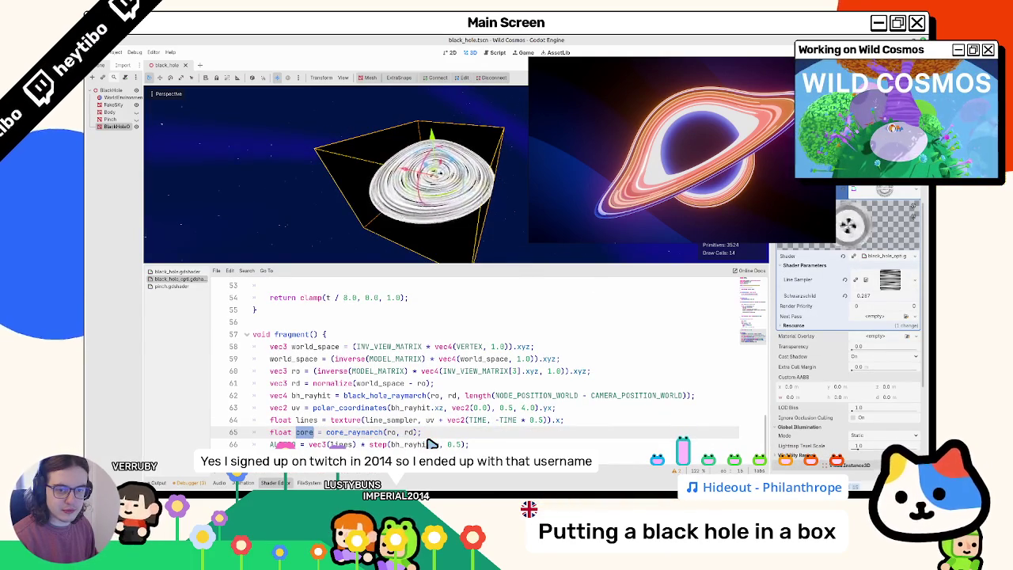
{"action": "left_click", "coordinate": [468, 444]}
{"action": "key", "text": "ctrl+v"}
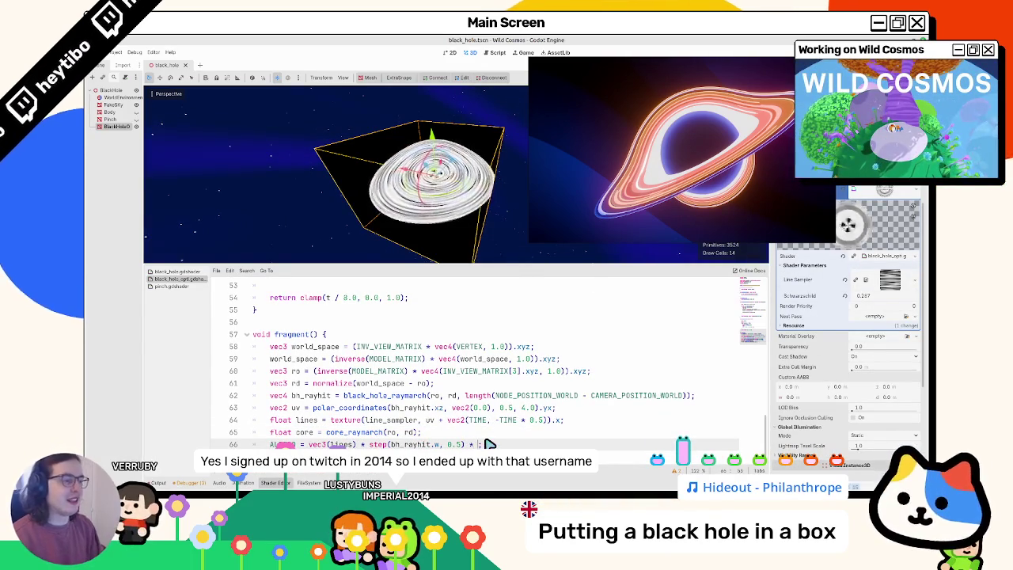
{"action": "key", "text": "ctrl+z"}
{"action": "key", "text": "BackSpace"}
{"action": "key", "text": "BackSpace"}
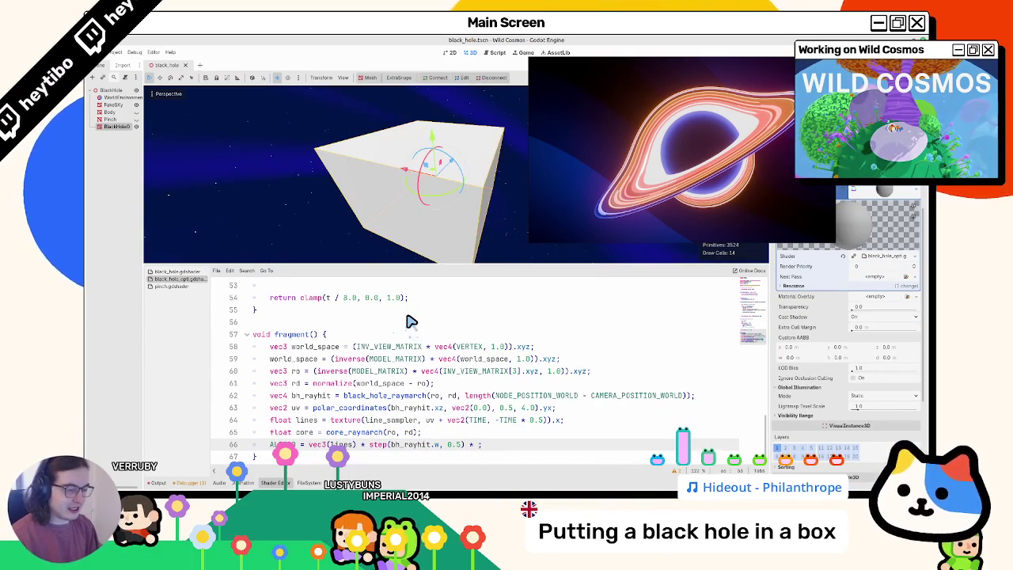
- Append a step(0.5, core) multiplication to the ALBEDO line and inspect the box render
{"action": "type", "text": "core"}
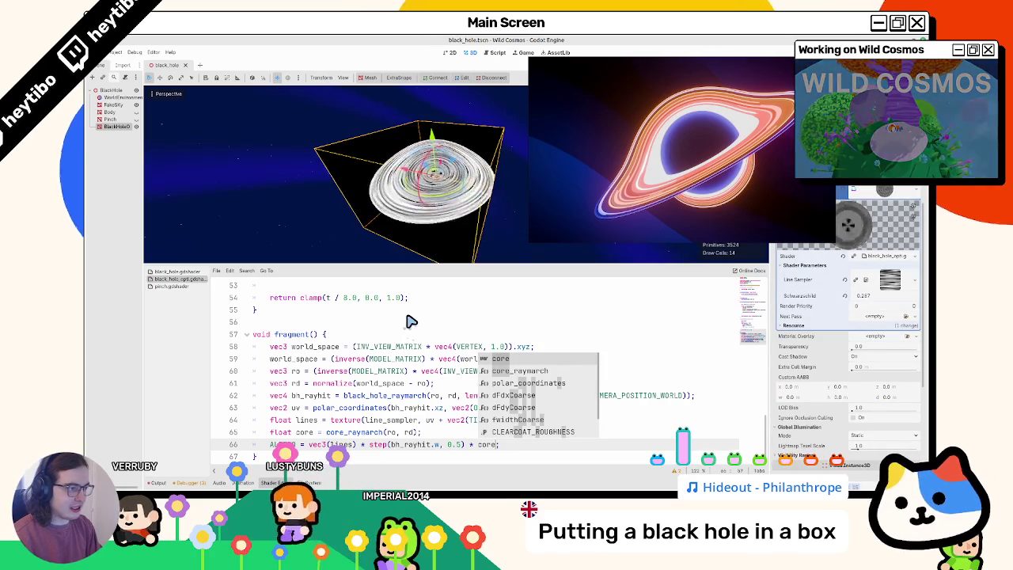
{"action": "key", "text": "BackSpace"}
{"action": "key", "text": "BackSpace"}
{"action": "key", "text": "BackSpace"}
{"action": "type", "text": "step(0.5, "}
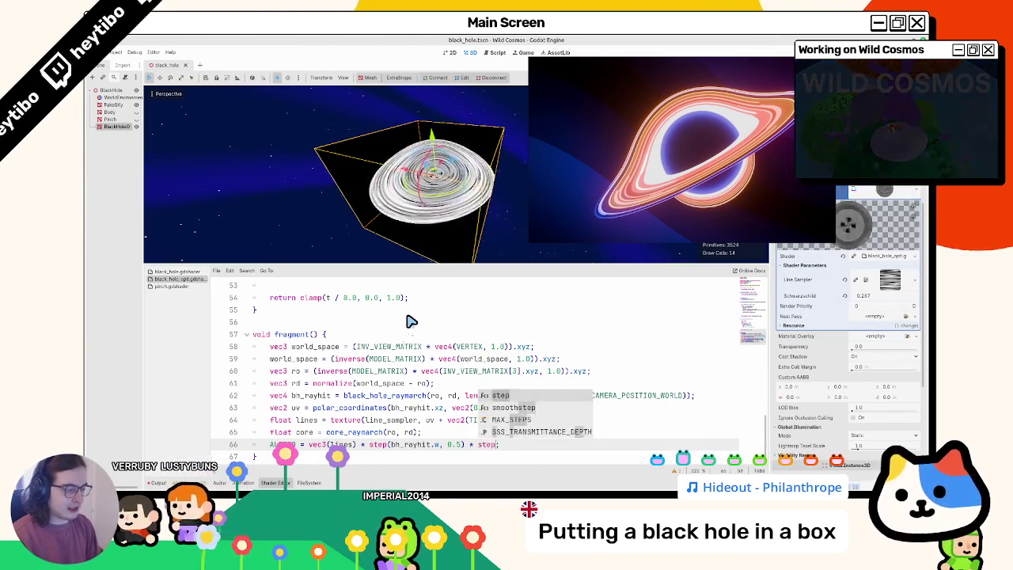
{"action": "type", "text": "core"}
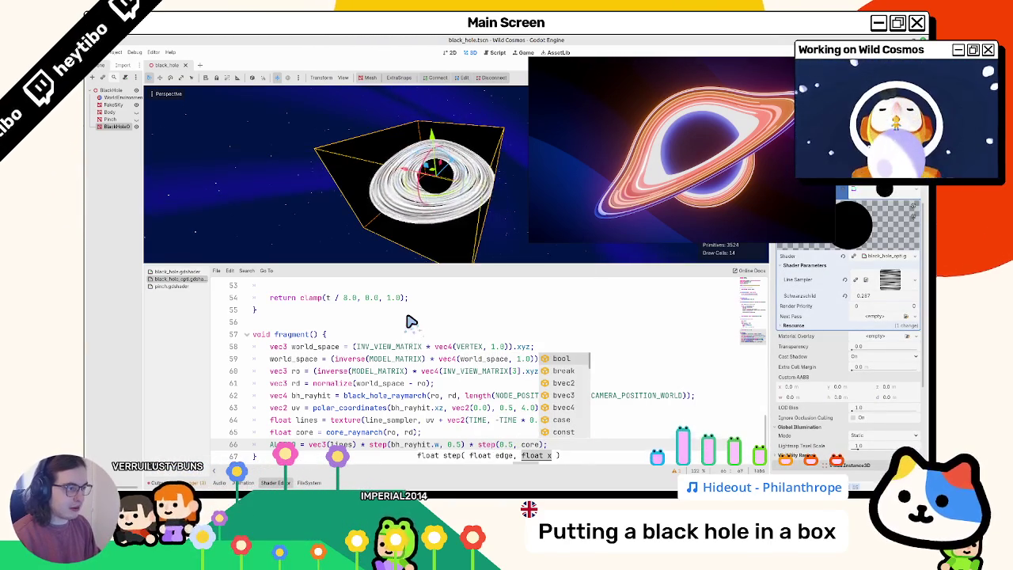
{"action": "mouse_move", "coordinate": [364, 114]}
{"action": "left_mouse_down"}
{"action": "mouse_move", "coordinate": [380, 163]}
{"action": "mouse_move", "coordinate": [364, 194]}
{"action": "left_mouse_up"}
{"action": "scroll", "coordinate": [380, 162], "scroll_direction": "up", "scroll_amount": 5}
{"action": "scroll", "coordinate": [380, 162], "scroll_direction": "down", "scroll_amount": 5}
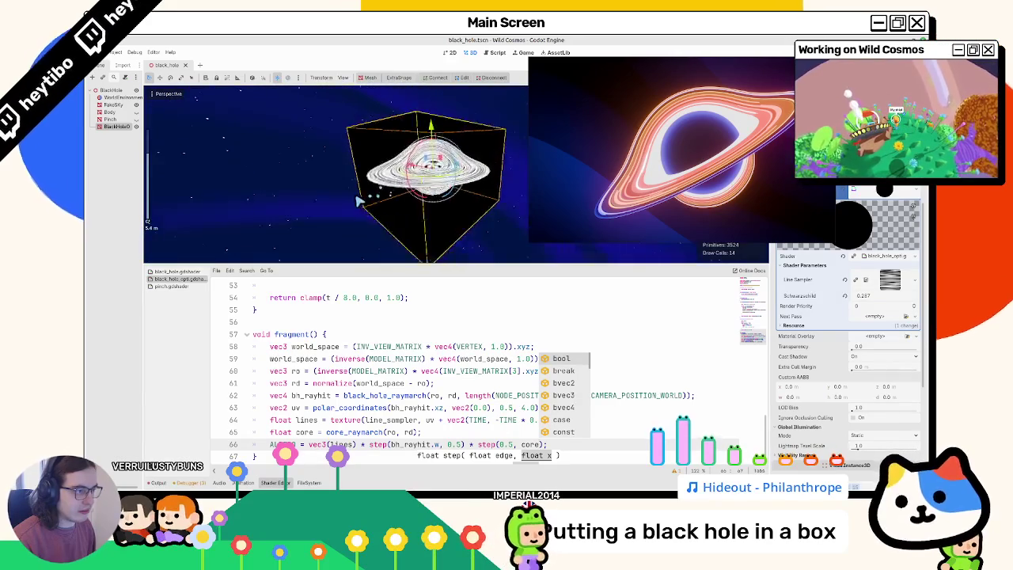
{"action": "scroll", "coordinate": [360, 202], "scroll_direction": "up", "scroll_amount": 4}
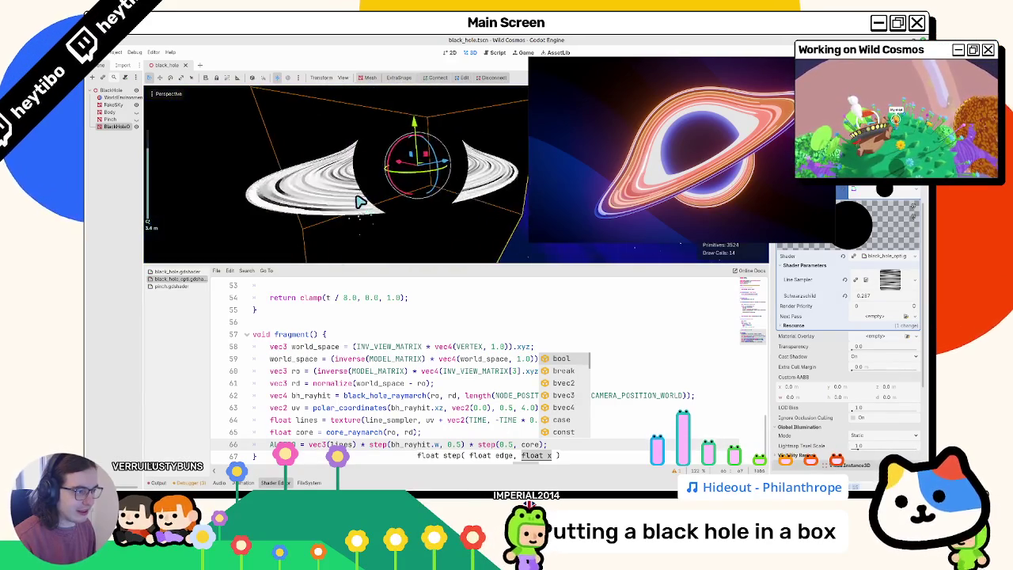
{"action": "scroll", "coordinate": [361, 201], "scroll_direction": "down", "scroll_amount": 4}
{"action": "scroll", "coordinate": [365, 204], "scroll_direction": "up", "scroll_amount": 4}
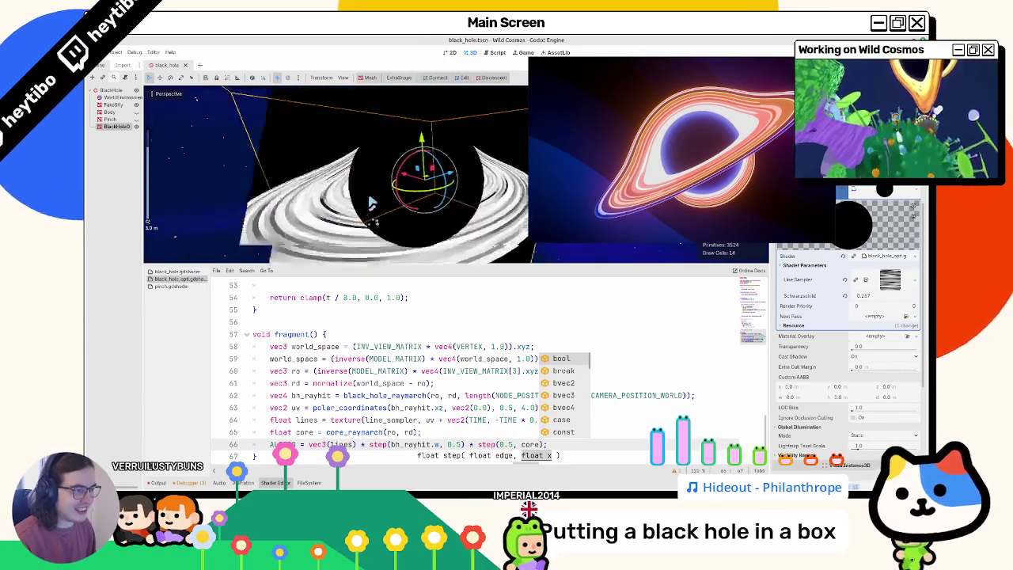
{"action": "scroll", "coordinate": [371, 210], "scroll_direction": "down", "scroll_amount": 5}
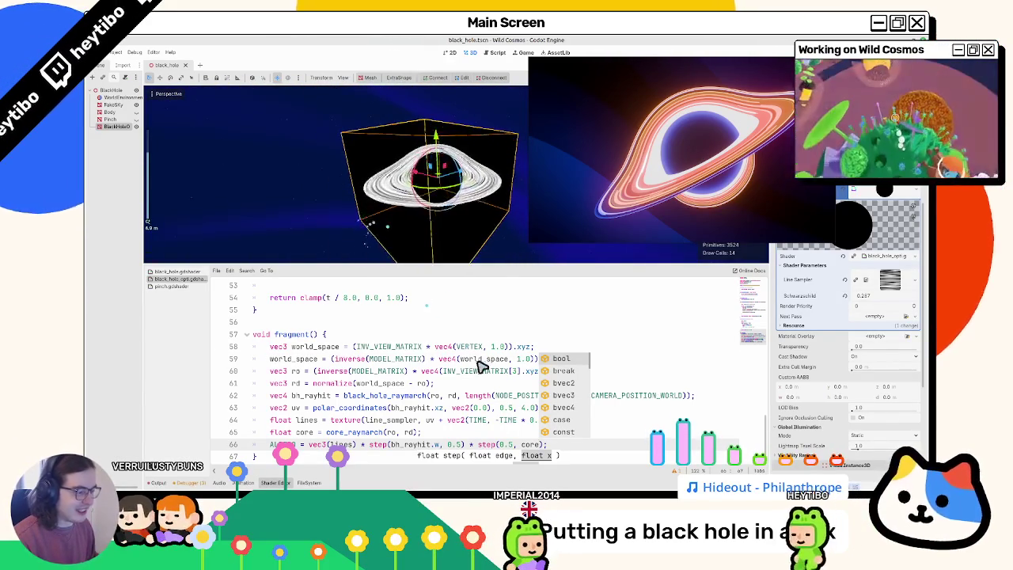
- Replace step(0.5, core) on the ALBEDO line with round(core)
{"action": "double_click", "coordinate": [531, 445]}
{"action": "left_click_drag", "start_coordinate": [479, 444], "coordinate": [544, 446]}
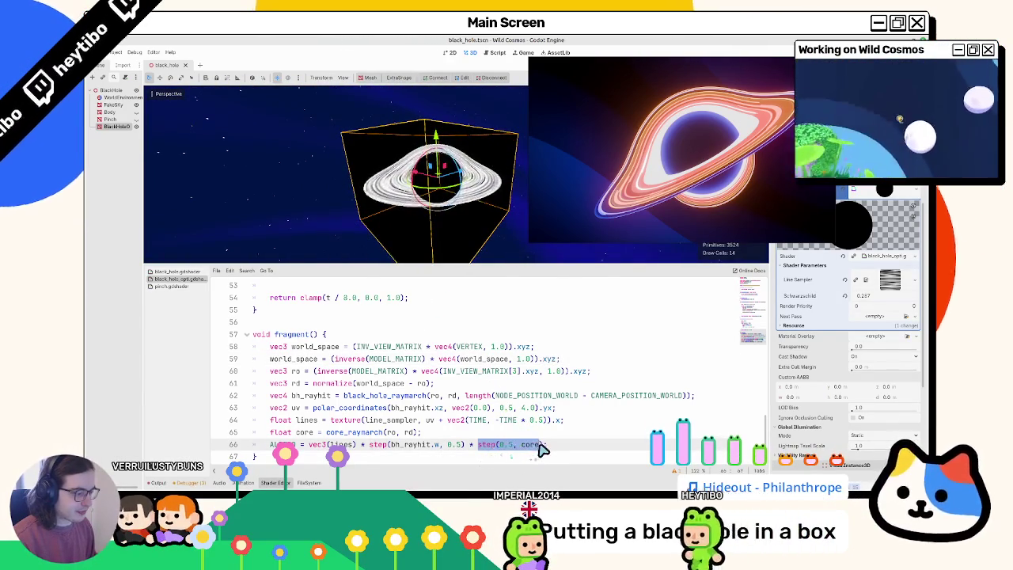
{"action": "type", "text": "round(core"}
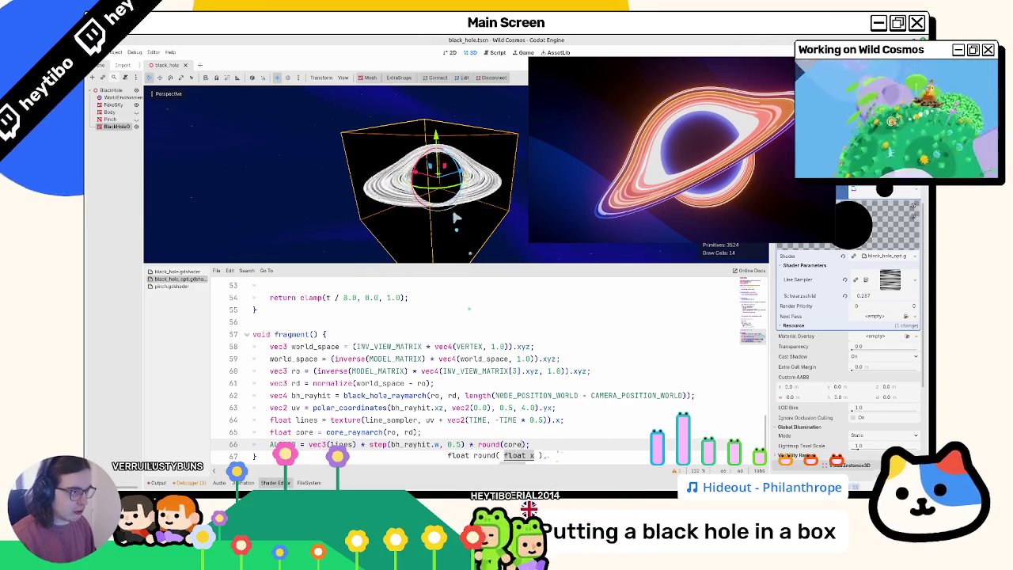
{"action": "scroll", "coordinate": [460, 218], "scroll_direction": "up", "scroll_amount": 3}
{"action": "scroll", "coordinate": [463, 207], "scroll_direction": "down", "scroll_amount": 2}
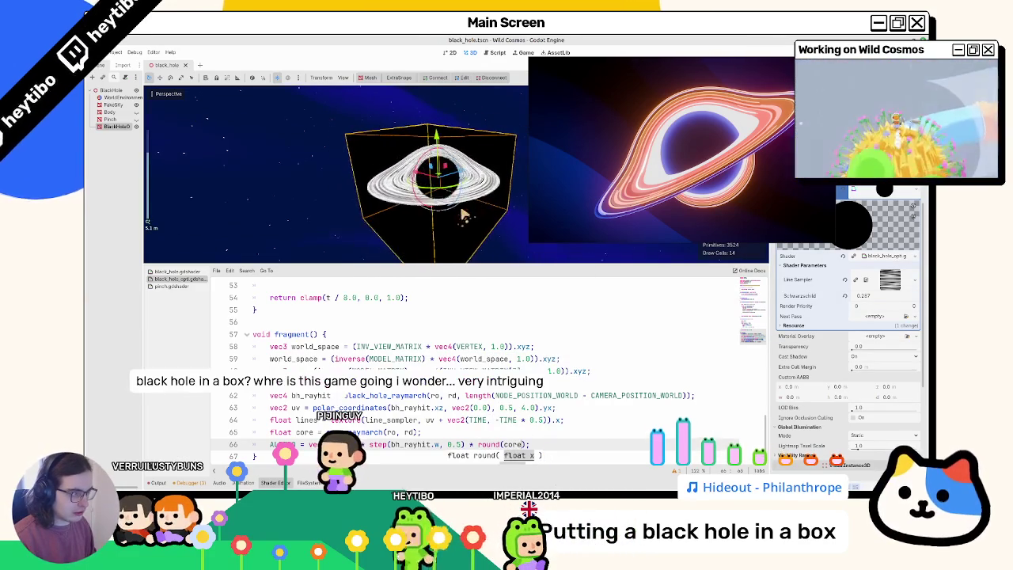
{"action": "scroll", "coordinate": [461, 320], "scroll_direction": "up", "scroll_amount": 3}
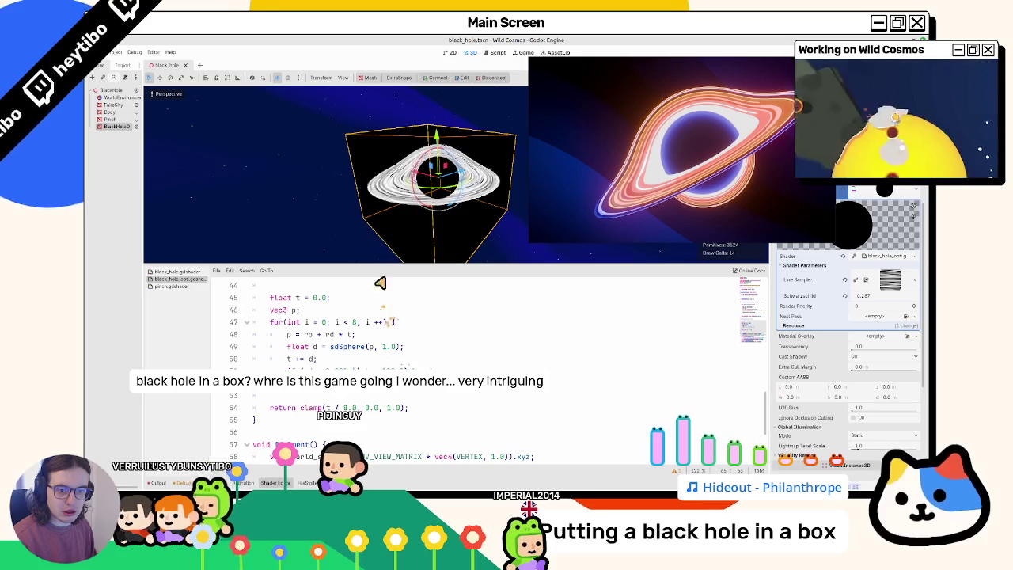
{"action": "scroll", "coordinate": [413, 324], "scroll_direction": "down", "scroll_amount": 3}
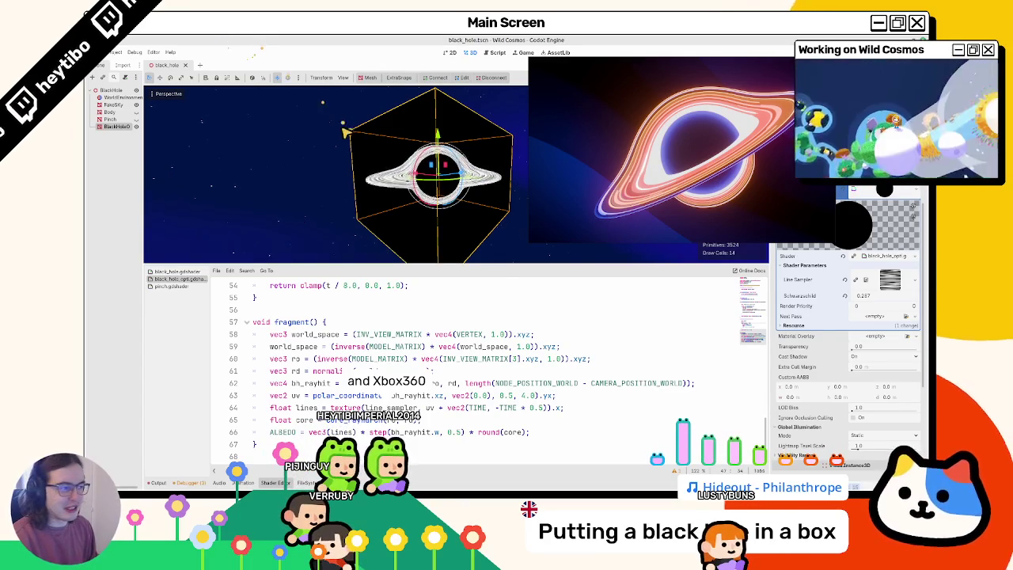
- Delete * round(core) from the ALBEDO line, then undo and redo to keep the step(0.5, ) edit
{"action": "scroll", "coordinate": [367, 164], "scroll_direction": "up", "scroll_amount": 5}
{"action": "scroll", "coordinate": [360, 161], "scroll_direction": "down", "scroll_amount": 5}
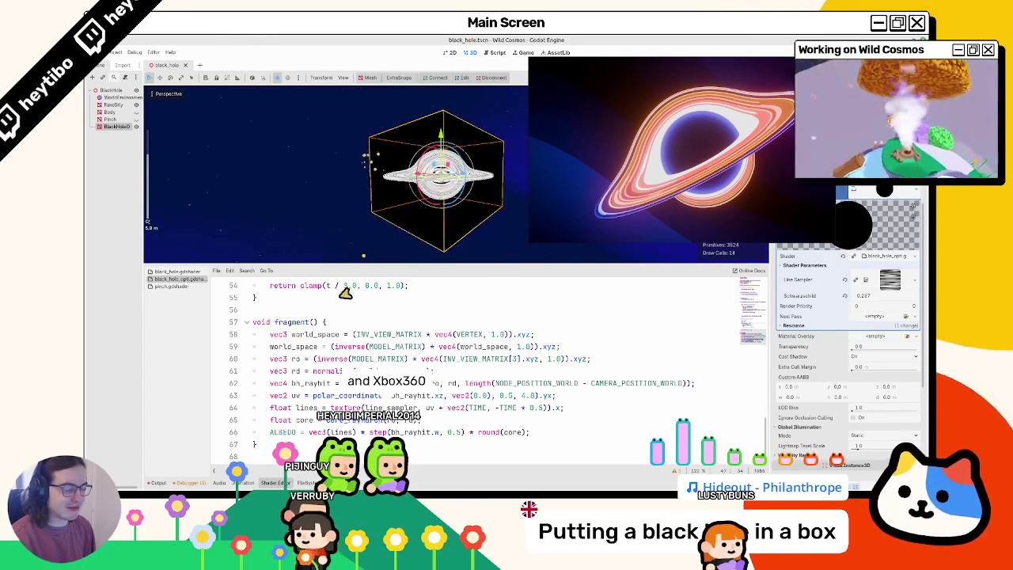
{"action": "left_click_drag", "start_coordinate": [315, 420], "coordinate": [526, 432]}
{"action": "key", "text": "BackSpace"}
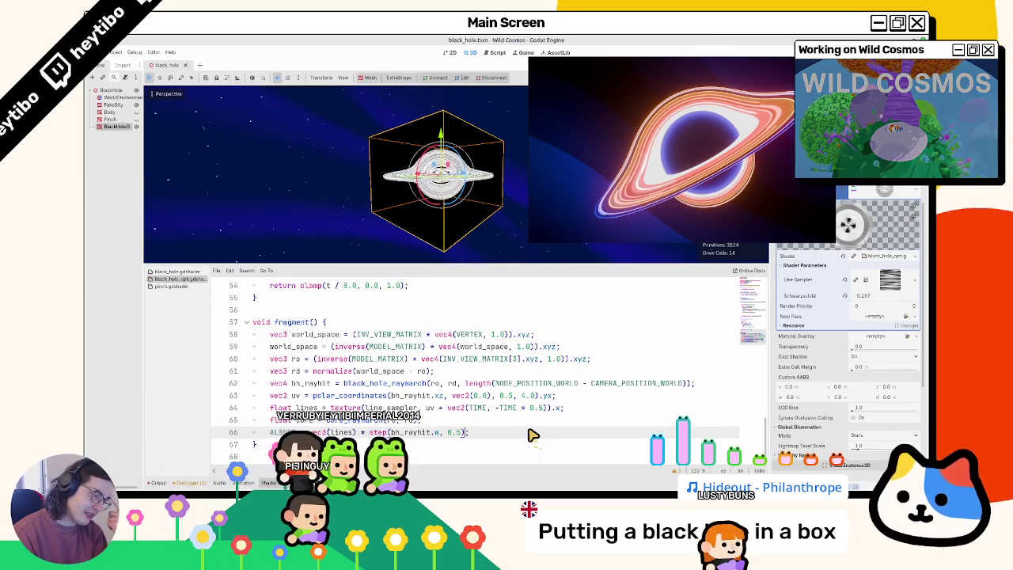
{"action": "key", "text": "ctrl+z"}
{"action": "key", "text": "ctrl+y"}
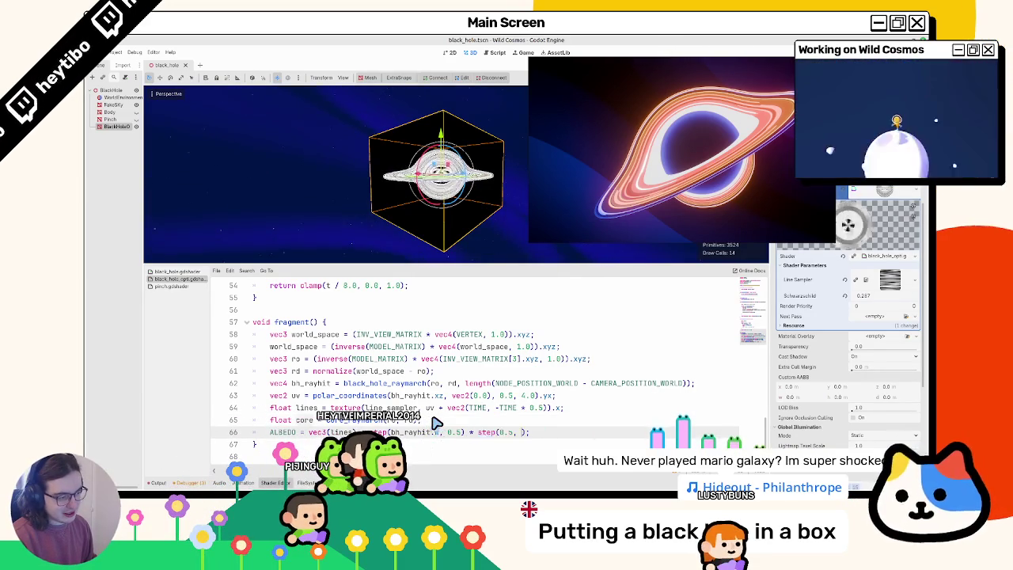
- Jump to core_raymarch's definition and return line, then insert a blank line below the core declaration
{"action": "left_click", "coordinate": [433, 420], "text": "ctrl"}
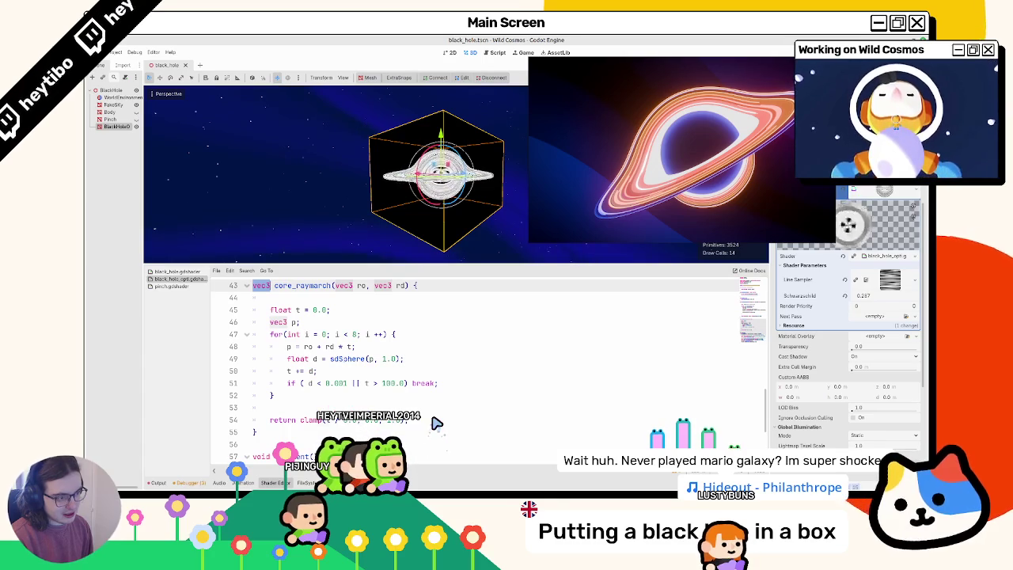
{"action": "left_click", "coordinate": [433, 421]}
{"action": "scroll", "coordinate": [435, 422], "scroll_direction": "down", "scroll_amount": 3}
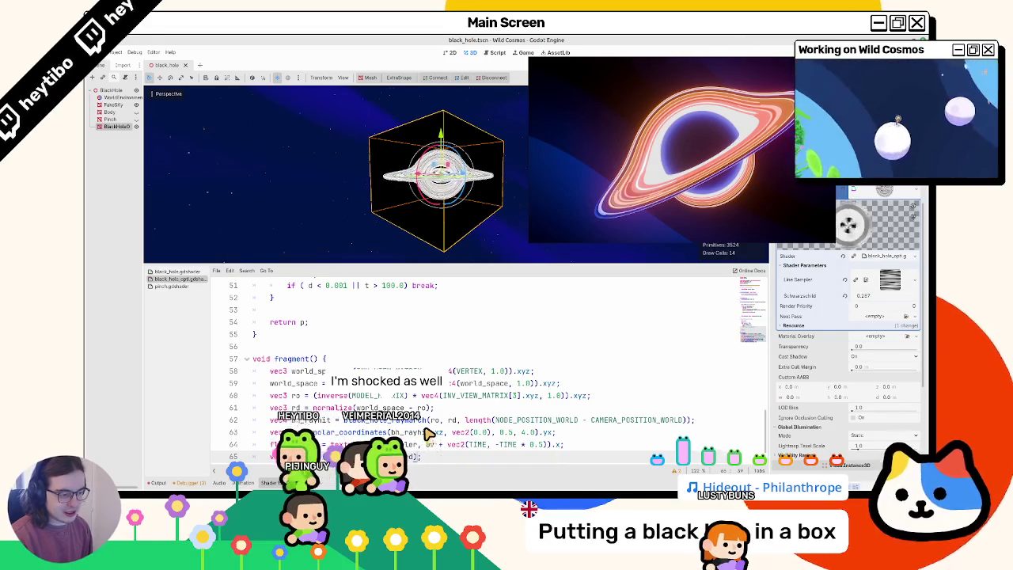
{"action": "scroll", "coordinate": [333, 416], "scroll_direction": "down", "scroll_amount": 1}
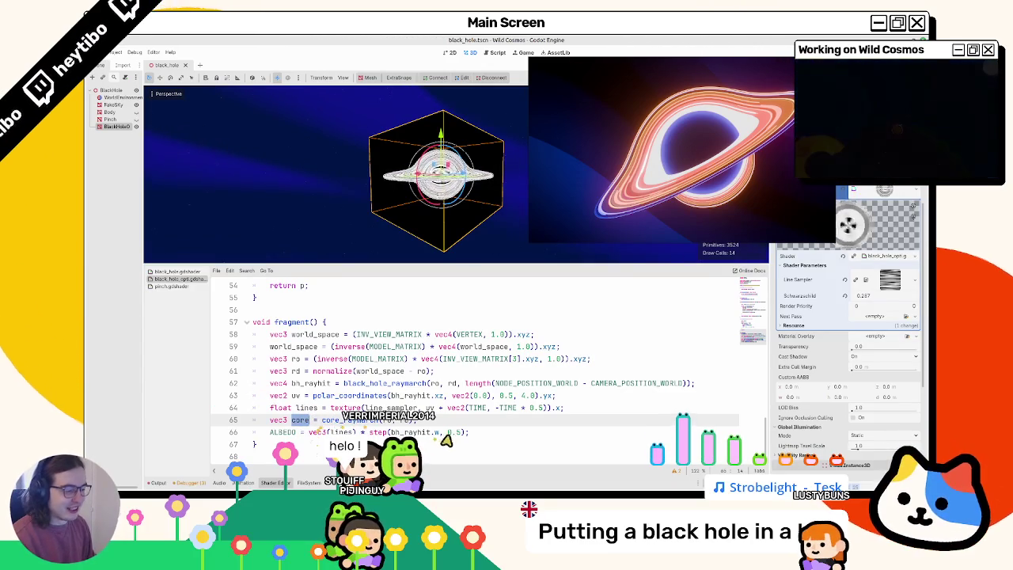
{"action": "key", "text": "Return"}
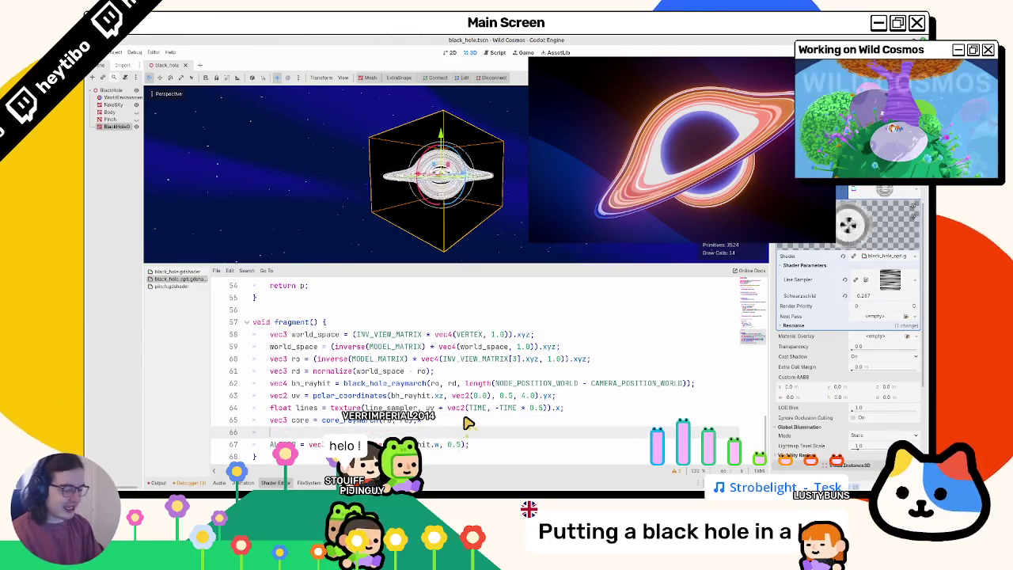
- Add a float mask line comparing bh_rayhit.xyz with core, then consult the reference video in the browser
{"action": "type", "text": "float"}
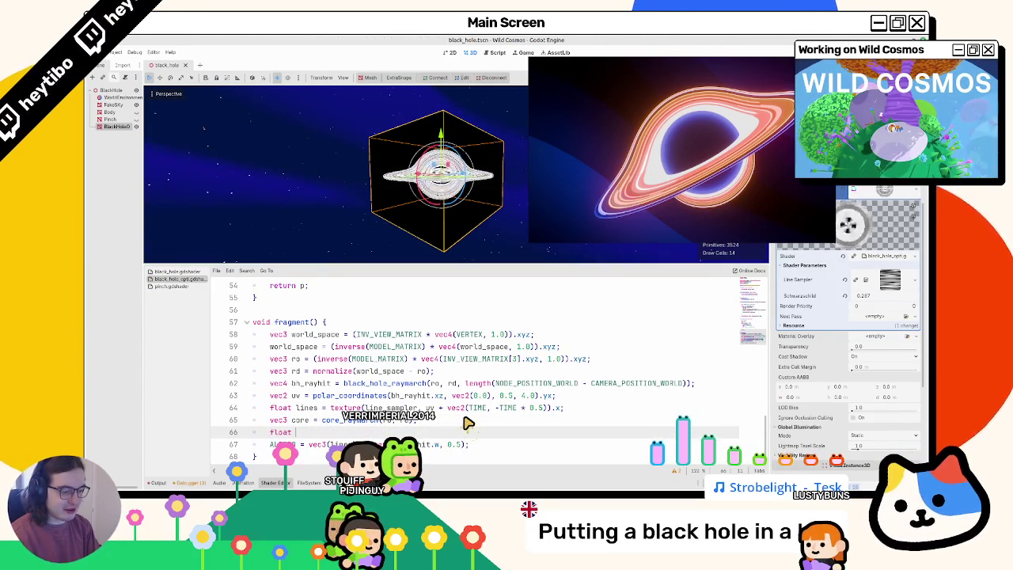
{"action": "type", "text": "bh_rayhit > core"}
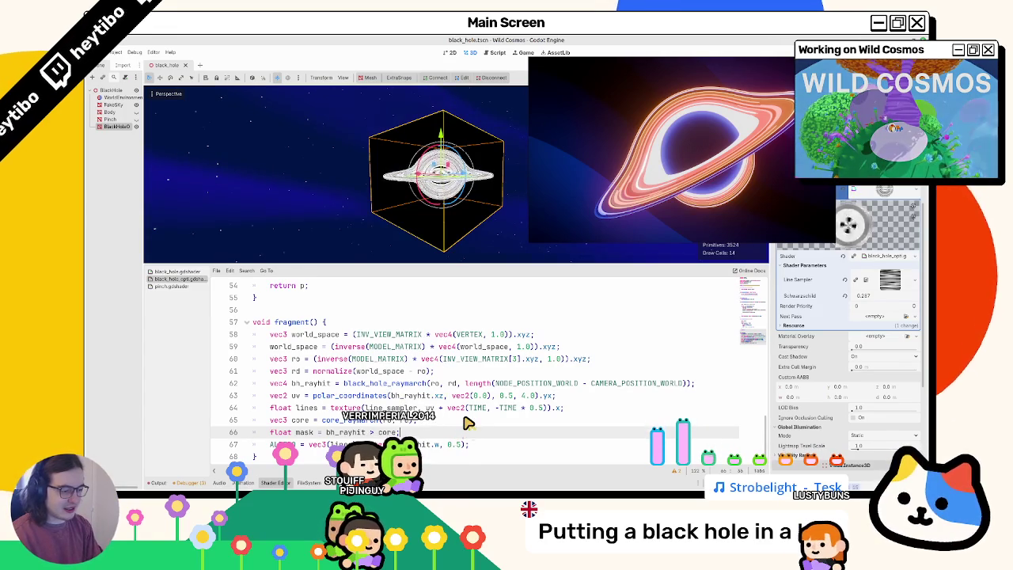
{"action": "type", "text": "l"}
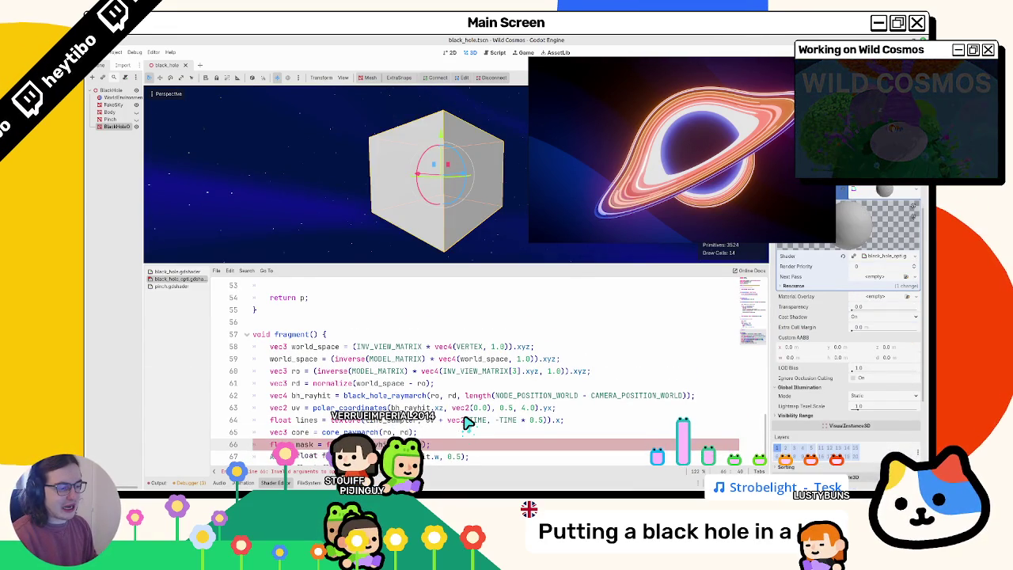
{"action": "scroll", "coordinate": [467, 423], "scroll_direction": "down", "scroll_amount": 1}
{"action": "left_click", "coordinate": [390, 423]}
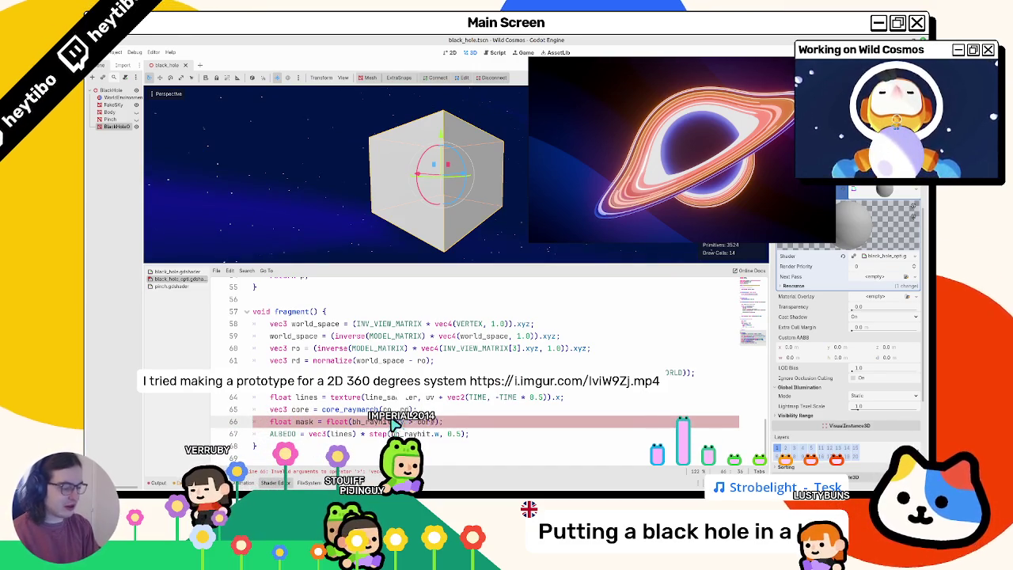
{"action": "double_click", "coordinate": [306, 422]}
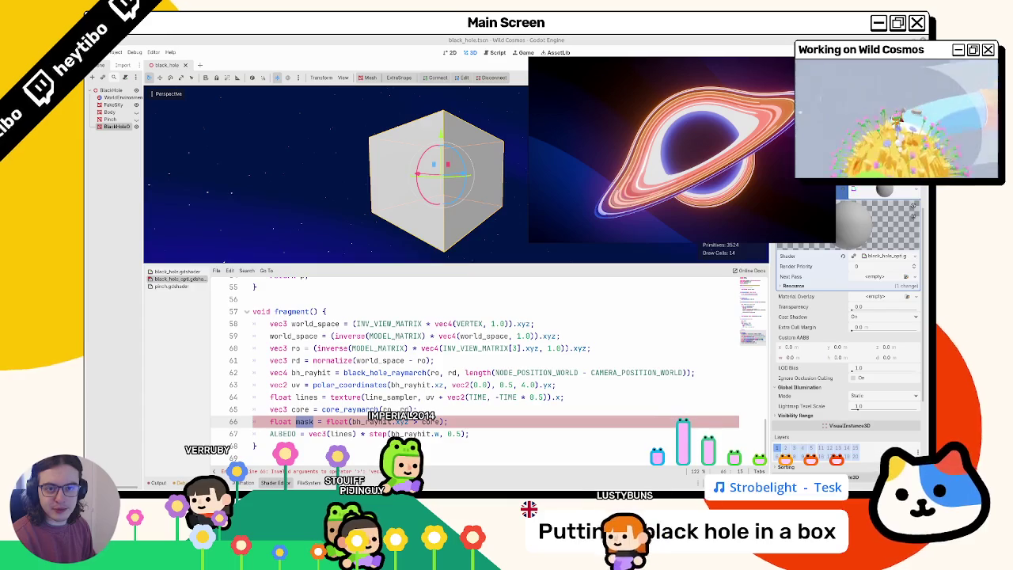
{"action": "key", "text": "alt+Tab"}
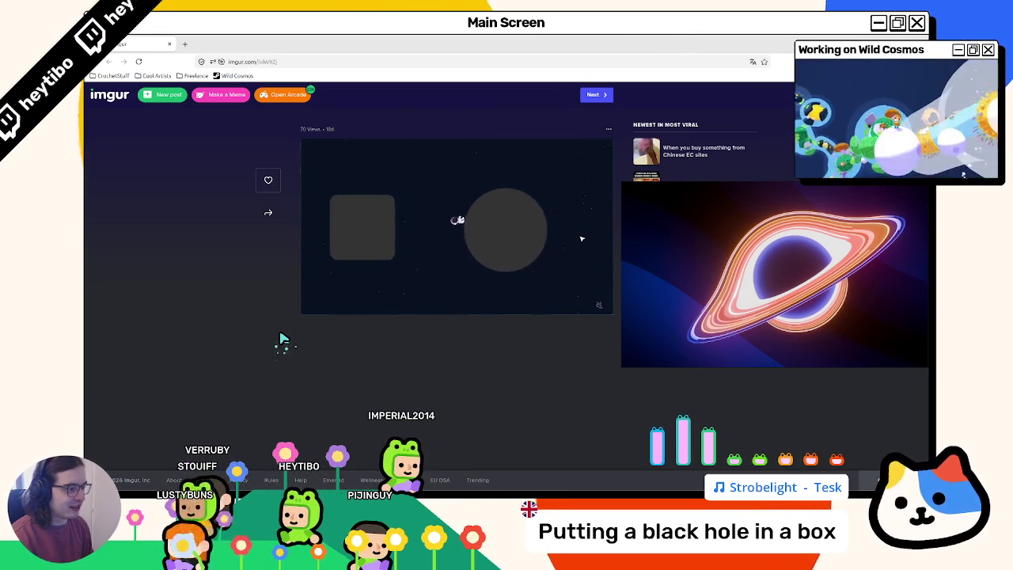
{"action": "key", "text": "alt+Tab"}
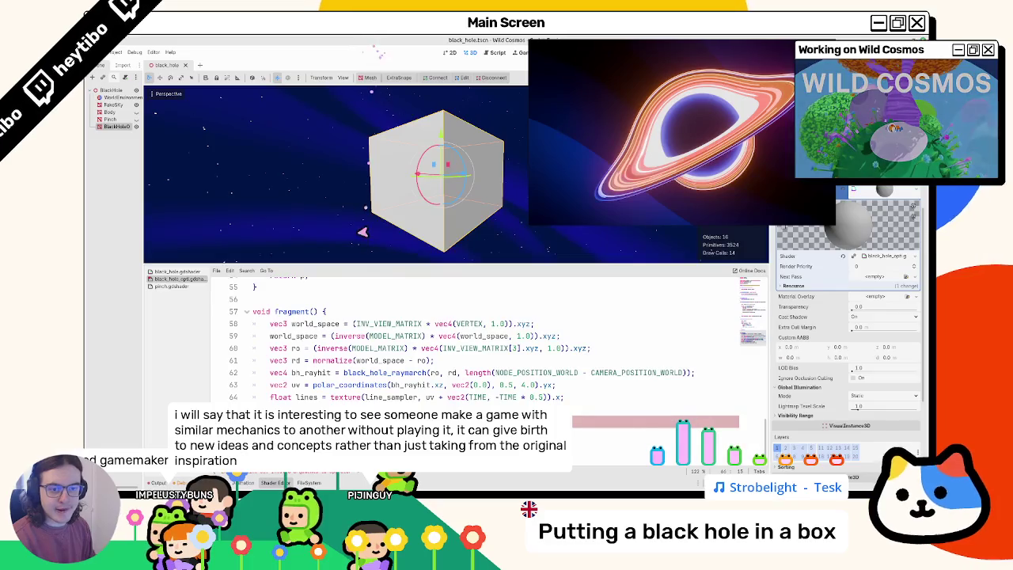
- Replace the mask comparison with distance(bh_rayhit.xyz, core) using the distance autocomplete
{"action": "left_click", "coordinate": [424, 337]}
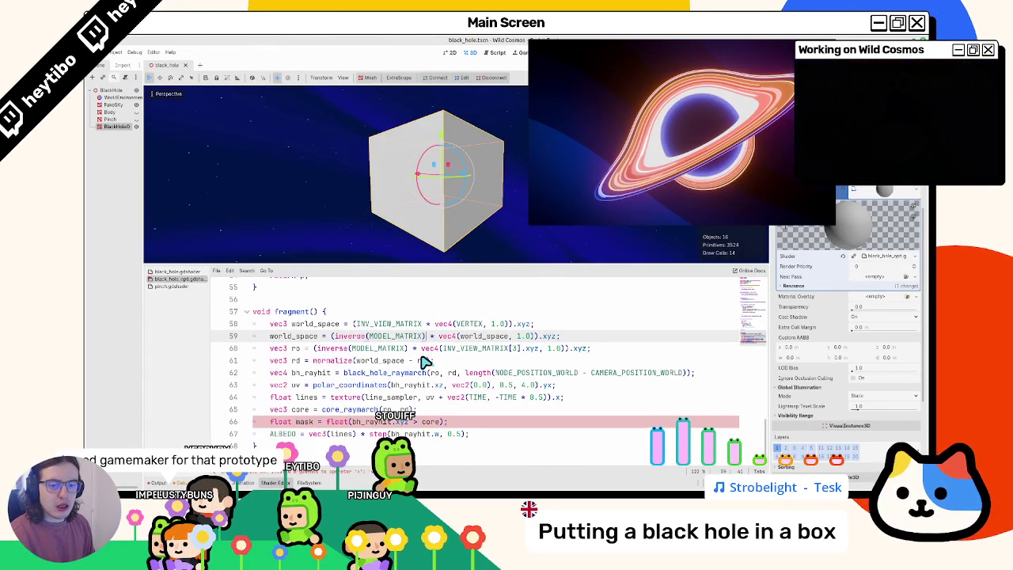
{"action": "left_click", "coordinate": [429, 398]}
{"action": "key", "text": "ctrl+z"}
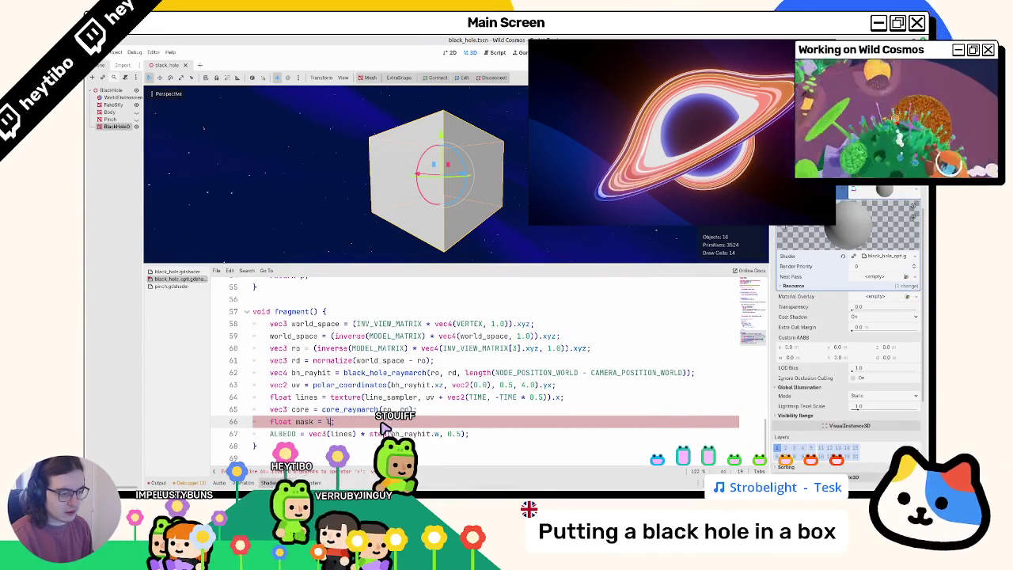
{"action": "type", "text": "dis"}
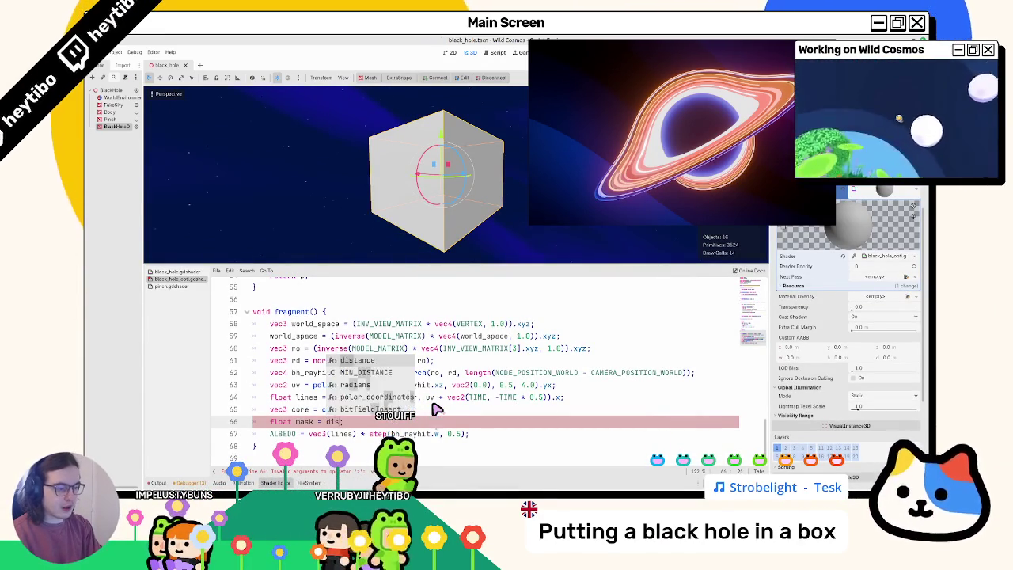
{"action": "key", "text": "Return"}
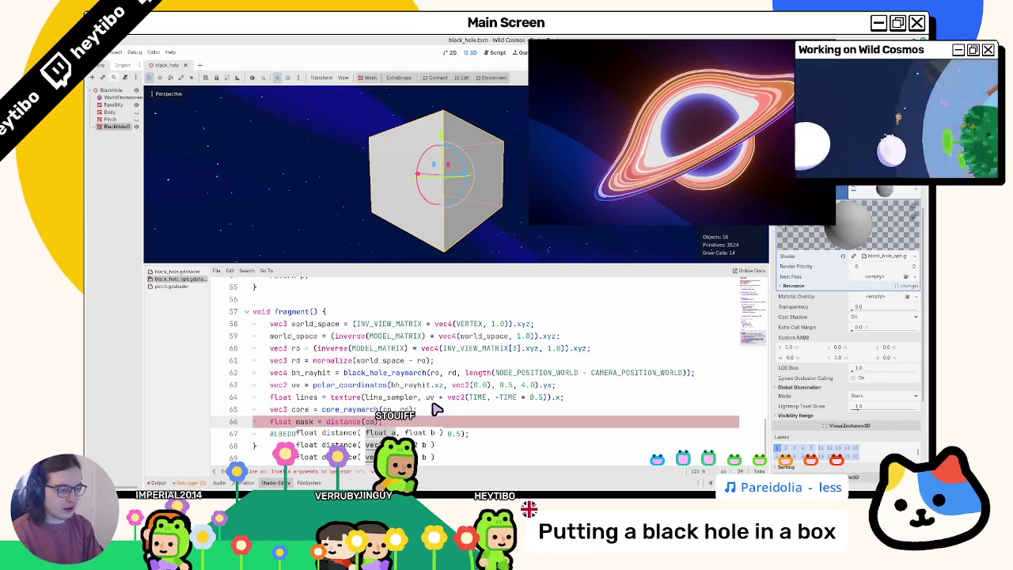
{"action": "type", "text": "core,"}
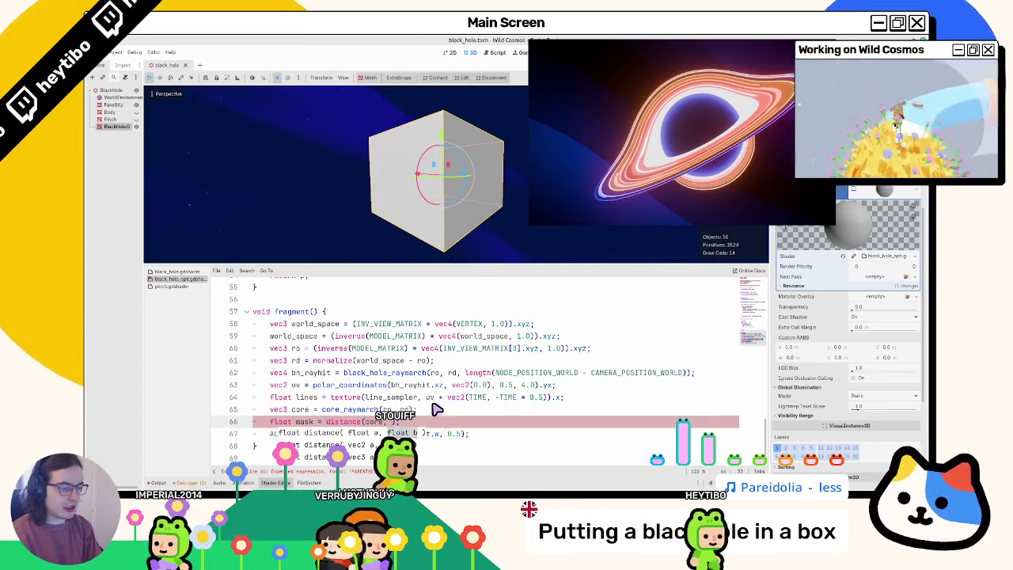
{"action": "type", "text": " bh"}
{"action": "key", "text": "BackSpace"}
{"action": "key", "text": "BackSpace"}
{"action": "key", "text": "BackSpace"}
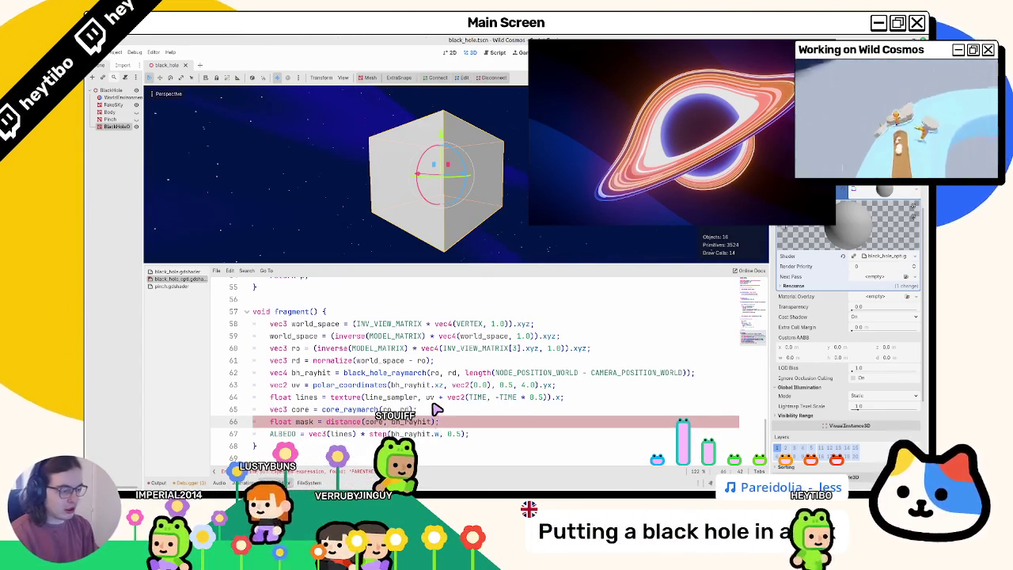
{"action": "type", "text": ", core"}
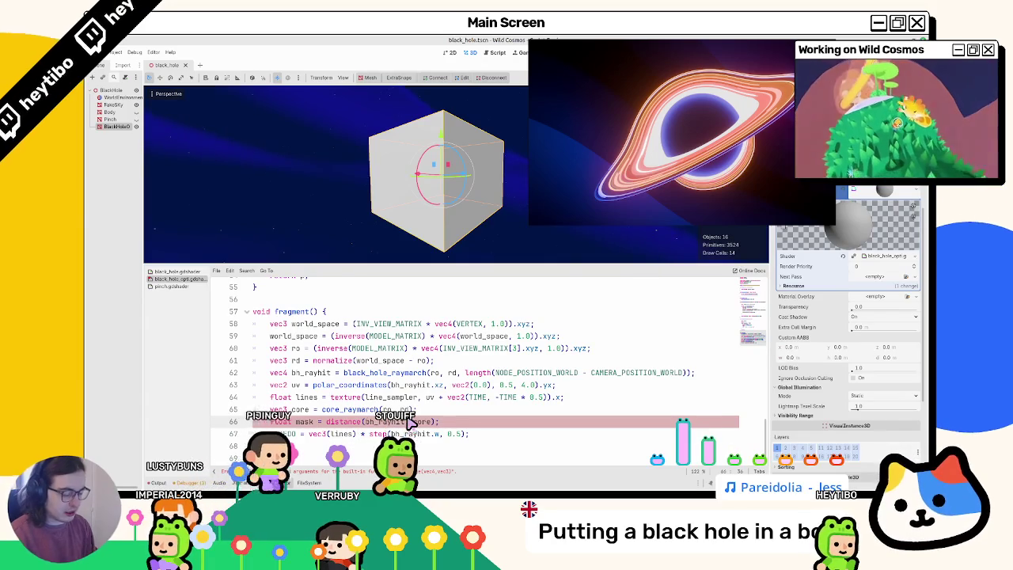
{"action": "type", "text": "xz"}
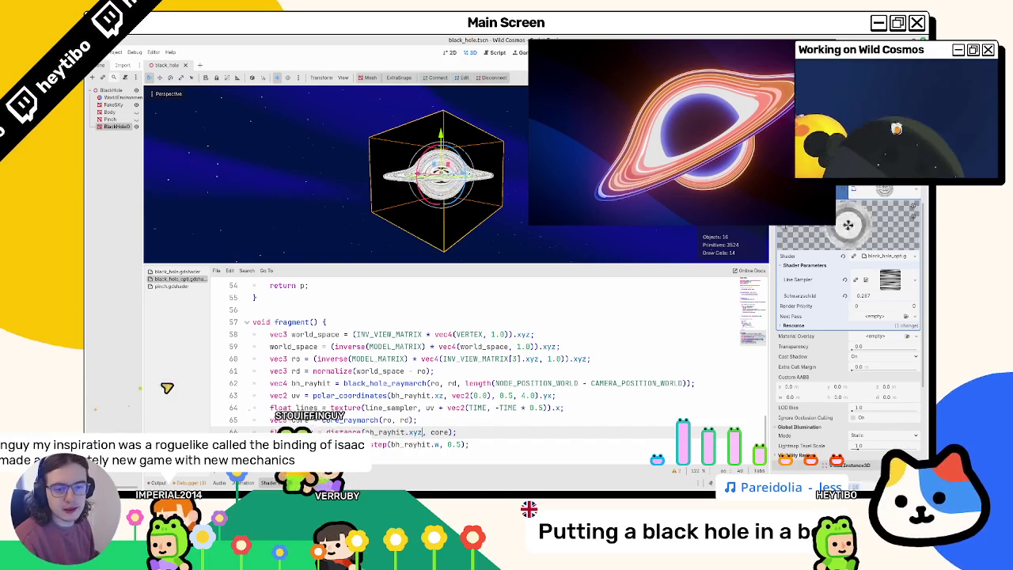
- Drop the * mask factor from ALBEDO and add ALBEDO = vec3(mask) on a new line
{"action": "scroll", "coordinate": [289, 412], "scroll_direction": "down", "scroll_amount": 1}
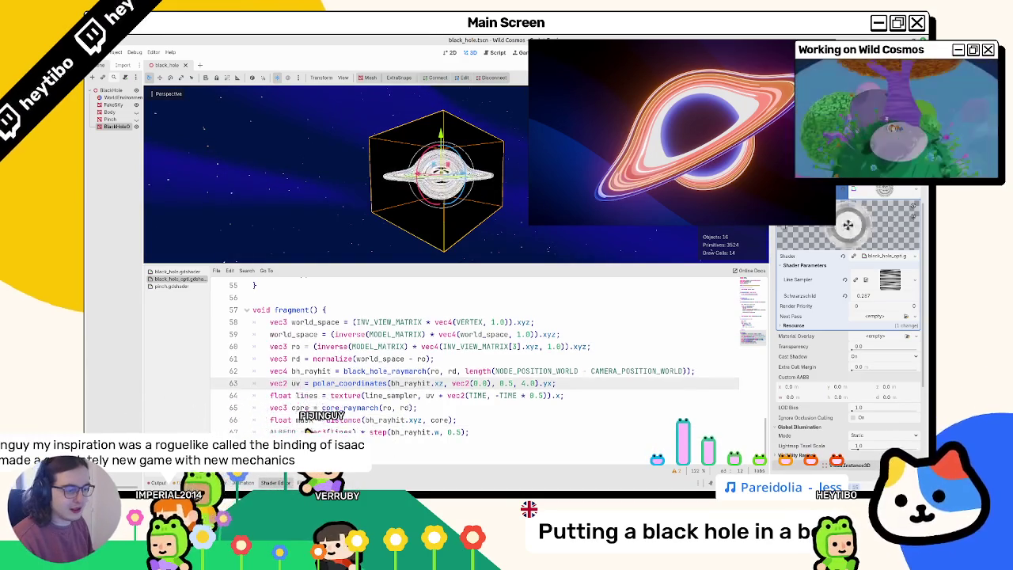
{"action": "left_click", "coordinate": [471, 433]}
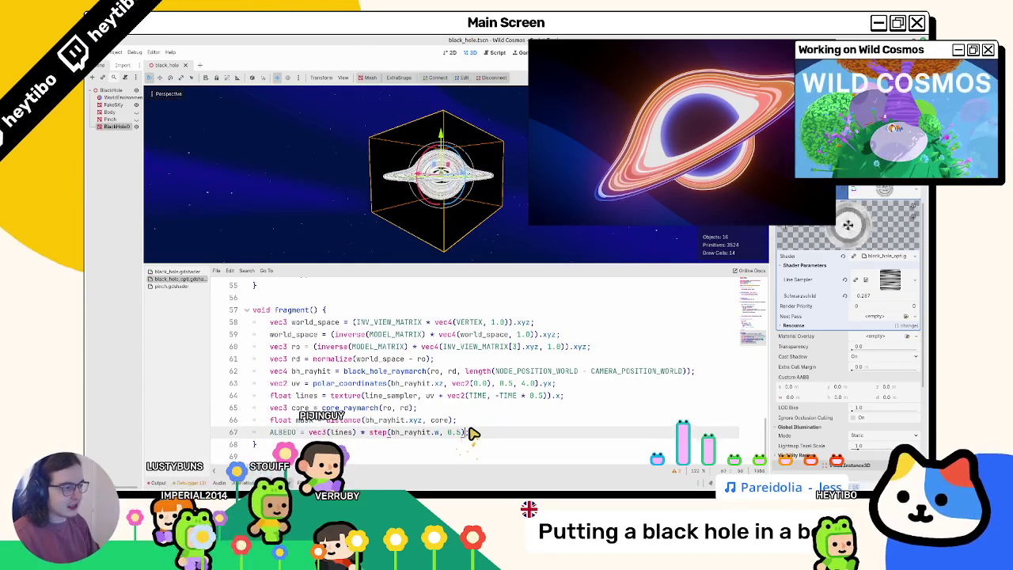
{"action": "type", "text": "* mask;"}
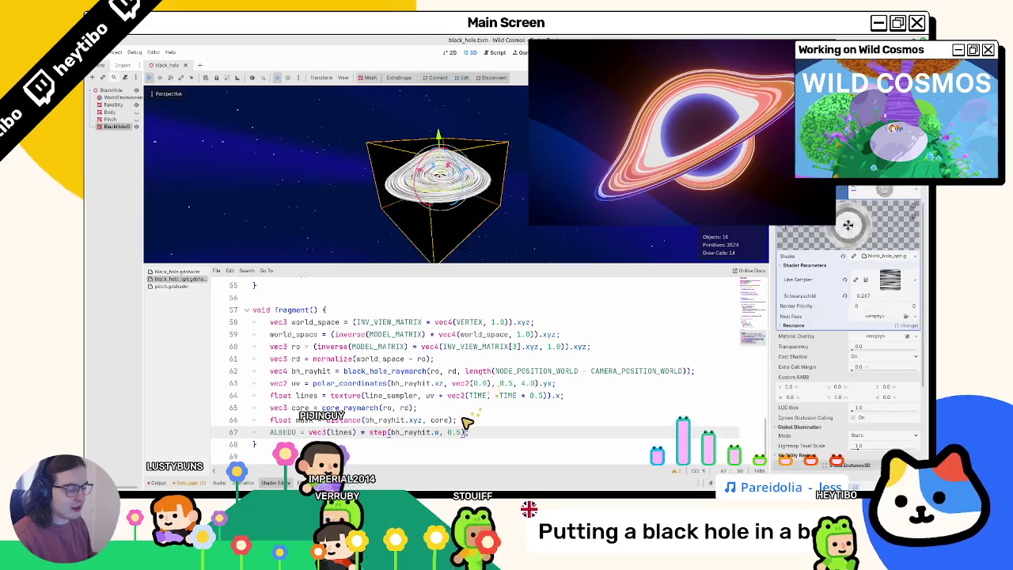
{"action": "key", "text": "ctrl+z"}
{"action": "key", "text": "Return"}
{"action": "type", "text": "ALBEDO ="}
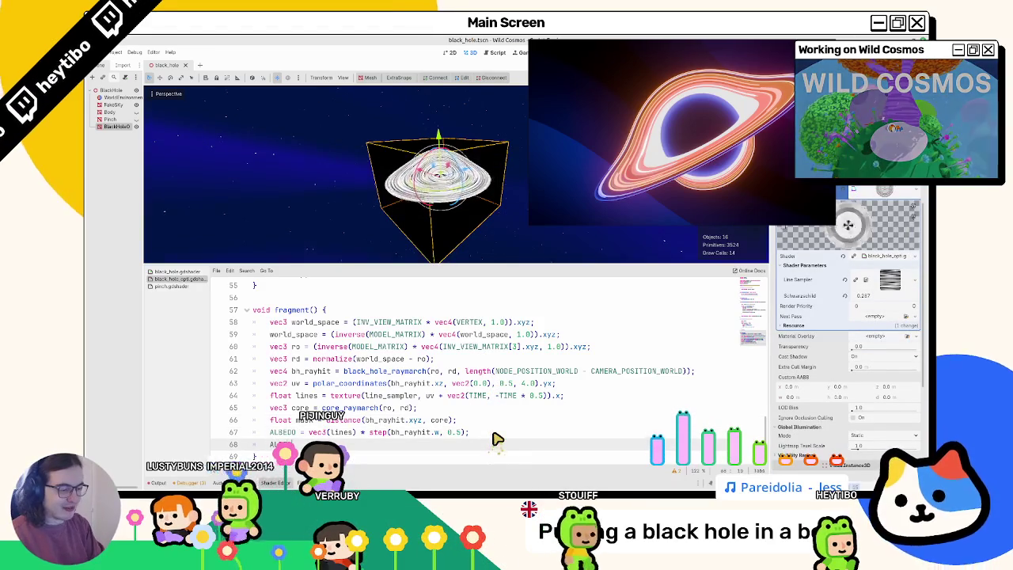
{"action": "type", "text": " vec3(mask);"}
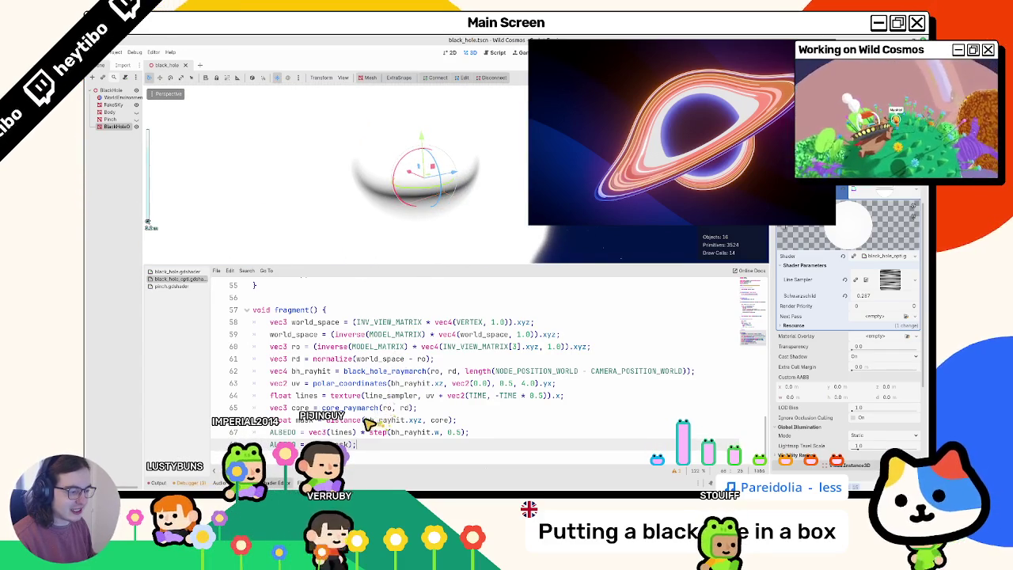
- Adjust the bh_rayhit.xyz argument on the mask line and orbit the viewport to check the render
{"action": "left_click", "coordinate": [432, 421]}
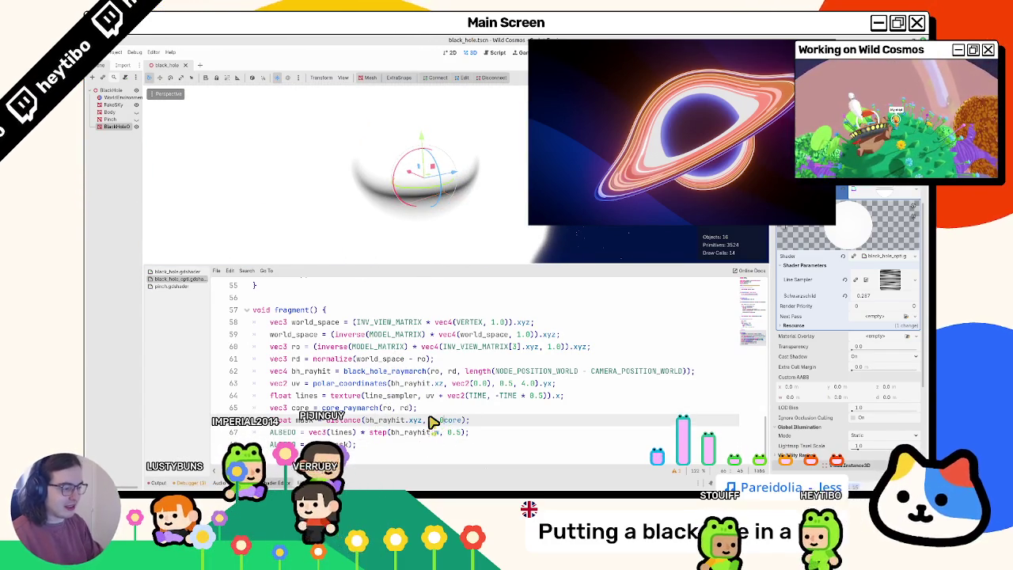
{"action": "type", "text": "-"}
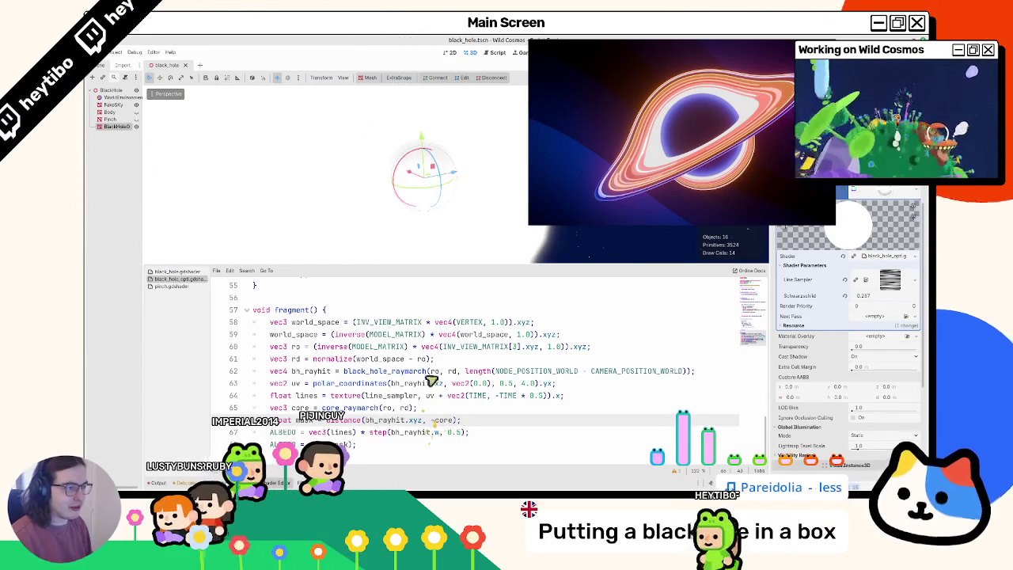
{"action": "key", "text": "BackSpace"}
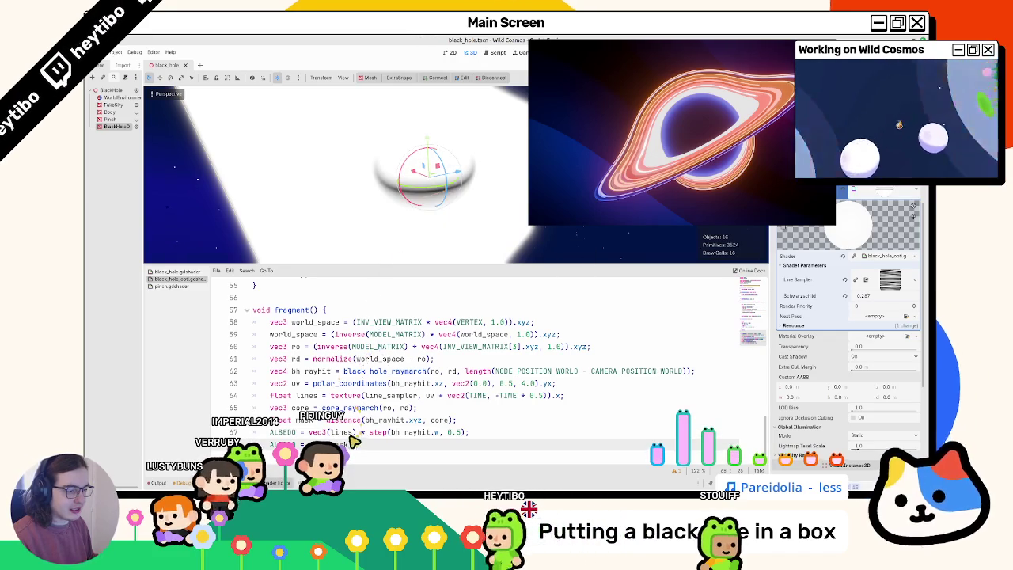
{"action": "left_click_drag", "start_coordinate": [365, 420], "coordinate": [423, 420]}
{"action": "mouse_move", "coordinate": [402, 235]}
{"action": "left_mouse_down"}
{"action": "mouse_move", "coordinate": [406, 166]}
{"action": "mouse_move", "coordinate": [396, 224]}
{"action": "left_mouse_up"}
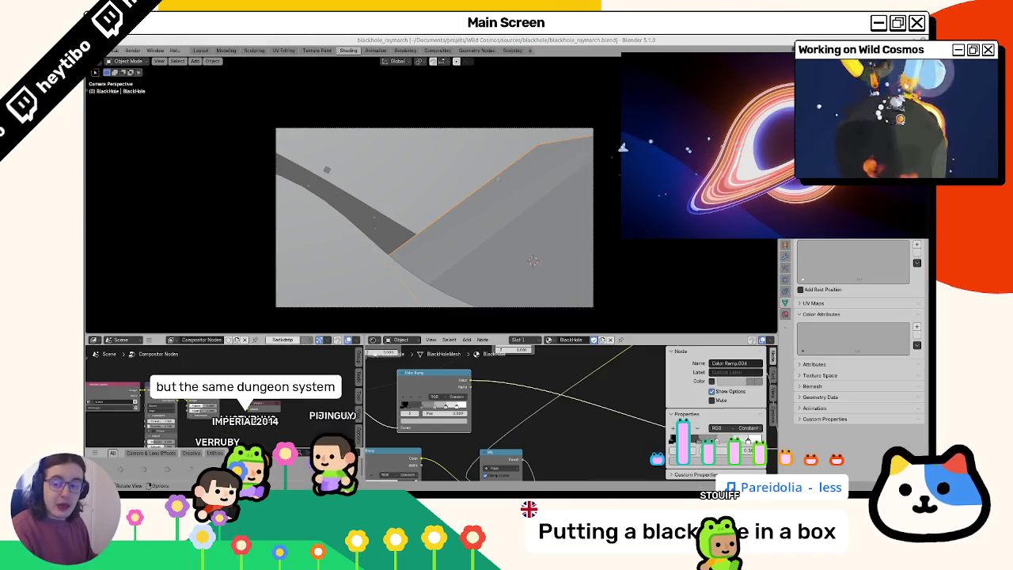
- Orbit the reference black hole and view it in Rendered, then Material Preview shading
{"action": "left_click_drag", "start_coordinate": [402, 185], "coordinate": [511, 190]}
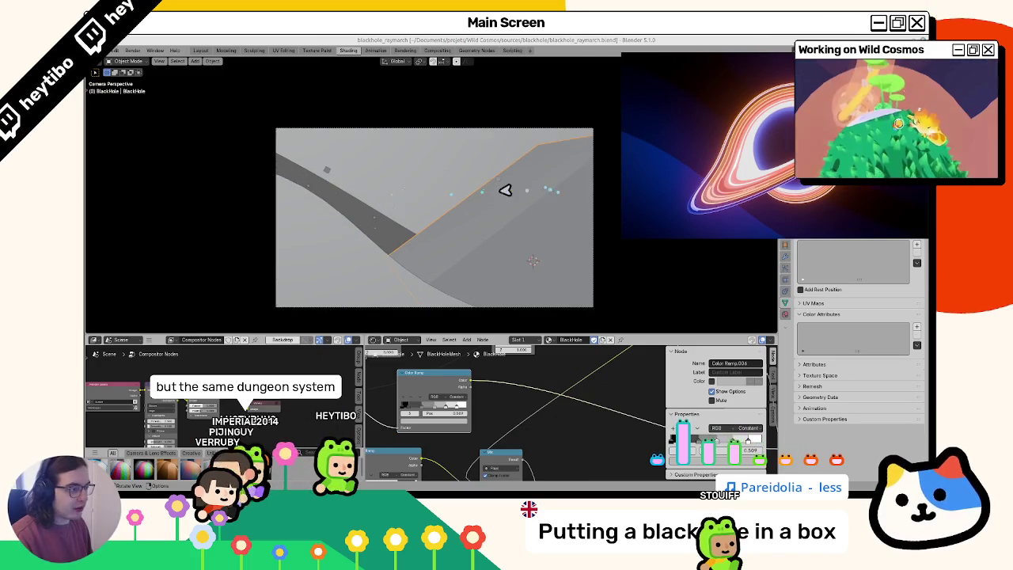
{"action": "key", "text": "z"}
{"action": "left_click", "coordinate": [529, 267]}
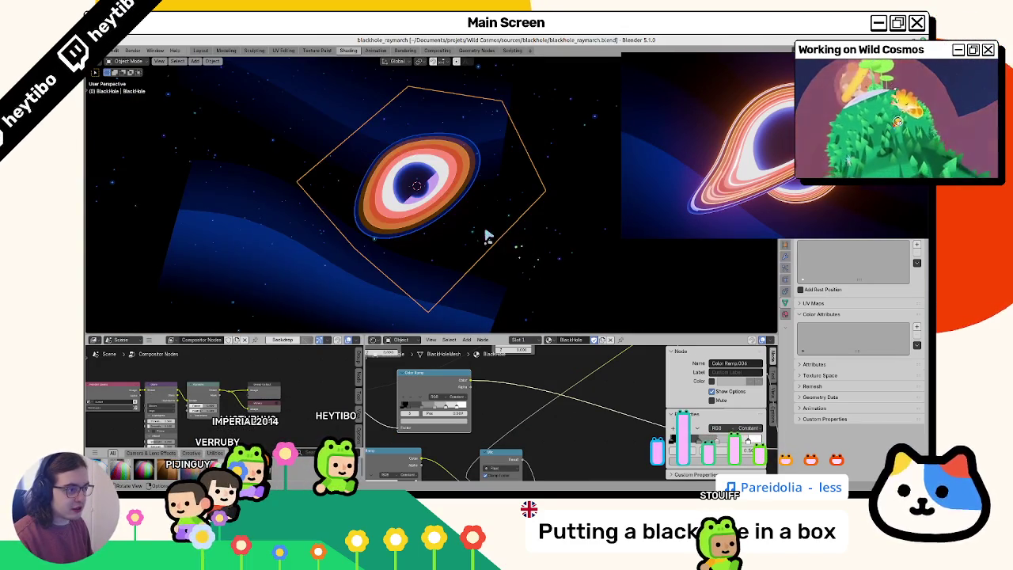
{"action": "scroll", "coordinate": [486, 235], "scroll_direction": "up", "scroll_amount": 6}
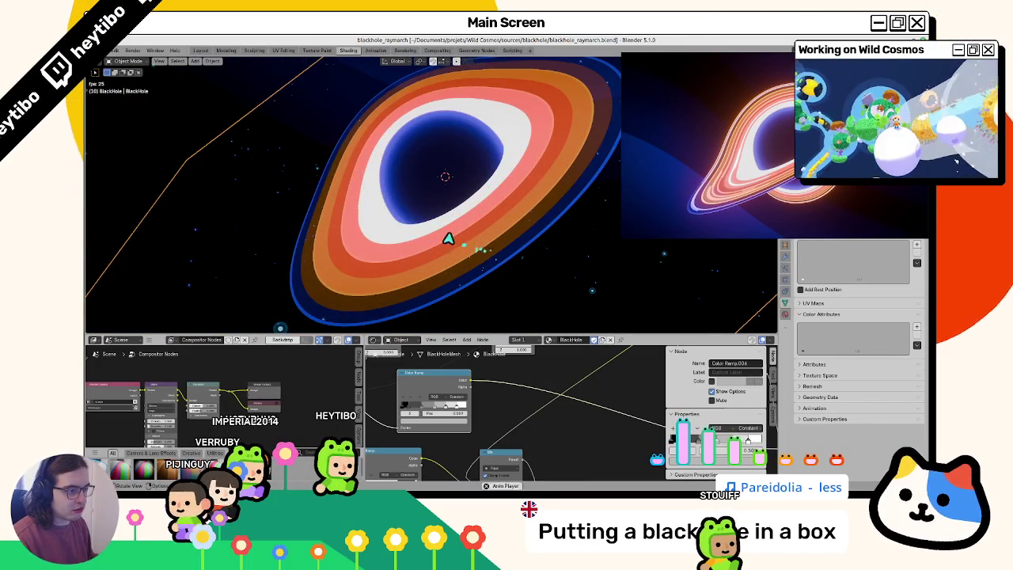
{"action": "scroll", "coordinate": [475, 238], "scroll_direction": "up", "scroll_amount": 5}
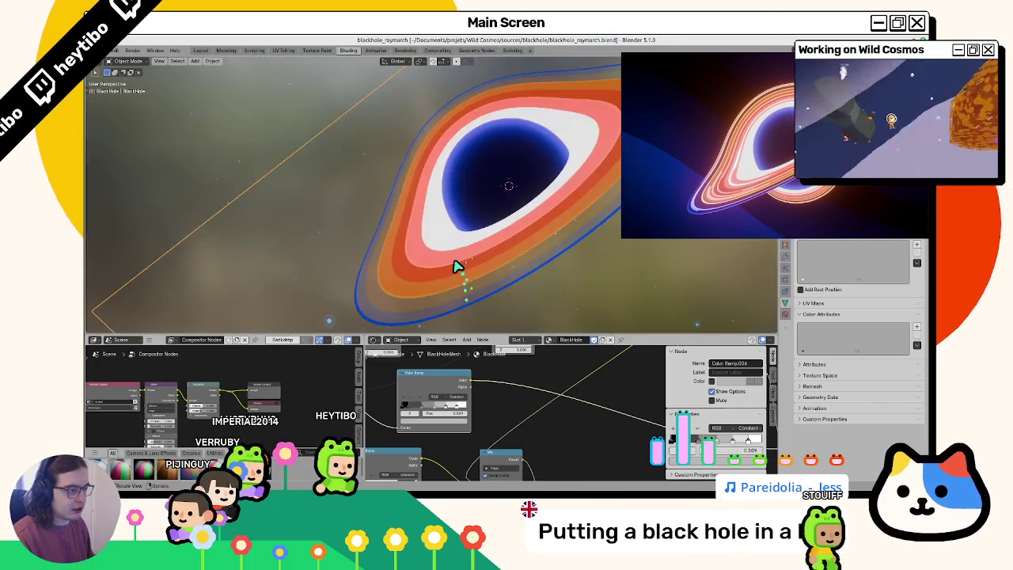
{"action": "scroll", "coordinate": [515, 249], "scroll_direction": "down", "scroll_amount": 5}
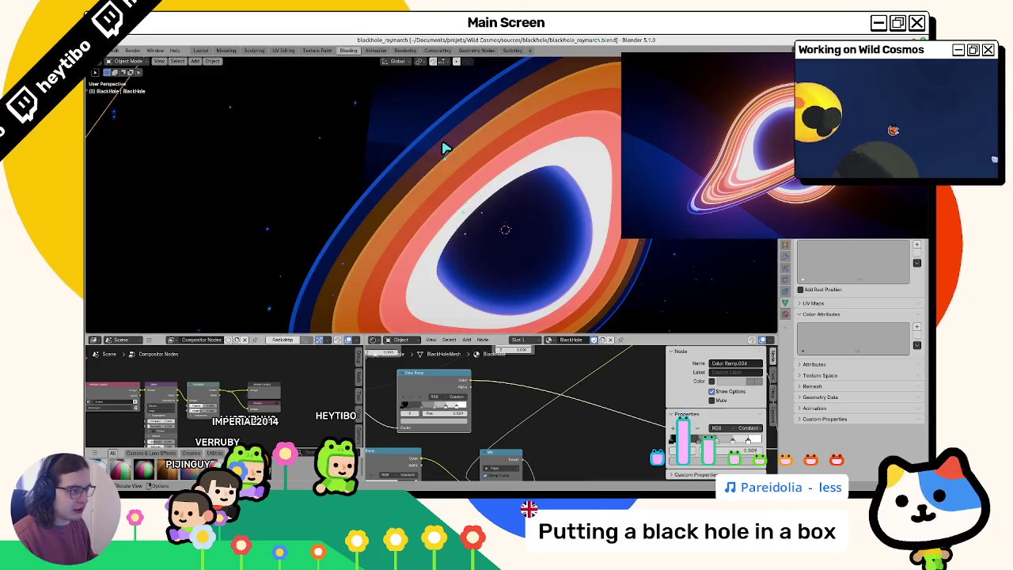
{"action": "key", "text": "z"}
{"action": "left_click", "coordinate": [466, 265]}
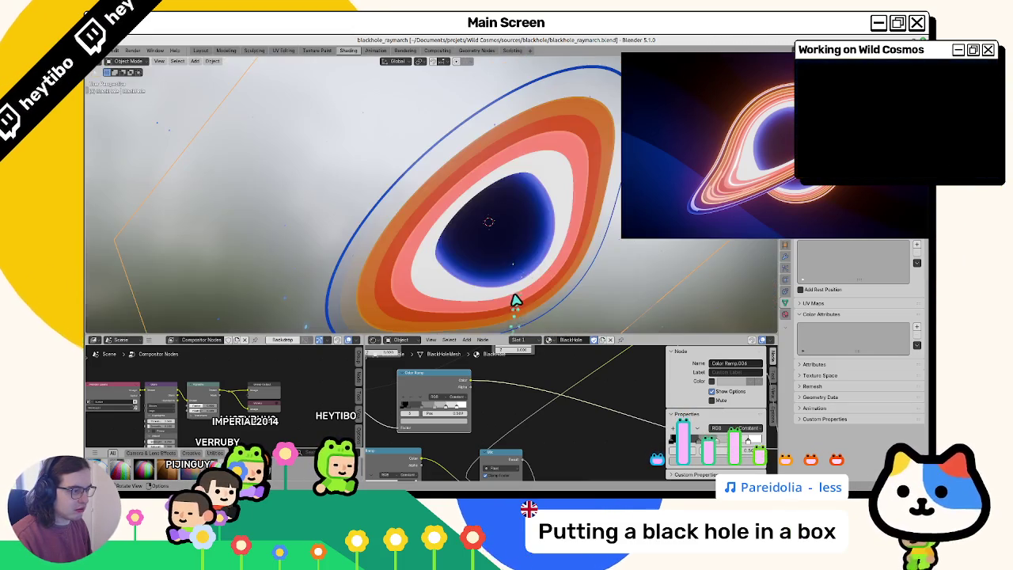
{"action": "mouse_move", "coordinate": [510, 271]}
{"action": "left_mouse_down"}
{"action": "mouse_move", "coordinate": [557, 314]}
{"action": "mouse_move", "coordinate": [560, 445]}
{"action": "left_mouse_up"}
{"action": "scroll", "coordinate": [560, 445], "scroll_direction": "down", "scroll_amount": 4}
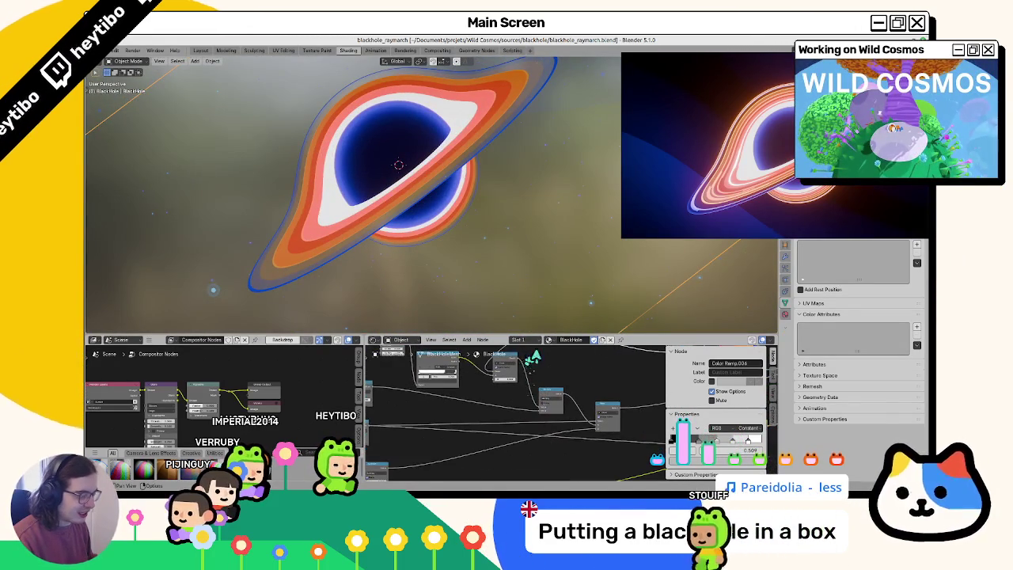
{"action": "scroll", "coordinate": [627, 457], "scroll_direction": "down", "scroll_amount": 2}
- Maximize the node editor, inspect the Repeat and Greater Than mask nodes, and return to Godot
{"action": "key", "text": "ctrl+space"}
{"action": "scroll", "coordinate": [436, 320], "scroll_direction": "down", "scroll_amount": 5}
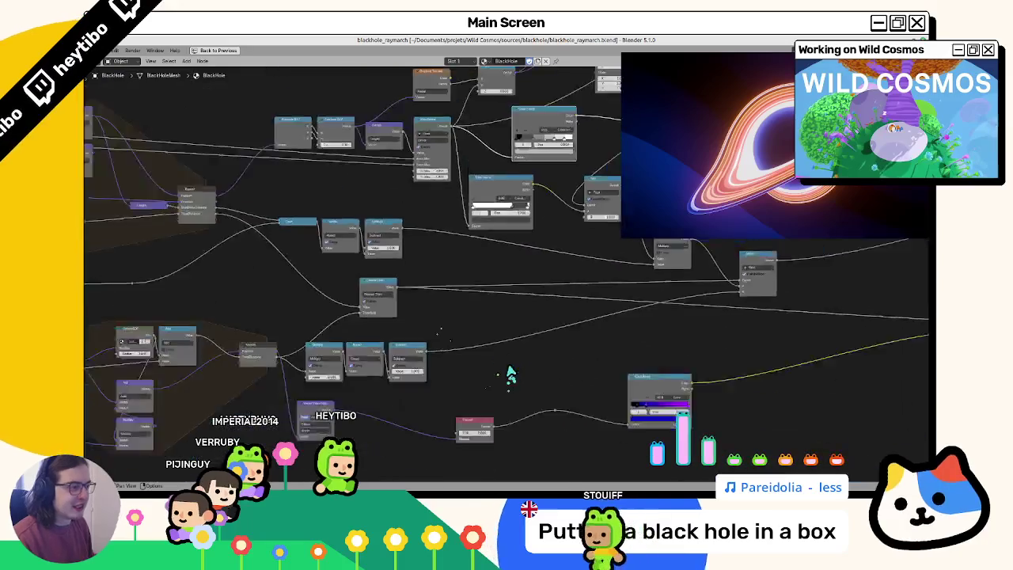
{"action": "scroll", "coordinate": [497, 350], "scroll_direction": "up", "scroll_amount": 8}
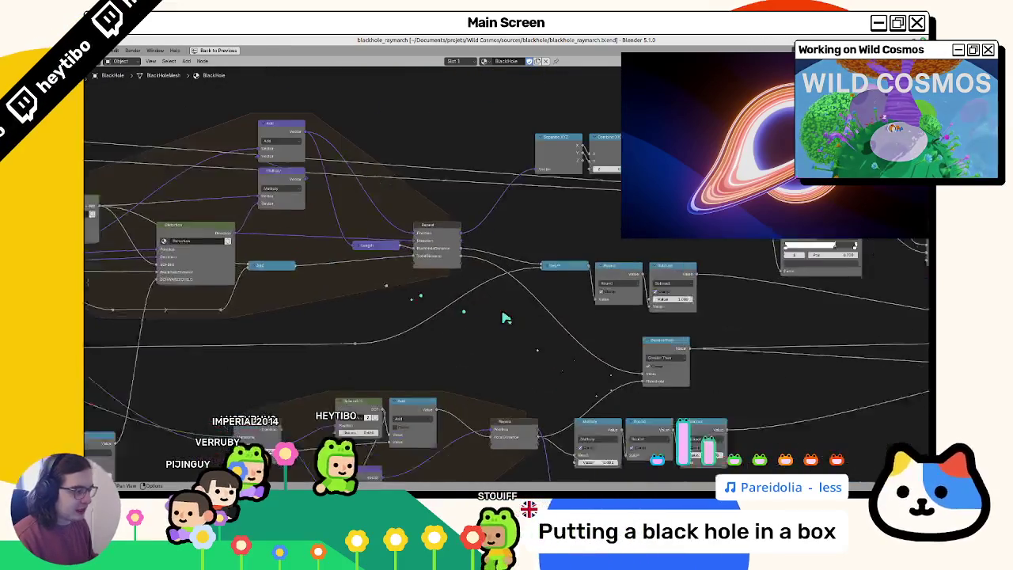
{"action": "scroll", "coordinate": [396, 271], "scroll_direction": "right", "scroll_amount": 5}
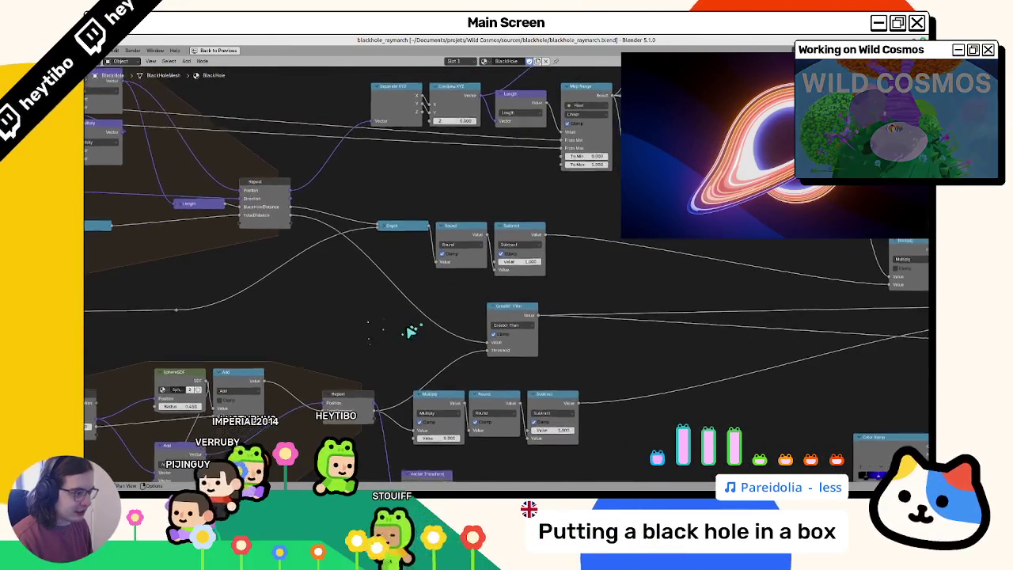
{"action": "scroll", "coordinate": [398, 325], "scroll_direction": "down", "scroll_amount": 2}
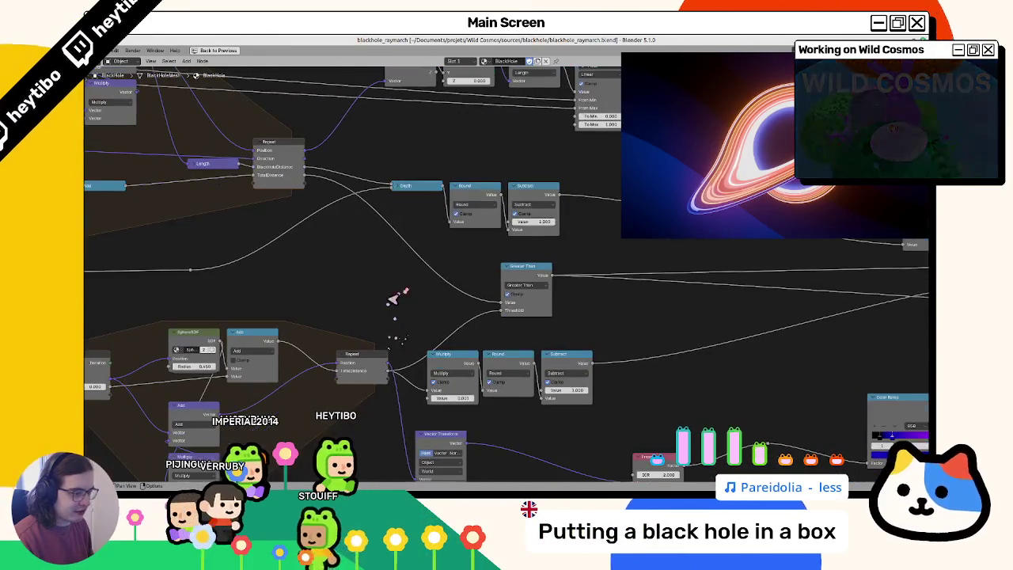
{"action": "left_click", "coordinate": [362, 362]}
{"action": "scroll", "coordinate": [388, 326], "scroll_direction": "down", "scroll_amount": 2}
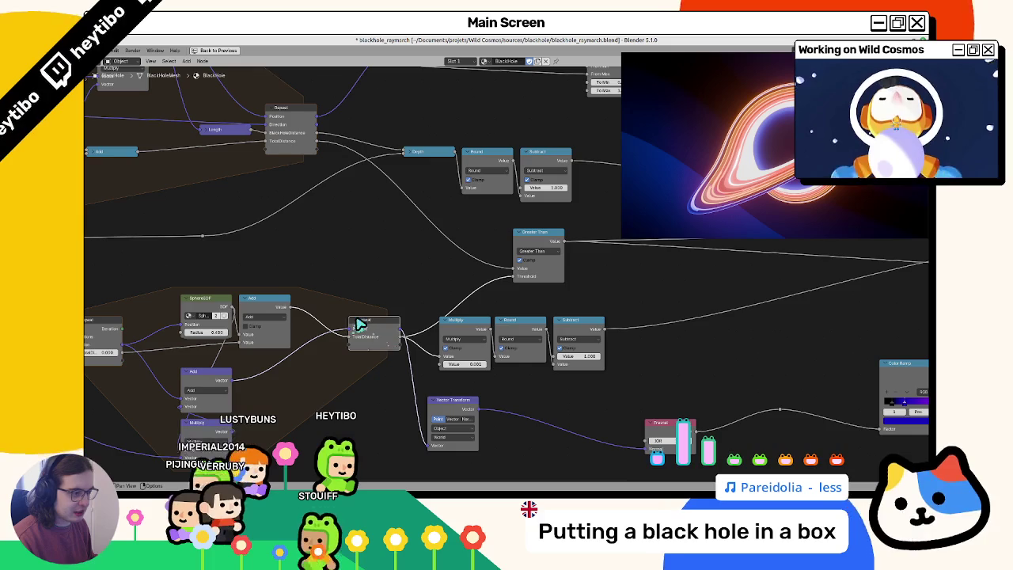
{"action": "scroll", "coordinate": [403, 308], "scroll_direction": "right", "scroll_amount": 5}
{"action": "scroll", "coordinate": [349, 329], "scroll_direction": "up", "scroll_amount": 2}
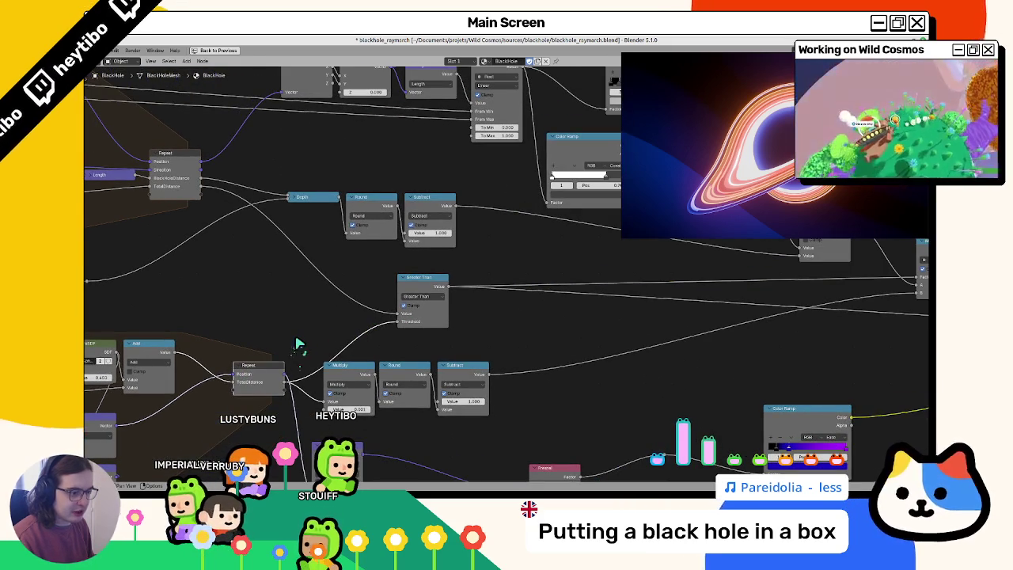
{"action": "left_click", "coordinate": [428, 325]}
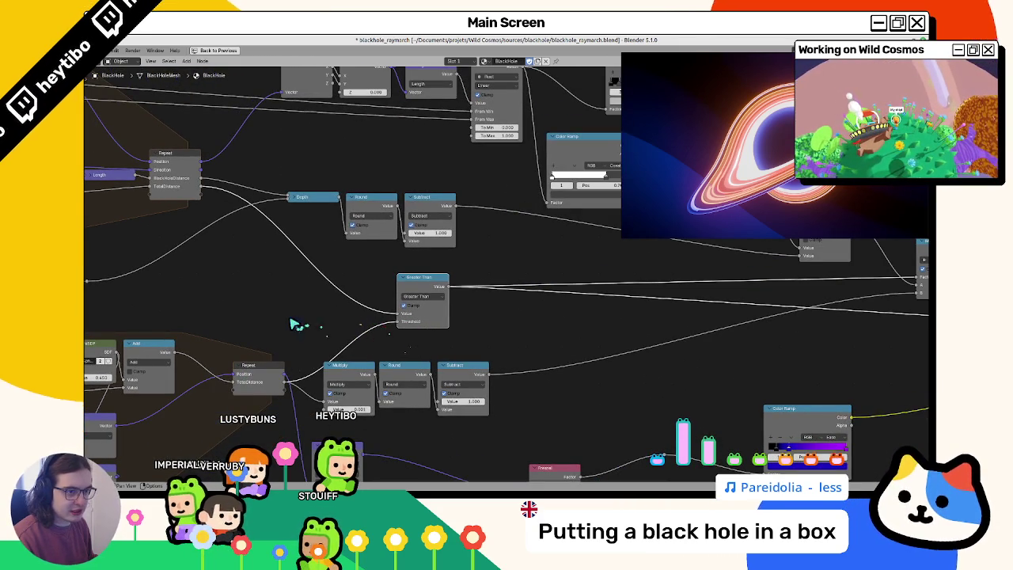
{"action": "mouse_move", "coordinate": [498, 328]}
{"action": "left_mouse_down"}
{"action": "mouse_move", "coordinate": [283, 339]}
{"action": "mouse_move", "coordinate": [527, 339]}
{"action": "left_mouse_up"}
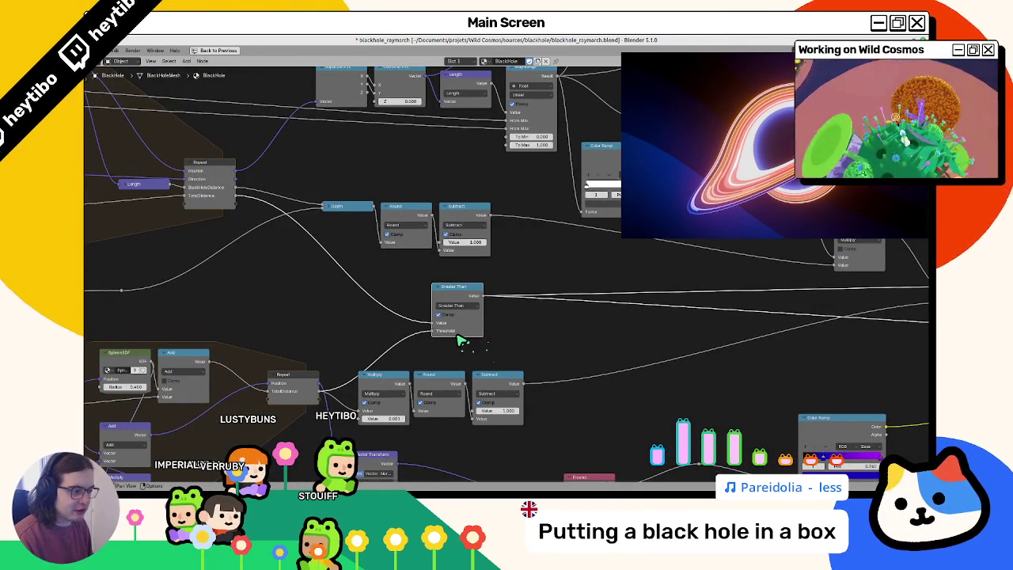
{"action": "key", "text": "alt+Tab"}
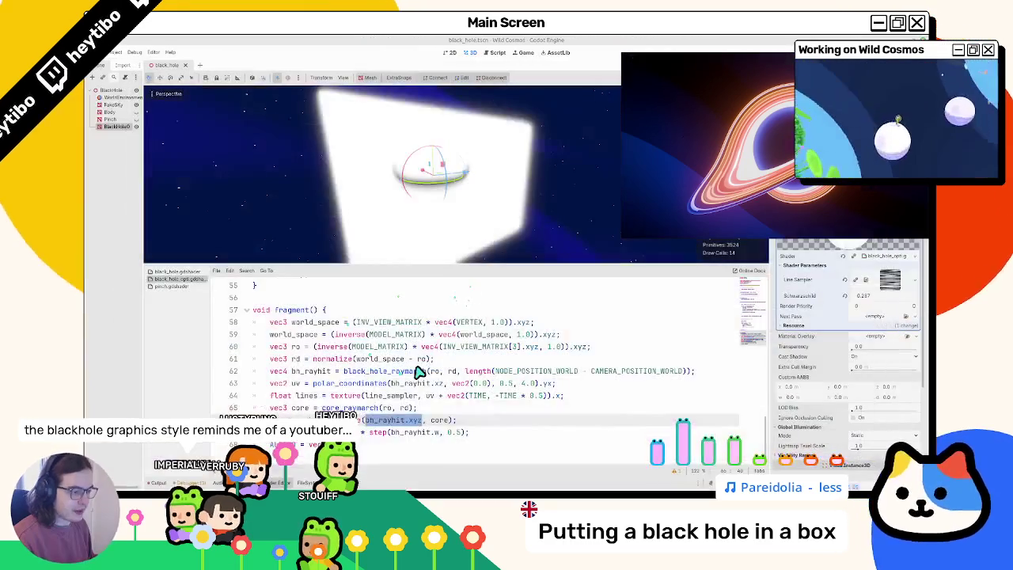
- Go to the core_raymarch call on line 65 and read the function's 8-step sdSphere loop
{"action": "left_click", "coordinate": [418, 372]}
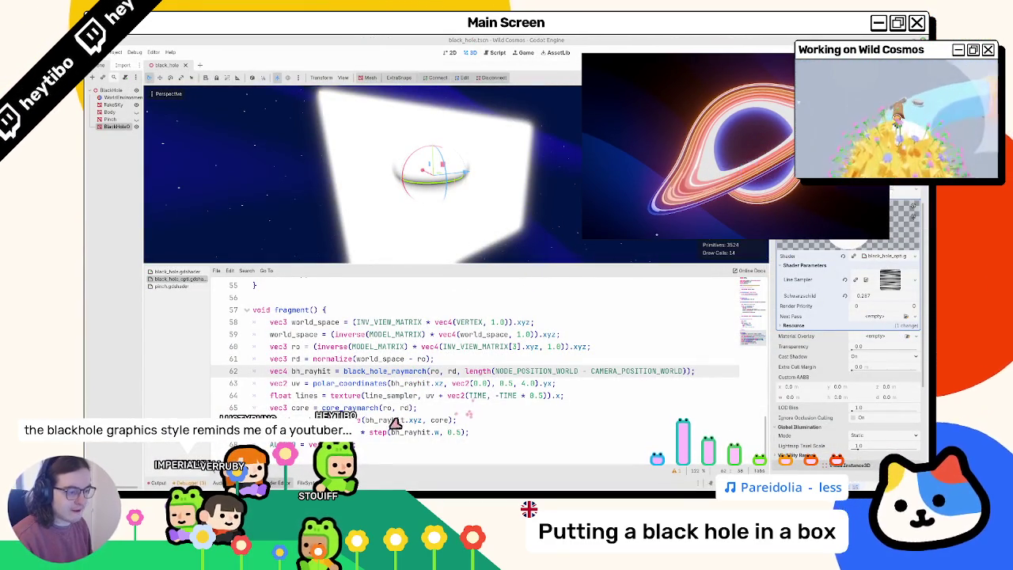
{"action": "left_click", "coordinate": [361, 423]}
{"action": "left_click", "coordinate": [303, 405]}
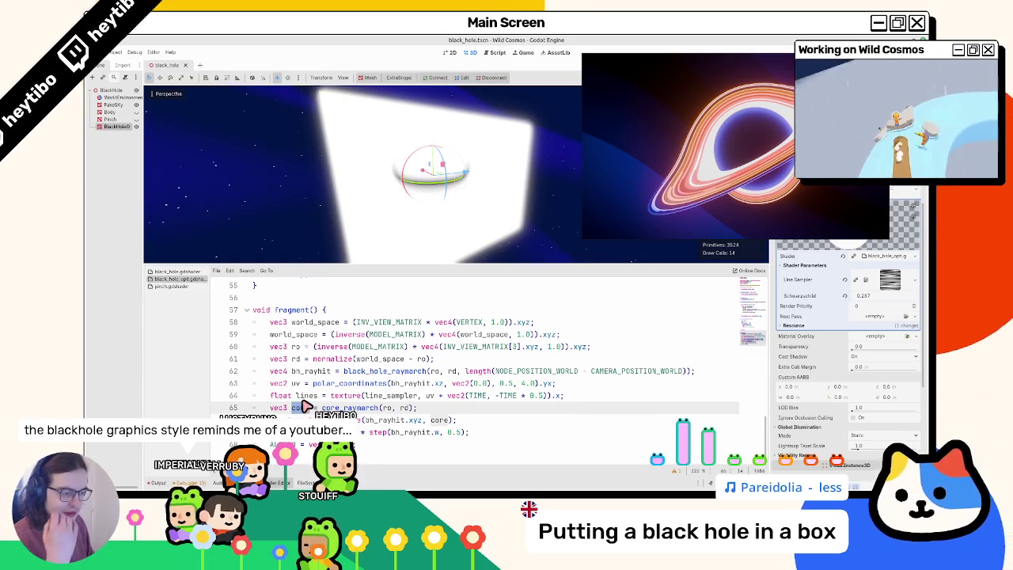
{"action": "scroll", "coordinate": [304, 408], "scroll_direction": "up", "scroll_amount": 7}
{"action": "scroll", "coordinate": [303, 411], "scroll_direction": "down", "scroll_amount": 3}
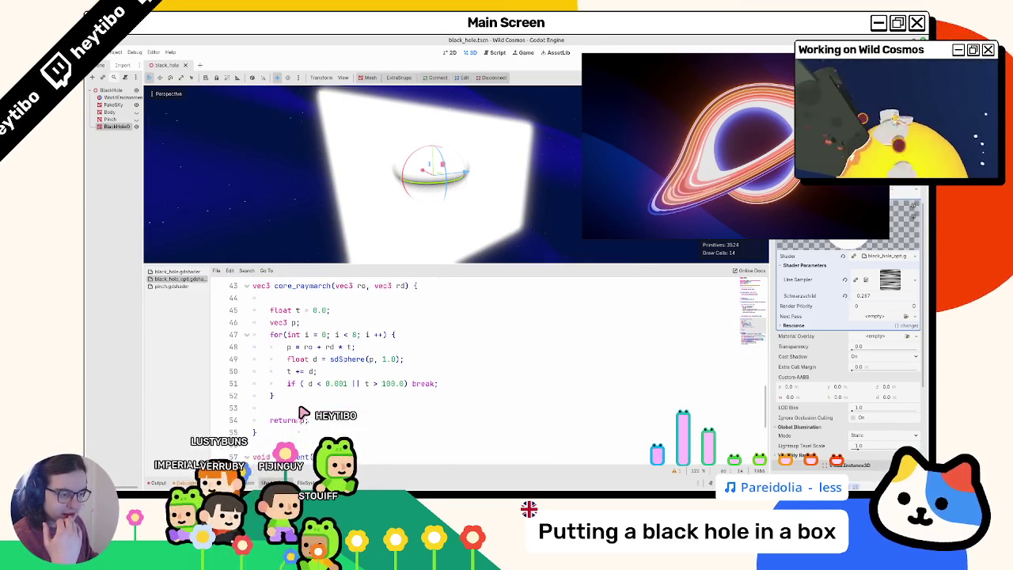
{"action": "scroll", "coordinate": [303, 413], "scroll_direction": "up", "scroll_amount": 2}
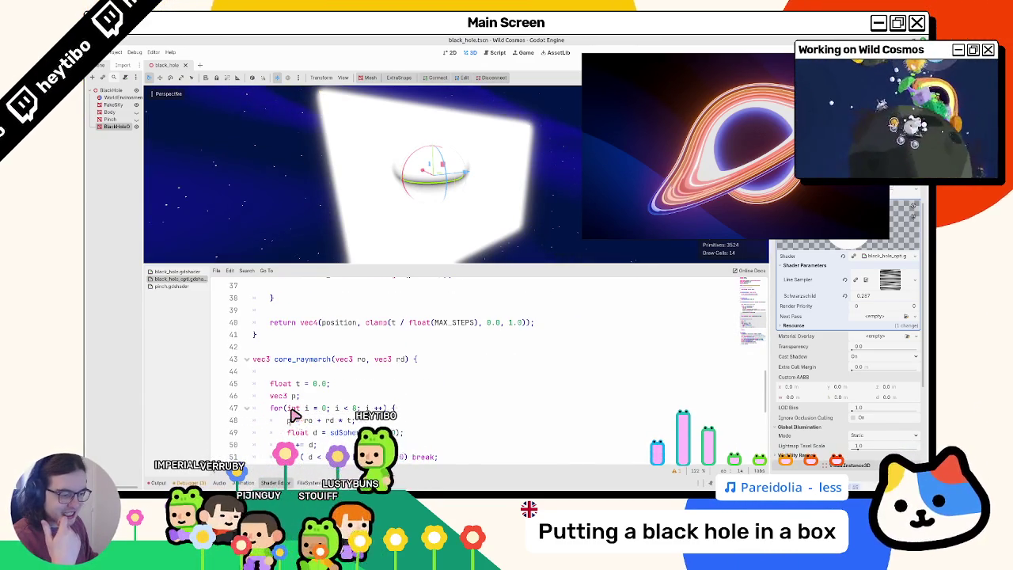
{"action": "scroll", "coordinate": [292, 416], "scroll_direction": "down", "scroll_amount": 3}
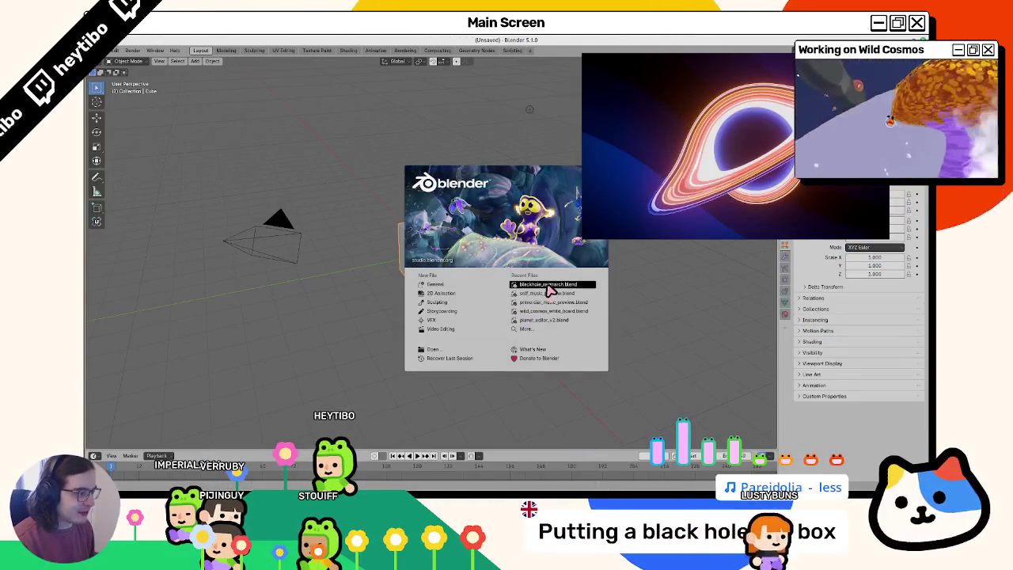
- Open blackhole_raymarch.blend and link the Repeat node into Greater Than's Value input
{"action": "left_click", "coordinate": [548, 286]}
{"action": "scroll", "coordinate": [455, 404], "scroll_direction": "down", "scroll_amount": 5}
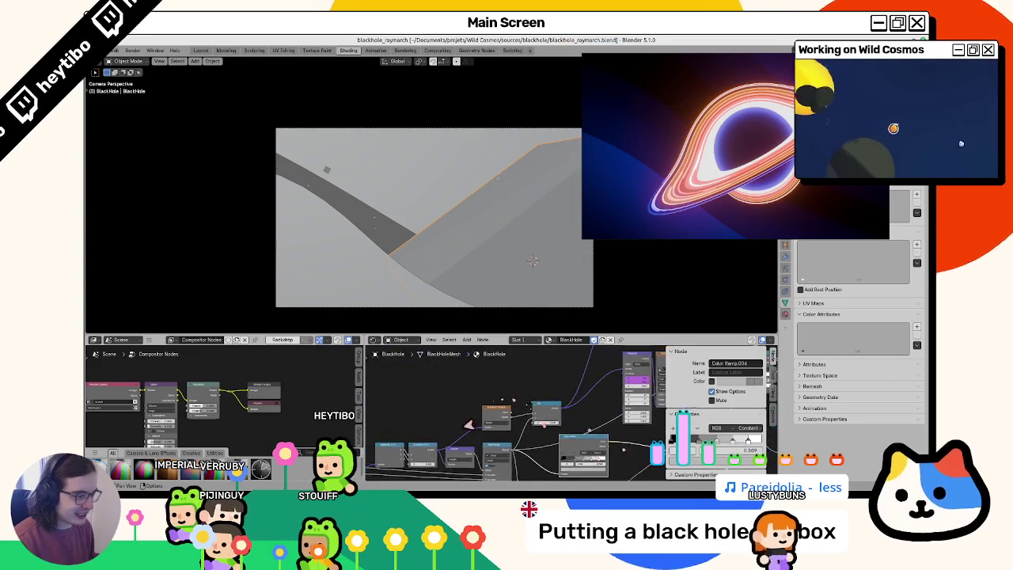
{"action": "key", "text": "ctrl+space"}
{"action": "mouse_move", "coordinate": [378, 343]}
{"action": "left_mouse_down"}
{"action": "mouse_move", "coordinate": [533, 287]}
{"action": "mouse_move", "coordinate": [517, 323]}
{"action": "mouse_move", "coordinate": [346, 340]}
{"action": "left_mouse_up"}
{"action": "left_click", "coordinate": [342, 202]}
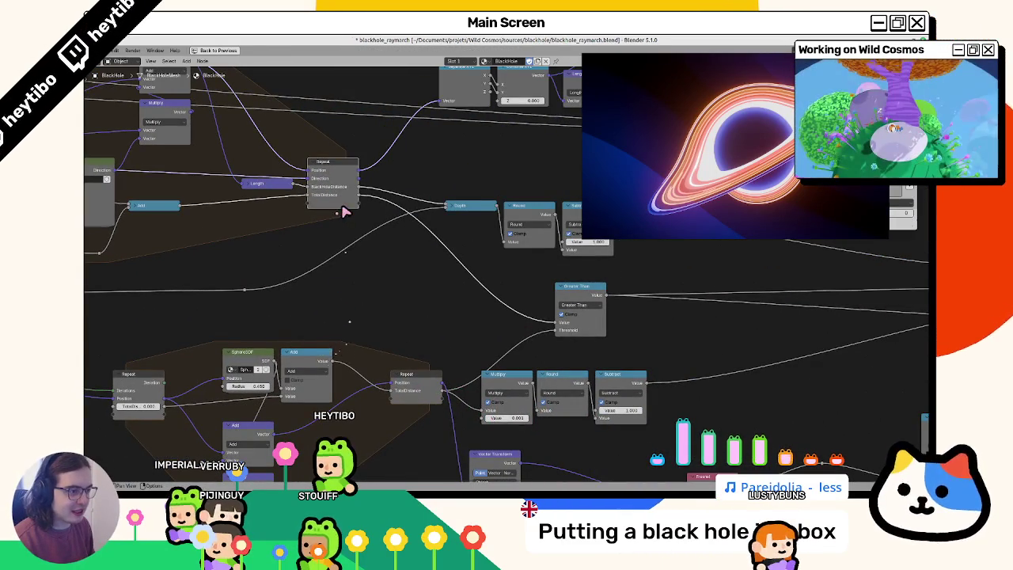
{"action": "mouse_move", "coordinate": [537, 315]}
{"action": "left_mouse_down"}
{"action": "mouse_move", "coordinate": [556, 321]}
{"action": "mouse_move", "coordinate": [474, 312]}
{"action": "left_mouse_up"}
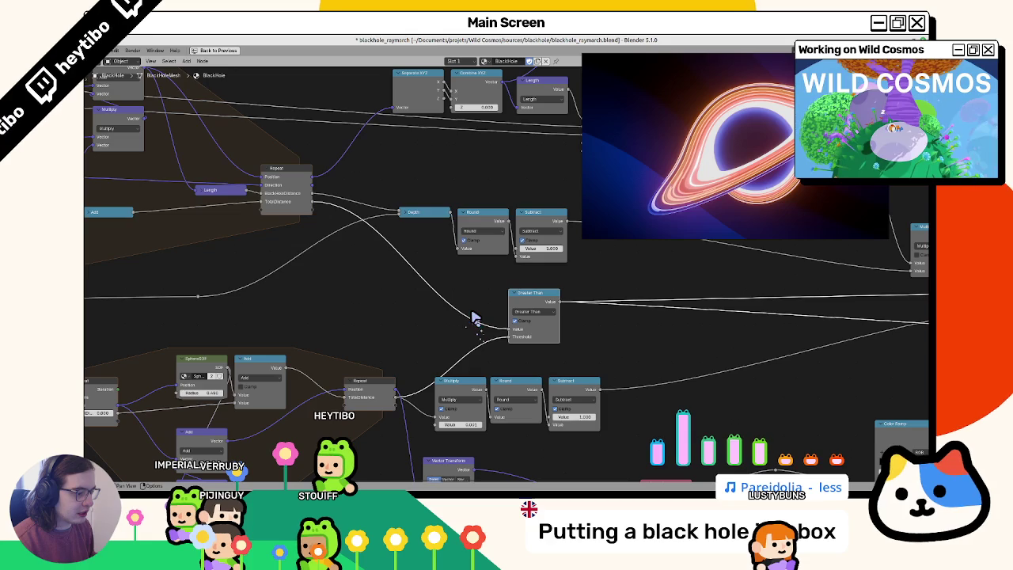
{"action": "left_click", "coordinate": [385, 384]}
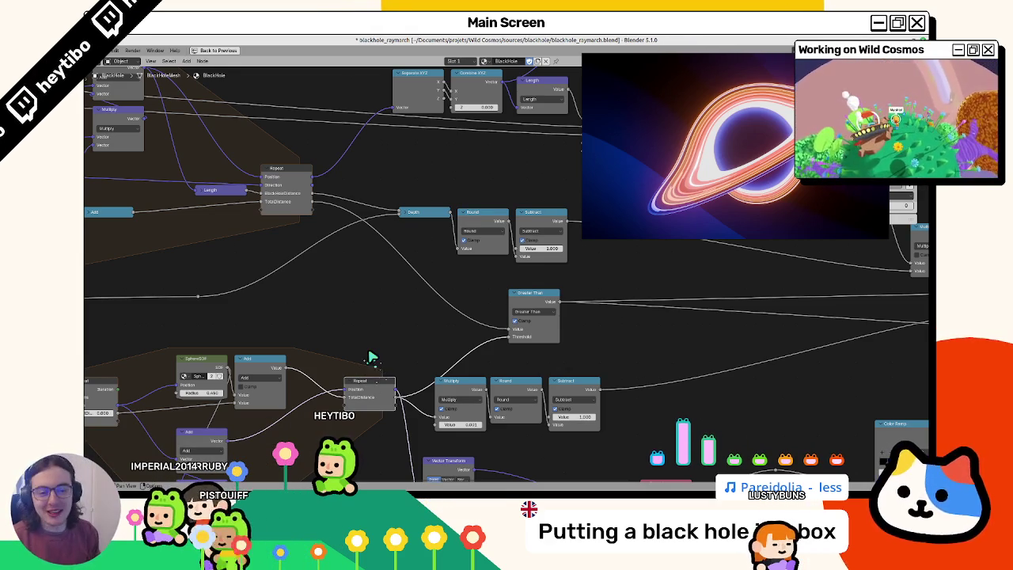
- Move the Multiply, Round and Subtract nodes right, undo the move, and return to Godot
{"action": "scroll", "coordinate": [380, 360], "scroll_direction": "down", "scroll_amount": 2}
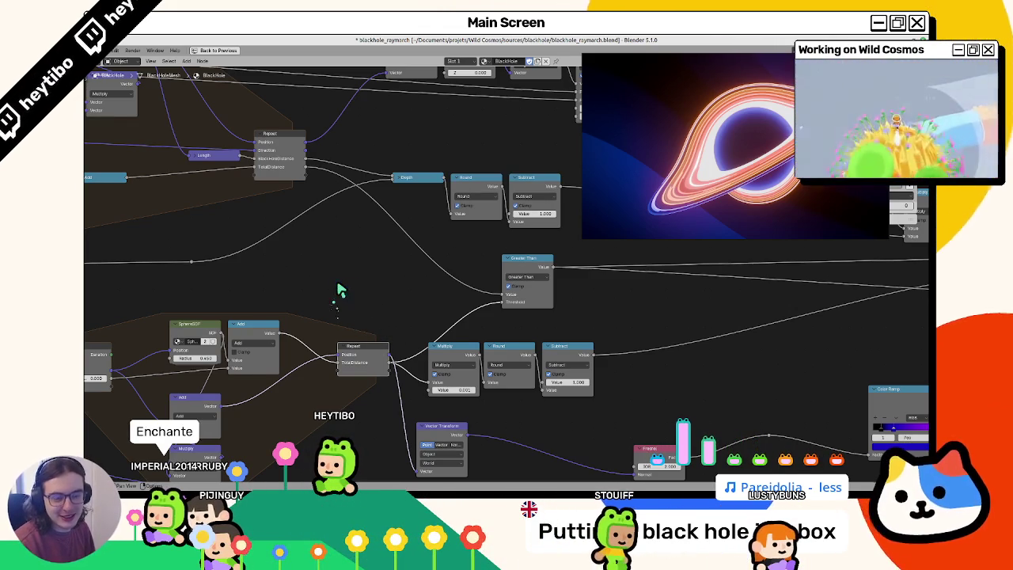
{"action": "scroll", "coordinate": [448, 265], "scroll_direction": "up", "scroll_amount": 1}
{"action": "scroll", "coordinate": [377, 308], "scroll_direction": "down", "scroll_amount": 3}
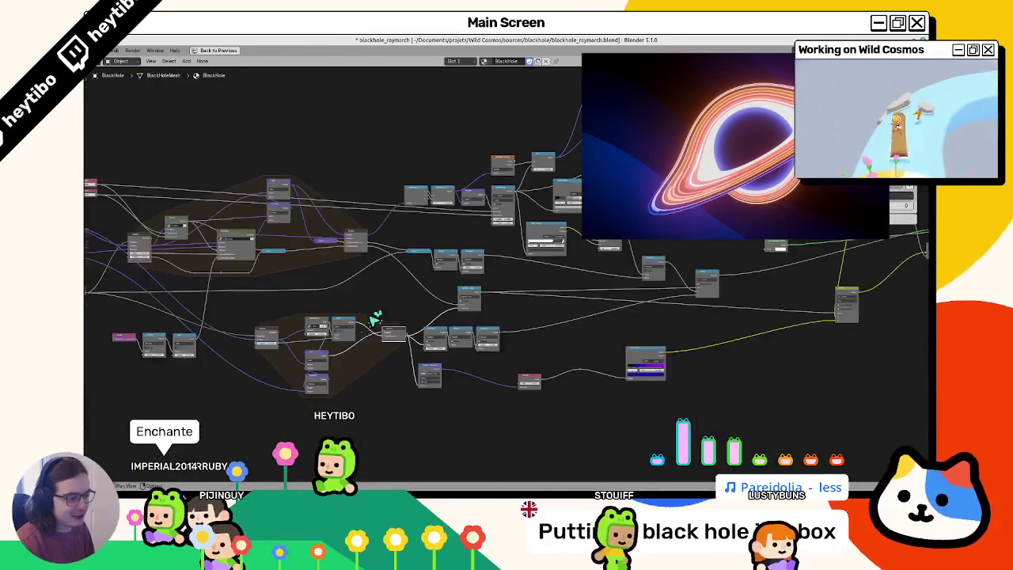
{"action": "scroll", "coordinate": [380, 343], "scroll_direction": "up", "scroll_amount": 6}
{"action": "left_click_drag", "start_coordinate": [588, 374], "coordinate": [418, 421]}
{"action": "left_click_drag", "start_coordinate": [372, 388], "coordinate": [447, 378]}
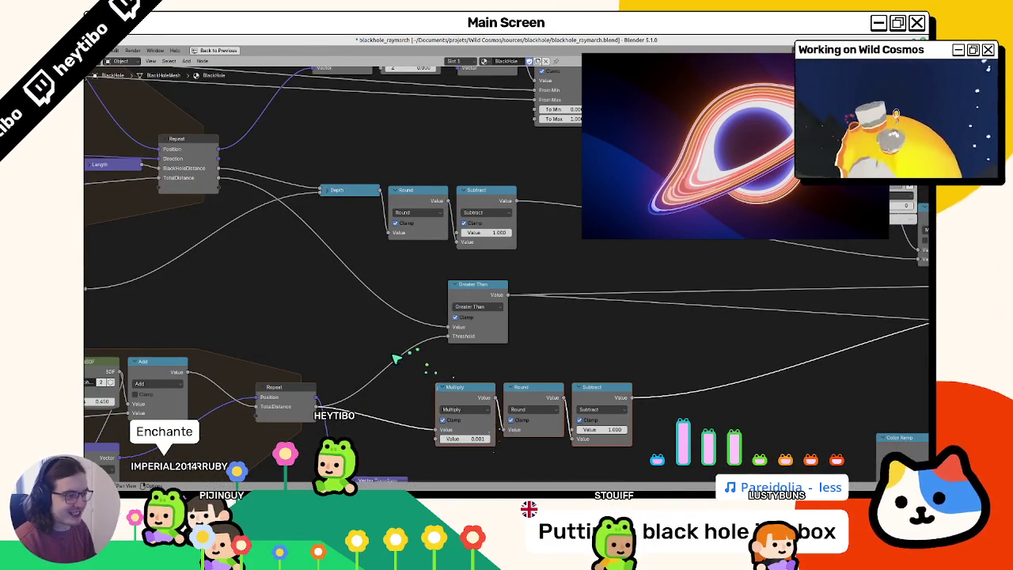
{"action": "key", "text": "ctrl+z"}
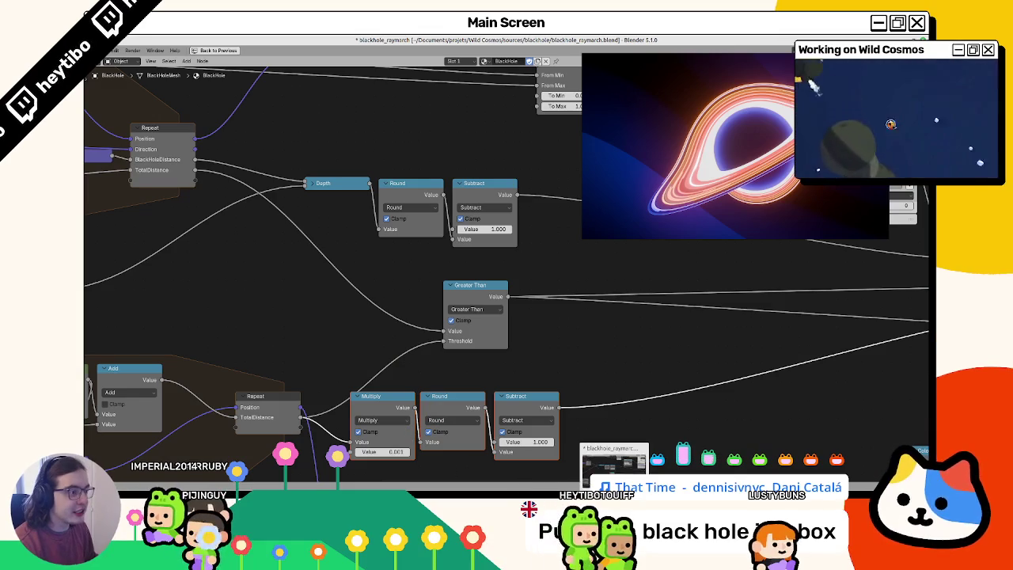
{"action": "mouse_move", "coordinate": [380, 385]}
{"action": "left_mouse_down"}
{"action": "mouse_move", "coordinate": [389, 361]}
{"action": "mouse_move", "coordinate": [470, 344]}
{"action": "mouse_move", "coordinate": [459, 353]}
{"action": "left_mouse_up"}
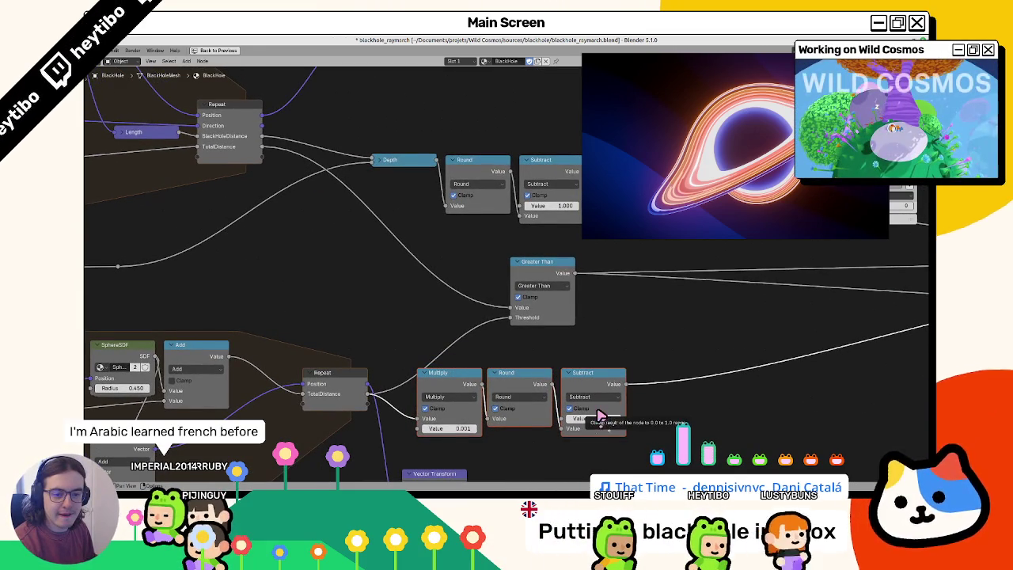
{"action": "left_click_drag", "start_coordinate": [590, 418], "coordinate": [631, 446]}
{"action": "key", "text": "alt+Tab"}
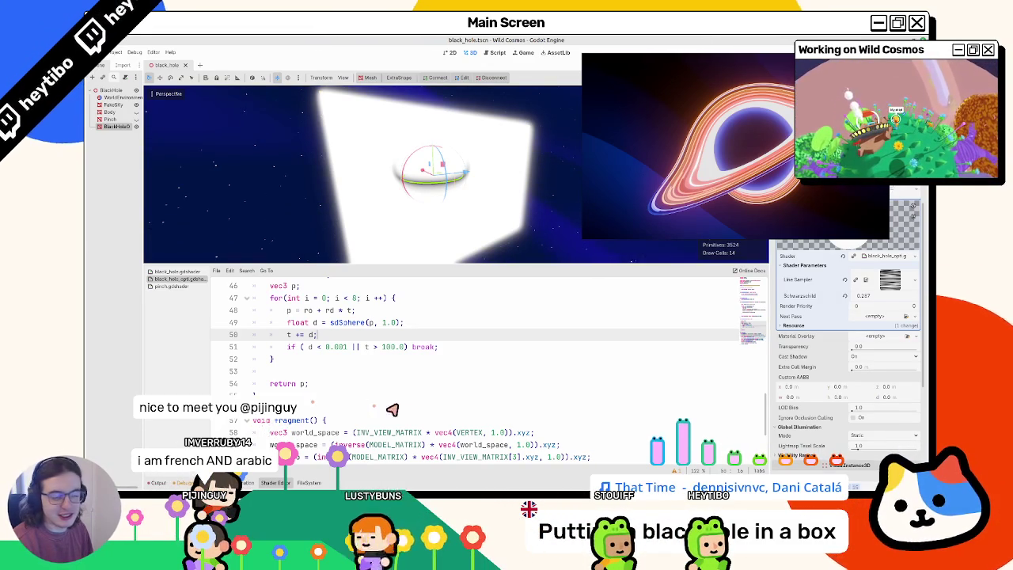
- Delete the ALBEDO = vec3(mask) line and the mask distance line from fragment()
{"action": "scroll", "coordinate": [373, 403], "scroll_direction": "down", "scroll_amount": 3}
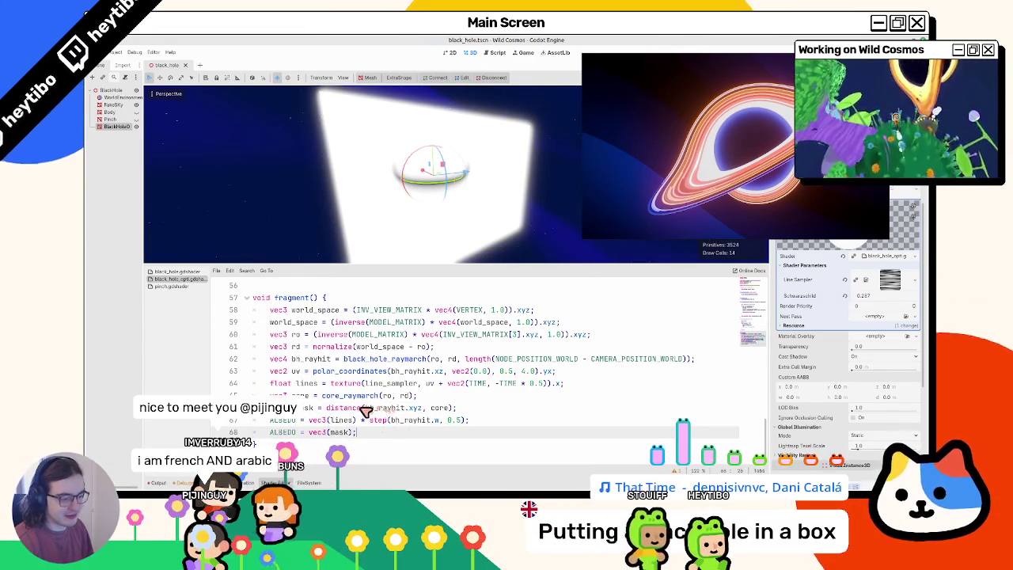
{"action": "key", "text": "ctrl+shift+k"}
{"action": "left_click", "coordinate": [340, 408]}
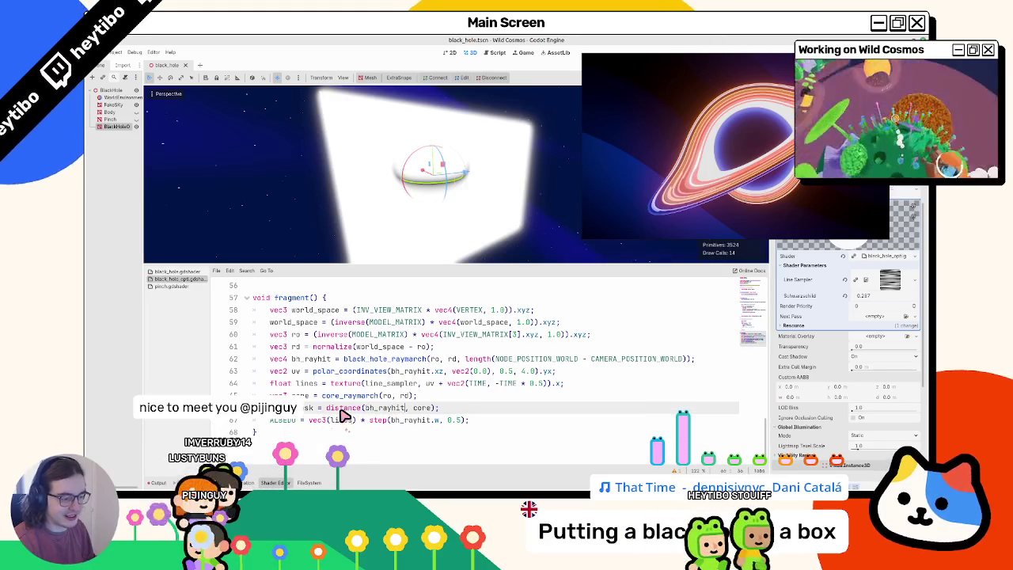
{"action": "key", "text": "shift+End"}
{"action": "key", "text": "Delete"}
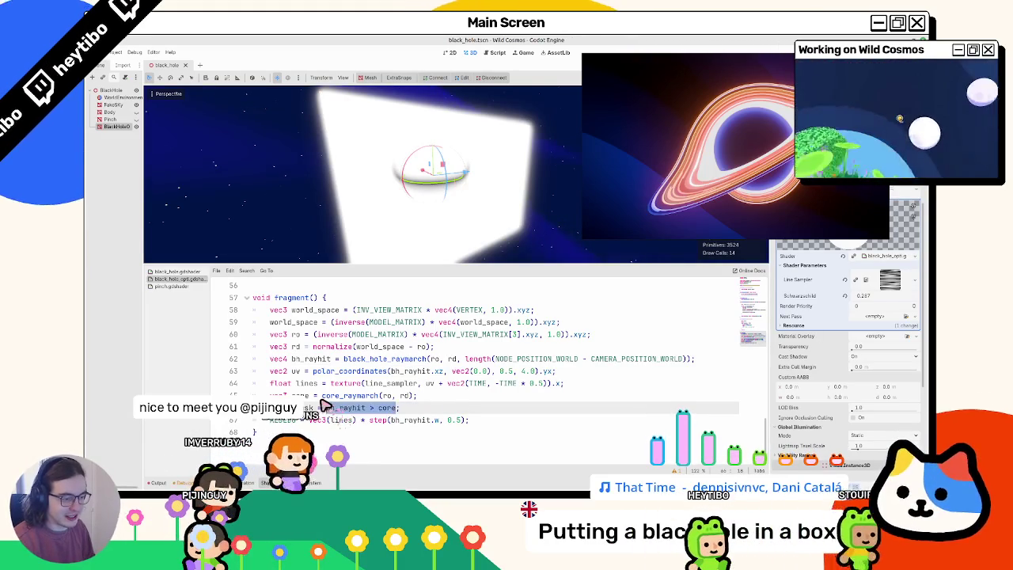
{"action": "key", "text": "BackSpace"}
{"action": "key", "text": "BackSpace"}
{"action": "key", "text": "BackSpace"}
{"action": "type", "text": "()"}
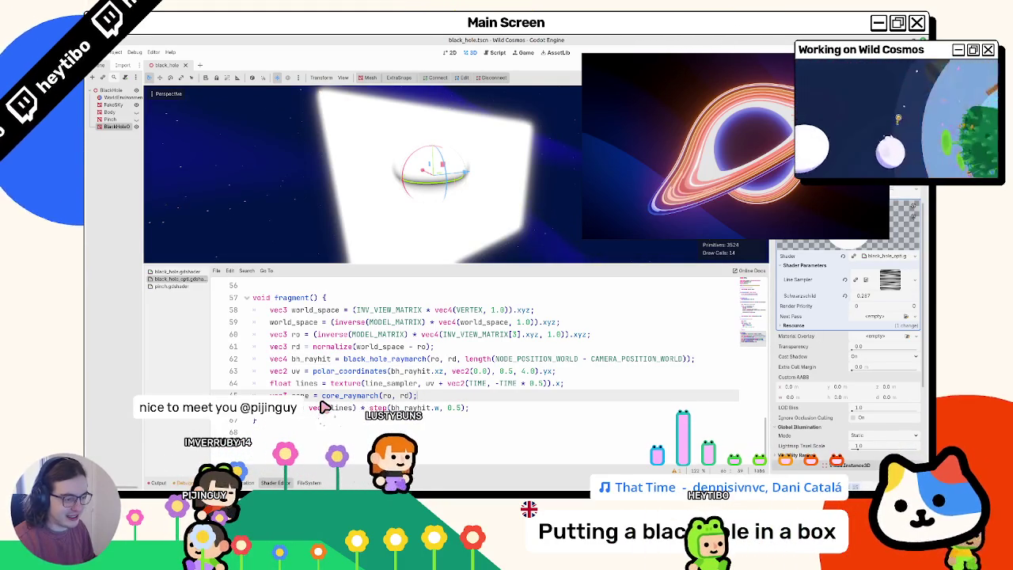
{"action": "type", "text": "vec3"}
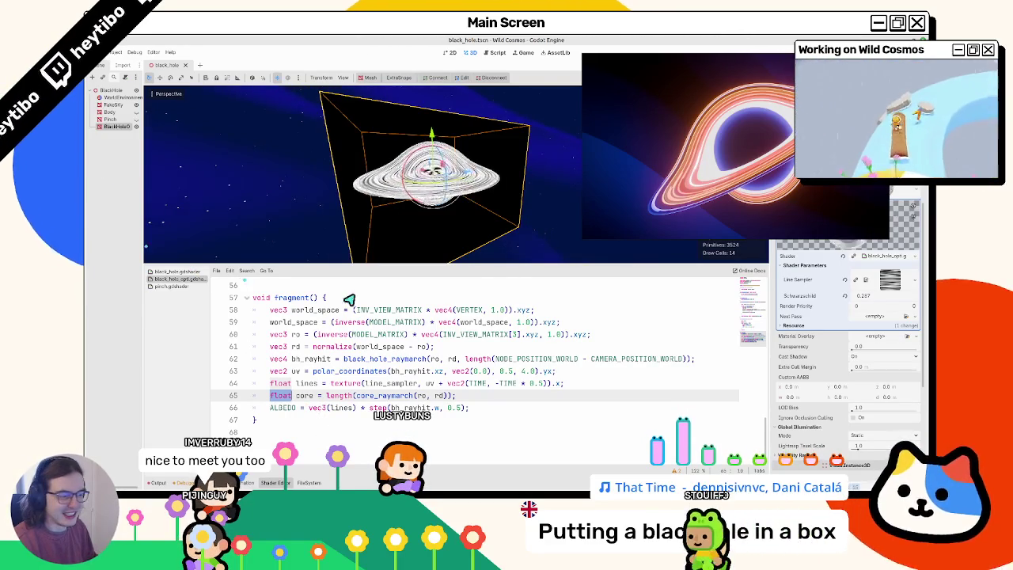
- Undo the shader edits until core_raymarch ends with an empty 'return ;'
{"action": "key", "text": "ctrl+z"}
{"action": "key", "text": "ctrl+z"}
{"action": "key", "text": "ctrl+z"}
{"action": "key", "text": "ctrl+z"}
{"action": "key", "text": "ctrl+z"}
{"action": "key", "text": "ctrl+z"}
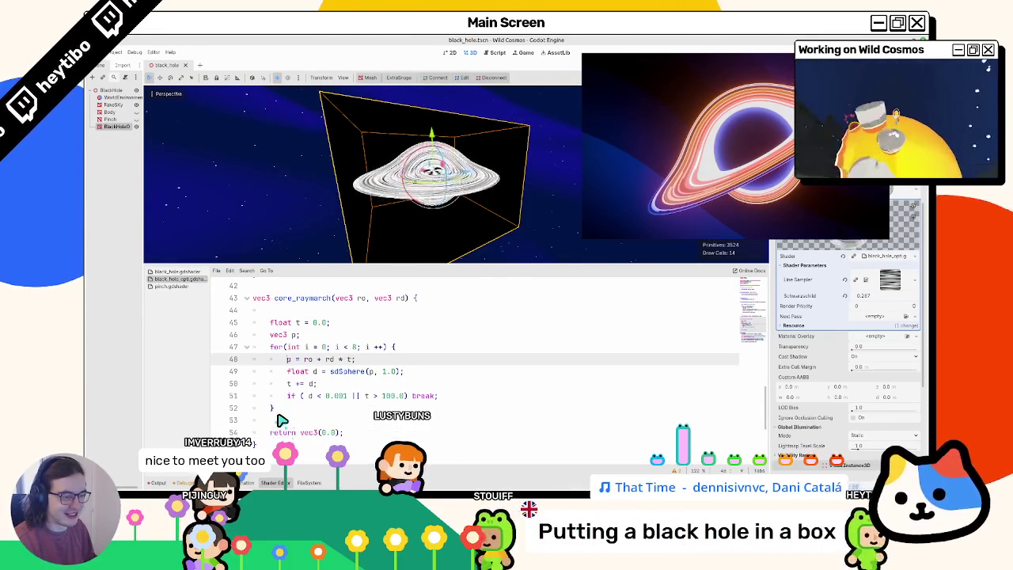
{"action": "key", "text": "ctrl+z"}
{"action": "key", "text": "ctrl+z"}
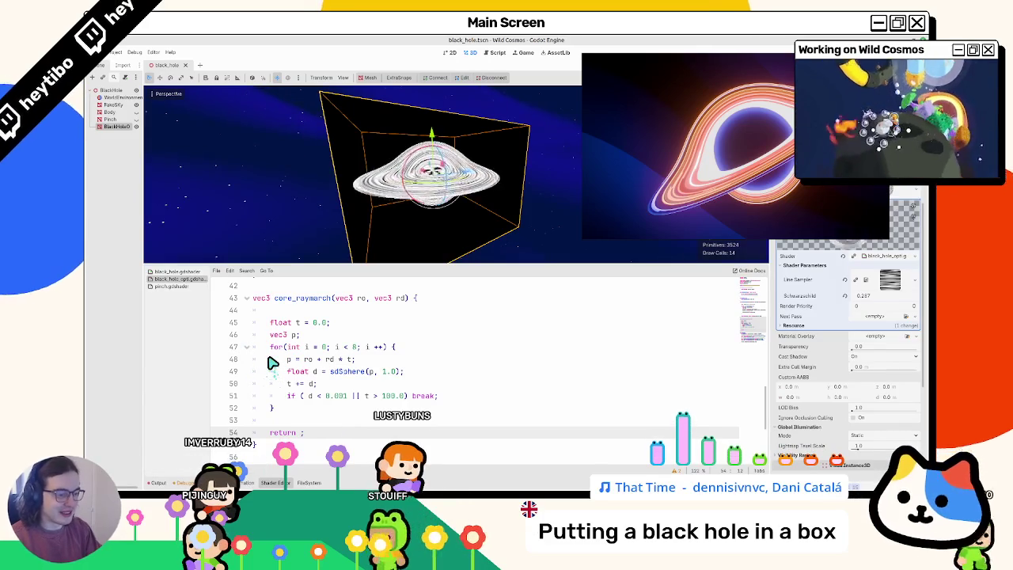
{"action": "key", "text": "ctrl+z"}
{"action": "key", "text": "ctrl+z"}
{"action": "key", "text": "ctrl+z"}
{"action": "key", "text": "ctrl+z"}
{"action": "key", "text": "ctrl+z"}
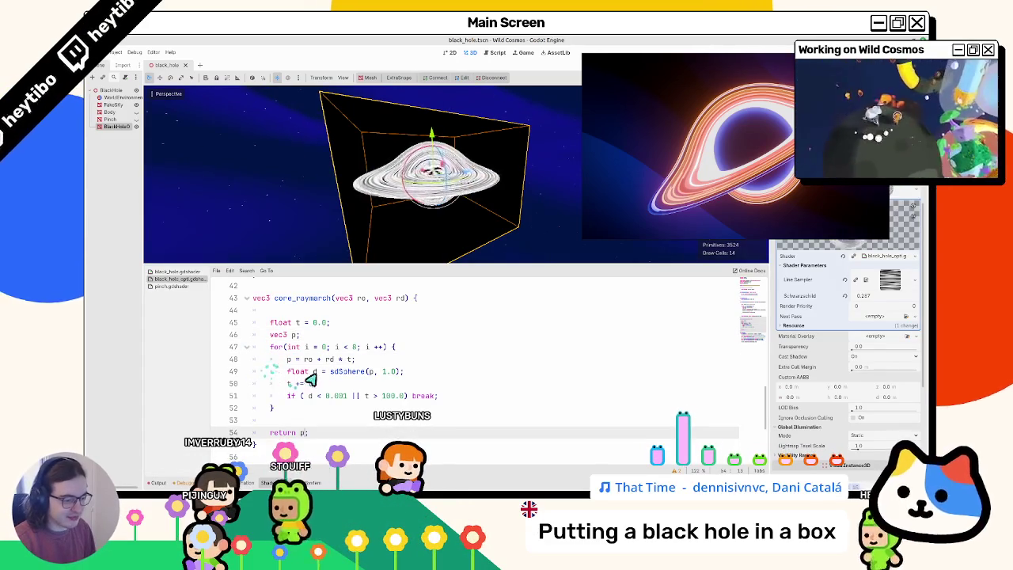
{"action": "key", "text": "ctrl+shift+z"}
{"action": "key", "text": "ctrl+shift+z"}
{"action": "key", "text": "ctrl+shift+z"}
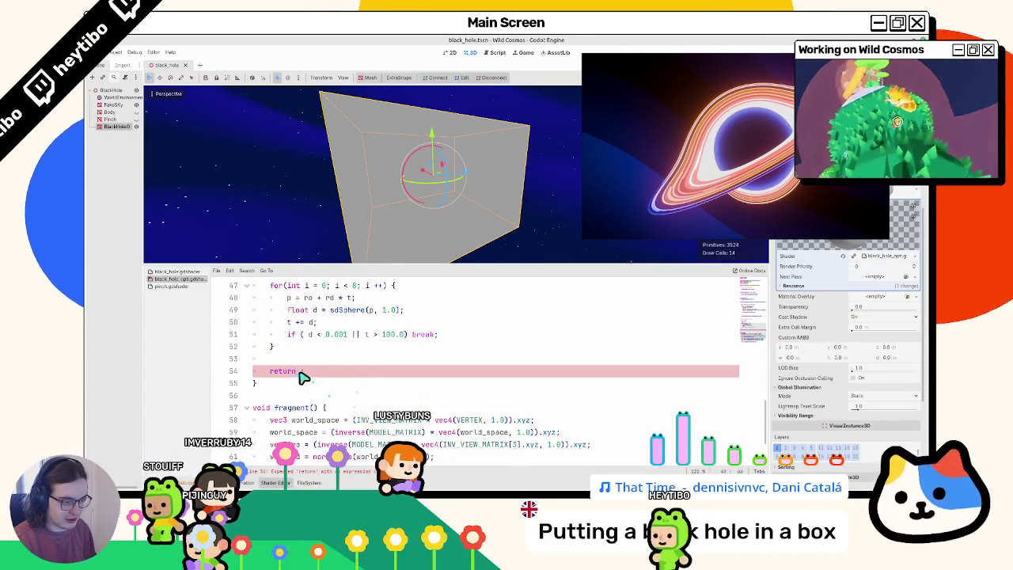
- Return clamp(t / 8.0, 0.0, 1.0), replacing MAX_STEPS with 8.0 and removing the stray ')'
{"action": "key", "text": "ctrl+shift+z"}
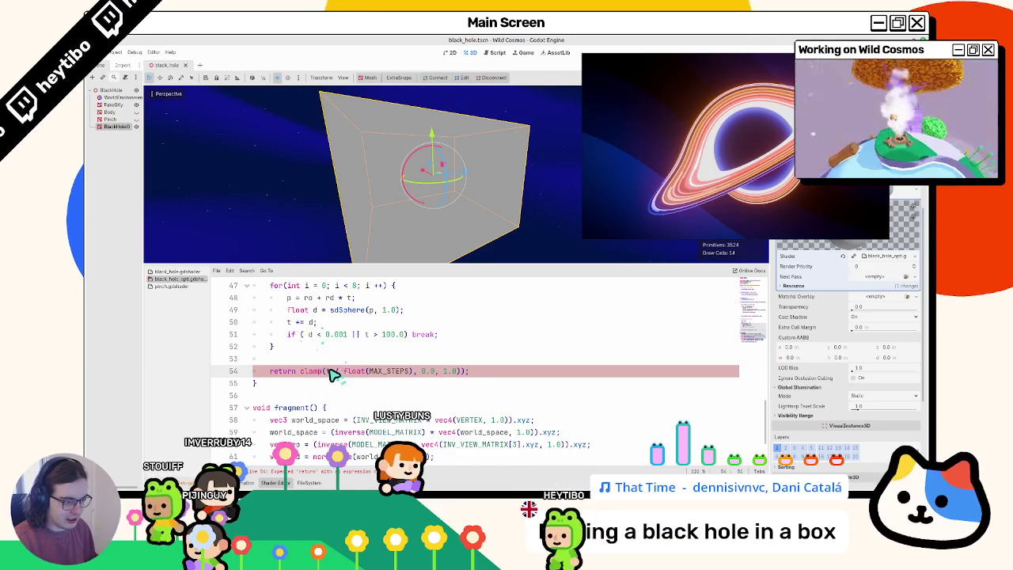
{"action": "double_click", "coordinate": [378, 371]}
{"action": "type", "text": "8"}
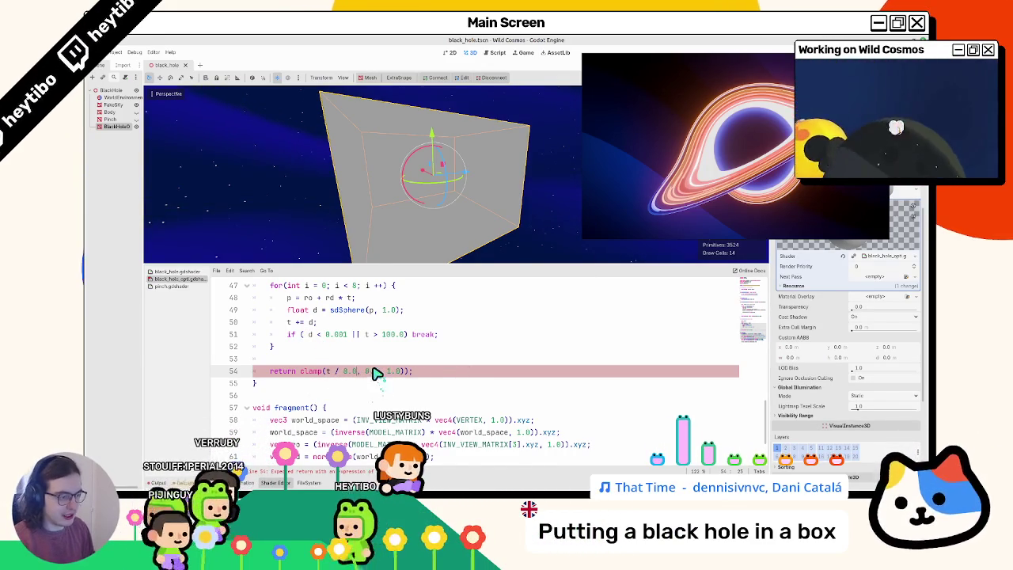
{"action": "scroll", "coordinate": [349, 375], "scroll_direction": "up", "scroll_amount": 1}
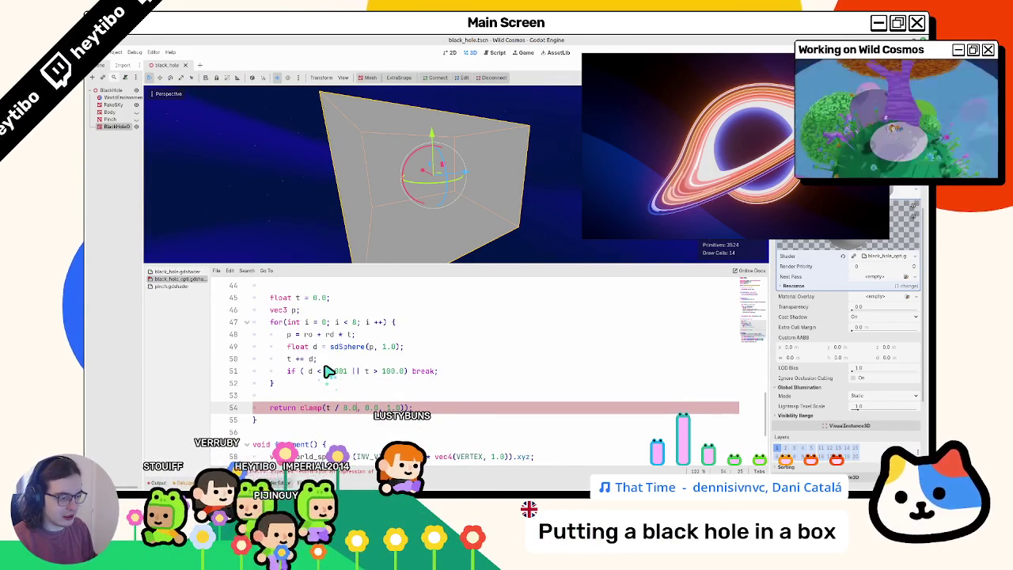
{"action": "scroll", "coordinate": [275, 326], "scroll_direction": "up", "scroll_amount": 2}
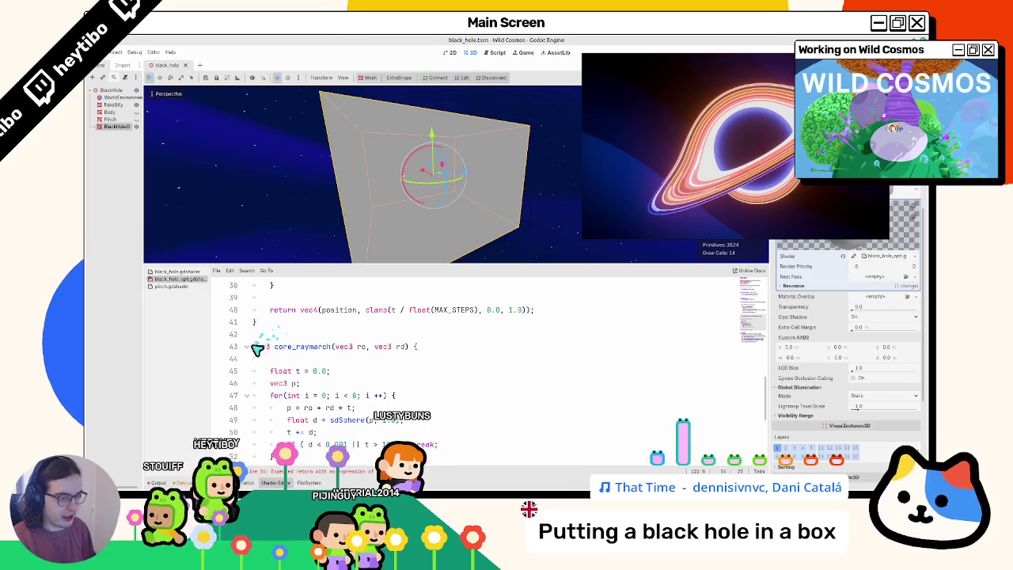
{"action": "left_click", "coordinate": [257, 348]}
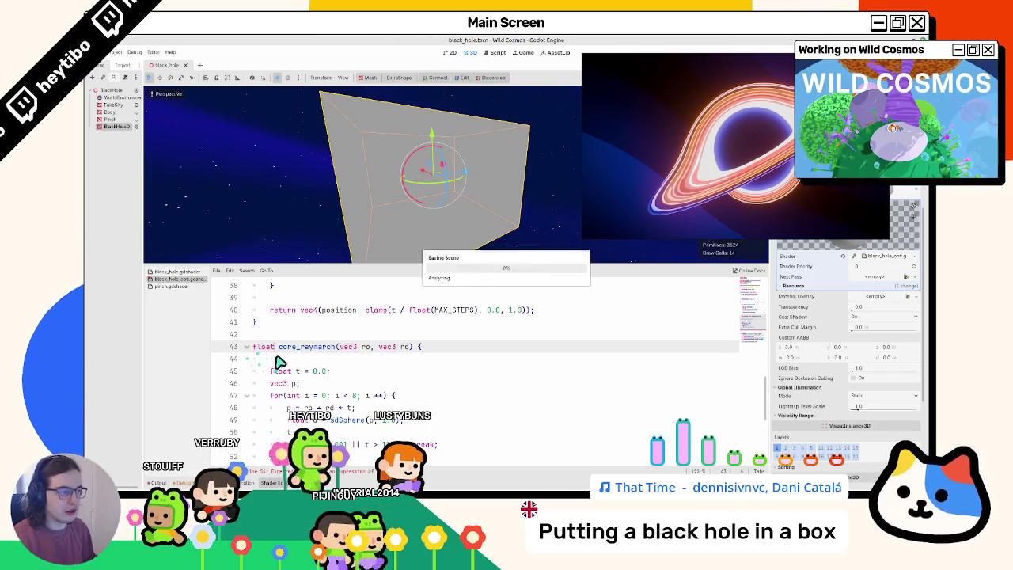
{"action": "scroll", "coordinate": [310, 414], "scroll_direction": "down", "scroll_amount": 3}
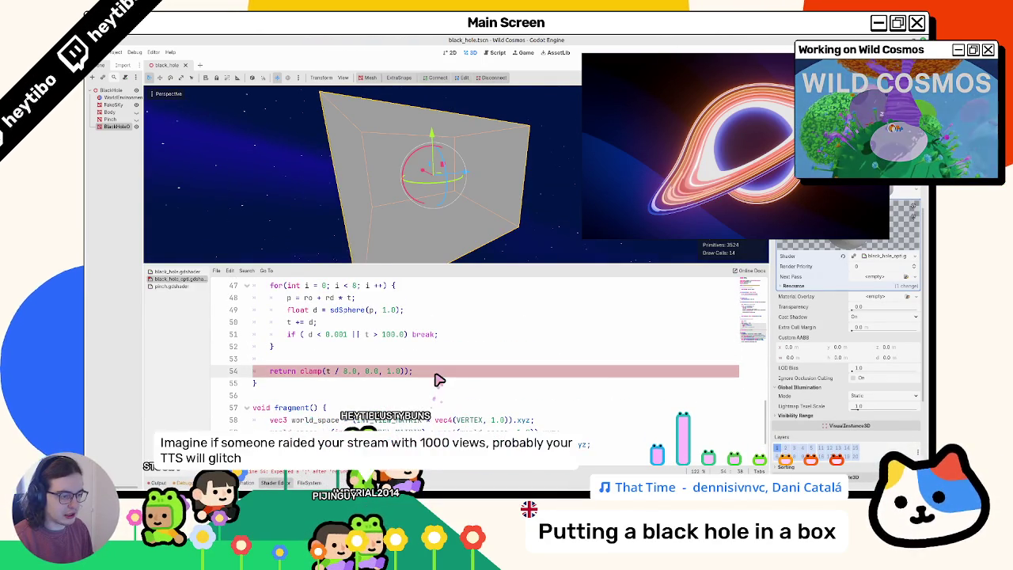
{"action": "key", "text": "BackSpace"}
{"action": "scroll", "coordinate": [439, 372], "scroll_direction": "down", "scroll_amount": 2}
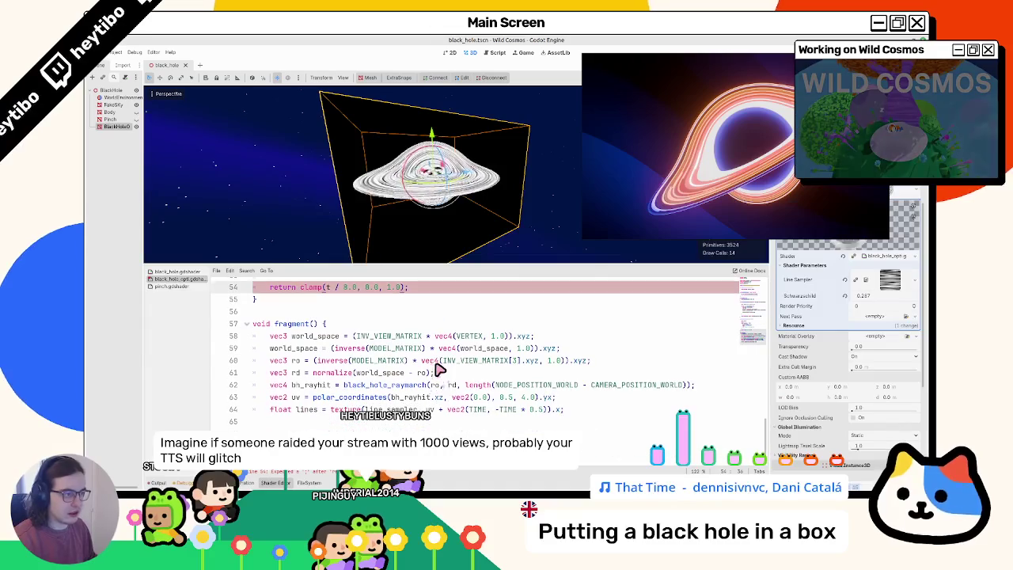
- Insert a blank line above 'ALBEDO = vec3(lines) * step(bh_rayhit.w, 0.5)' in fragment()
{"action": "scroll", "coordinate": [435, 370], "scroll_direction": "up", "scroll_amount": 1}
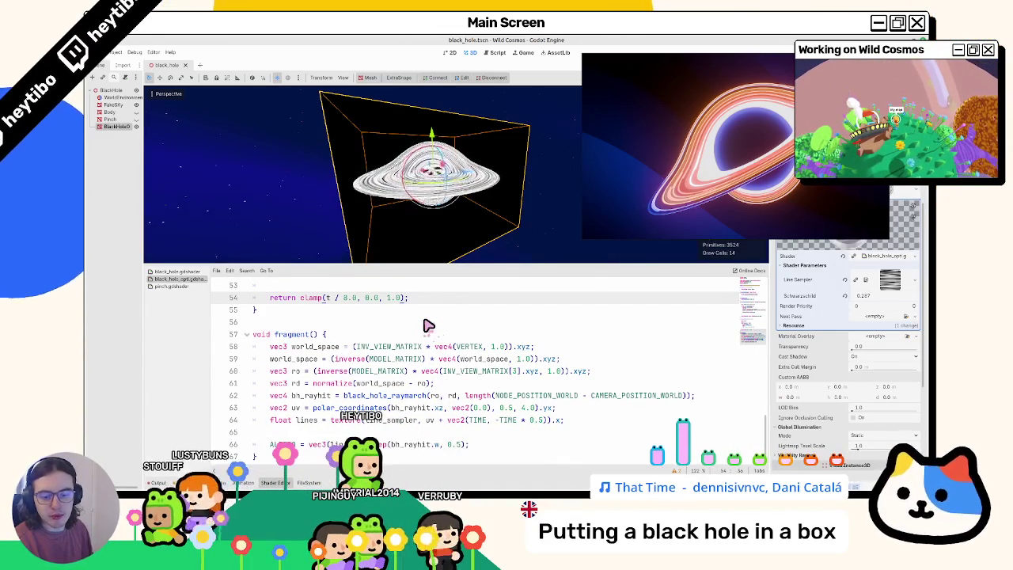
{"action": "scroll", "coordinate": [475, 358], "scroll_direction": "down", "scroll_amount": 1}
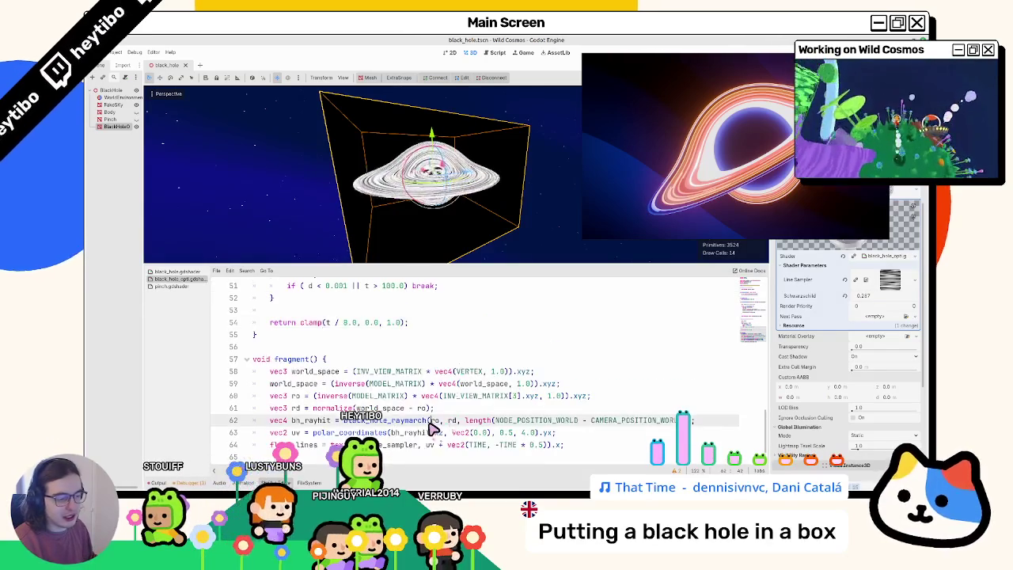
{"action": "left_click", "coordinate": [427, 383]}
{"action": "left_click", "coordinate": [559, 429]}
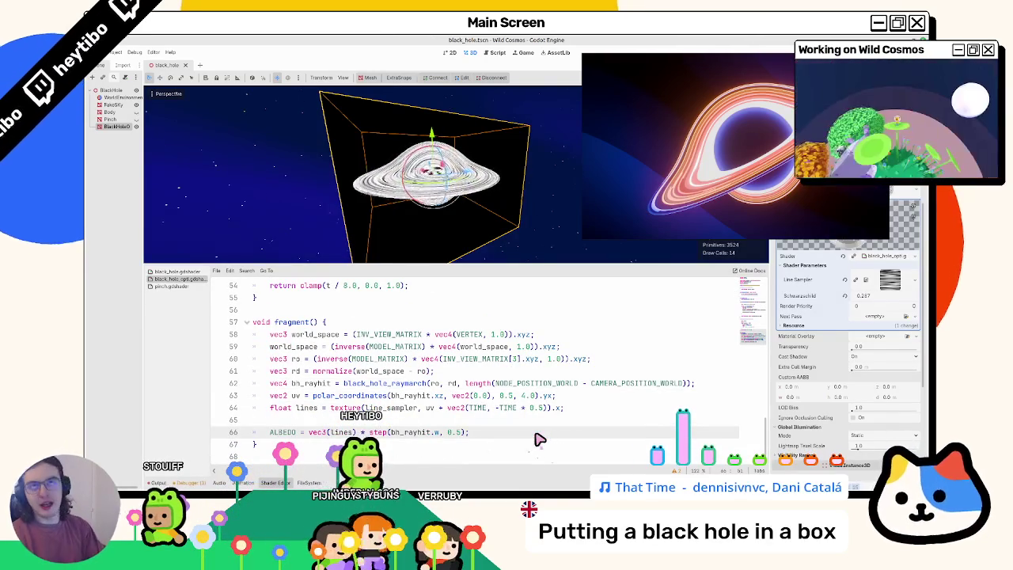
{"action": "key", "text": "Return"}
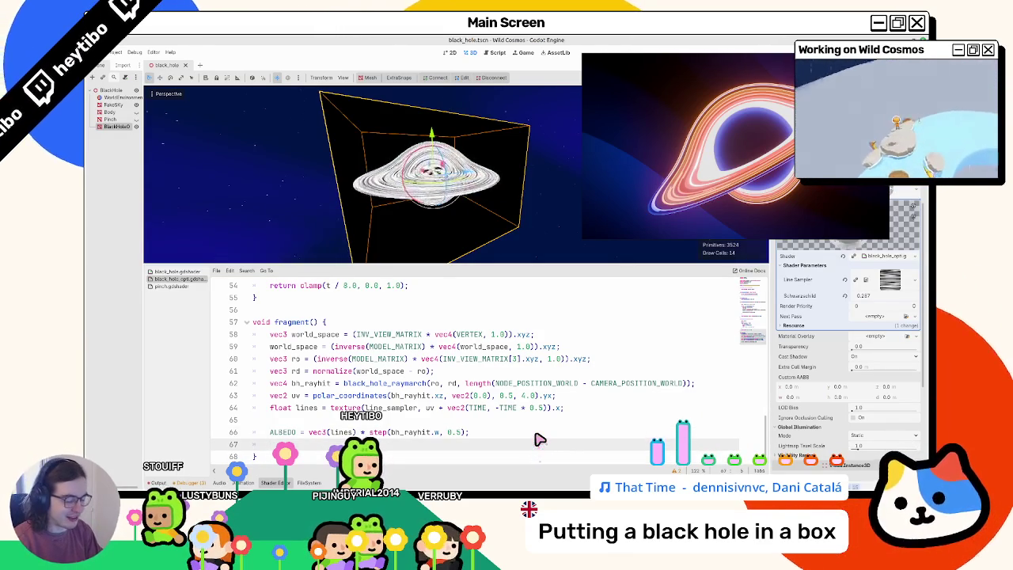
{"action": "type", "text": "AL"}
{"action": "key", "text": "Return"}
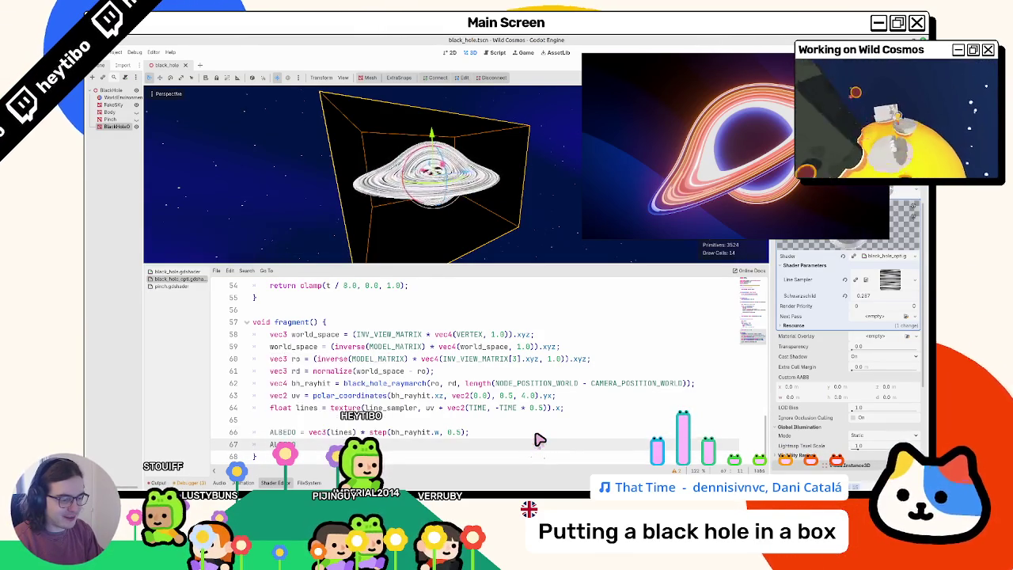
{"action": "key", "text": "alt+Up"}
{"action": "key", "text": "Up"}
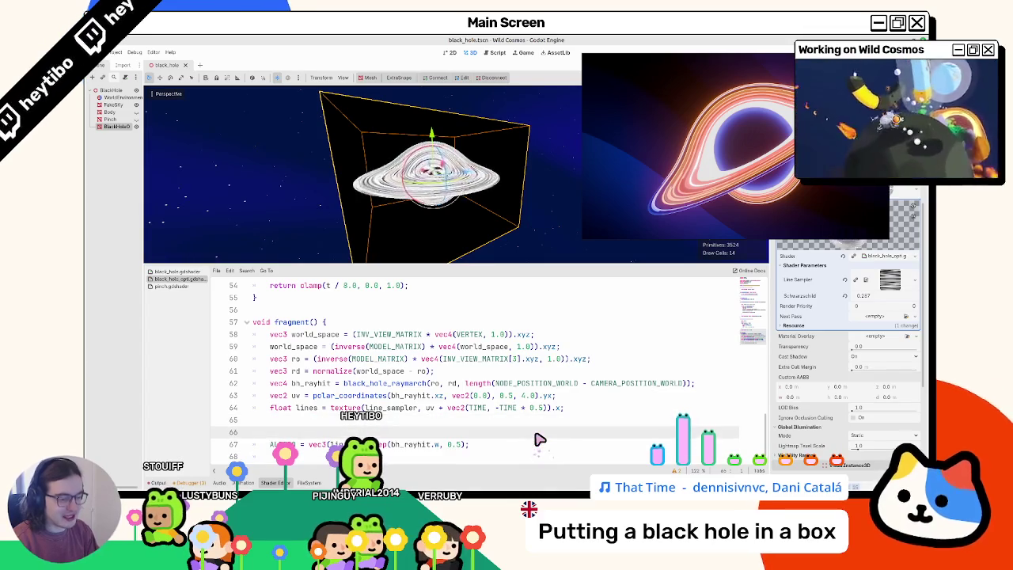
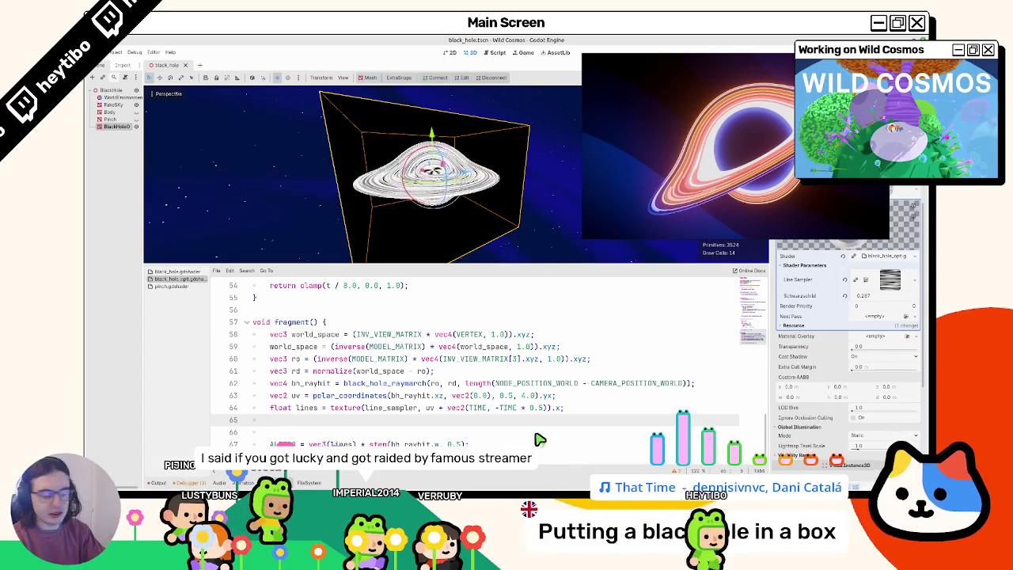
- Rearrange the blank lines in fragment() so an empty line sits above the ALBEDO assignment
{"action": "key", "text": "Down"}
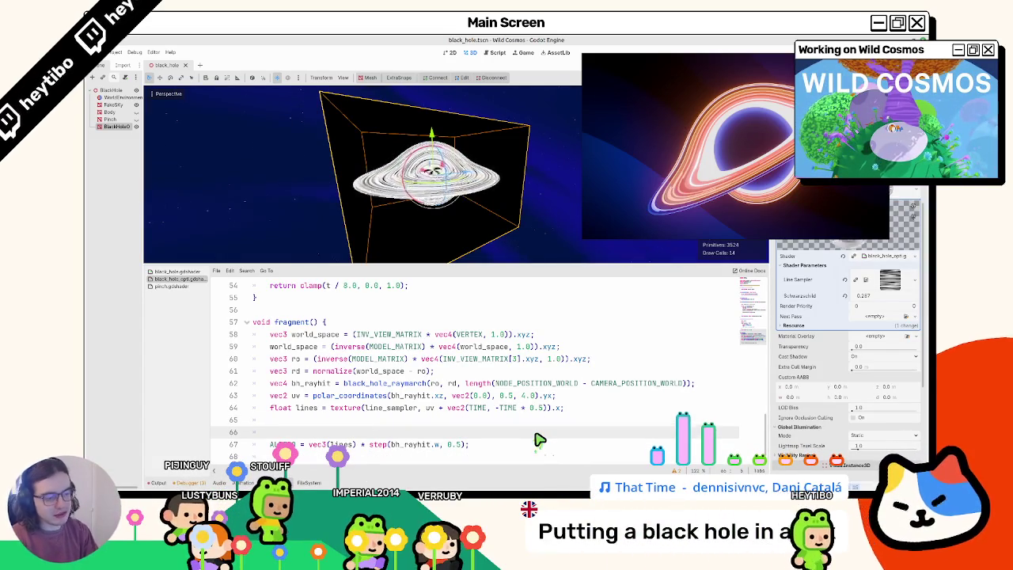
{"action": "key", "text": "BackSpace"}
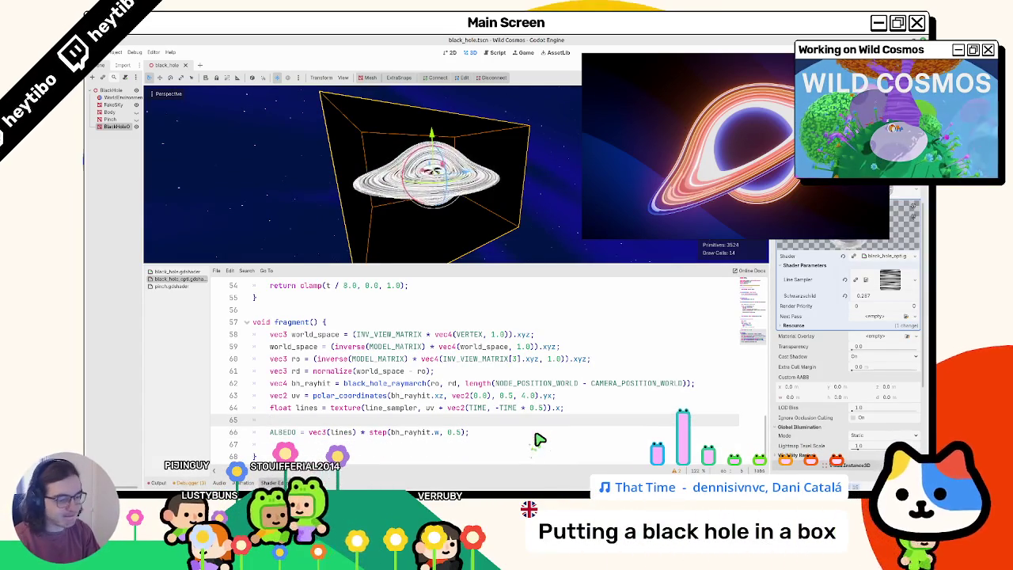
{"action": "key", "text": "Return"}
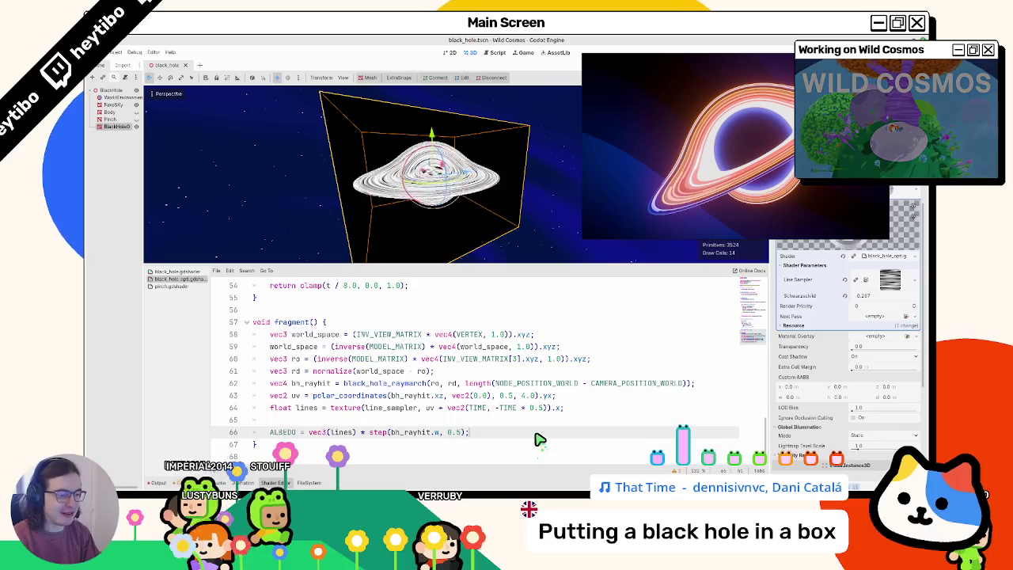
{"action": "key", "text": "Return"}
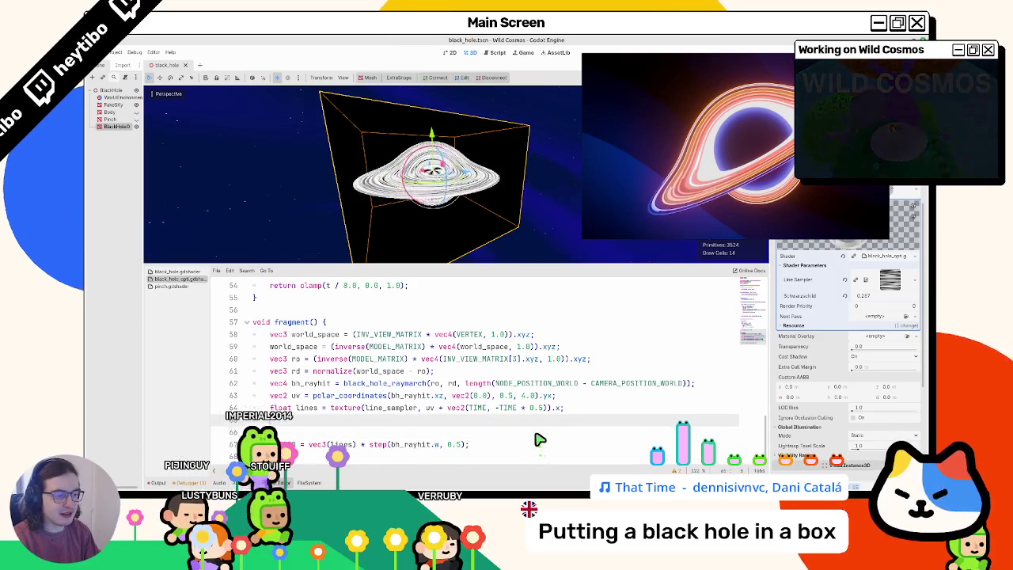
- Start a 'float' declaration on line 66, then switch to Blender's node graph
{"action": "scroll", "coordinate": [513, 400], "scroll_direction": "down", "scroll_amount": 1}
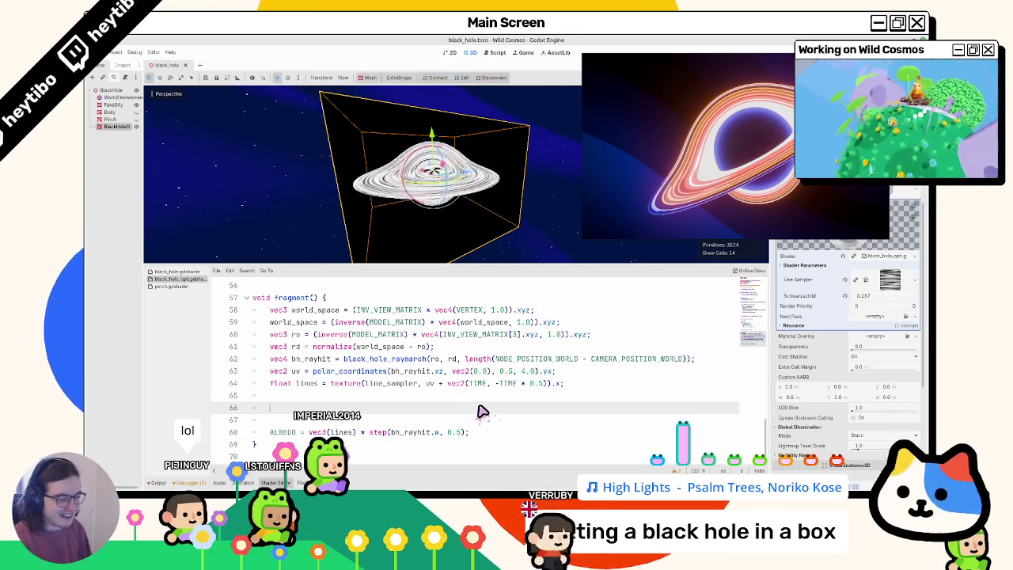
{"action": "type", "text": "float"}
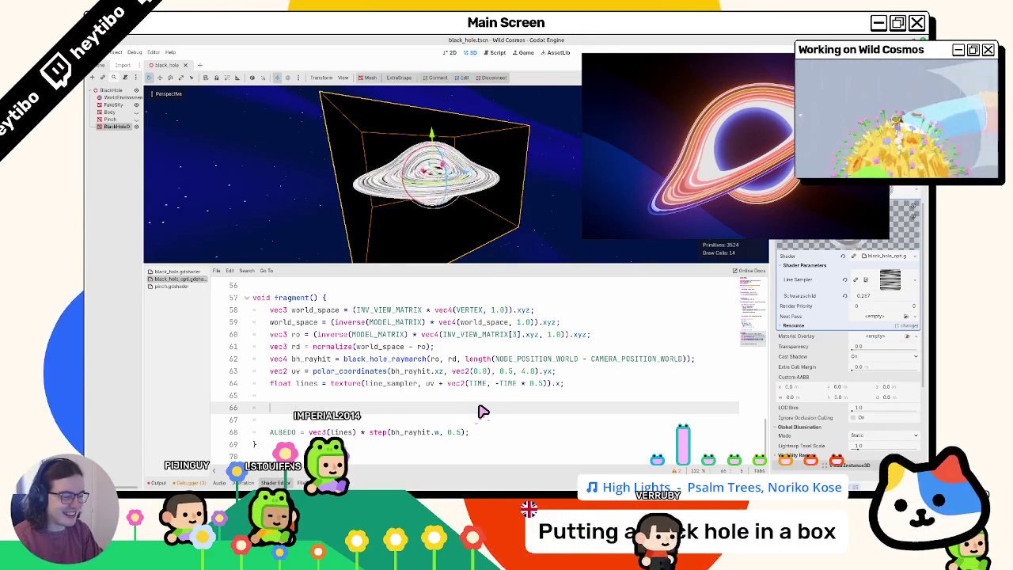
{"action": "key", "text": "alt+Tab"}
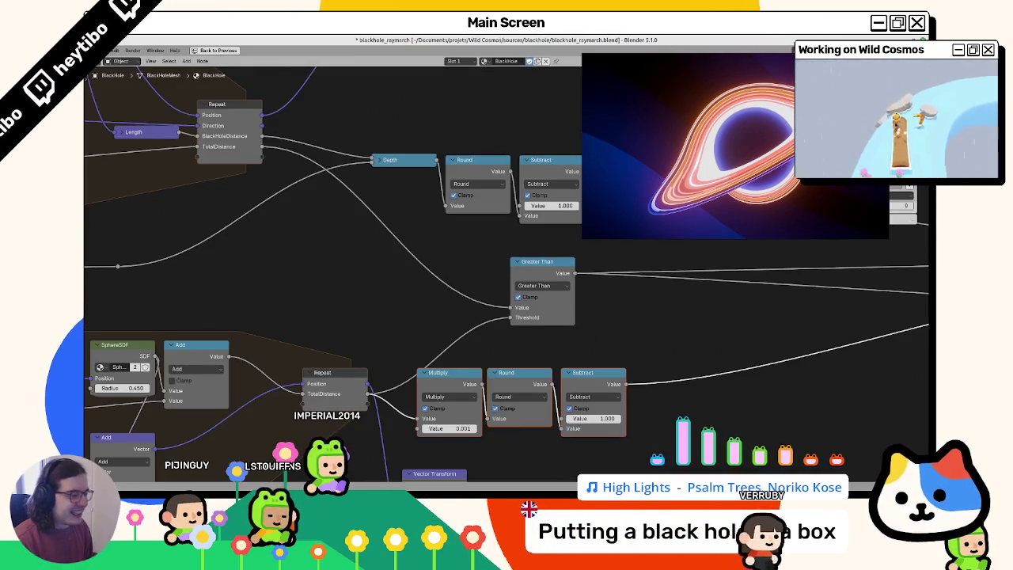
- Zoom and pan Blender's raymarch graph to the Greater Than comparison, then return to Godot
{"action": "key", "text": "alt+Tab"}
{"action": "key", "text": "alt+Tab"}
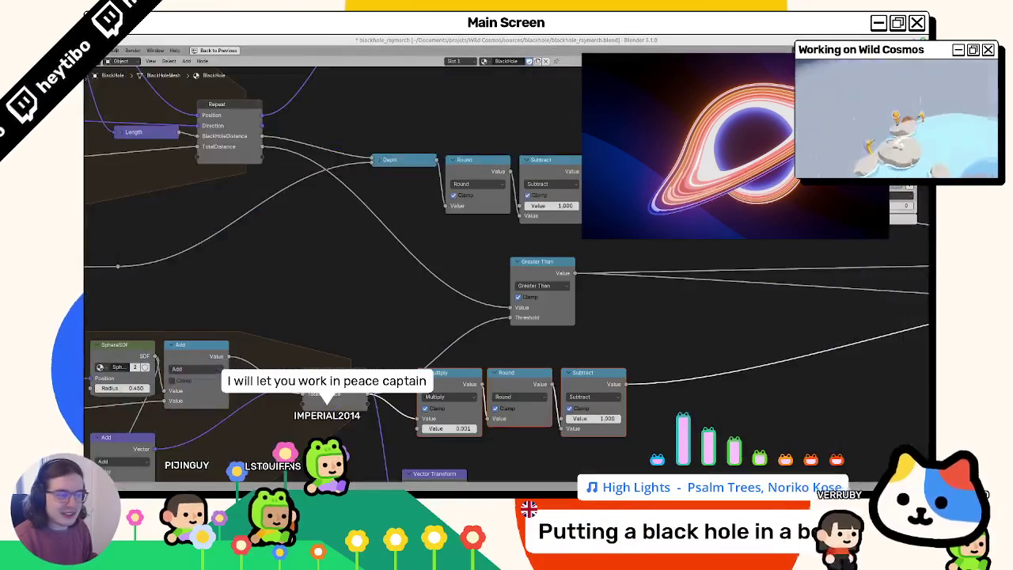
{"action": "scroll", "coordinate": [493, 354], "scroll_direction": "down", "scroll_amount": 3}
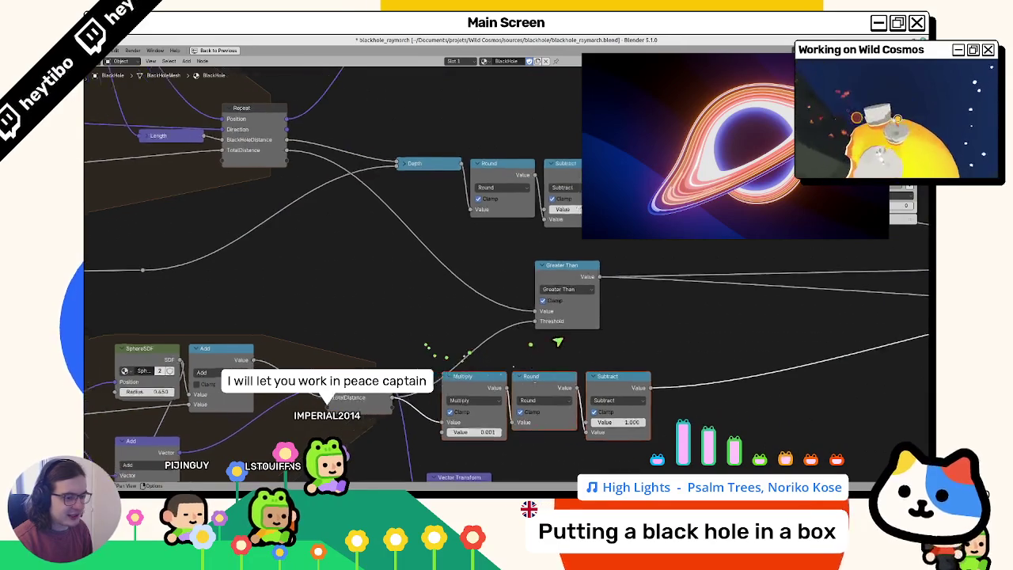
{"action": "mouse_move", "coordinate": [628, 343]}
{"action": "left_mouse_down"}
{"action": "mouse_move", "coordinate": [496, 356]}
{"action": "mouse_move", "coordinate": [469, 344]}
{"action": "left_mouse_up"}
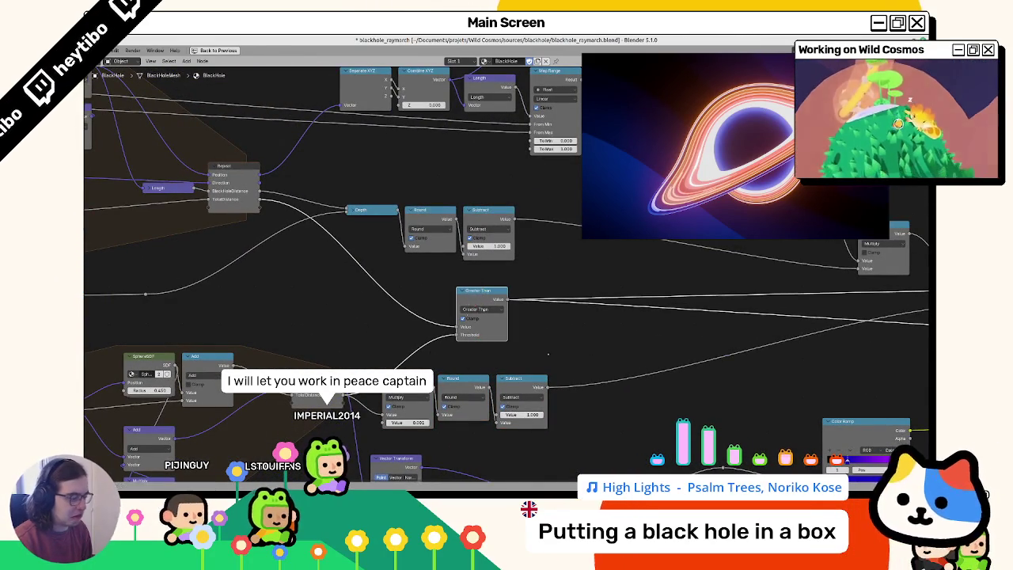
{"action": "key", "text": "alt+Tab"}
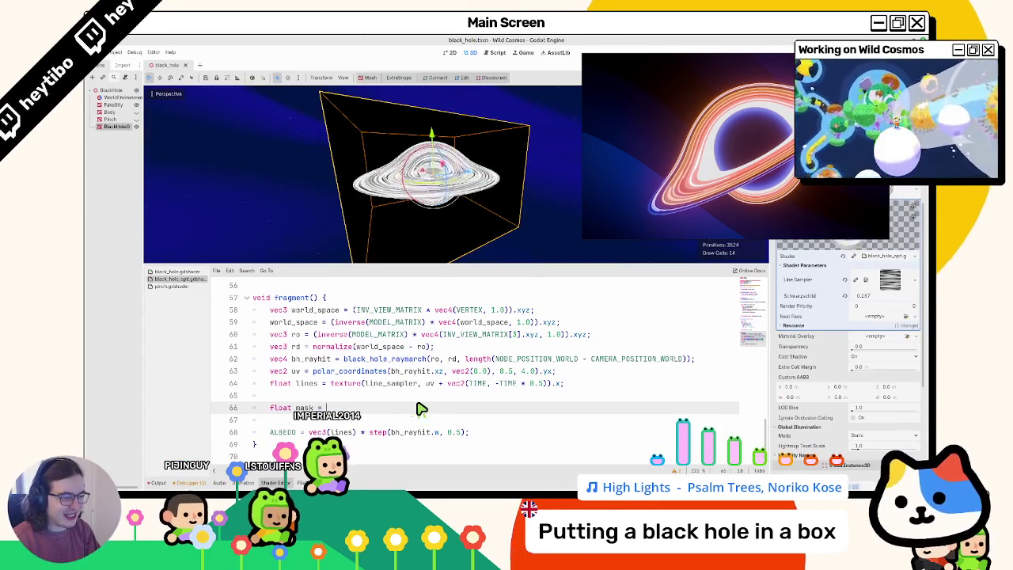
- Declare float mask on line 66 as float(bh_rayhit.w compared against core_raymarch(ro, rd))
{"action": "type", "text": "h"}
{"action": "key", "text": "Return"}
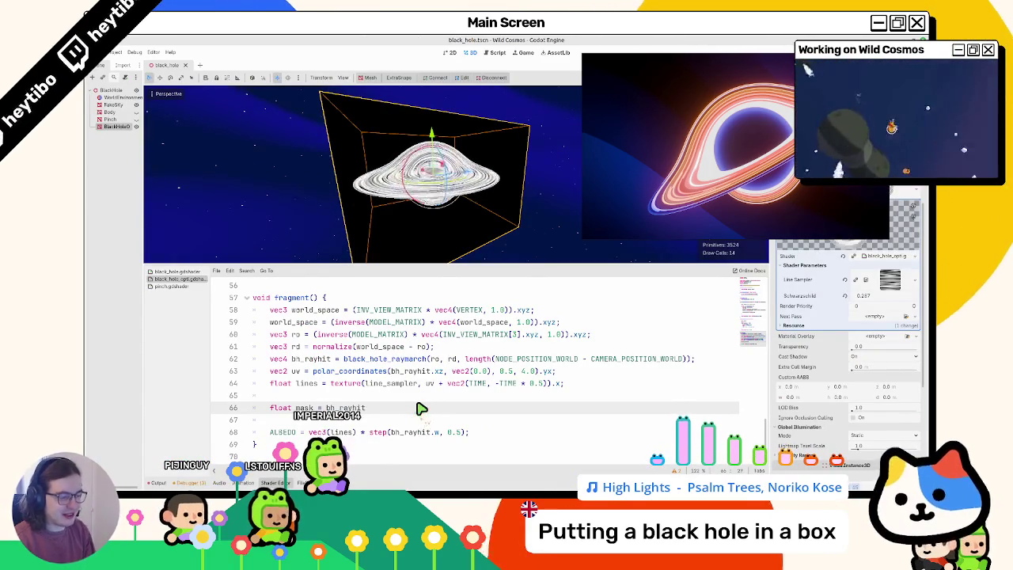
{"action": "type", "text": ".w<"}
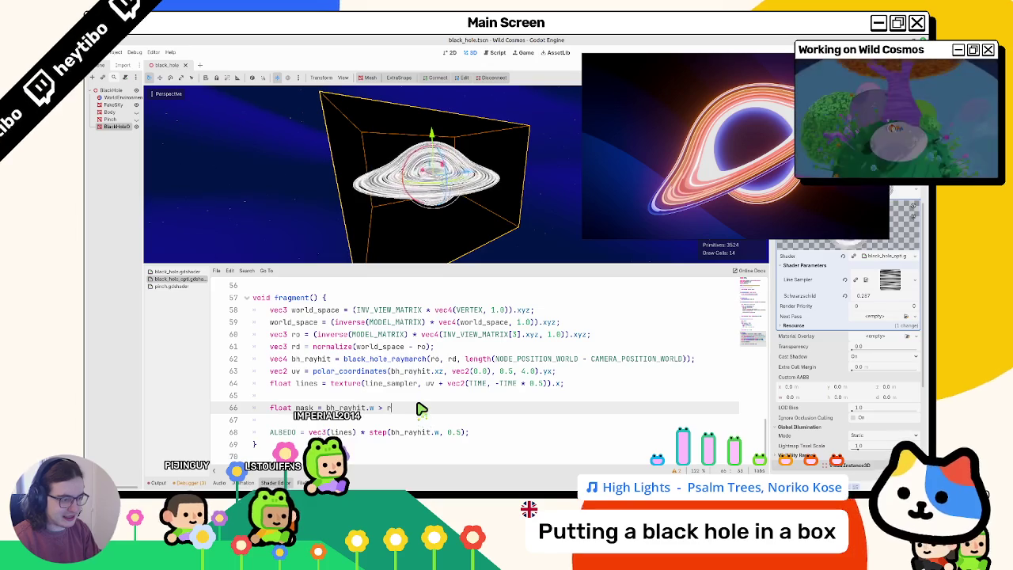
{"action": "type", "text": "ray"}
{"action": "key", "text": "Down"}
{"action": "key", "text": "Return"}
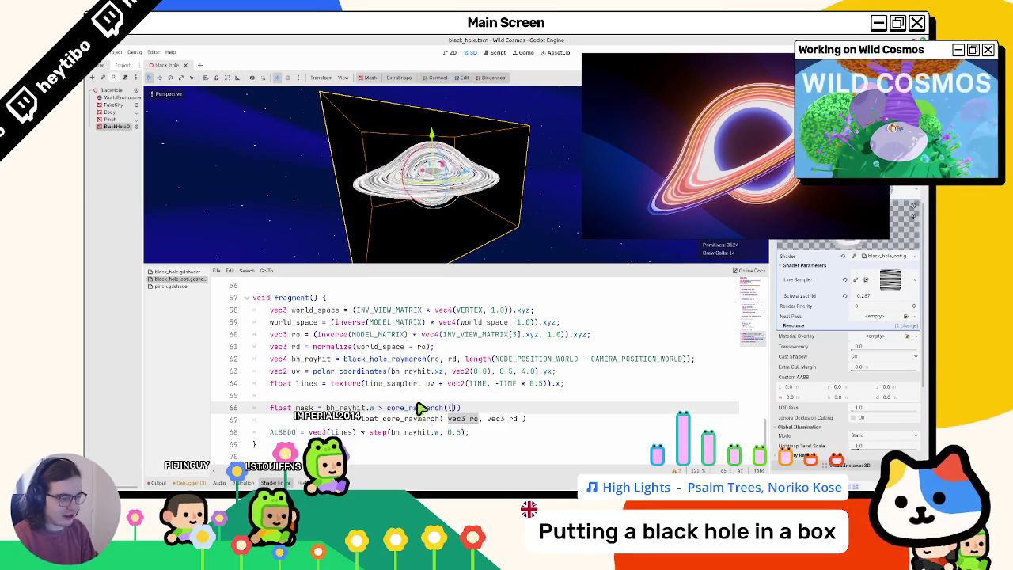
{"action": "type", "text": ";"}
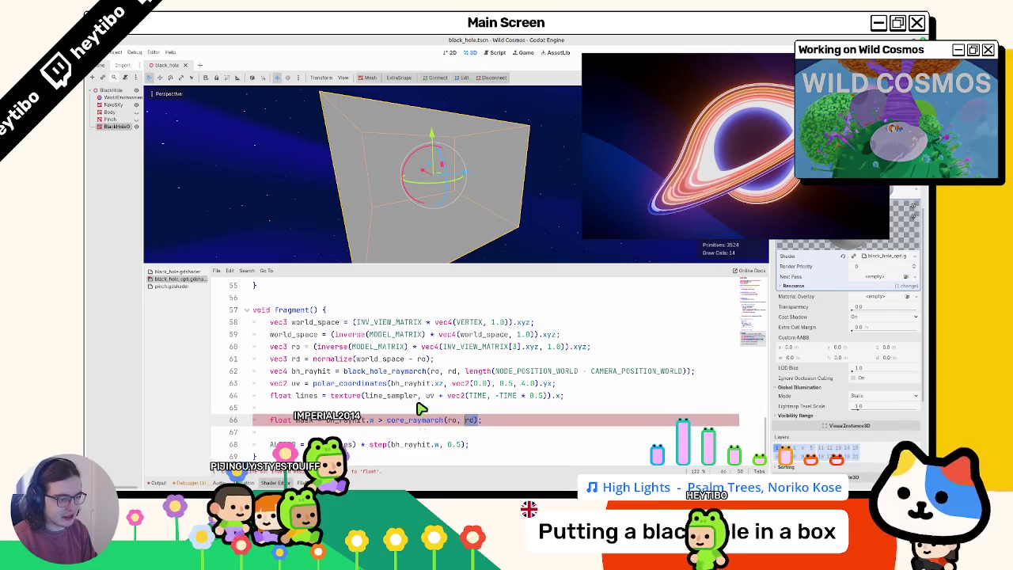
{"action": "key", "text": "ctrl+shift+Left"}
{"action": "key", "text": "ctrl+shift+Left"}
{"action": "key", "text": "ctrl+shift+Left"}
{"action": "type", "text": "float("}
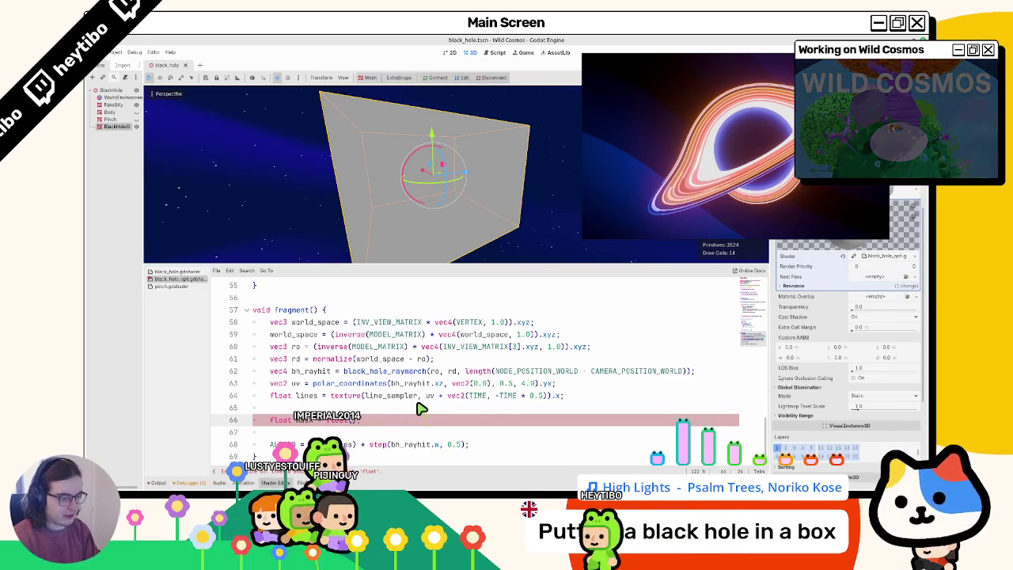
- Append '* mask' to the ALBEDO line, then glance at Blender's graph and return
{"action": "double_click", "coordinate": [304, 420]}
{"action": "left_click", "coordinate": [467, 446]}
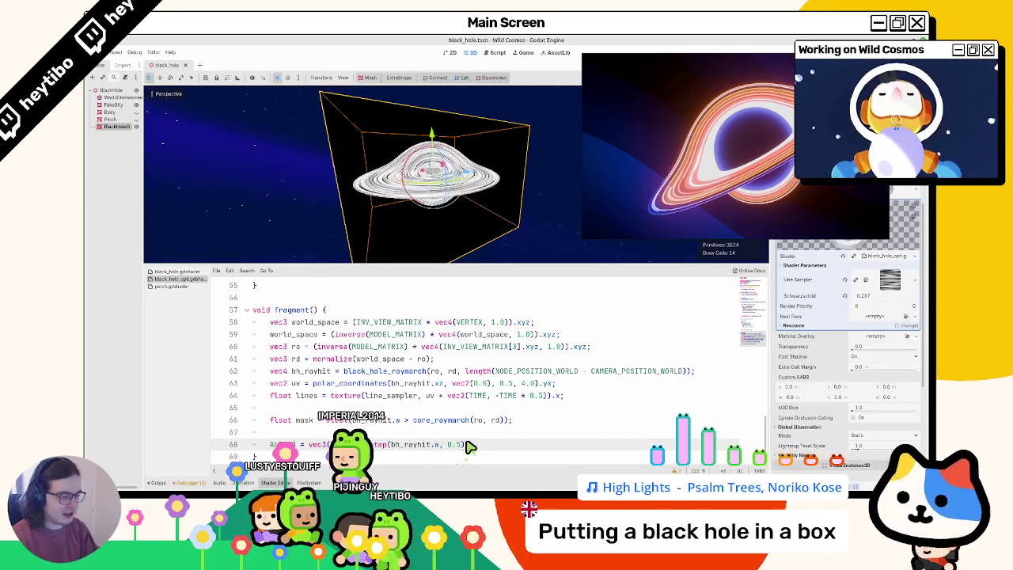
{"action": "type", "text": " * mask;"}
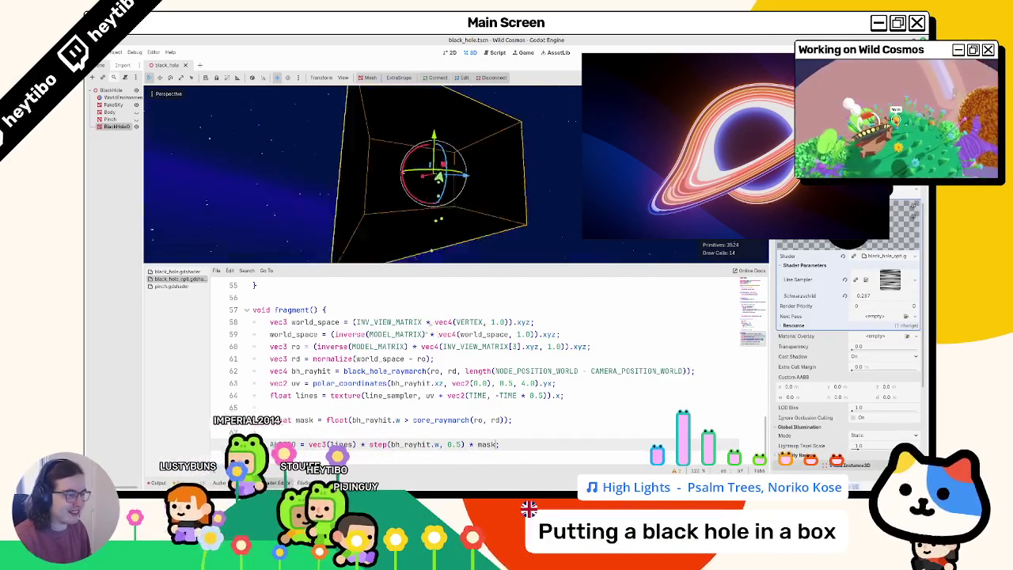
{"action": "key", "text": "alt+Tab"}
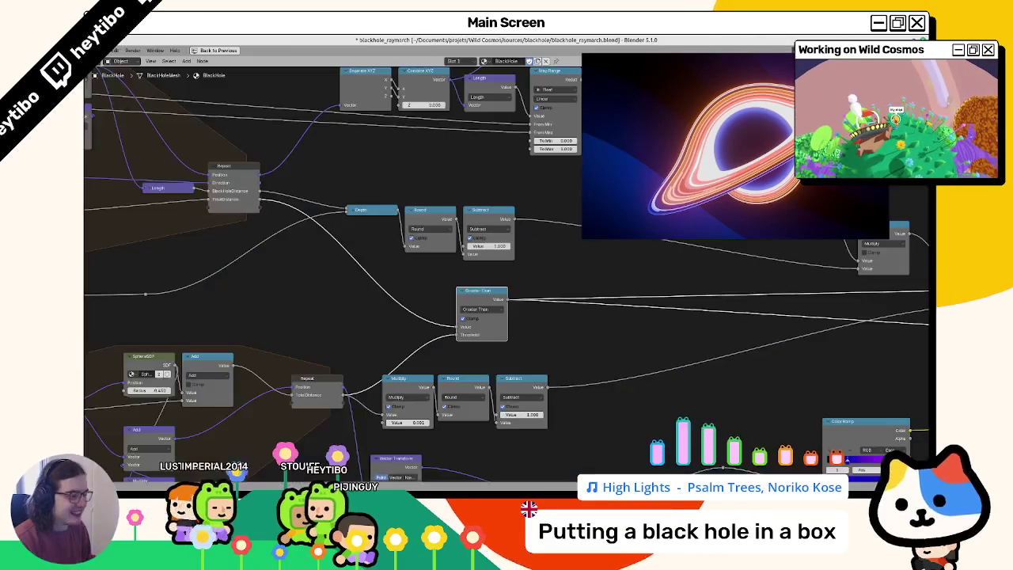
{"action": "scroll", "coordinate": [300, 373], "scroll_direction": "up", "scroll_amount": 5}
{"action": "scroll", "coordinate": [235, 378], "scroll_direction": "down", "scroll_amount": 3}
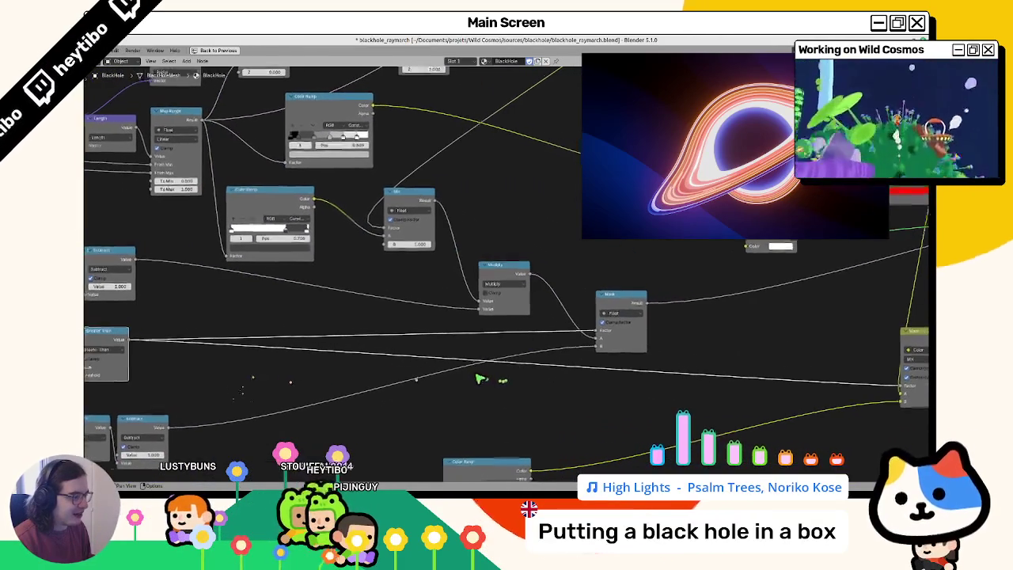
{"action": "scroll", "coordinate": [477, 380], "scroll_direction": "up", "scroll_amount": 3}
{"action": "key", "text": "alt+Tab"}
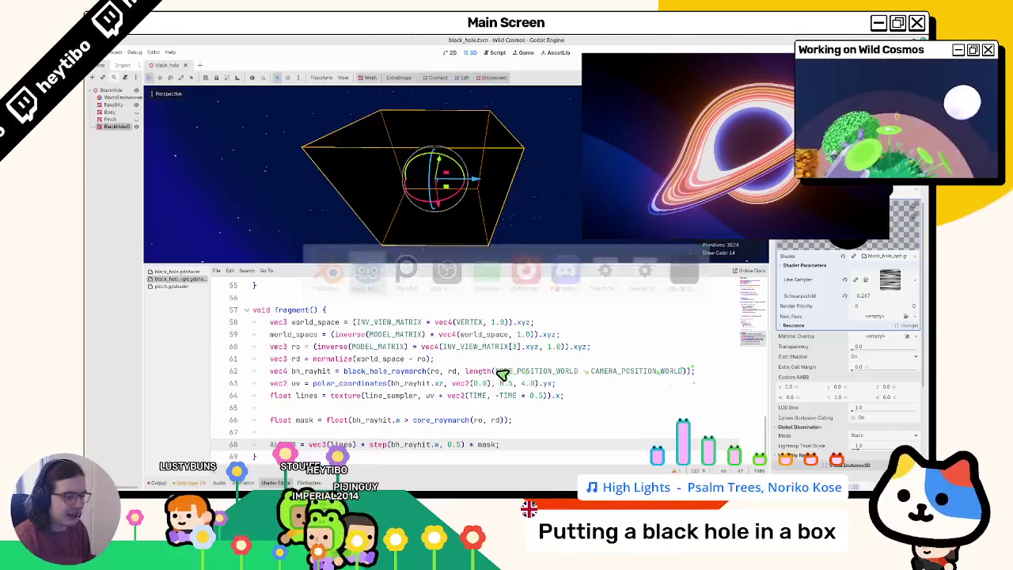
- Add 'ALBEDO = vec3(mask);' after the ALBEDO line and save to preview the mask
{"action": "double_click", "coordinate": [305, 420]}
{"action": "left_click", "coordinate": [483, 445]}
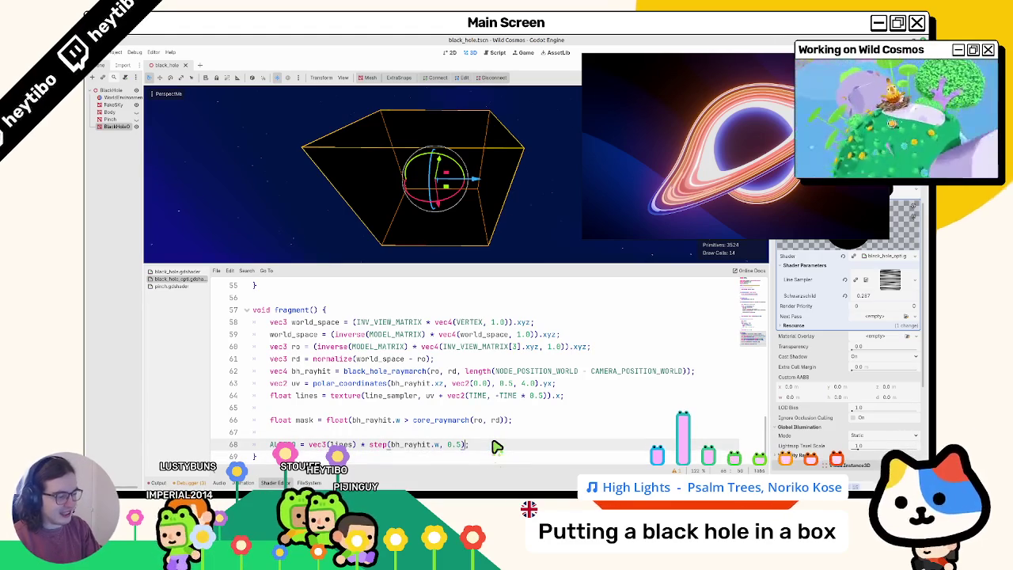
{"action": "key", "text": "Return"}
{"action": "type", "text": "LBEDO"}
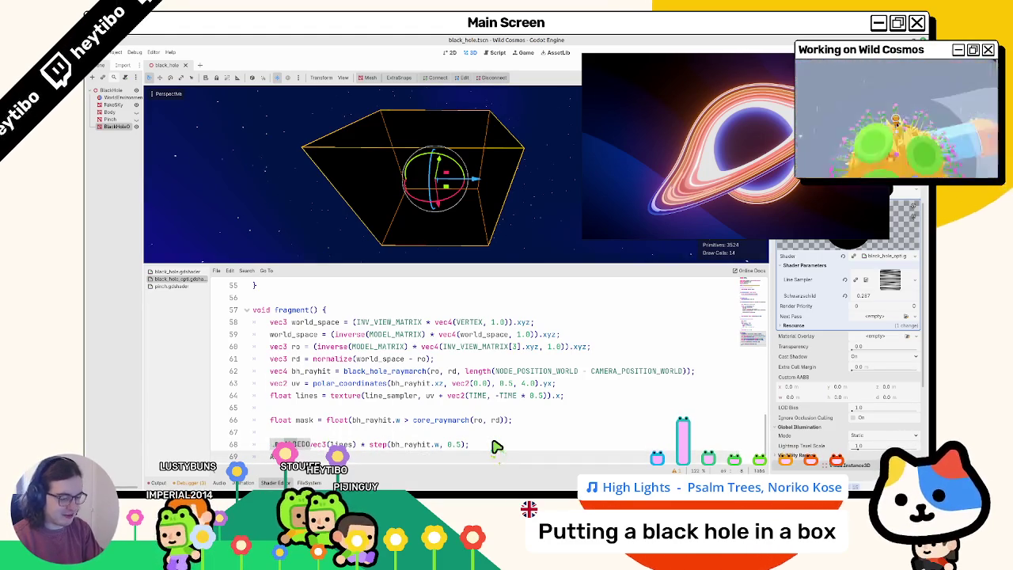
{"action": "type", "text": " = vec3(mask);"}
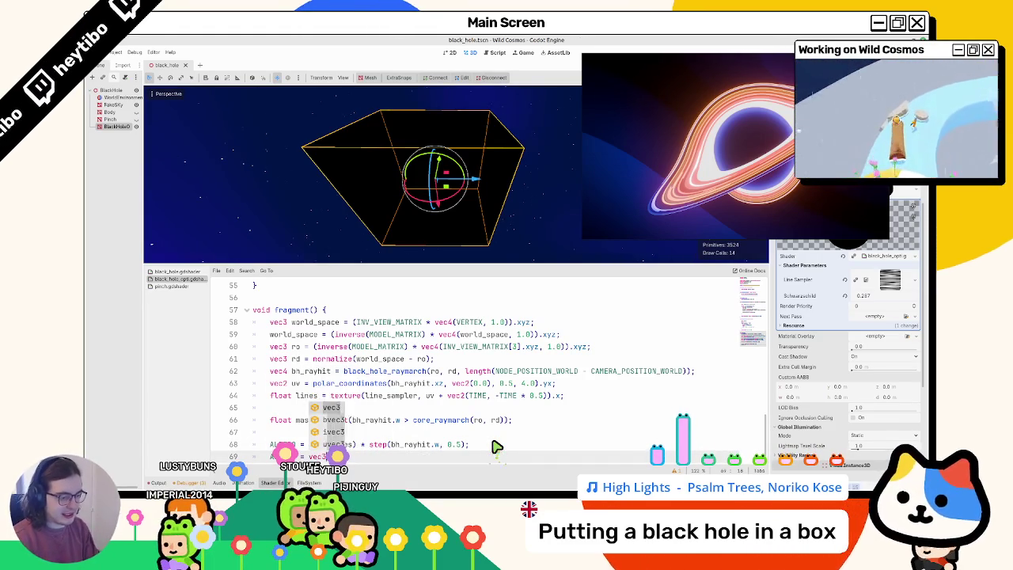
{"action": "key", "text": "ctrl+s"}
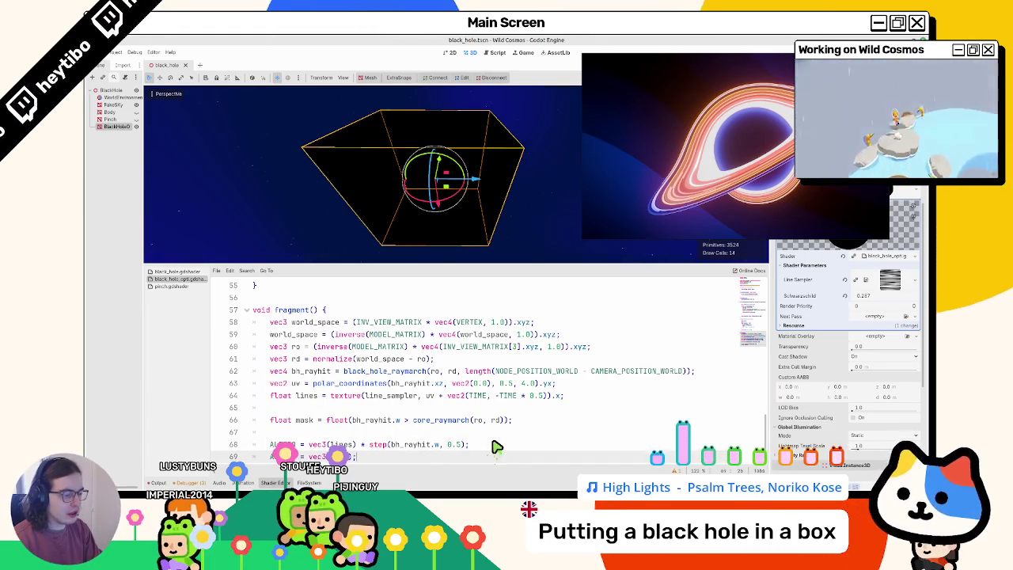
- Try other core sphere radii on line 49, then revert it to 1.0
{"action": "mouse_move", "coordinate": [430, 232]}
{"action": "left_mouse_down"}
{"action": "mouse_move", "coordinate": [444, 230]}
{"action": "mouse_move", "coordinate": [432, 206]}
{"action": "mouse_move", "coordinate": [425, 249]}
{"action": "mouse_move", "coordinate": [440, 235]}
{"action": "mouse_move", "coordinate": [434, 243]}
{"action": "left_mouse_up"}
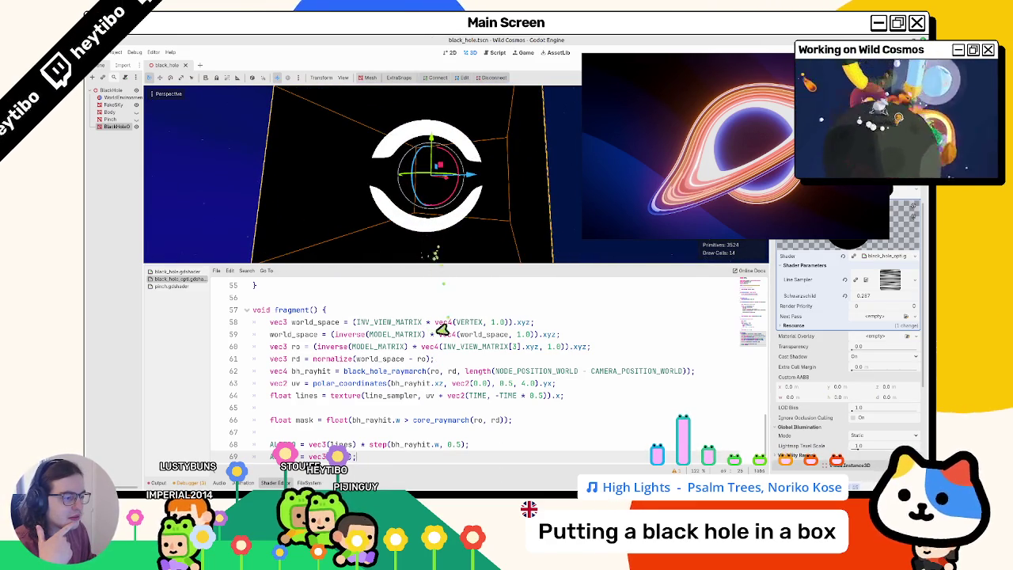
{"action": "scroll", "coordinate": [394, 384], "scroll_direction": "up", "scroll_amount": 4}
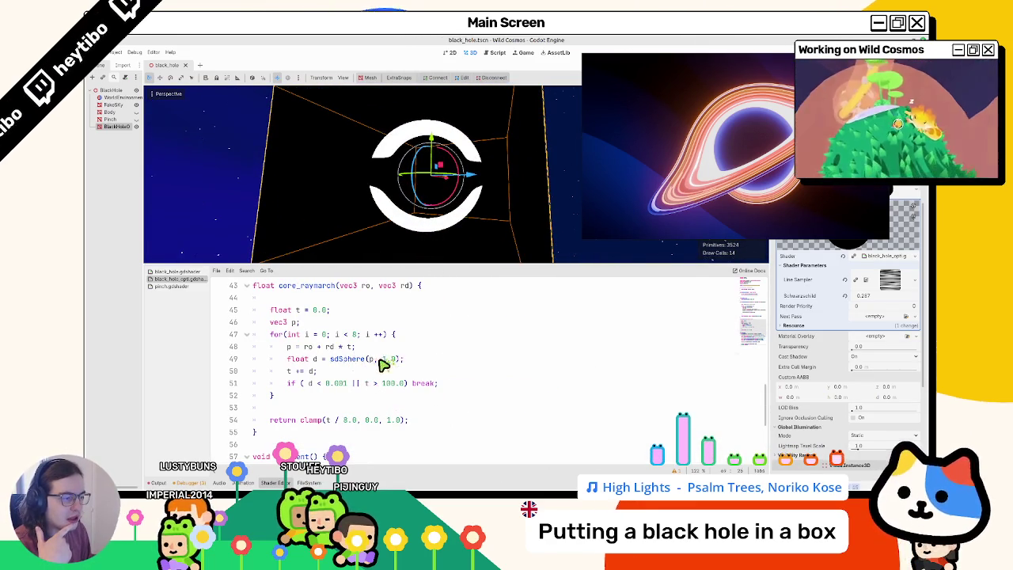
{"action": "left_click_drag", "start_coordinate": [380, 359], "coordinate": [394, 359]}
{"action": "type", "text": "5"}
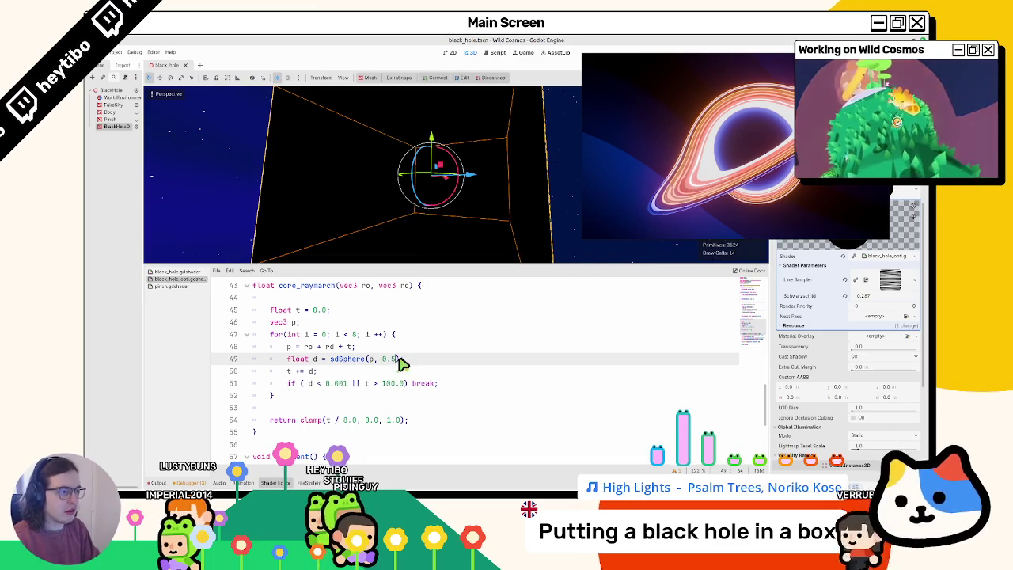
{"action": "key", "text": "ctrl+shift+Left"}
{"action": "type", "text": "2.0"}
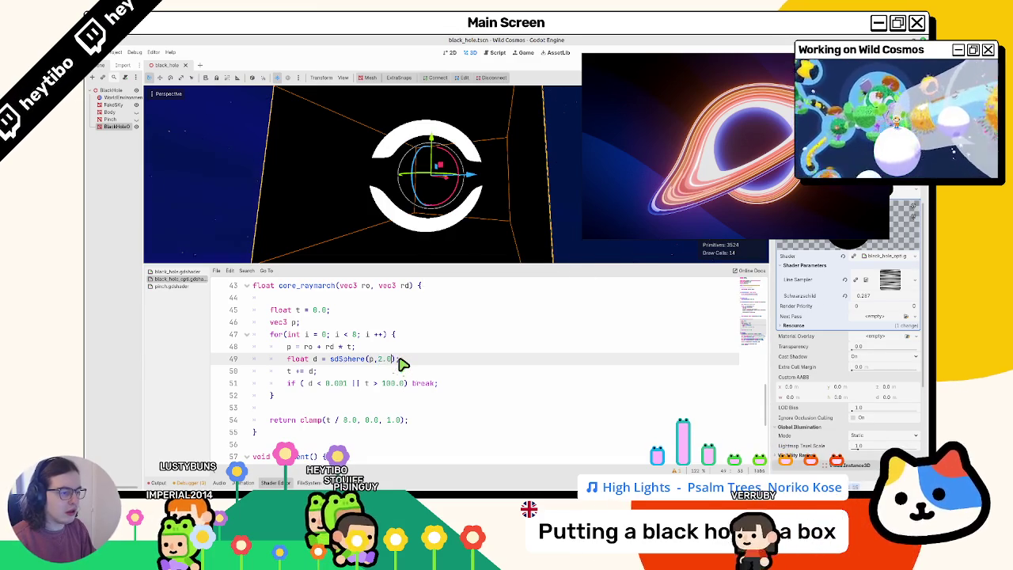
{"action": "key", "text": "ctrl+z"}
{"action": "key", "text": "ctrl+z"}
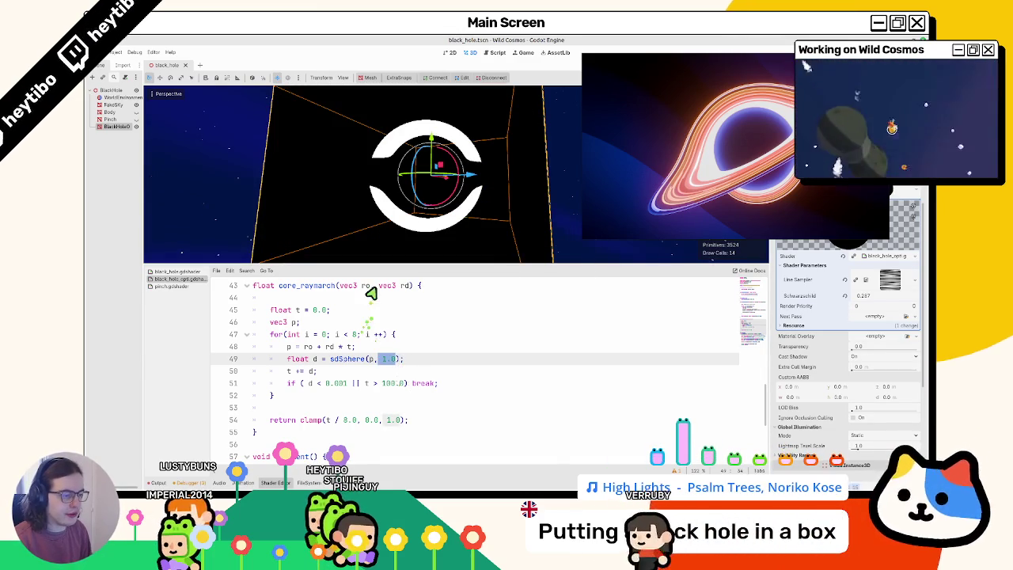
- Flip the mask comparison on line 66 to bh_rayhit.w > core_raymarch(ro, rd)
{"action": "scroll", "coordinate": [380, 323], "scroll_direction": "up", "scroll_amount": 7}
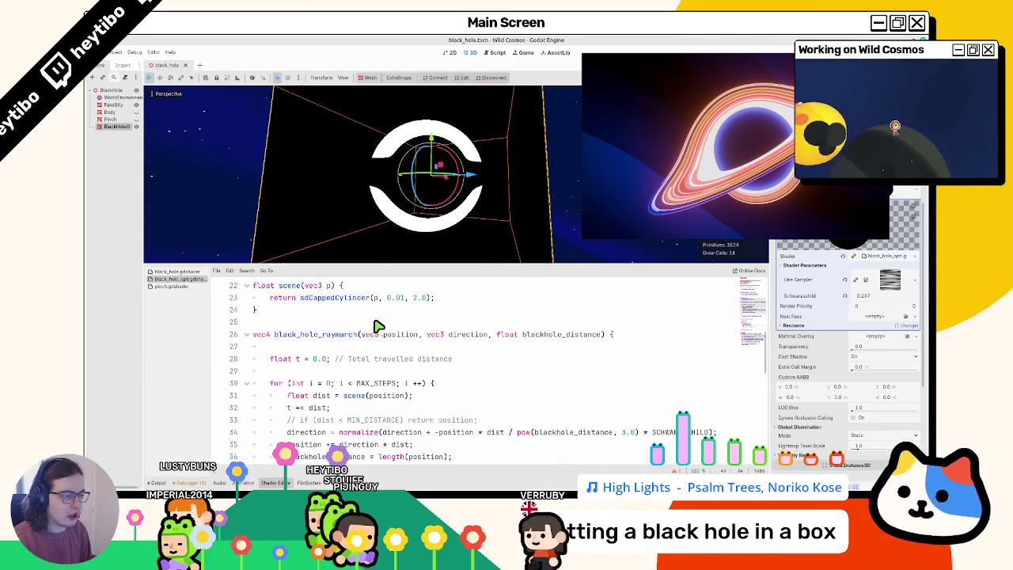
{"action": "scroll", "coordinate": [380, 326], "scroll_direction": "up", "scroll_amount": 3}
{"action": "scroll", "coordinate": [379, 326], "scroll_direction": "up", "scroll_amount": 1}
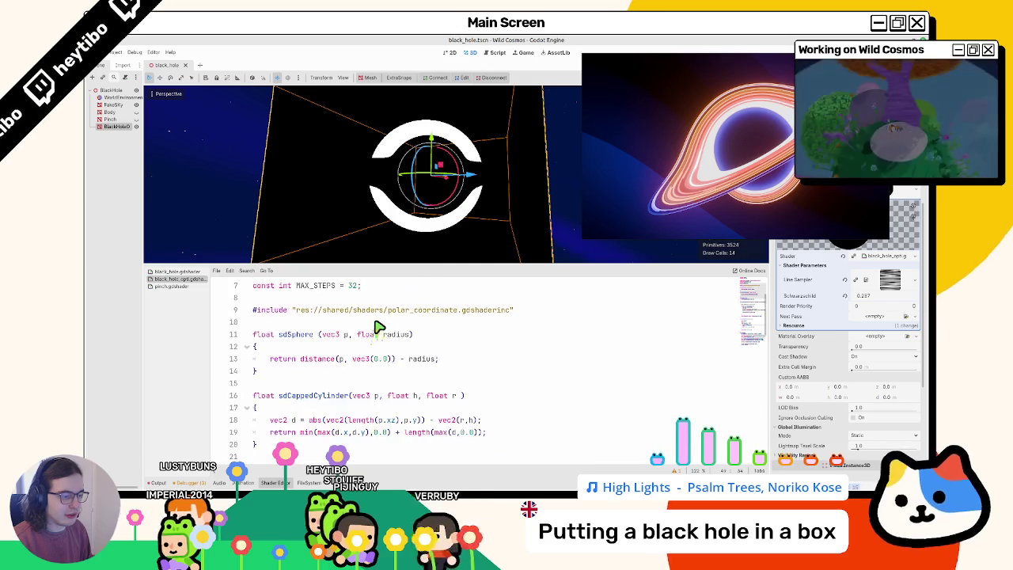
{"action": "scroll", "coordinate": [380, 326], "scroll_direction": "down", "scroll_amount": 3}
{"action": "scroll", "coordinate": [379, 326], "scroll_direction": "up", "scroll_amount": 1}
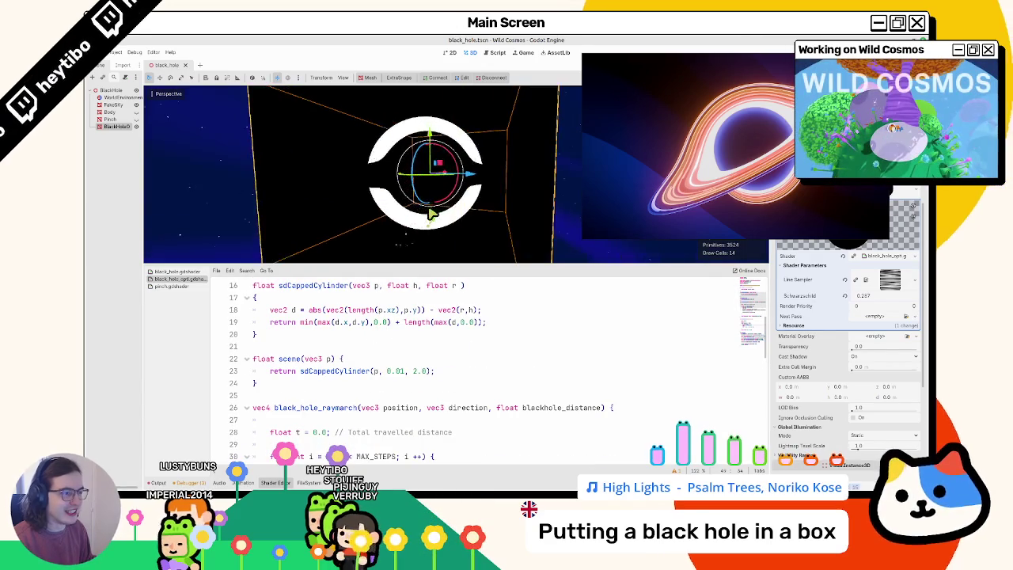
{"action": "scroll", "coordinate": [437, 385], "scroll_direction": "down", "scroll_amount": 13}
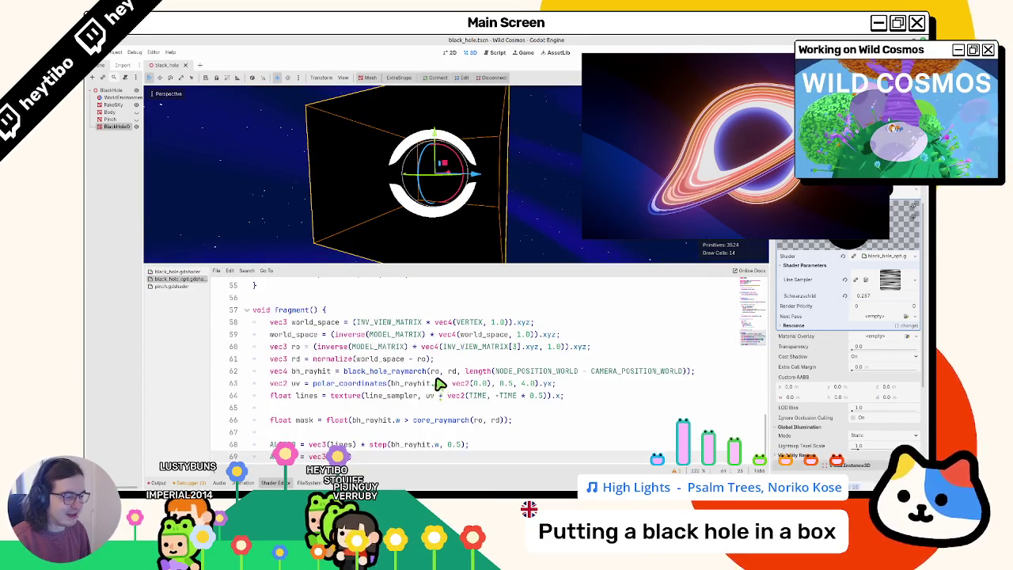
{"action": "scroll", "coordinate": [437, 383], "scroll_direction": "up", "scroll_amount": 4}
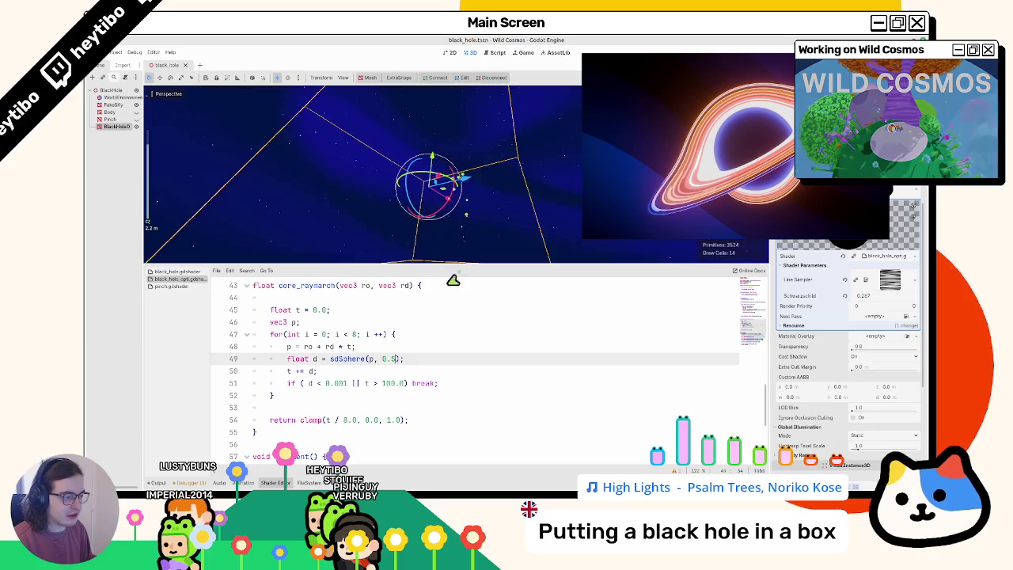
{"action": "scroll", "coordinate": [431, 321], "scroll_direction": "down", "scroll_amount": 5}
{"action": "left_click", "coordinate": [407, 395]}
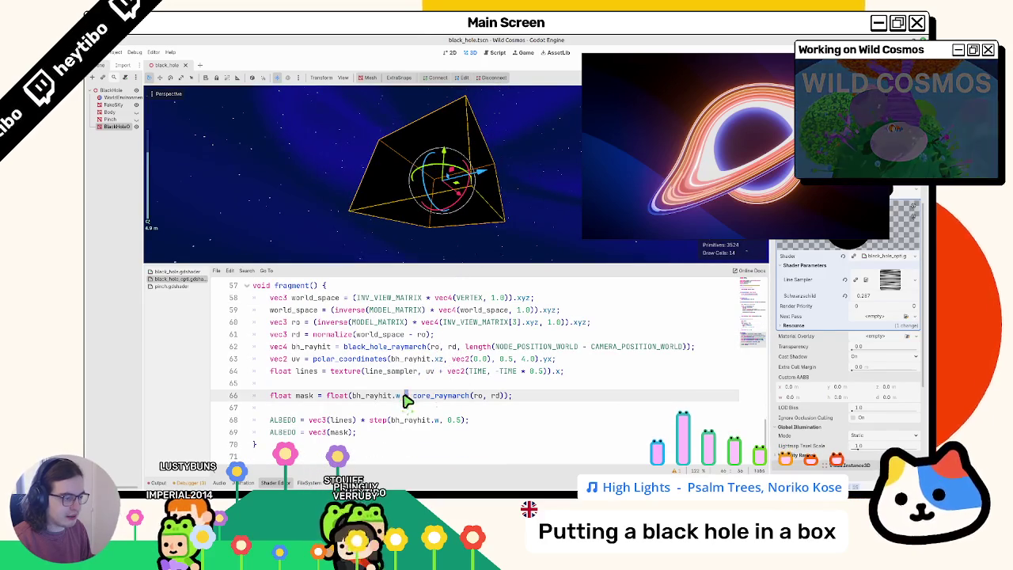
{"action": "key", "text": "BackSpace"}
{"action": "type", "text": ">"}
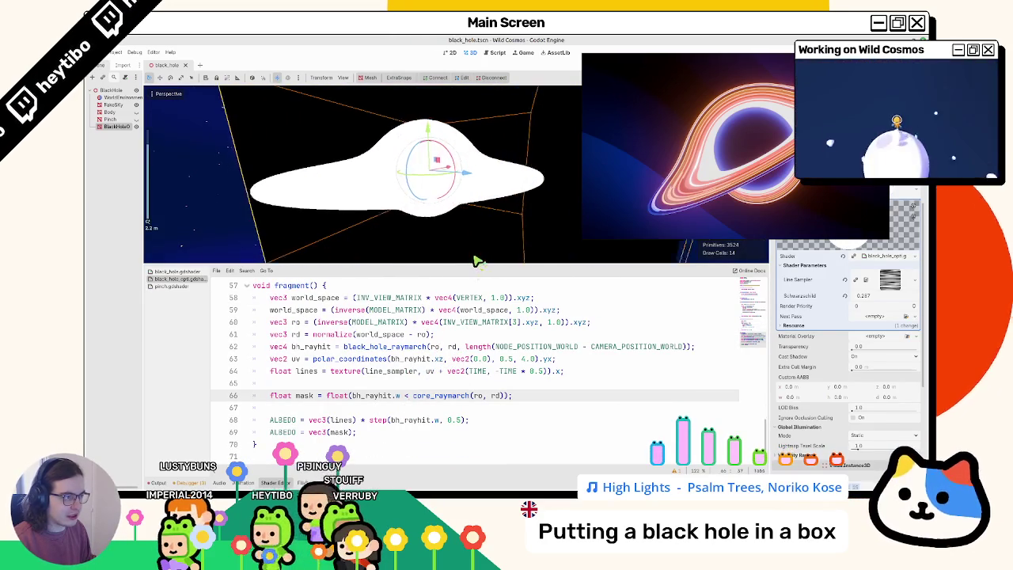
{"action": "key", "text": "BackSpace"}
{"action": "type", "text": "<"}
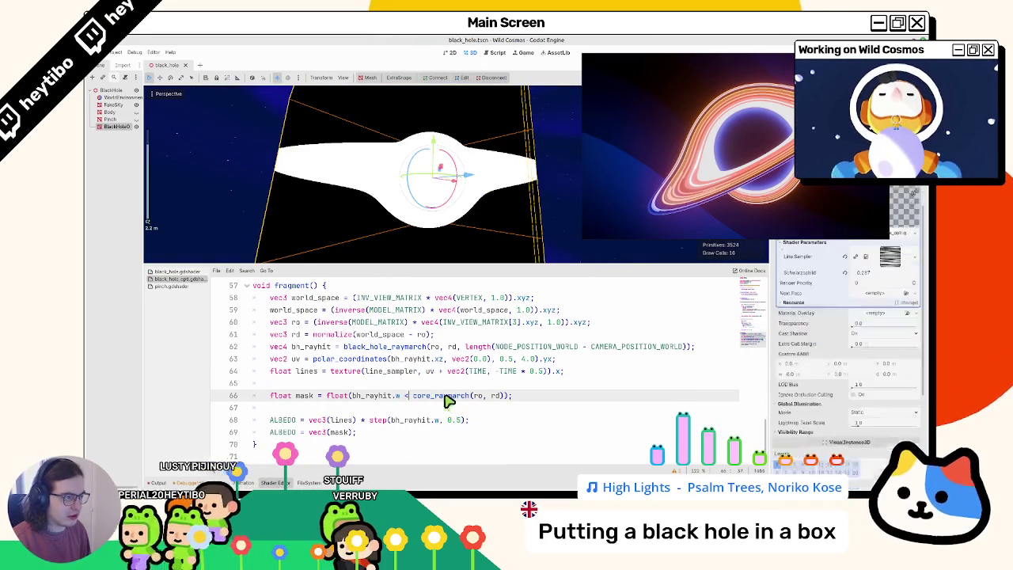
{"action": "key", "text": "BackSpace"}
{"action": "type", "text": ">"}
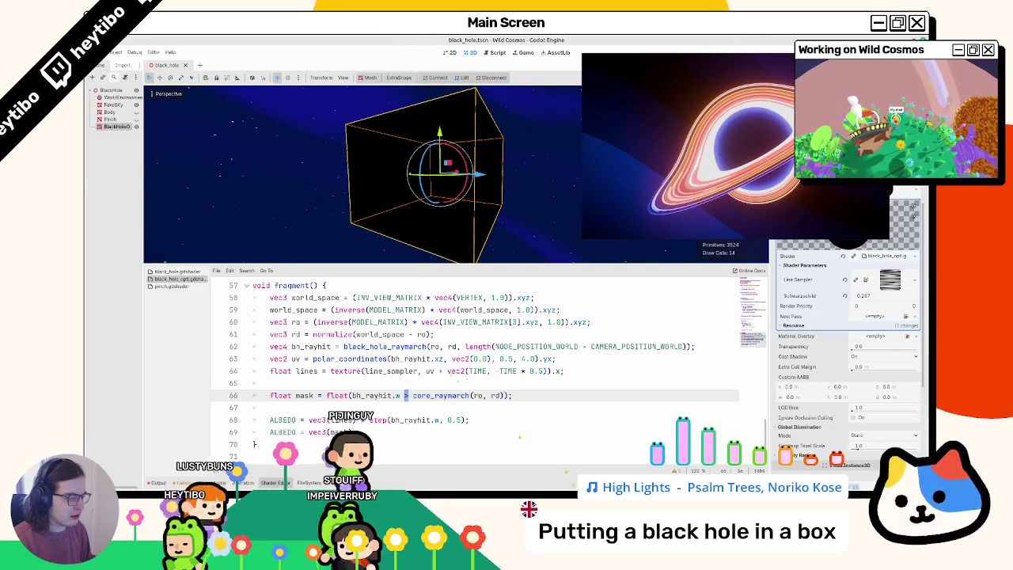
- Switch to Blender and scroll the raymarch node graph into view
{"action": "key", "text": "alt+Tab"}
{"action": "scroll", "coordinate": [661, 380], "scroll_direction": "up", "scroll_amount": 3}
{"action": "scroll", "coordinate": [570, 388], "scroll_direction": "left", "scroll_amount": 5}
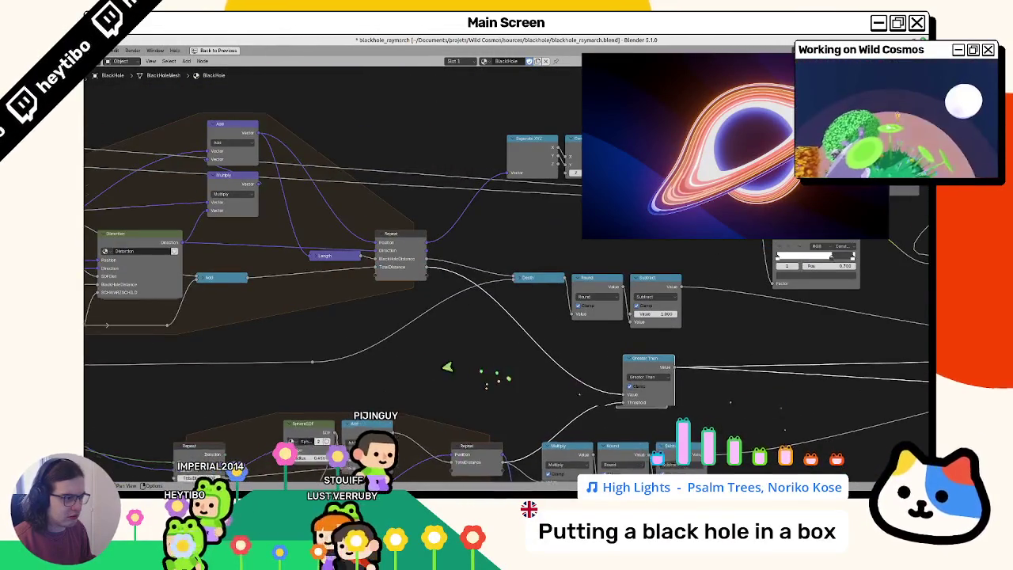
- Inspect the Repeat zone's Multiply, Round, Subtract and Greater Than nodes in Blender, then return to Godot
{"action": "scroll", "coordinate": [444, 368], "scroll_direction": "right", "scroll_amount": 3}
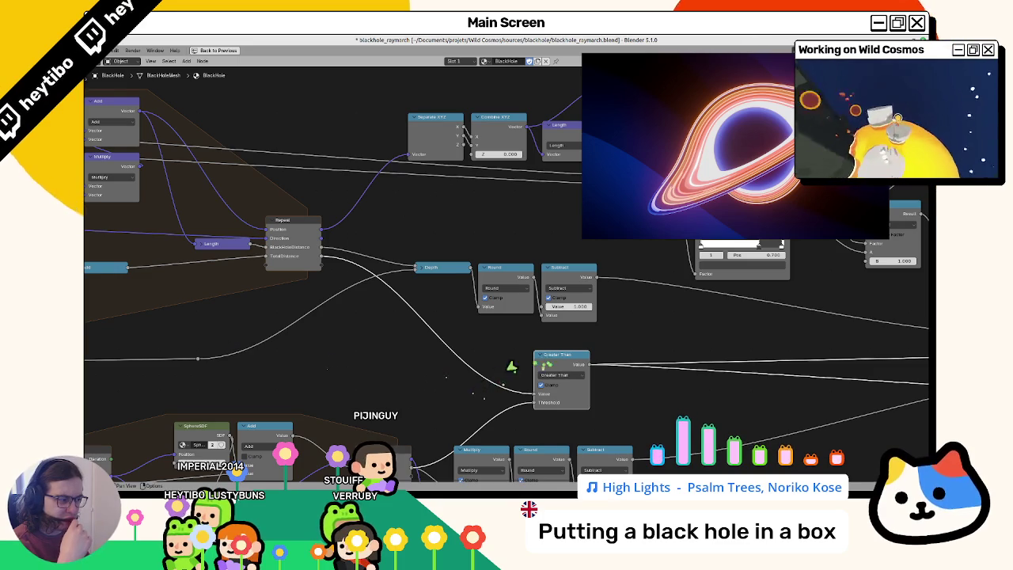
{"action": "scroll", "coordinate": [531, 362], "scroll_direction": "down", "scroll_amount": 3}
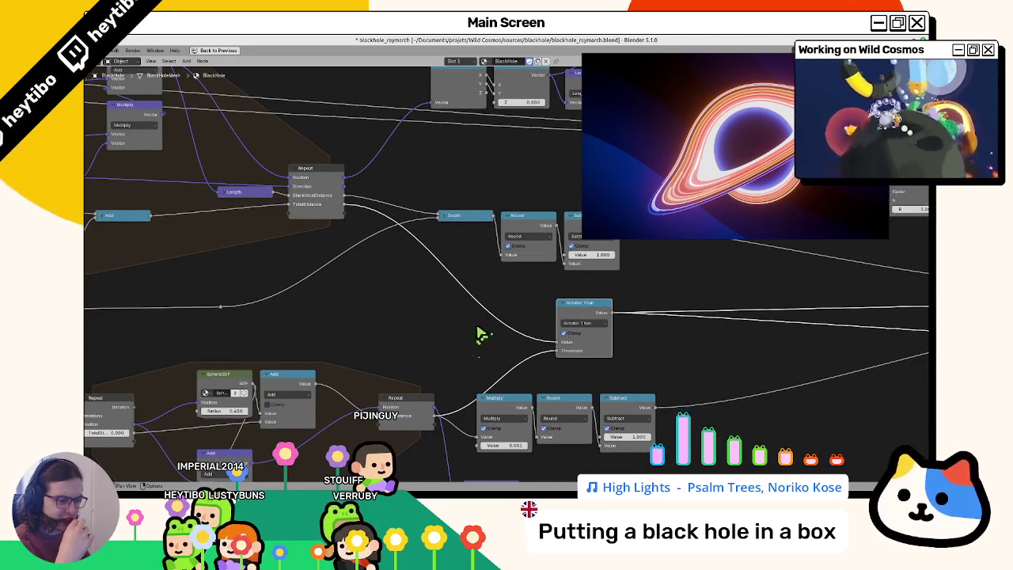
{"action": "scroll", "coordinate": [475, 336], "scroll_direction": "down", "scroll_amount": 5}
{"action": "scroll", "coordinate": [416, 305], "scroll_direction": "up", "scroll_amount": 3}
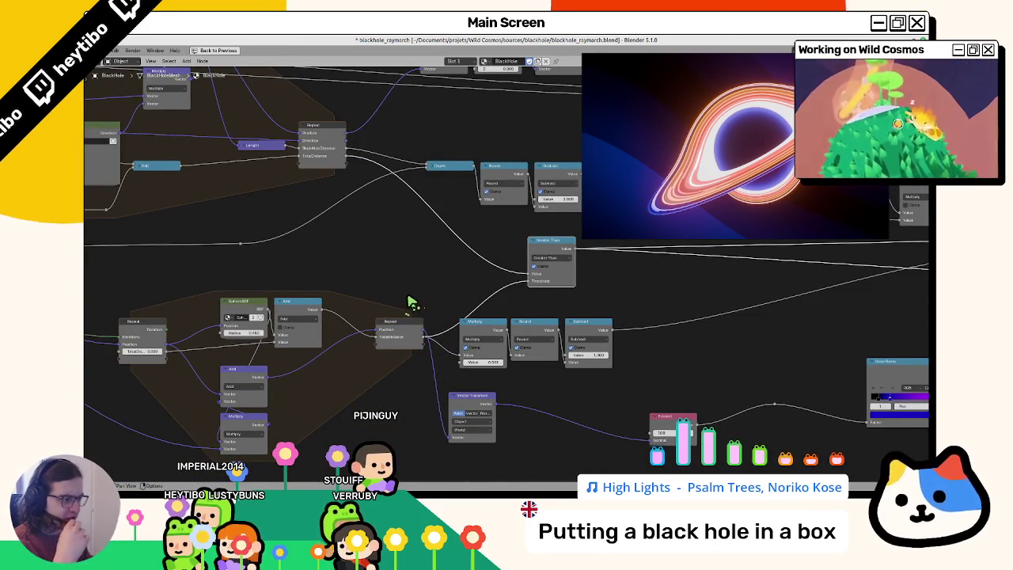
{"action": "scroll", "coordinate": [410, 302], "scroll_direction": "down", "scroll_amount": 5}
{"action": "scroll", "coordinate": [115, 363], "scroll_direction": "up", "scroll_amount": 5}
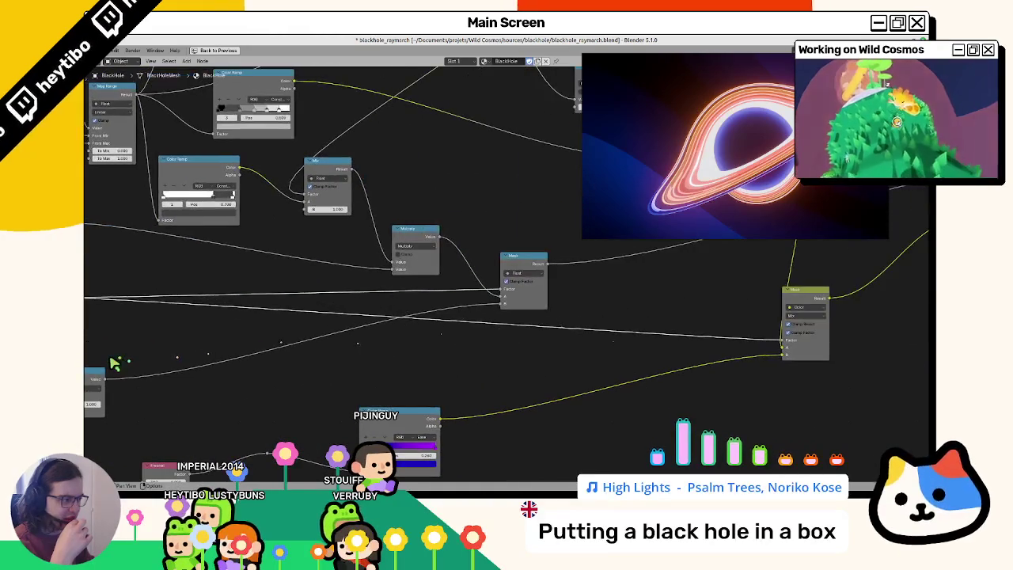
{"action": "scroll", "coordinate": [114, 363], "scroll_direction": "down", "scroll_amount": 3}
{"action": "scroll", "coordinate": [115, 364], "scroll_direction": "up", "scroll_amount": 3}
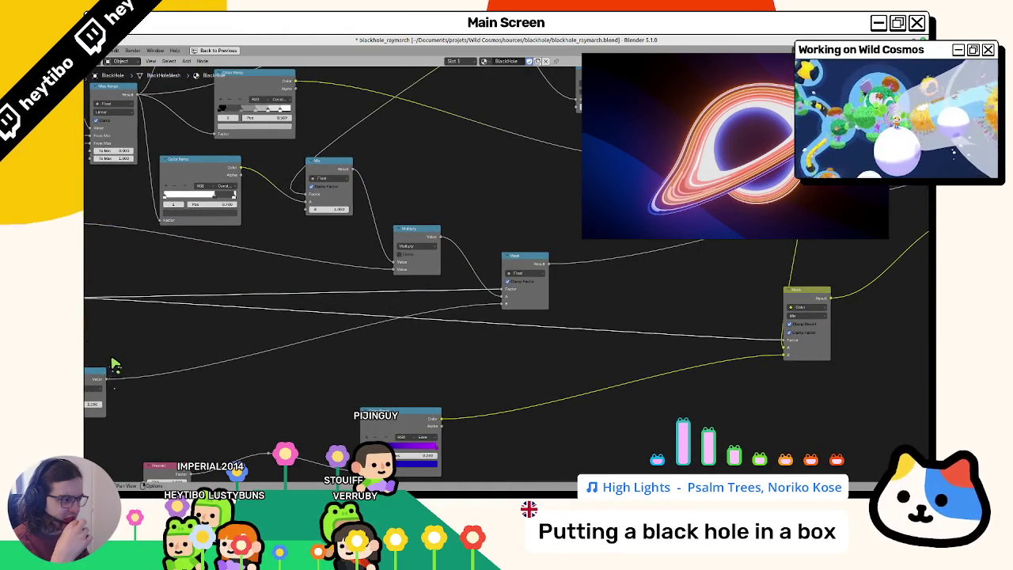
{"action": "scroll", "coordinate": [633, 335], "scroll_direction": "down", "scroll_amount": 5}
{"action": "scroll", "coordinate": [428, 295], "scroll_direction": "up", "scroll_amount": 4}
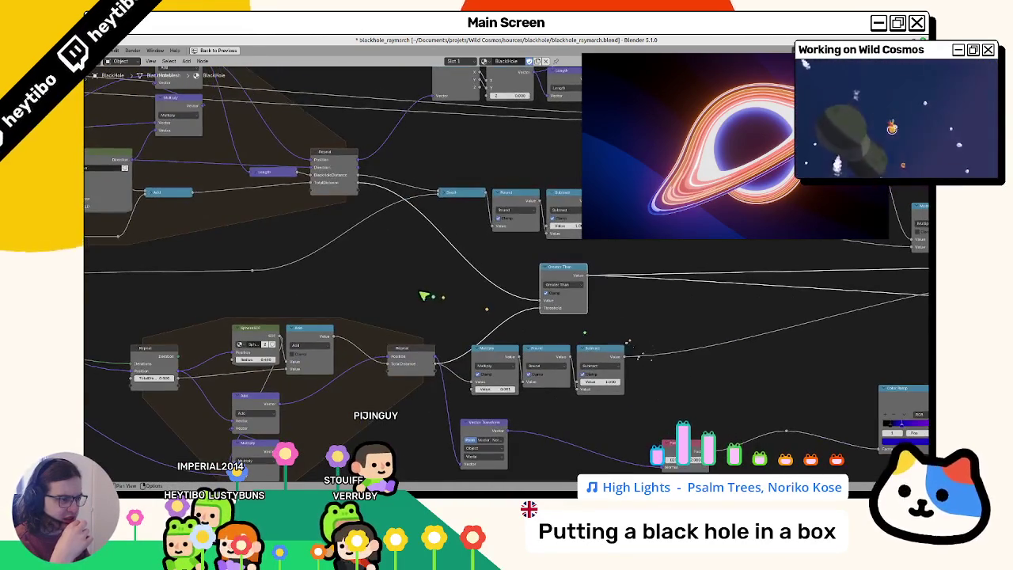
{"action": "scroll", "coordinate": [428, 295], "scroll_direction": "down", "scroll_amount": 5}
{"action": "scroll", "coordinate": [339, 400], "scroll_direction": "up", "scroll_amount": 5}
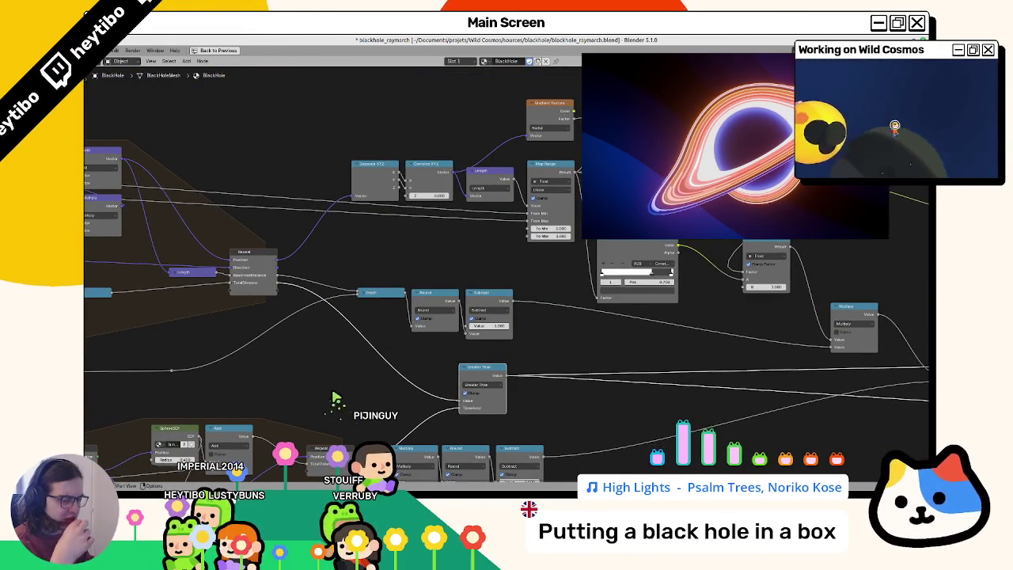
{"action": "scroll", "coordinate": [336, 396], "scroll_direction": "down", "scroll_amount": 4}
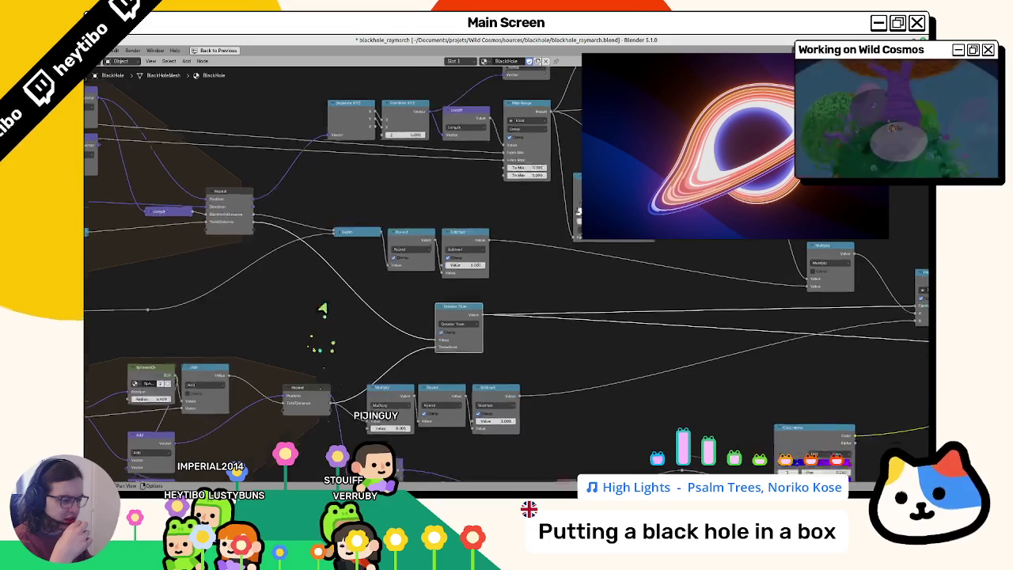
{"action": "scroll", "coordinate": [323, 289], "scroll_direction": "up", "scroll_amount": 4}
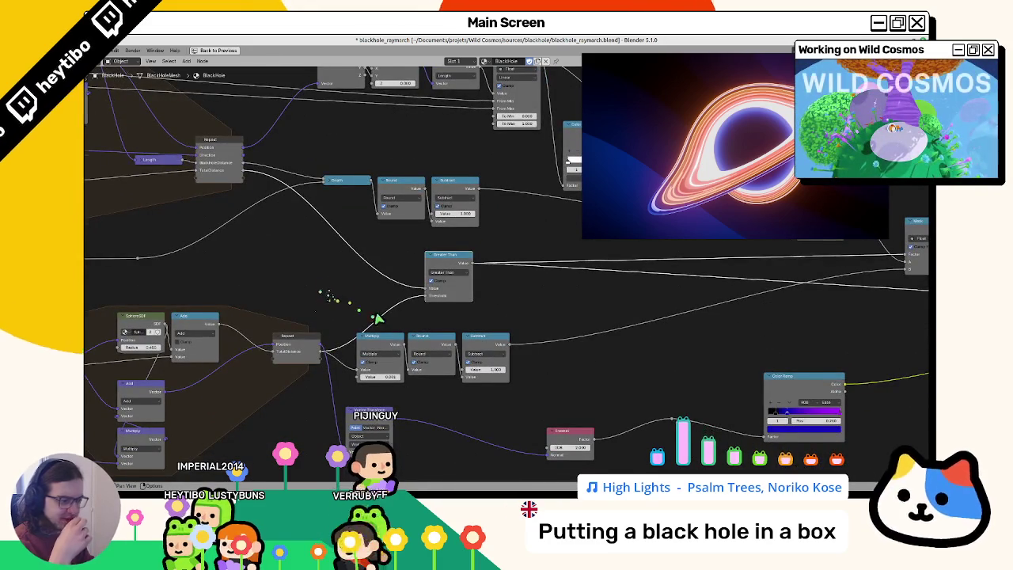
{"action": "left_click_drag", "start_coordinate": [373, 314], "coordinate": [412, 333]}
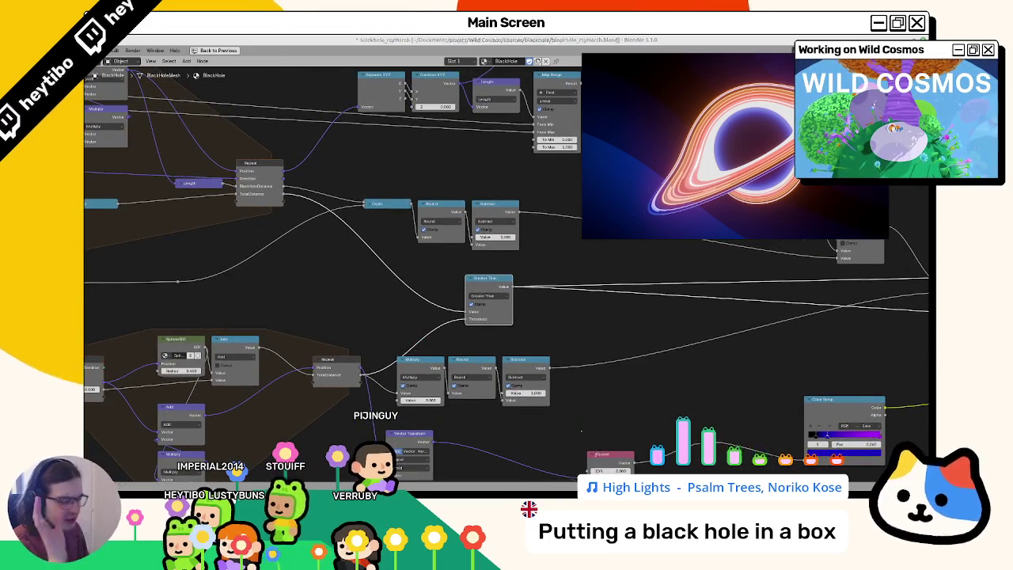
{"action": "key", "text": "alt+Tab"}
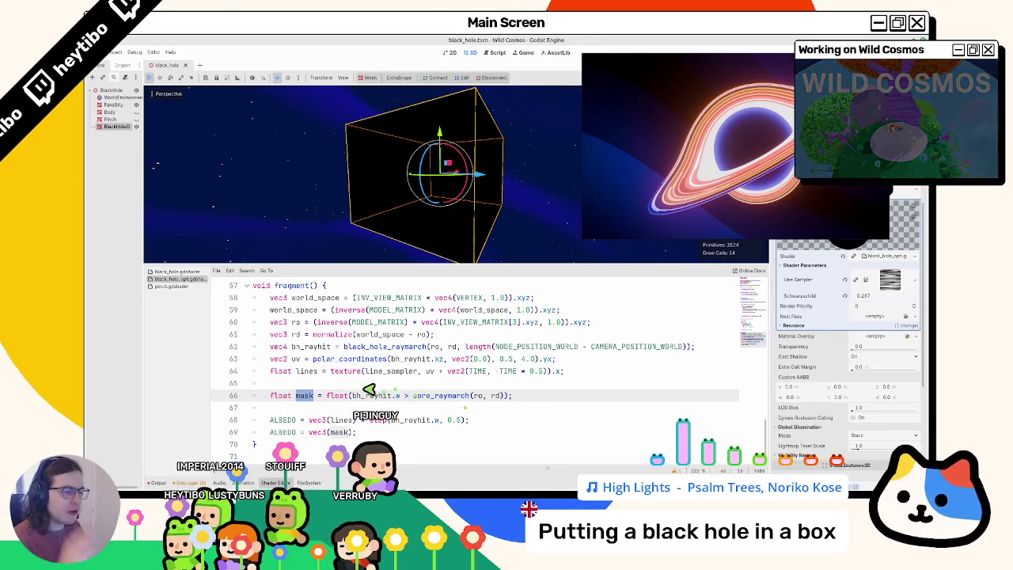
- Experiment with the mask expression: a clamp wrapper, toggling the comparison, and a one-minus term
{"action": "left_click_drag", "start_coordinate": [327, 396], "coordinate": [511, 395]}
{"action": "type", "text": "clamp("}
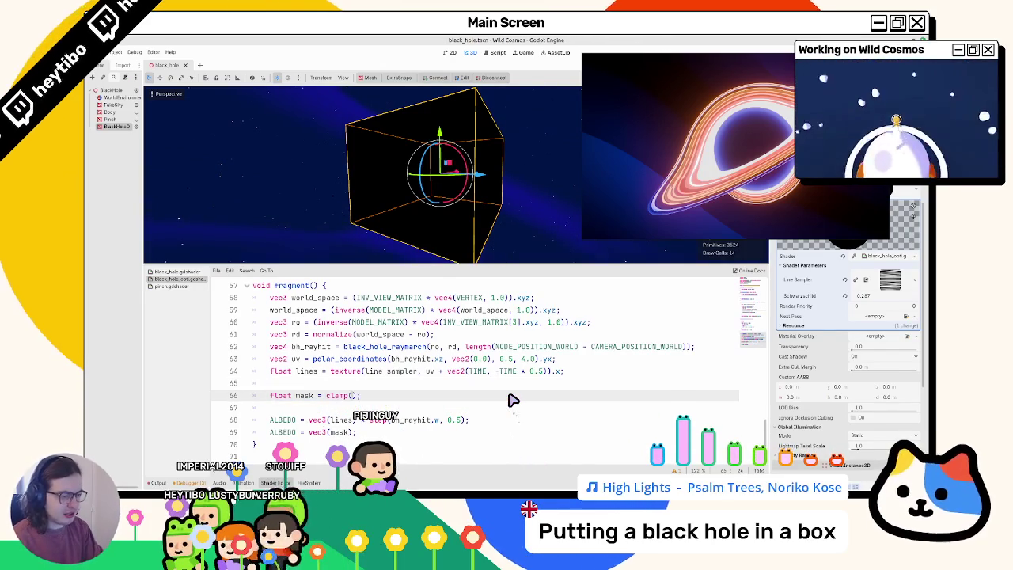
{"action": "type", "text": "float(bh_rayhit.w > core_raymarch(ro, rd))"}
{"action": "type", "text": ", 0."}
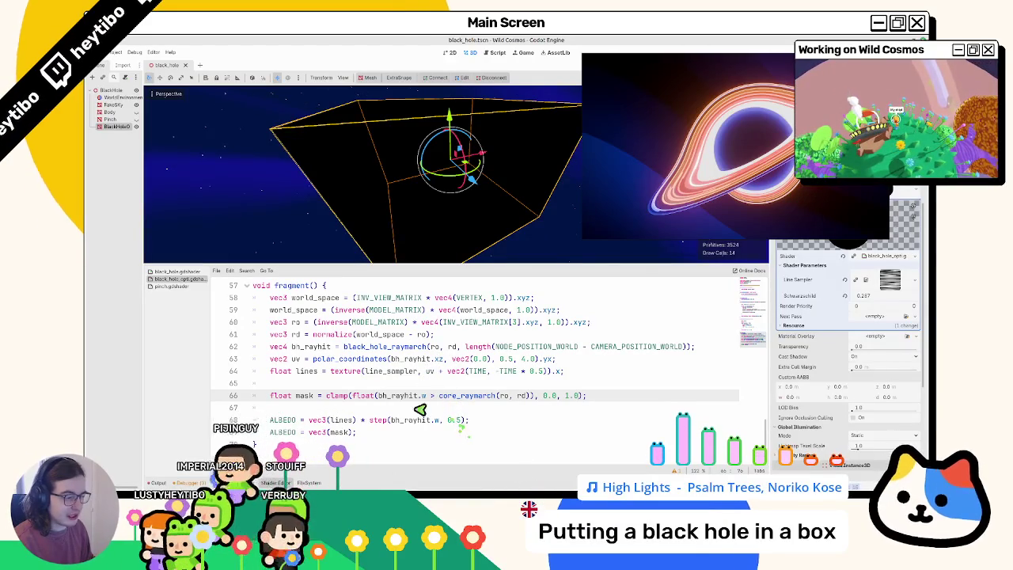
{"action": "left_click", "coordinate": [435, 396]}
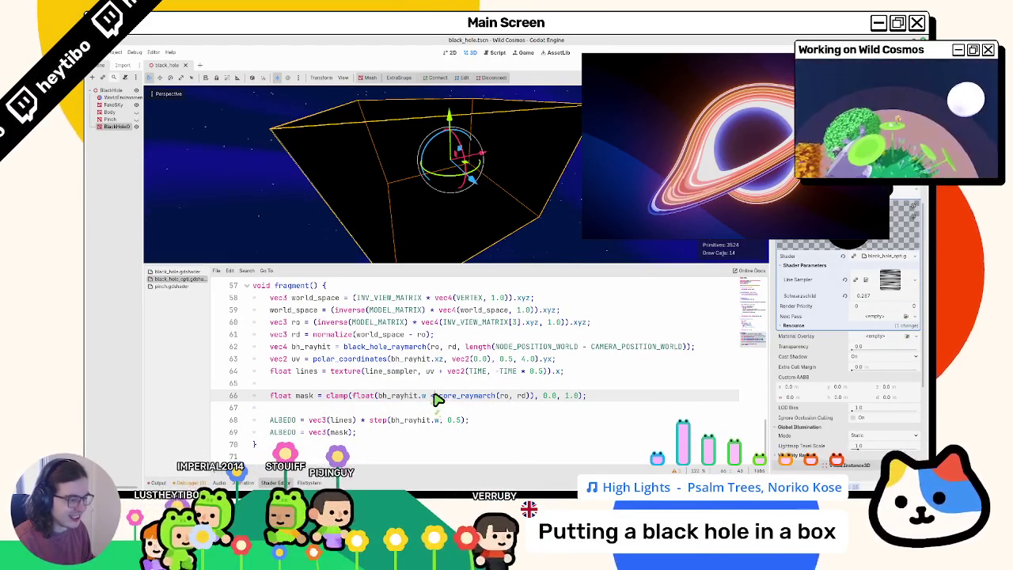
{"action": "key", "text": "BackSpace"}
{"action": "type", "text": "<"}
{"action": "key", "text": "BackSpace"}
{"action": "type", "text": ">"}
{"action": "left_click_drag", "start_coordinate": [439, 396], "coordinate": [529, 400]}
{"action": "type", "text": "("}
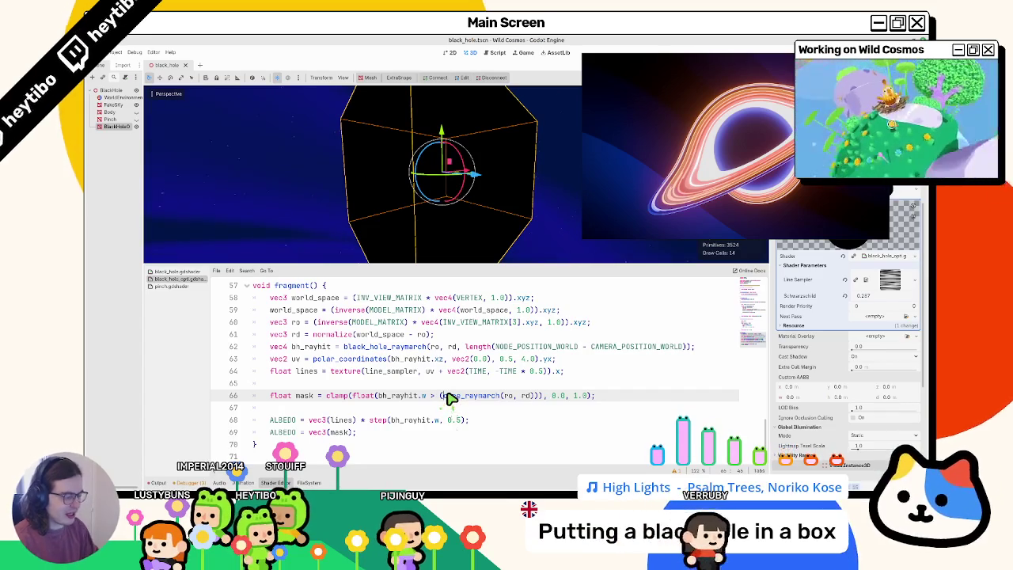
{"action": "type", "text": "1-"}
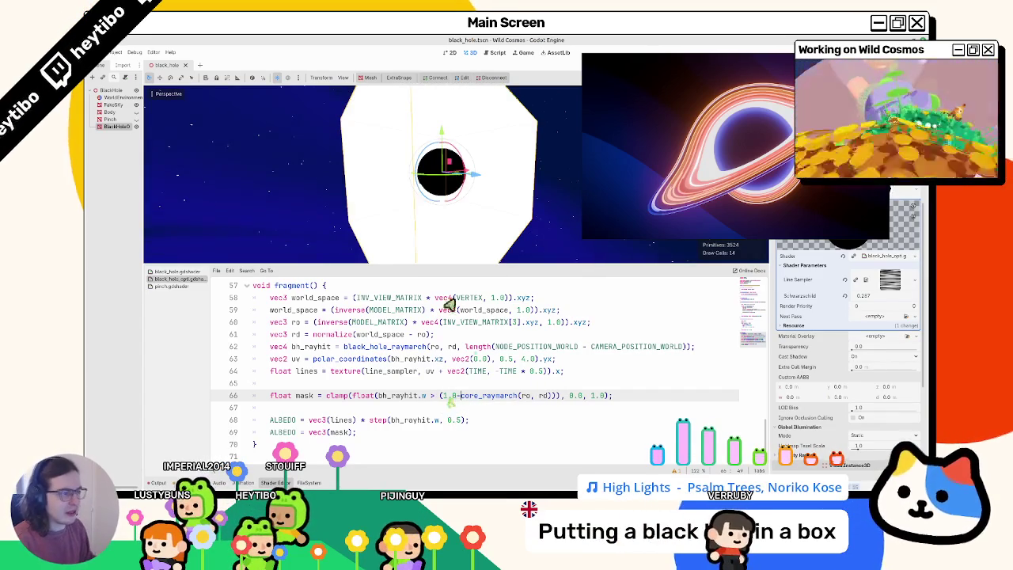
{"action": "key", "text": "BackSpace"}
{"action": "key", "text": "BackSpace"}
{"action": "key", "text": "BackSpace"}
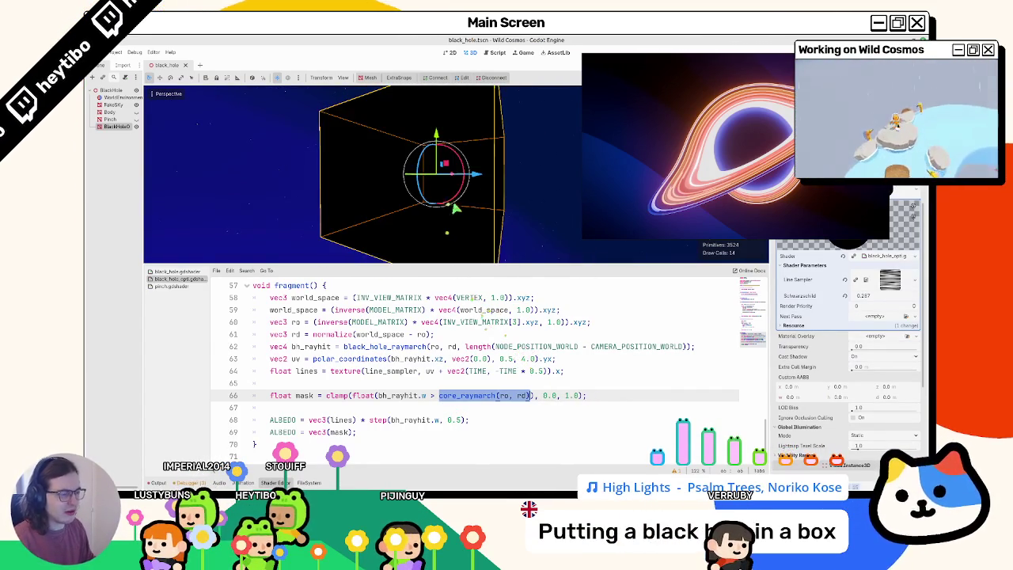
- Replace clamp(t / 8.0, 0.0, 1.0) on line 54 with 'return t;', then switch to Blender
{"action": "scroll", "coordinate": [417, 352], "scroll_direction": "up", "scroll_amount": 4}
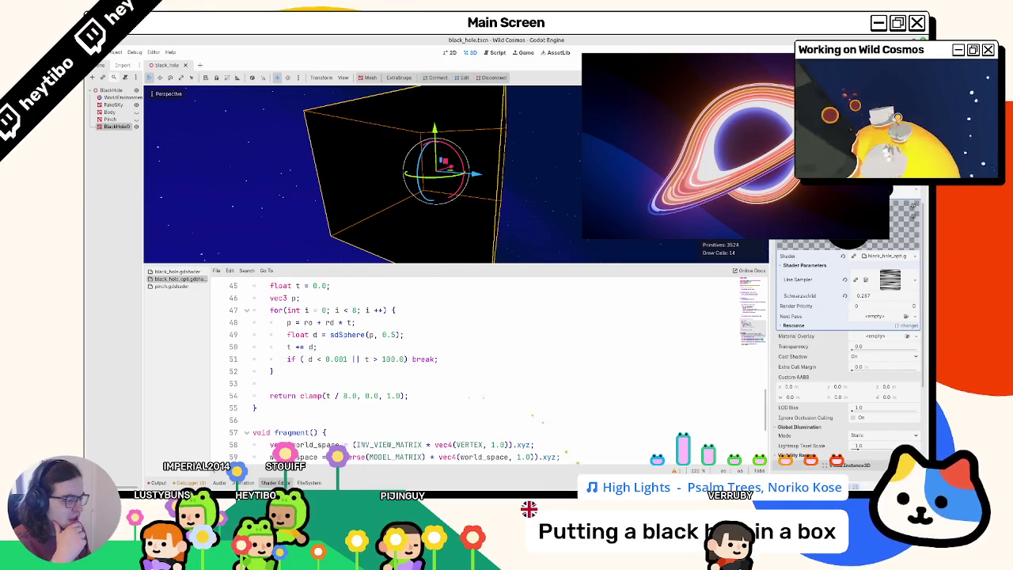
{"action": "left_click", "coordinate": [327, 395]}
{"action": "left_click_drag", "start_coordinate": [301, 396], "coordinate": [408, 397]}
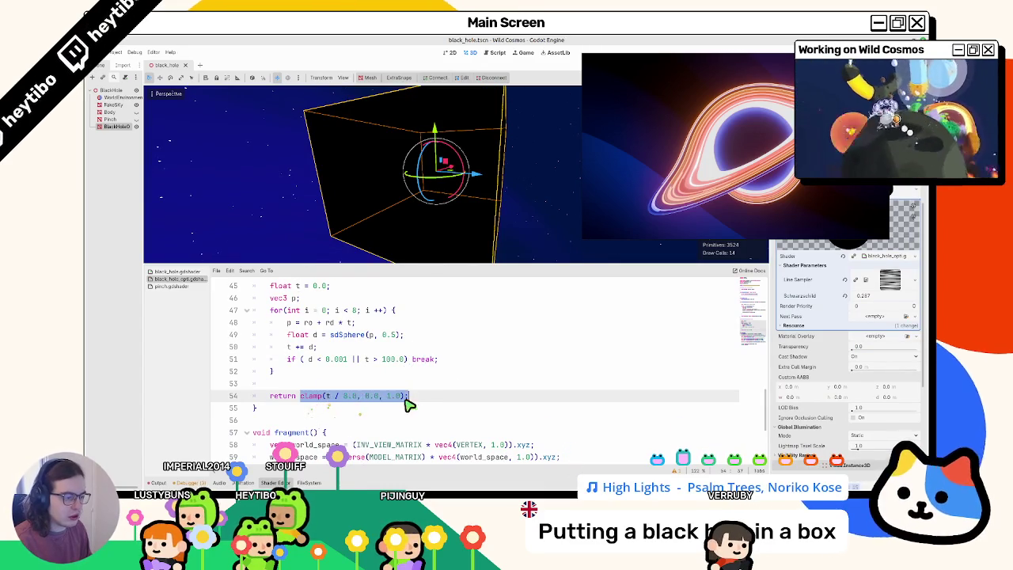
{"action": "type", "text": "turn t;"}
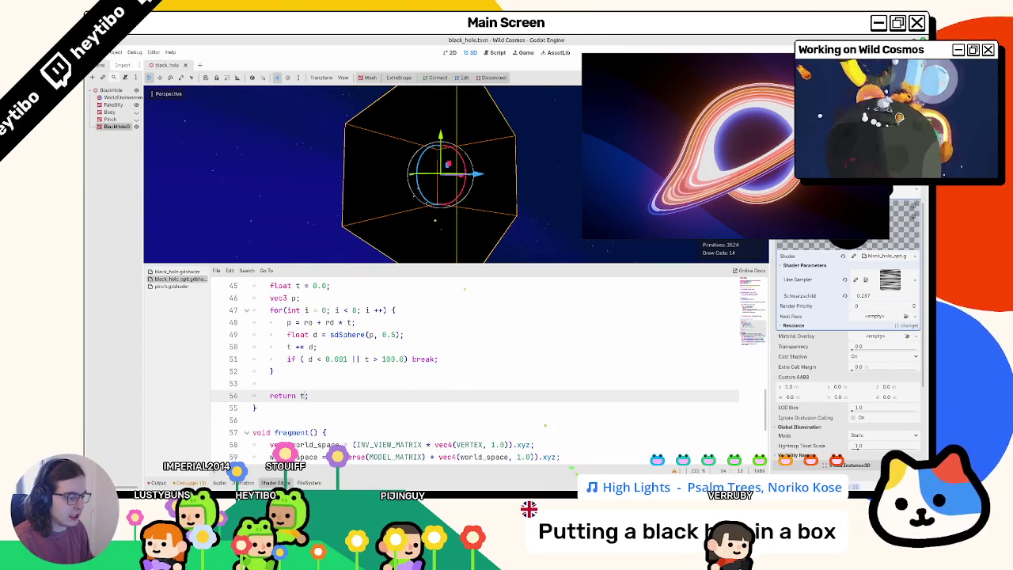
{"action": "key", "text": "alt+Tab"}
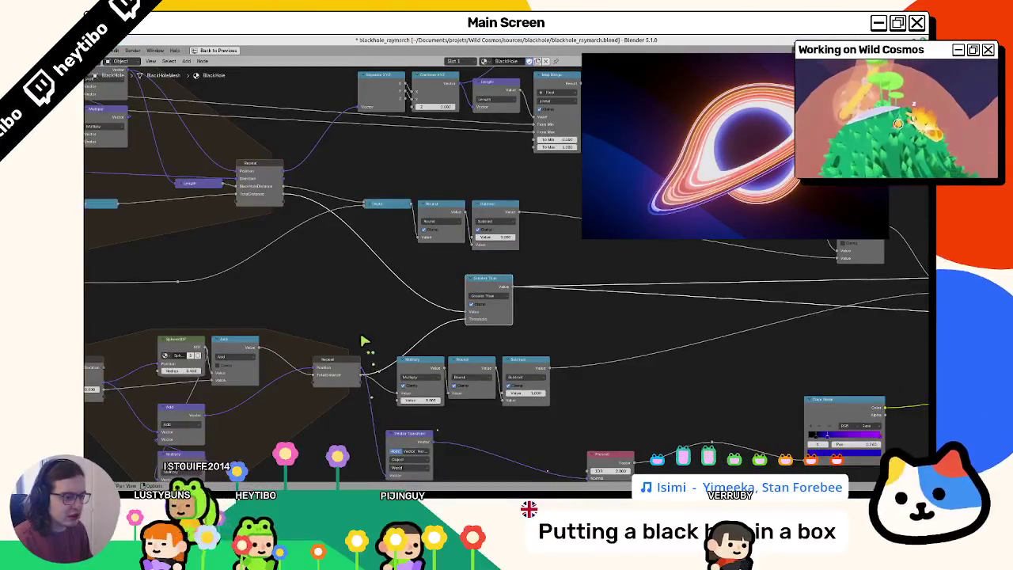
- Pan Blender's raymarch graph and select the Repeat node to inspect it, then return to Godot
{"action": "left_click_drag", "start_coordinate": [340, 317], "coordinate": [432, 356]}
{"action": "left_click", "coordinate": [370, 241]}
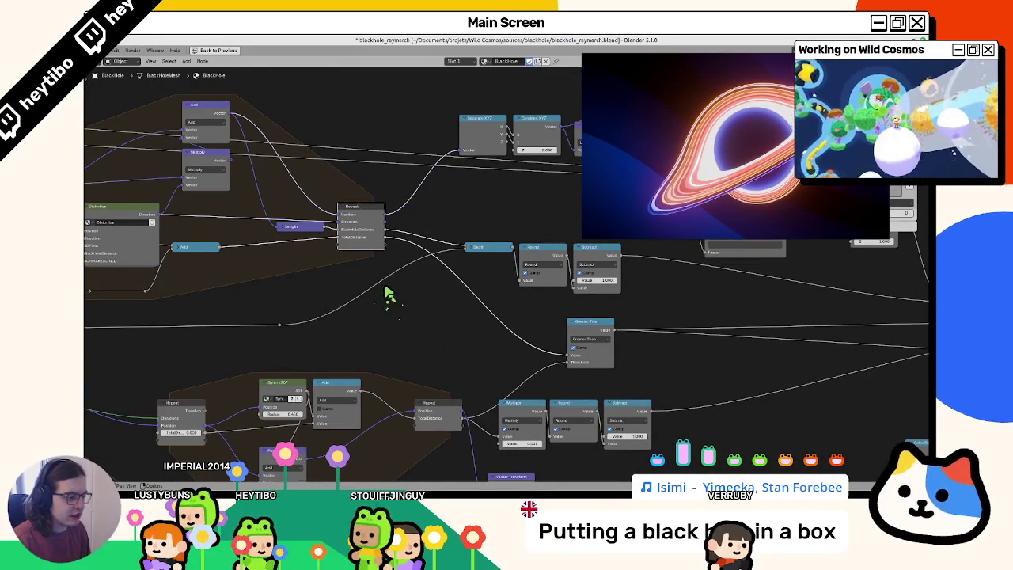
{"action": "mouse_move", "coordinate": [370, 297]}
{"action": "left_mouse_down"}
{"action": "mouse_move", "coordinate": [502, 301]}
{"action": "mouse_move", "coordinate": [333, 296]}
{"action": "left_mouse_up"}
{"action": "key", "text": "alt+Tab"}
{"action": "scroll", "coordinate": [428, 348], "scroll_direction": "up", "scroll_amount": 6}
- Replace clamp(t / float(MAX_STEPS), 0.0, 1.0) on line 40 with t
{"action": "scroll", "coordinate": [396, 372], "scroll_direction": "down", "scroll_amount": 2}
{"action": "double_click", "coordinate": [378, 371]}
{"action": "left_click_drag", "start_coordinate": [467, 373], "coordinate": [533, 372]}
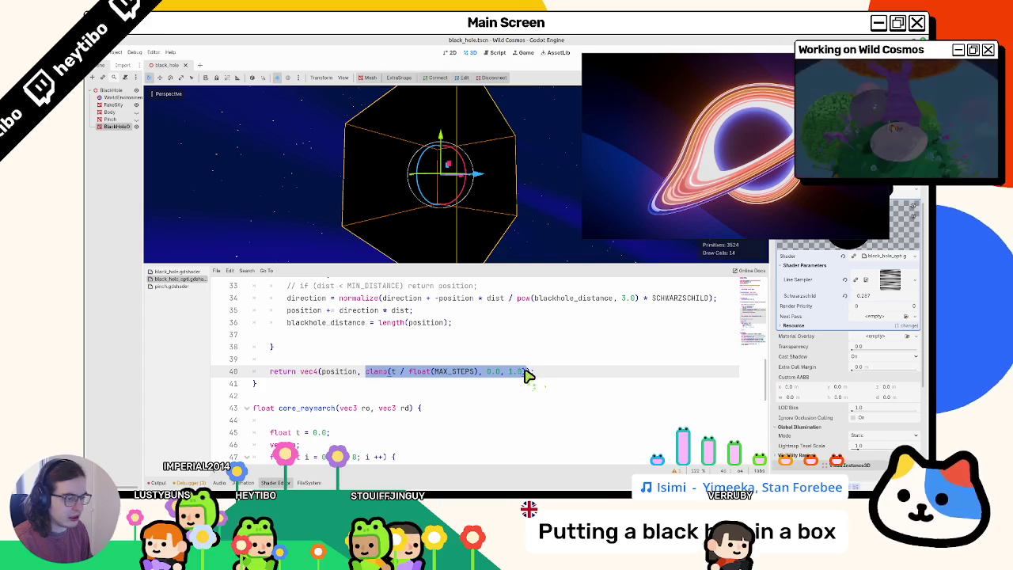
{"action": "type", "text": "t"}
{"action": "key", "text": "Escape"}
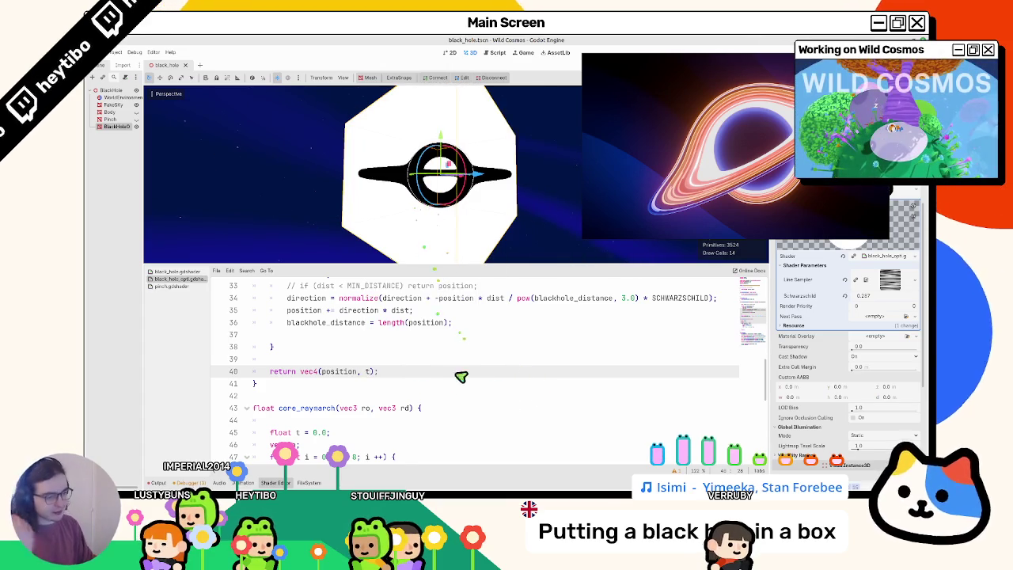
- Tune the sdSphere radius on line 49 to values below 1.0, saving to preview each
{"action": "scroll", "coordinate": [453, 372], "scroll_direction": "down", "scroll_amount": 8}
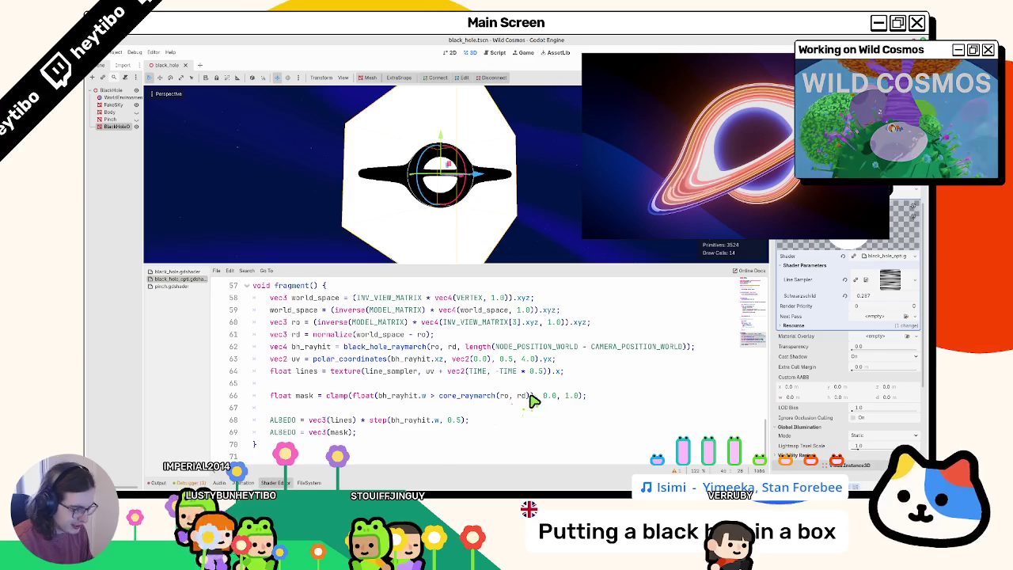
{"action": "scroll", "coordinate": [420, 356], "scroll_direction": "up", "scroll_amount": 5}
{"action": "double_click", "coordinate": [389, 372]}
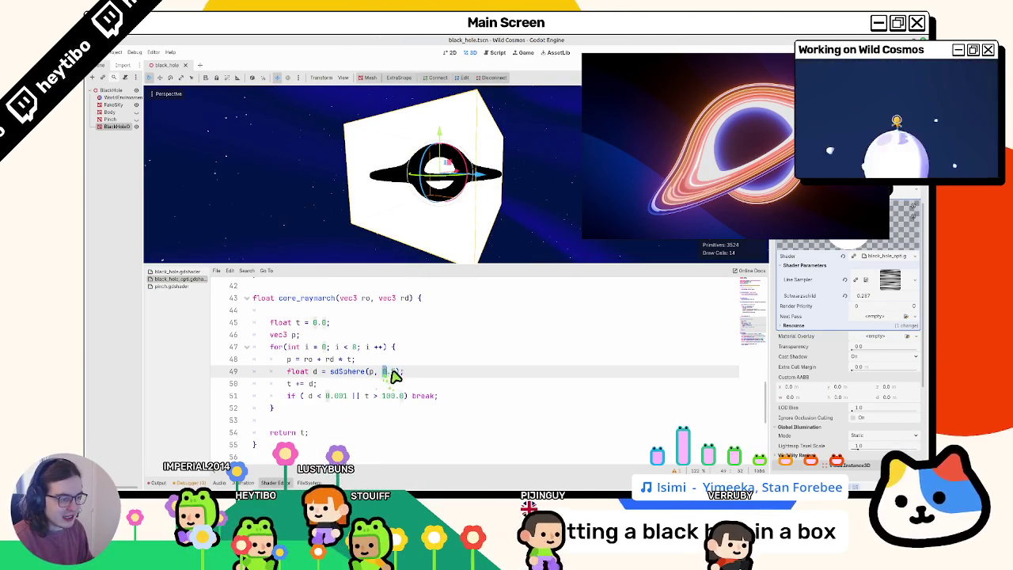
{"action": "type", "text": "1."}
{"action": "key", "text": "ctrl+z"}
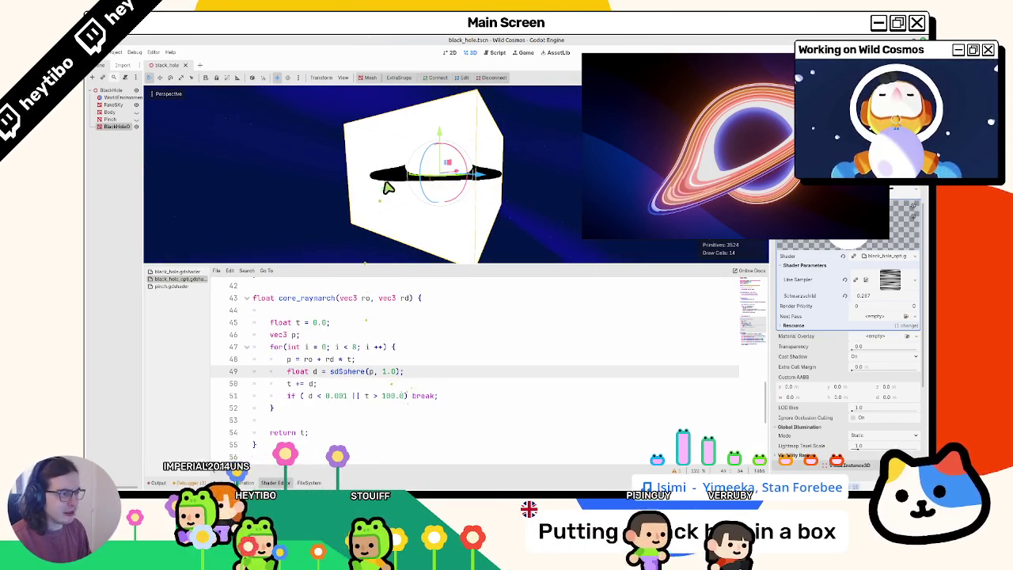
{"action": "type", "text": "9"}
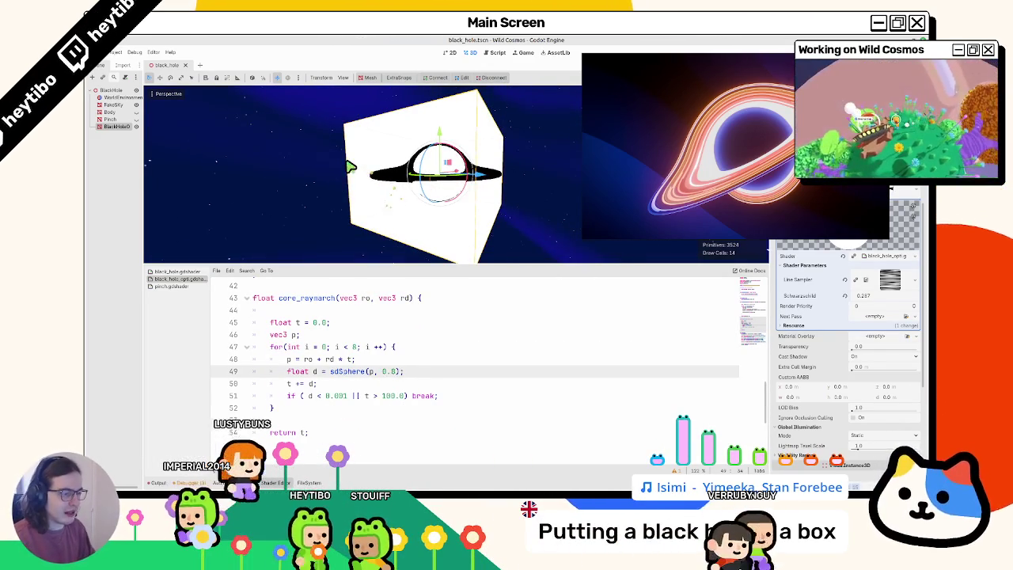
{"action": "key", "text": "ctrl+s"}
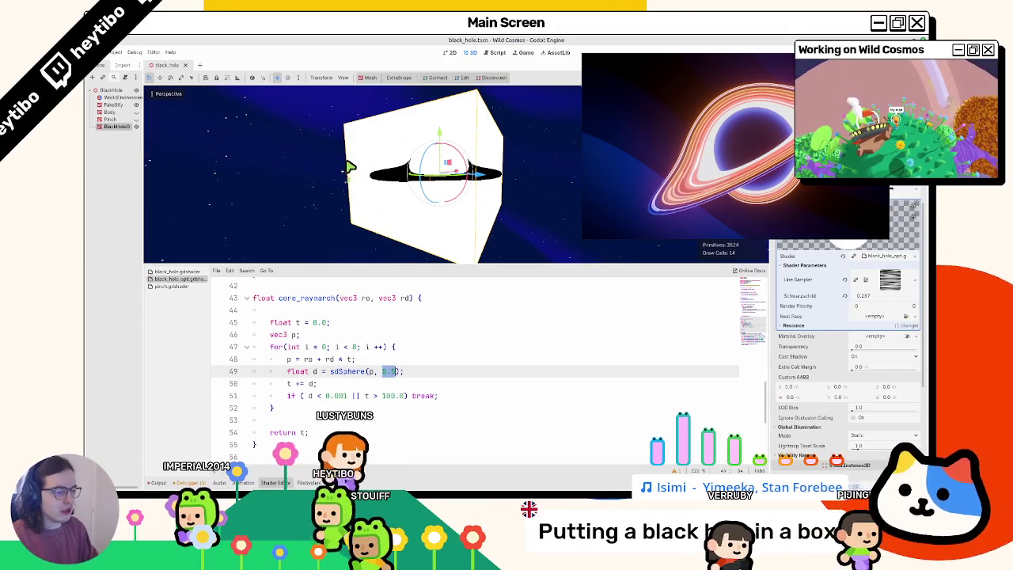
{"action": "key", "text": "BackSpace"}
{"action": "type", "text": "6"}
{"action": "key", "text": "ctrl+s"}
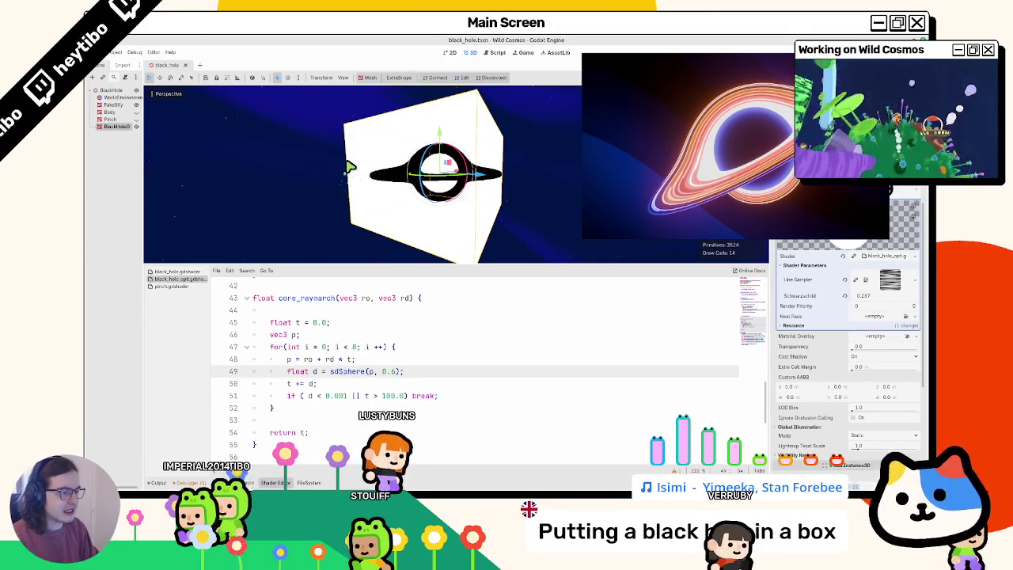
{"action": "type", "text": "7"}
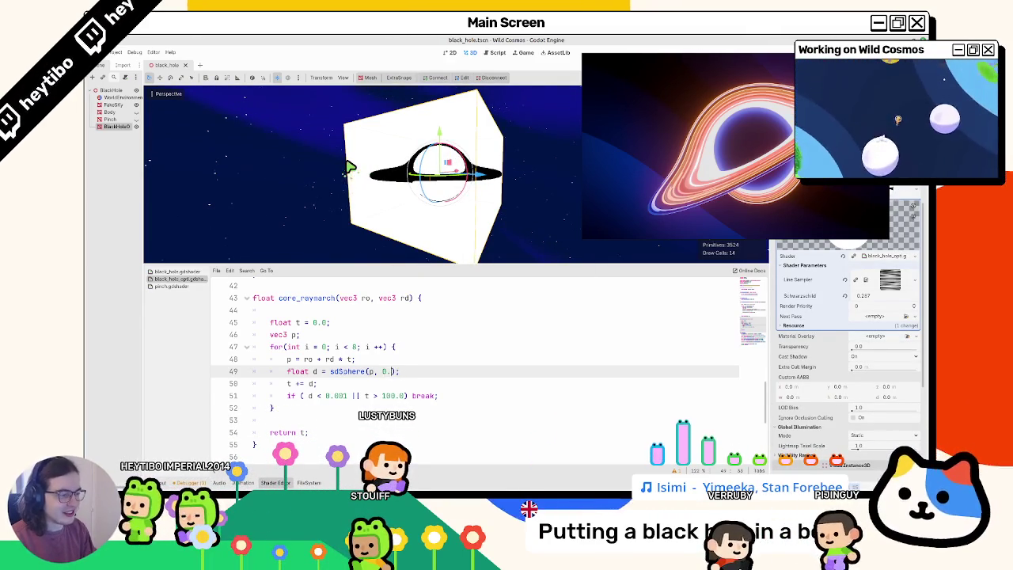
{"action": "type", "text": "8"}
{"action": "key", "text": "ctrl+s"}
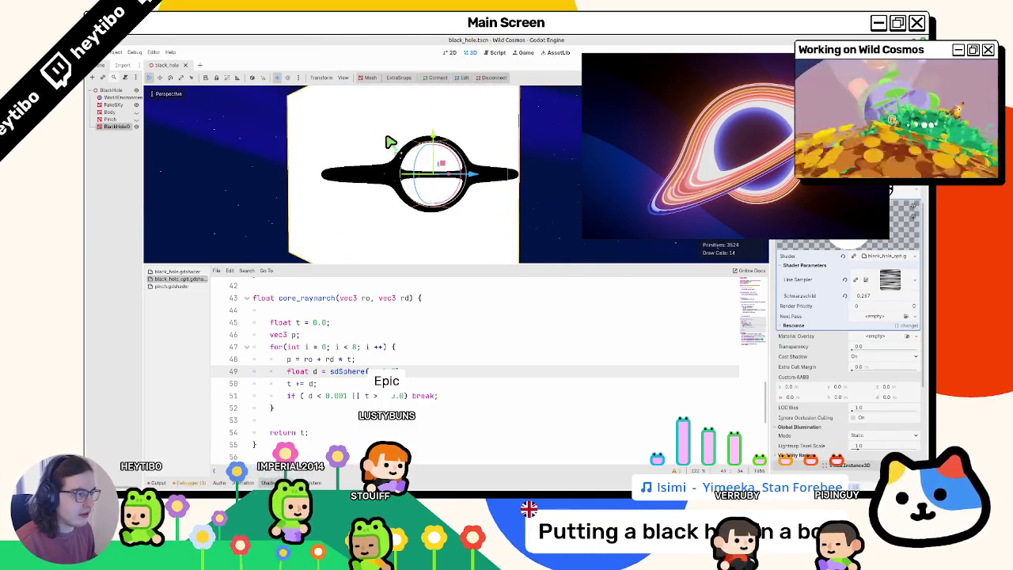
{"action": "scroll", "coordinate": [515, 339], "scroll_direction": "up", "scroll_amount": 12}
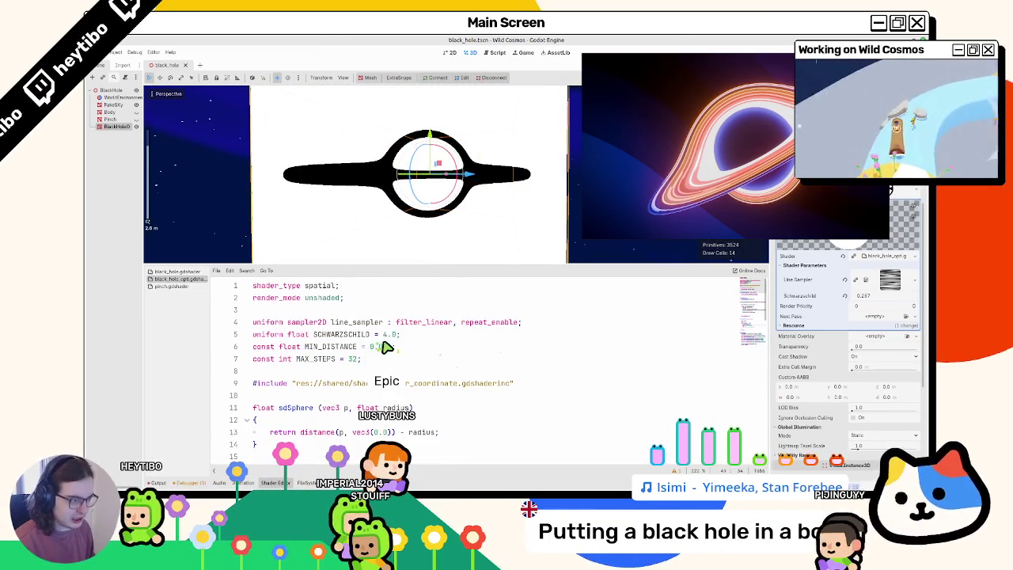
{"action": "double_click", "coordinate": [353, 359]}
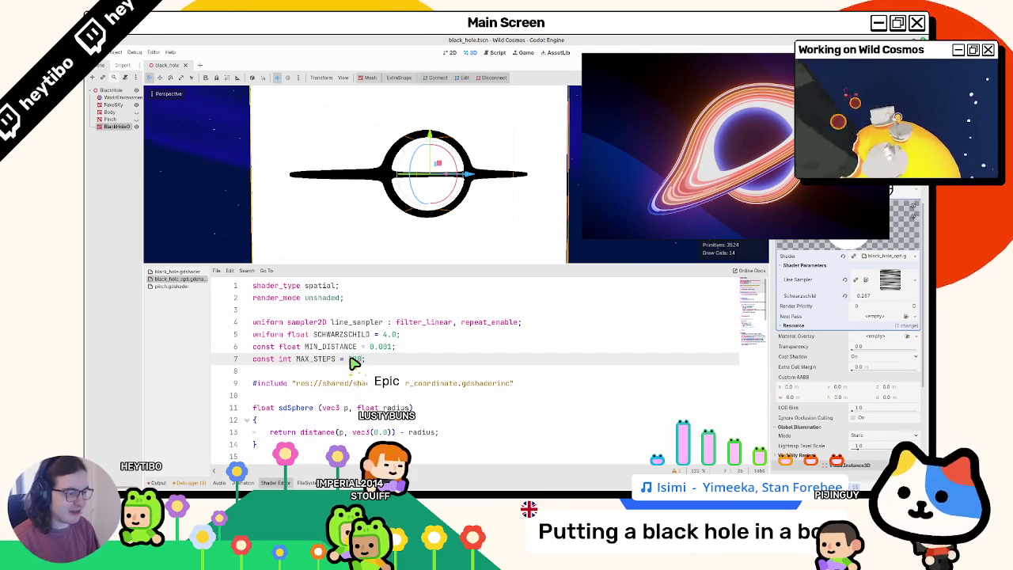
{"action": "type", "text": "128"}
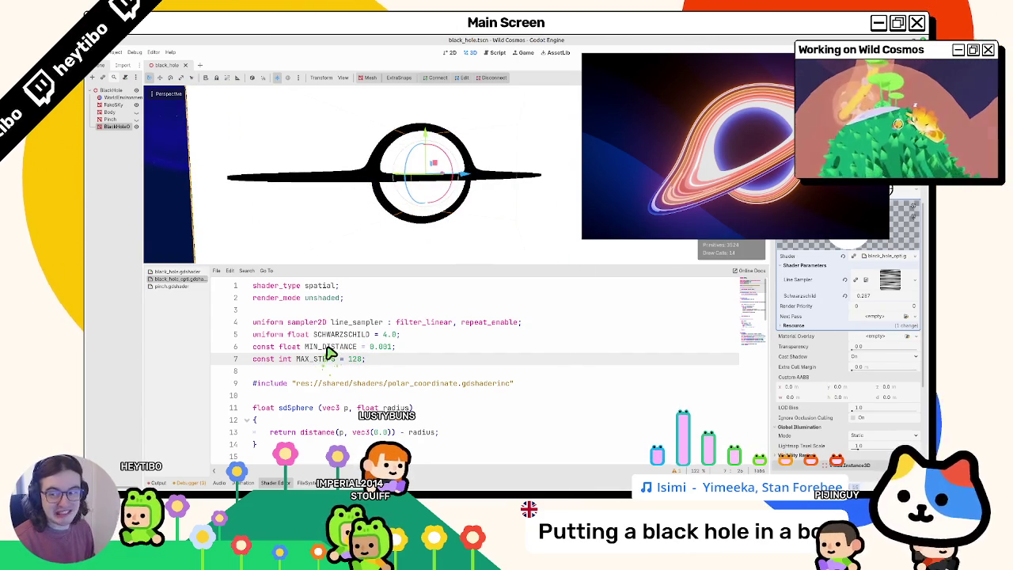
{"action": "key", "text": "ctrl+z"}
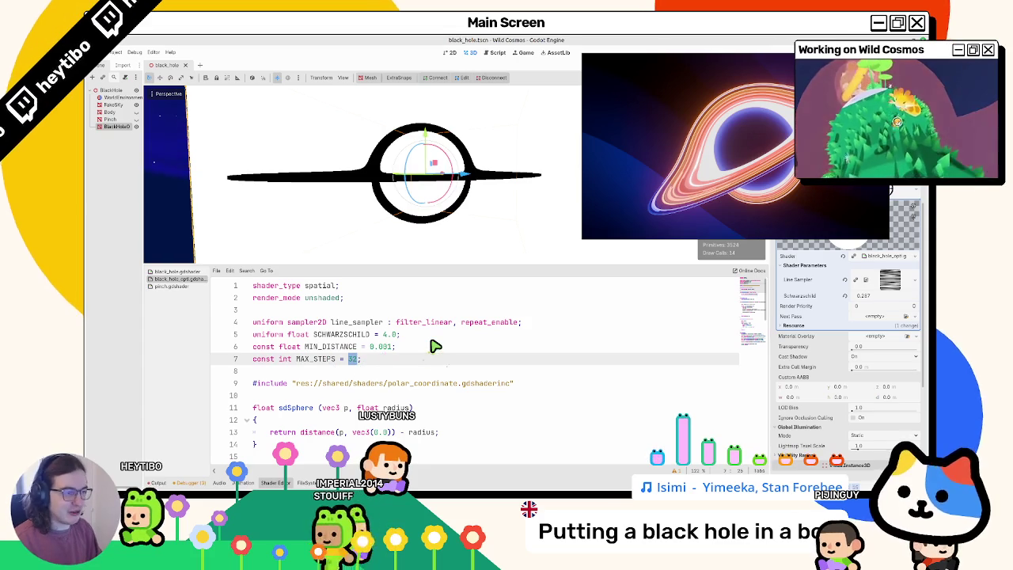
{"action": "type", "text": "64"}
{"action": "key", "text": "ctrl+z"}
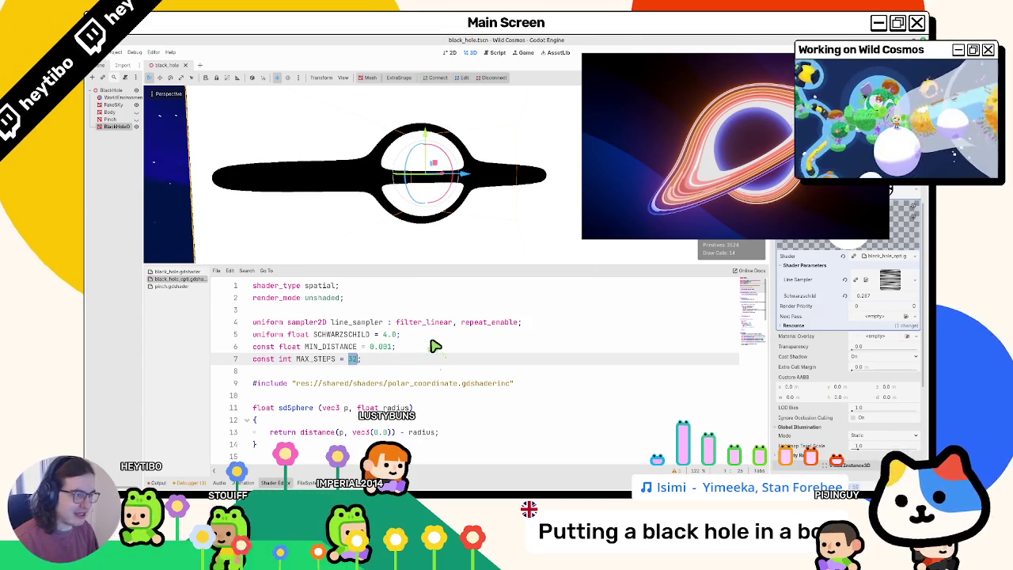
{"action": "mouse_move", "coordinate": [380, 190]}
{"action": "left_mouse_down"}
{"action": "mouse_move", "coordinate": [411, 184]}
{"action": "mouse_move", "coordinate": [389, 198]}
{"action": "mouse_move", "coordinate": [329, 204]}
{"action": "left_mouse_up"}
{"action": "left_click", "coordinate": [328, 204]}
{"action": "key", "text": "KP_1"}
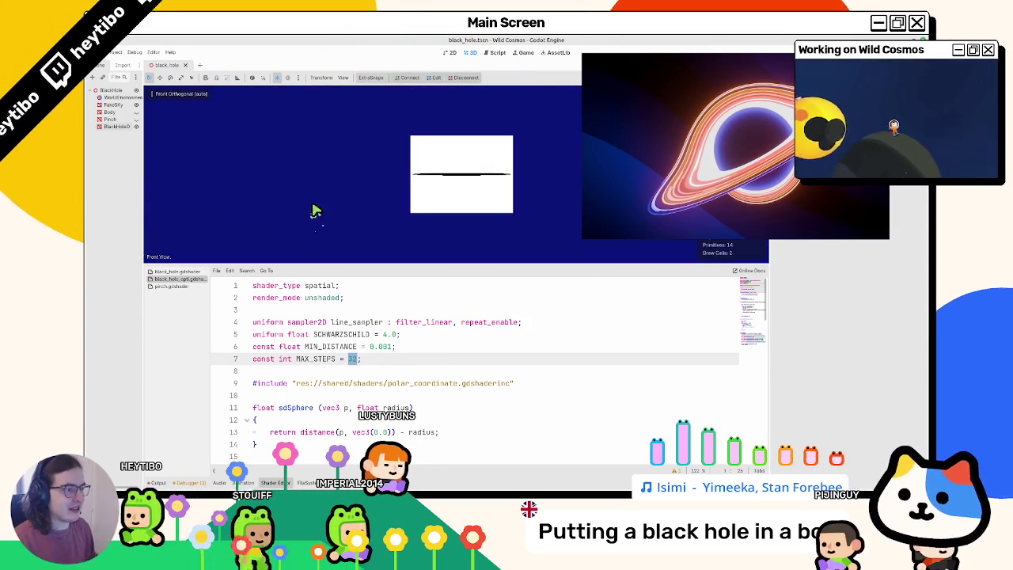
- Return to perspective view and set the BlackHole mesh's Transform Scale to 0.15 on all axes
{"action": "scroll", "coordinate": [314, 214], "scroll_direction": "up", "scroll_amount": 2}
{"action": "key", "text": "KP_5"}
{"action": "mouse_move", "coordinate": [317, 190]}
{"action": "left_mouse_down"}
{"action": "mouse_move", "coordinate": [309, 187]}
{"action": "mouse_move", "coordinate": [351, 199]}
{"action": "mouse_move", "coordinate": [340, 182]}
{"action": "mouse_move", "coordinate": [380, 139]}
{"action": "mouse_move", "coordinate": [346, 201]}
{"action": "mouse_move", "coordinate": [453, 174]}
{"action": "mouse_move", "coordinate": [437, 252]}
{"action": "mouse_move", "coordinate": [448, 148]}
{"action": "mouse_move", "coordinate": [439, 225]}
{"action": "mouse_move", "coordinate": [441, 215]}
{"action": "mouse_move", "coordinate": [356, 207]}
{"action": "mouse_move", "coordinate": [380, 219]}
{"action": "mouse_move", "coordinate": [323, 225]}
{"action": "mouse_move", "coordinate": [364, 218]}
{"action": "left_mouse_up"}
{"action": "left_click", "coordinate": [455, 175]}
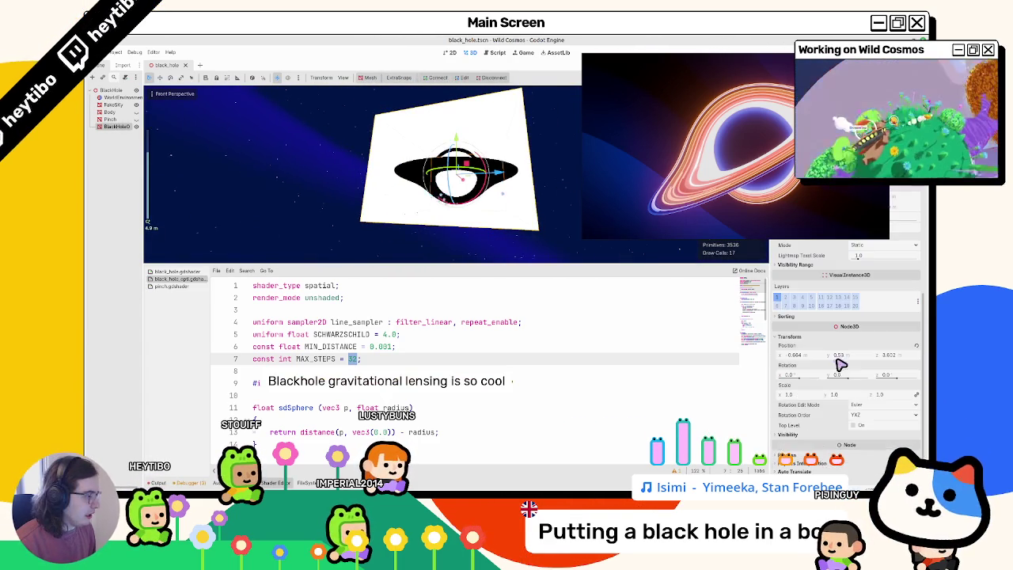
{"action": "mouse_move", "coordinate": [845, 397]}
{"action": "left_mouse_down"}
{"action": "mouse_move", "coordinate": [823, 398]}
{"action": "mouse_move", "coordinate": [870, 397]}
{"action": "left_mouse_up"}
{"action": "type", "text": "0.5"}
{"action": "key", "text": "Return"}
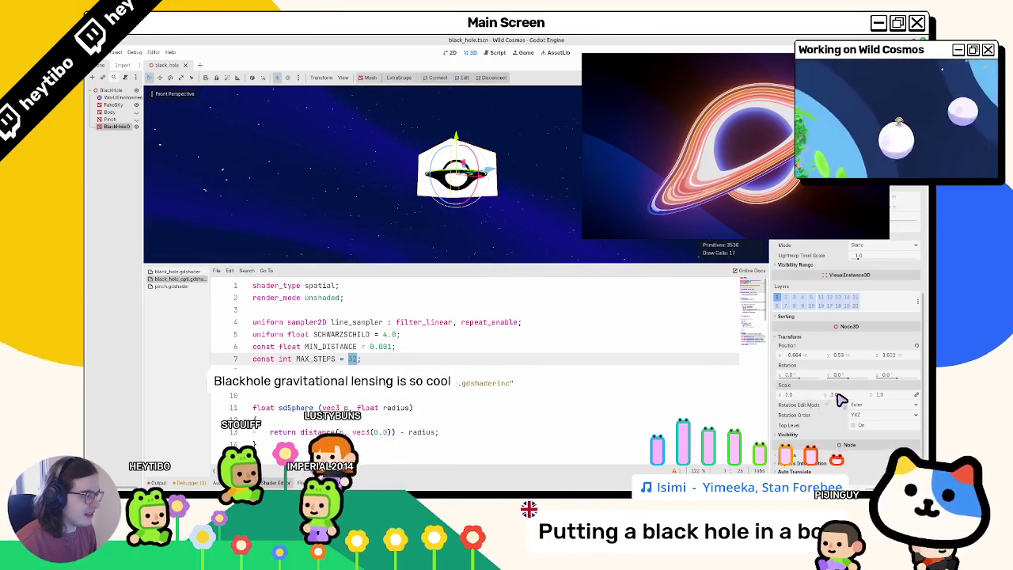
{"action": "type", "text": "0.15"}
{"action": "key", "text": "Return"}
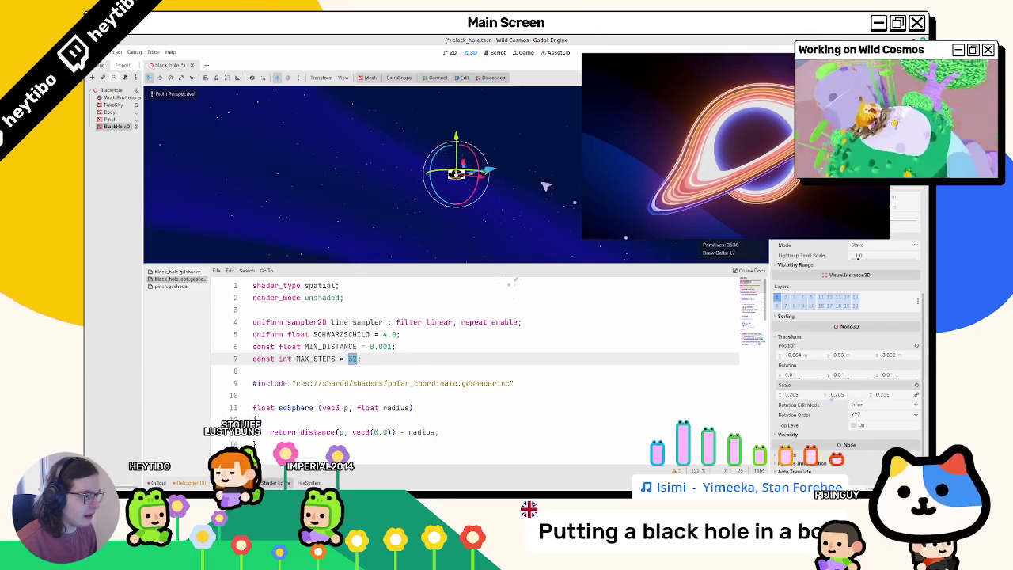
- Drag the black-hole box's Inspector Scale back up to 1.0 and save the scene
{"action": "left_click", "coordinate": [463, 174]}
{"action": "scroll", "coordinate": [843, 364], "scroll_direction": "up", "scroll_amount": 5}
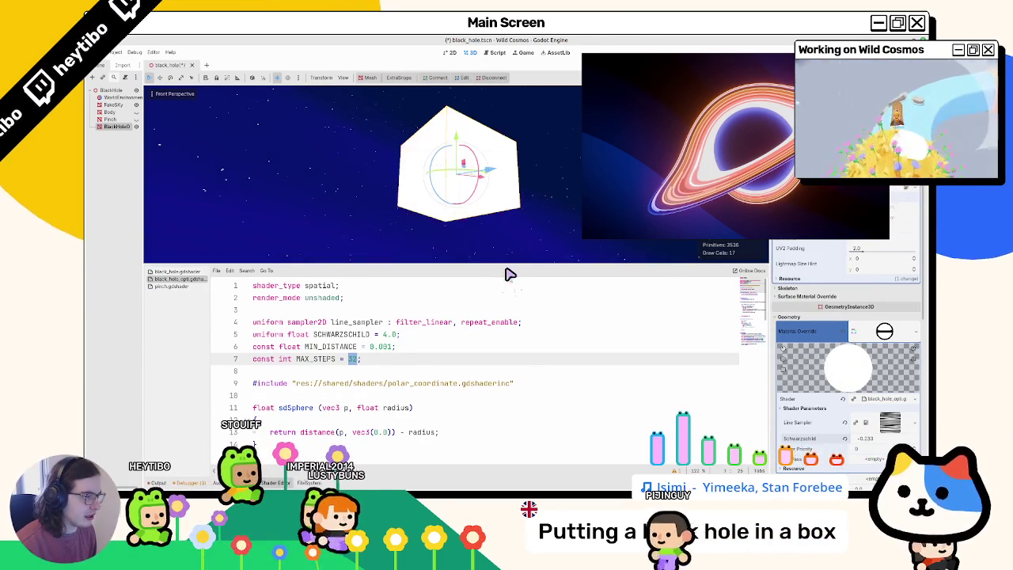
{"action": "key", "text": "ctrl+s"}
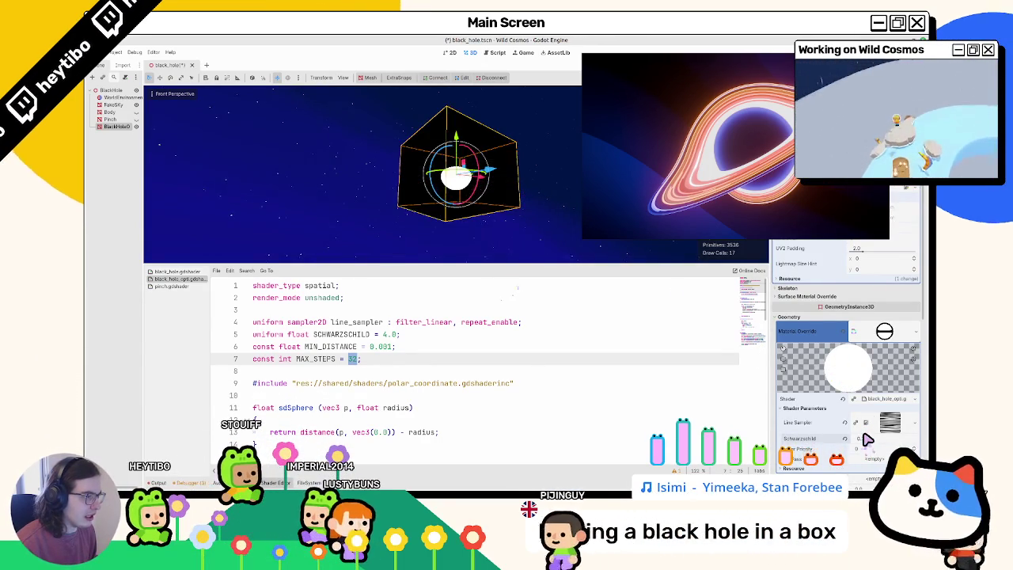
{"action": "scroll", "coordinate": [456, 226], "scroll_direction": "down", "scroll_amount": 5}
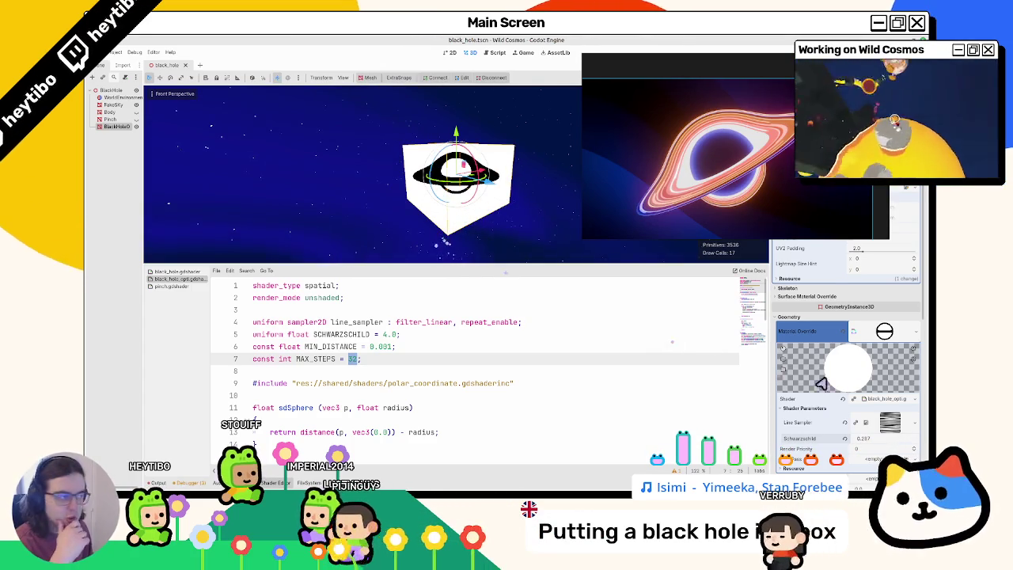
{"action": "scroll", "coordinate": [852, 408], "scroll_direction": "down", "scroll_amount": 5}
{"action": "mouse_move", "coordinate": [835, 442]}
{"action": "left_mouse_down"}
{"action": "mouse_move", "coordinate": [887, 442]}
{"action": "mouse_move", "coordinate": [515, 272]}
{"action": "mouse_move", "coordinate": [825, 428]}
{"action": "mouse_move", "coordinate": [606, 310]}
{"action": "mouse_move", "coordinate": [513, 275]}
{"action": "mouse_move", "coordinate": [464, 193]}
{"action": "mouse_move", "coordinate": [431, 201]}
{"action": "left_mouse_up"}
{"action": "key", "text": "ctrl+s"}
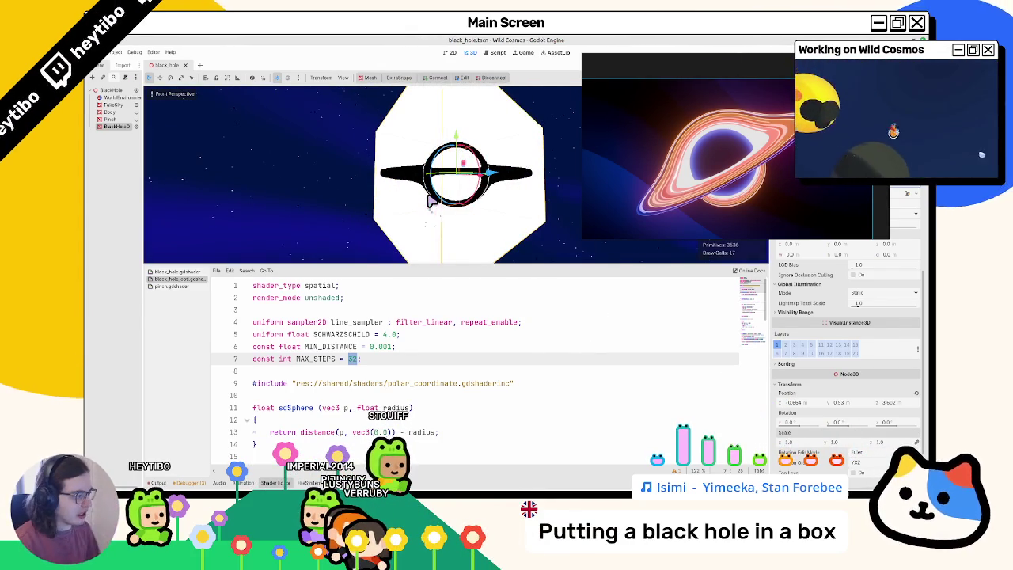
- Undo the box's move and tilt so its rotation is back at zero
{"action": "key", "text": "ctrl+z"}
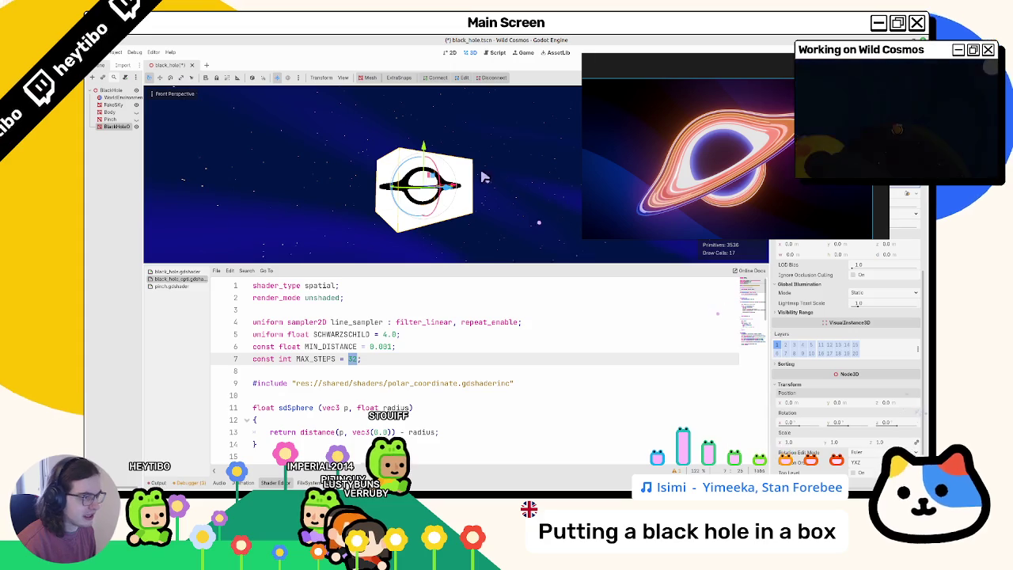
{"action": "mouse_move", "coordinate": [486, 177]}
{"action": "left_mouse_down"}
{"action": "mouse_move", "coordinate": [475, 138]}
{"action": "mouse_move", "coordinate": [412, 131]}
{"action": "mouse_move", "coordinate": [363, 177]}
{"action": "left_mouse_up"}
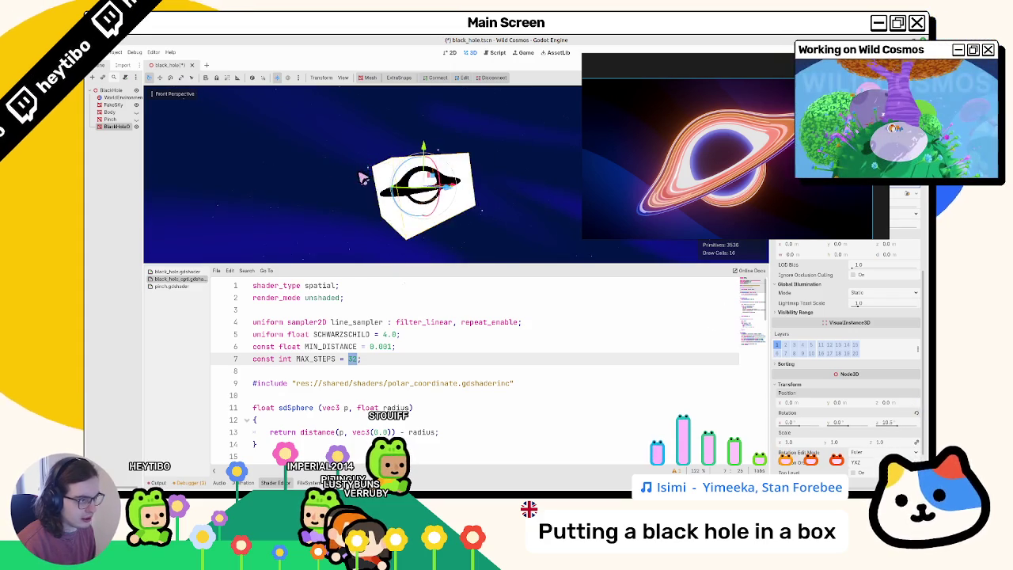
{"action": "key", "text": "ctrl+z"}
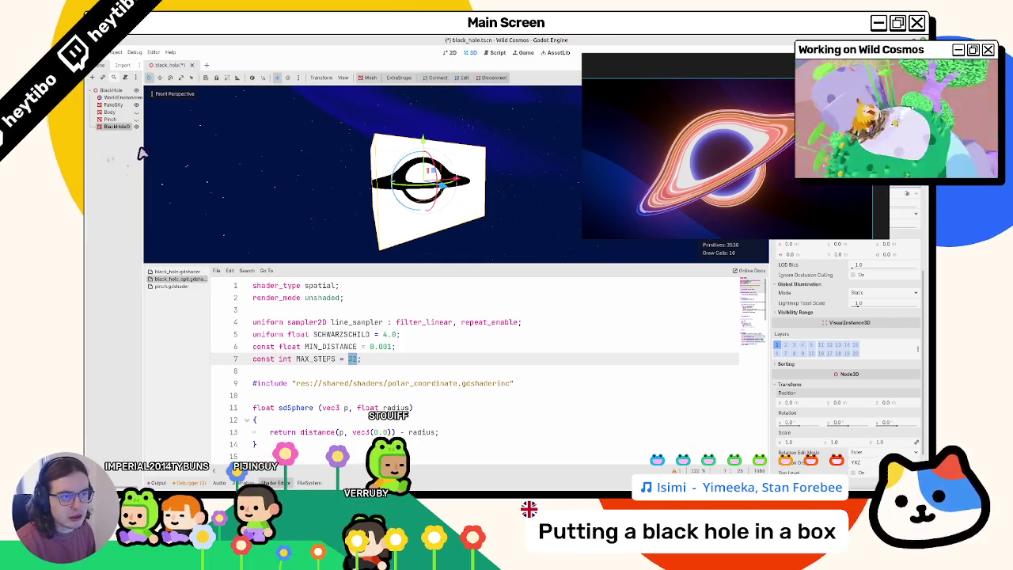
- Frame BlackHole3, orbit to a face-on view, and select mask in fragment() on line 69
{"action": "left_click", "coordinate": [136, 119]}
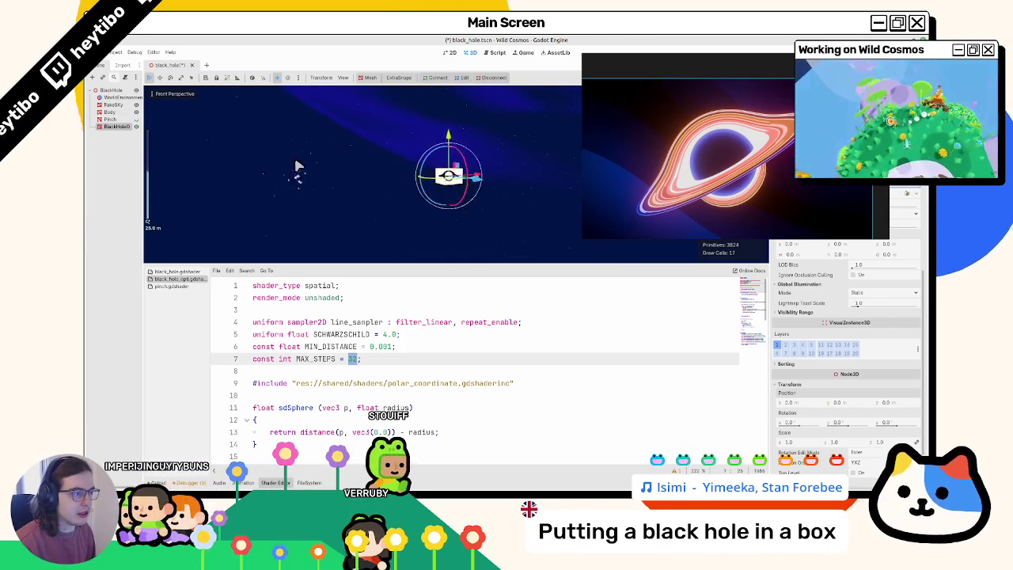
{"action": "scroll", "coordinate": [295, 185], "scroll_direction": "down", "scroll_amount": 2}
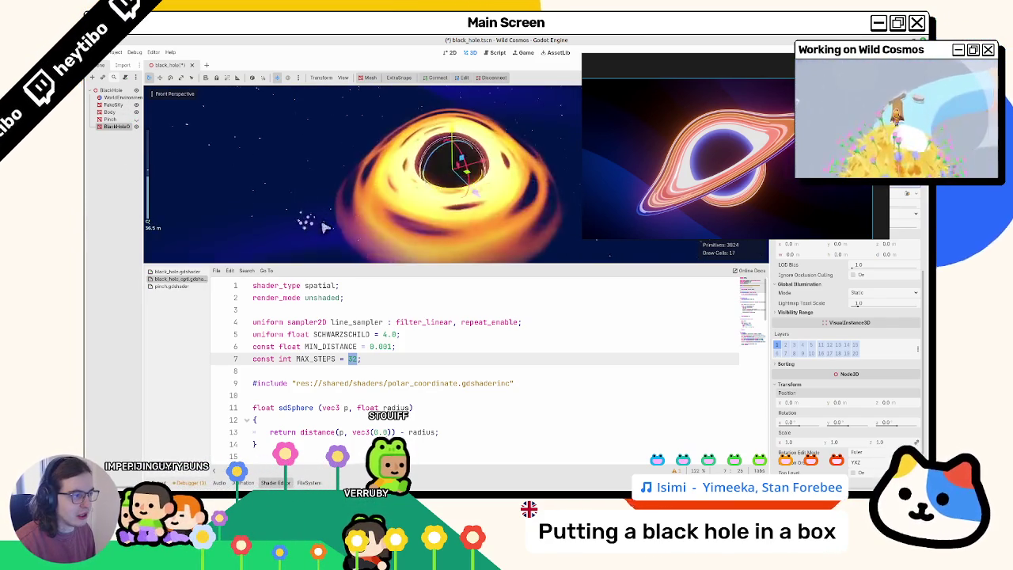
{"action": "left_click_drag", "start_coordinate": [470, 193], "coordinate": [438, 138]}
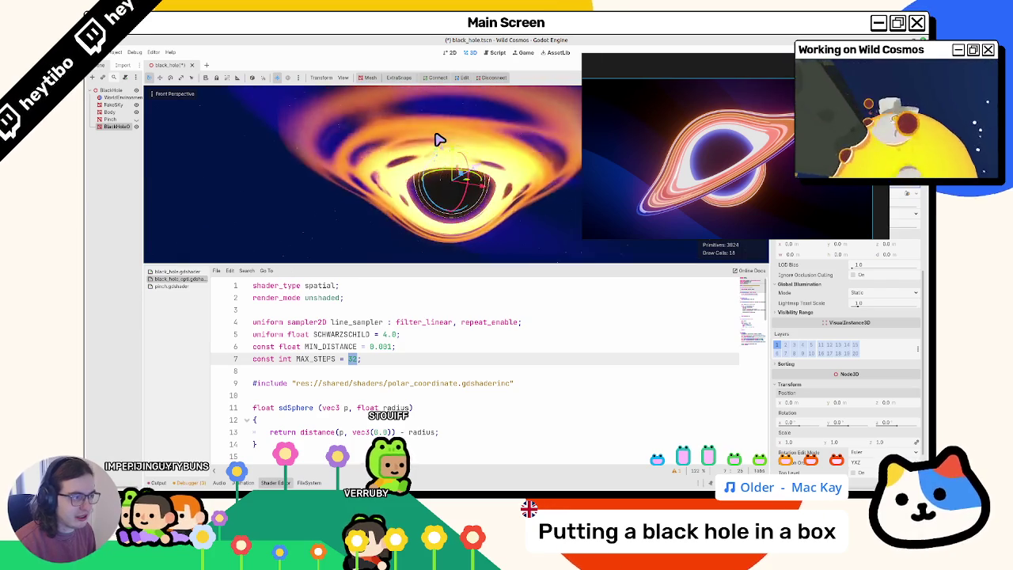
{"action": "double_click", "coordinate": [136, 131]}
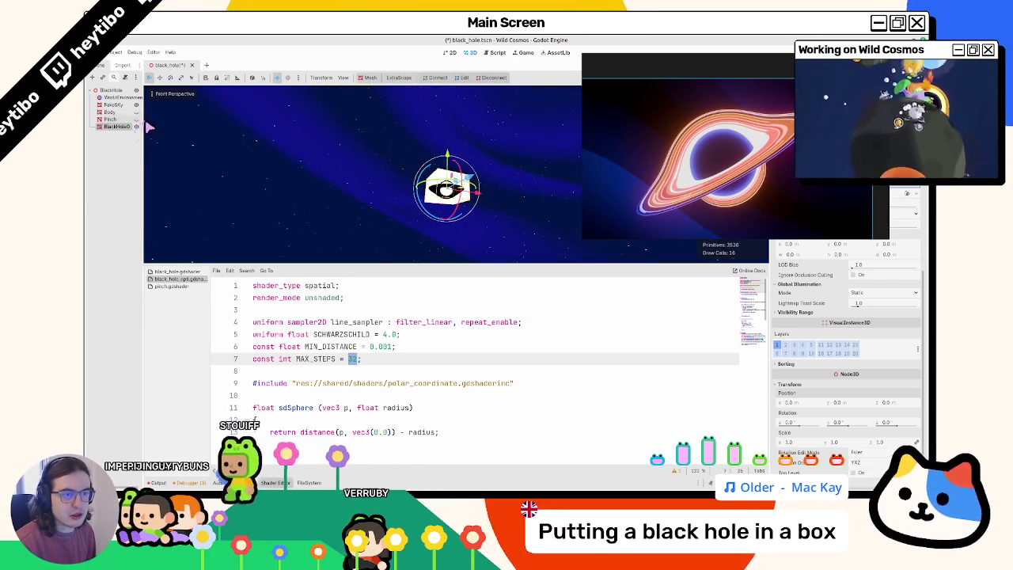
{"action": "scroll", "coordinate": [342, 186], "scroll_direction": "up", "scroll_amount": 5}
{"action": "left_click_drag", "start_coordinate": [342, 187], "coordinate": [444, 194]}
{"action": "scroll", "coordinate": [520, 208], "scroll_direction": "up", "scroll_amount": 5}
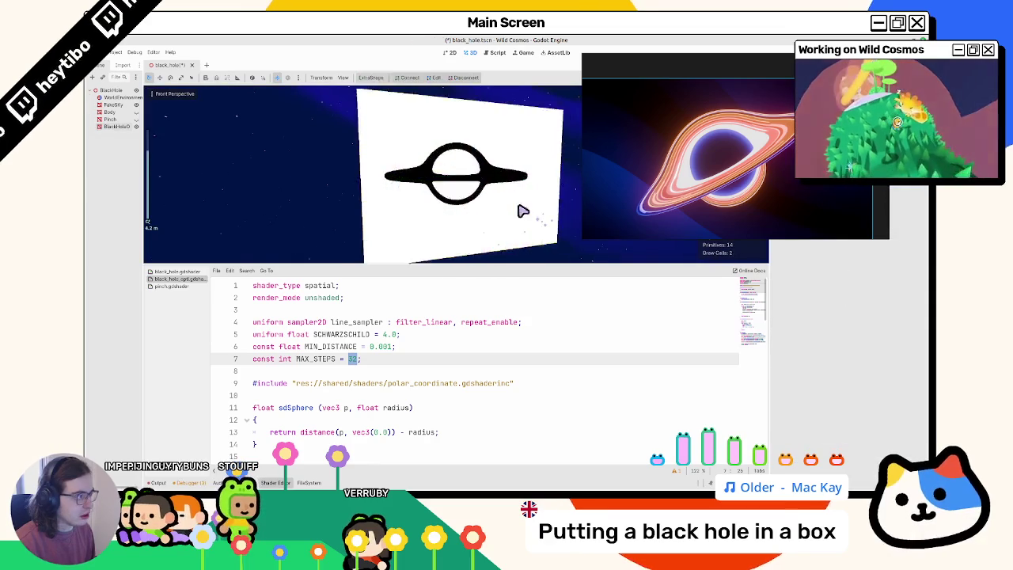
{"action": "scroll", "coordinate": [389, 332], "scroll_direction": "down", "scroll_amount": 15}
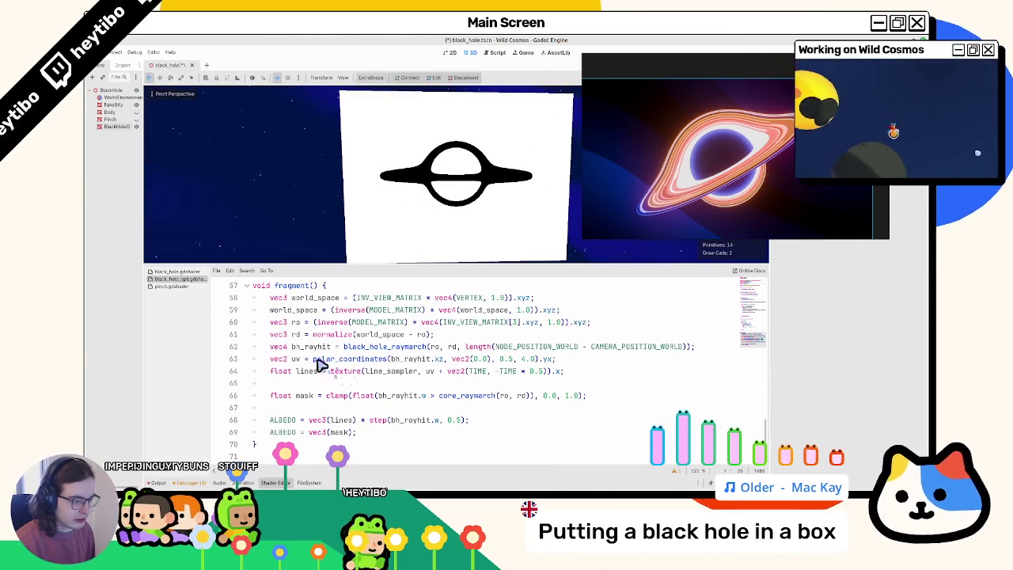
{"action": "double_click", "coordinate": [338, 433]}
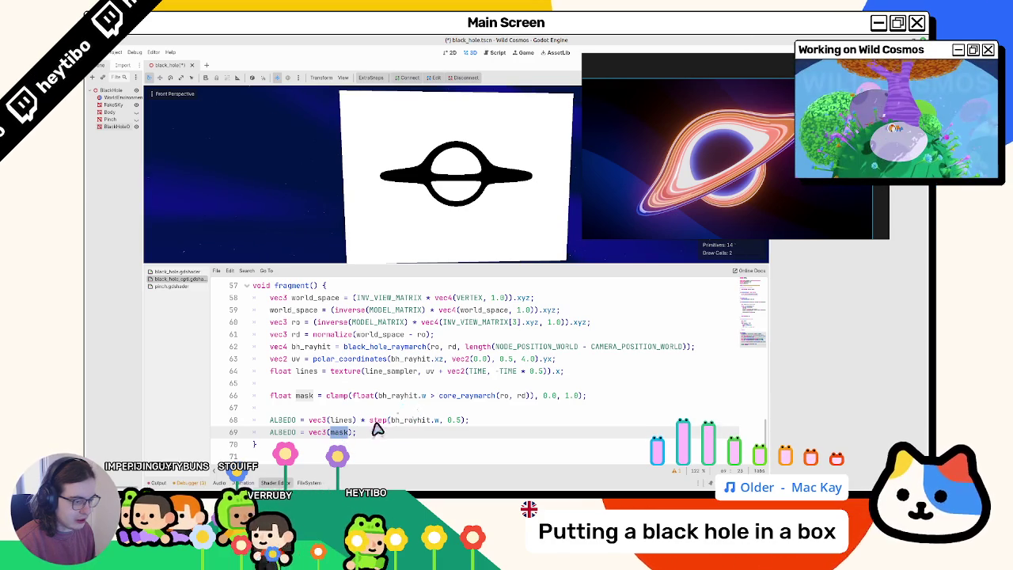
- Delete the ALBEDO = vec3(mask); line and save the shader
{"action": "left_click", "coordinate": [369, 422]}
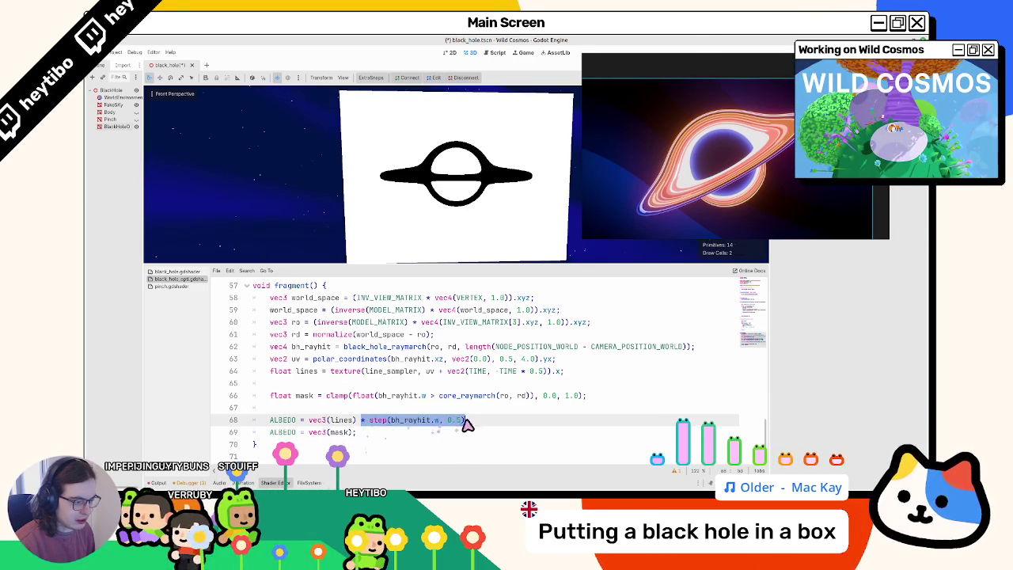
{"action": "left_click", "coordinate": [443, 435]}
{"action": "key", "text": "ctrl+shift+k"}
{"action": "key", "text": "ctrl+s"}
- Change line 68's multiplier to (1.0 - mask)
{"action": "left_click_drag", "start_coordinate": [362, 422], "coordinate": [467, 425]}
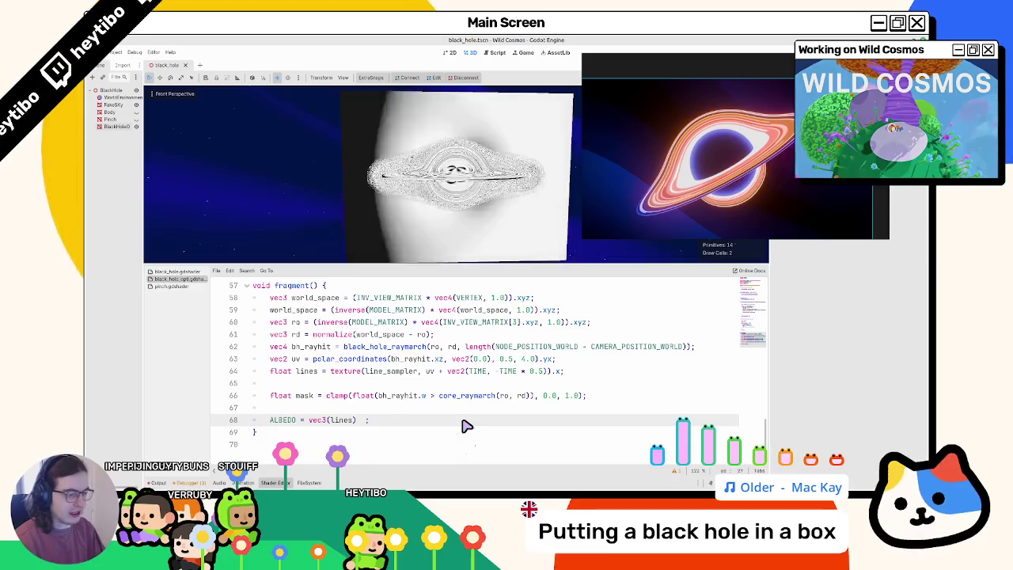
{"action": "type", "text": "* mask"}
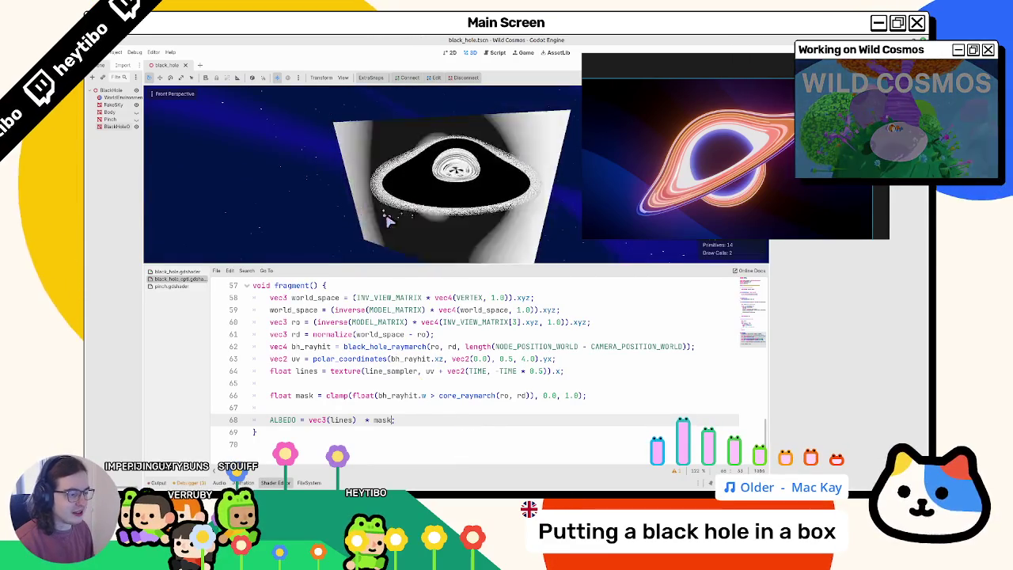
{"action": "key", "text": "BackSpace"}
{"action": "key", "text": "BackSpace"}
{"action": "key", "text": "BackSpace"}
{"action": "type", "text": "("}
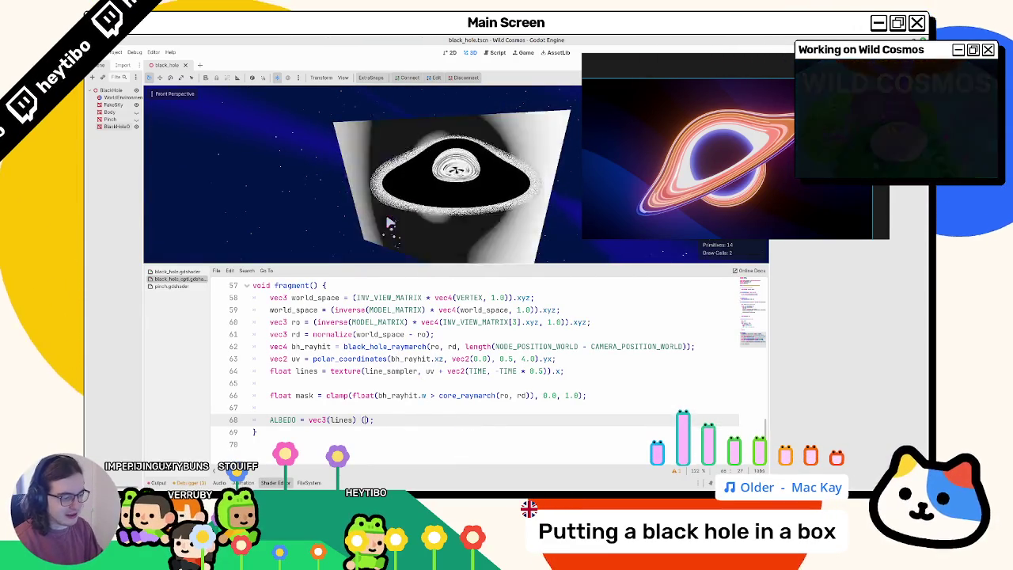
{"action": "type", "text": "1.0 - mask"}
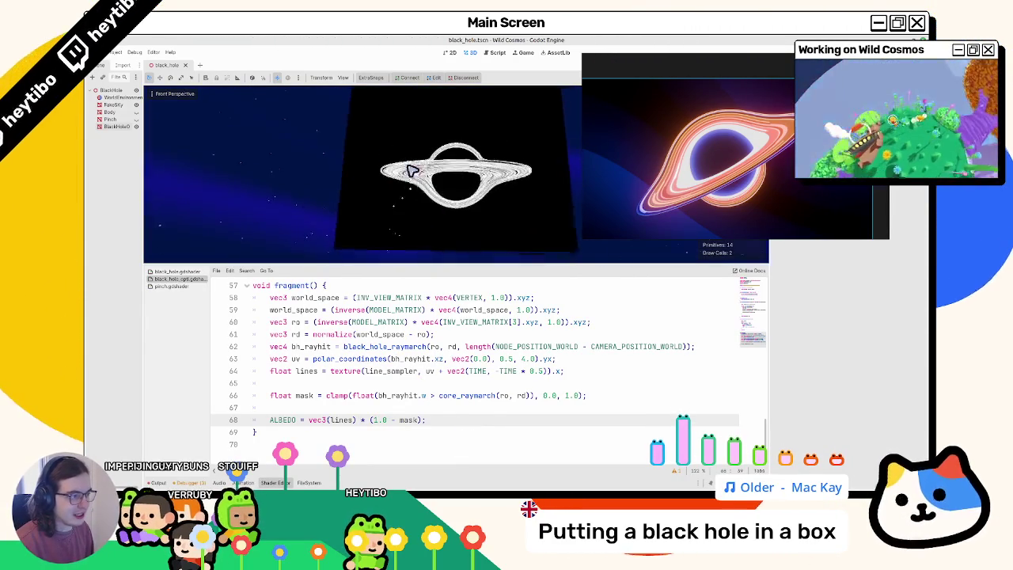
- Add an ALPHA line below line 68 set to the inverted mask (1.0 - mask)
{"action": "left_click", "coordinate": [430, 423]}
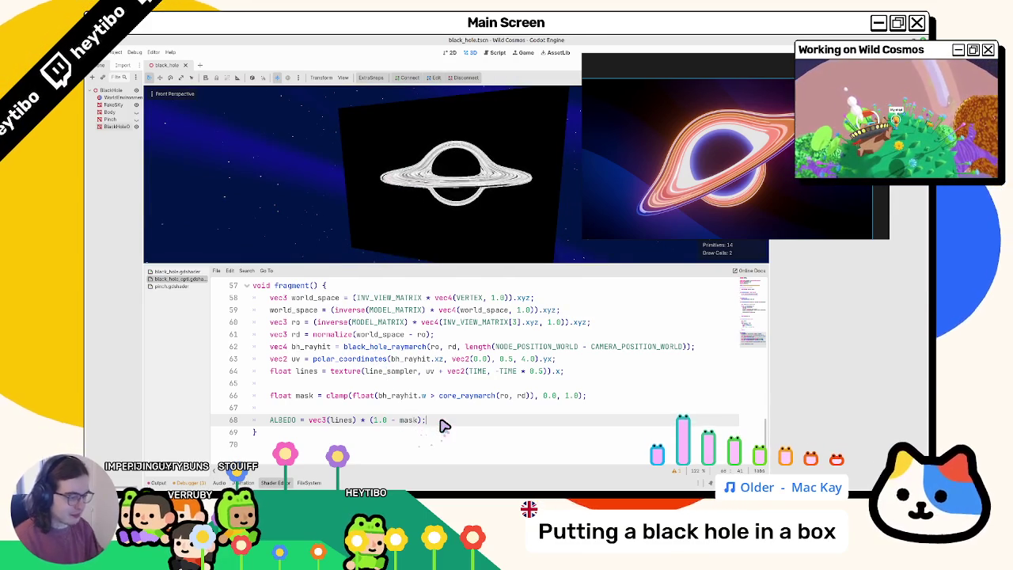
{"action": "key", "text": "Return"}
{"action": "type", "text": "ALPHA = mask;"}
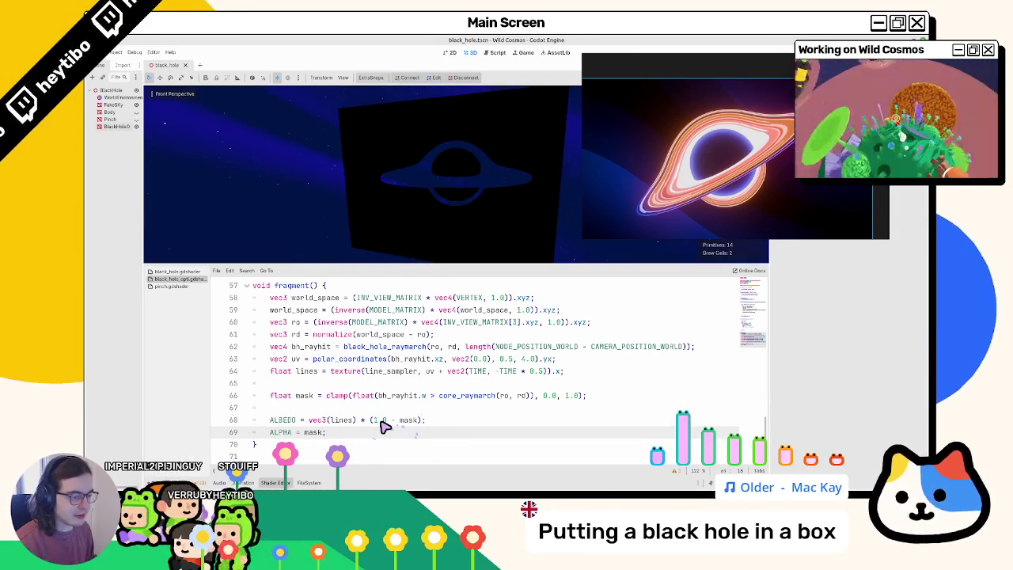
{"action": "left_click_drag", "start_coordinate": [371, 420], "coordinate": [417, 423]}
{"action": "key", "text": "ctrl+c"}
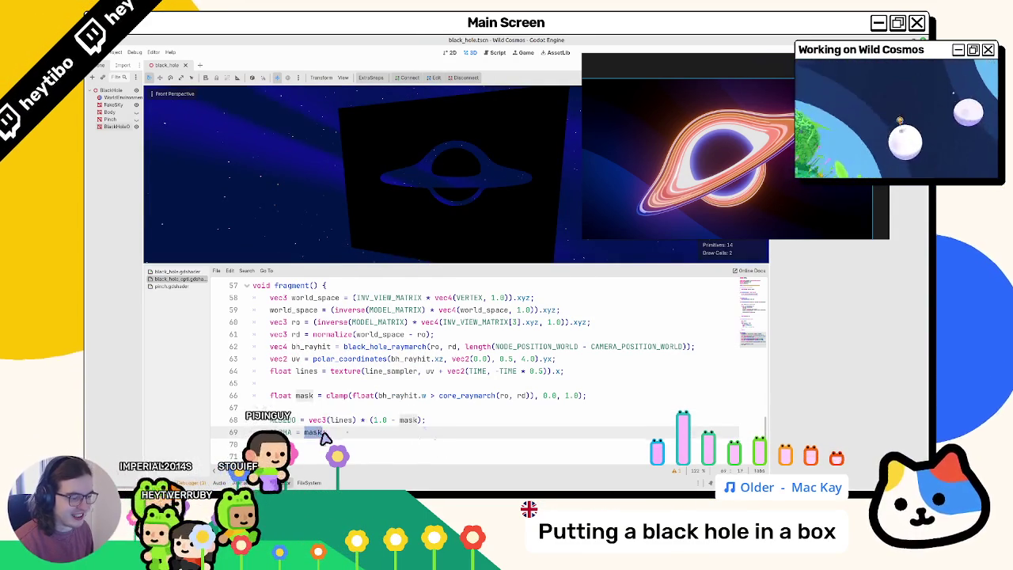
{"action": "key", "text": "ctrl+v"}
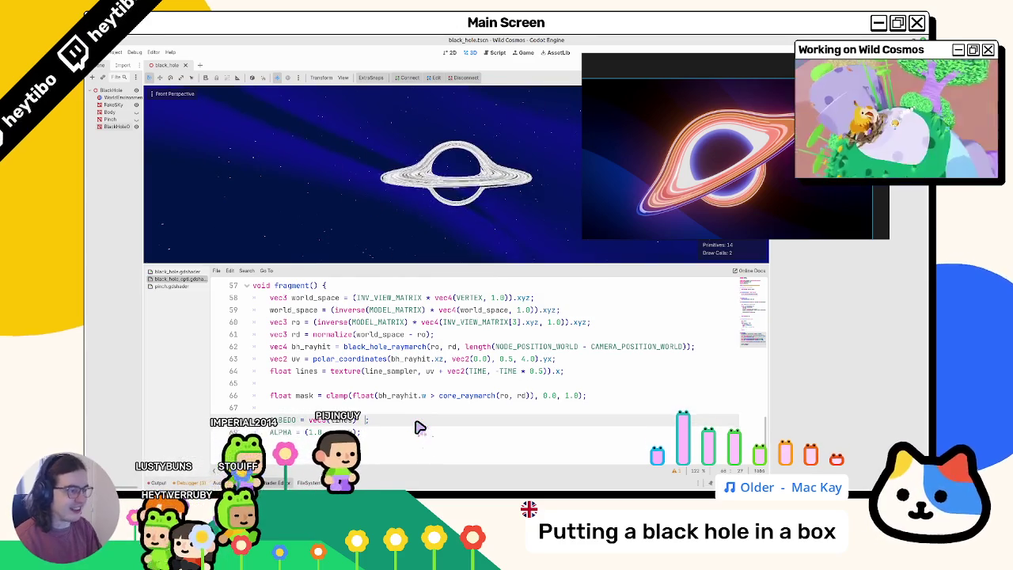
- Step back and forth through the edits, then select the inverted mask on the alpha and albedo lines
{"action": "scroll", "coordinate": [372, 190], "scroll_direction": "up", "scroll_amount": 3}
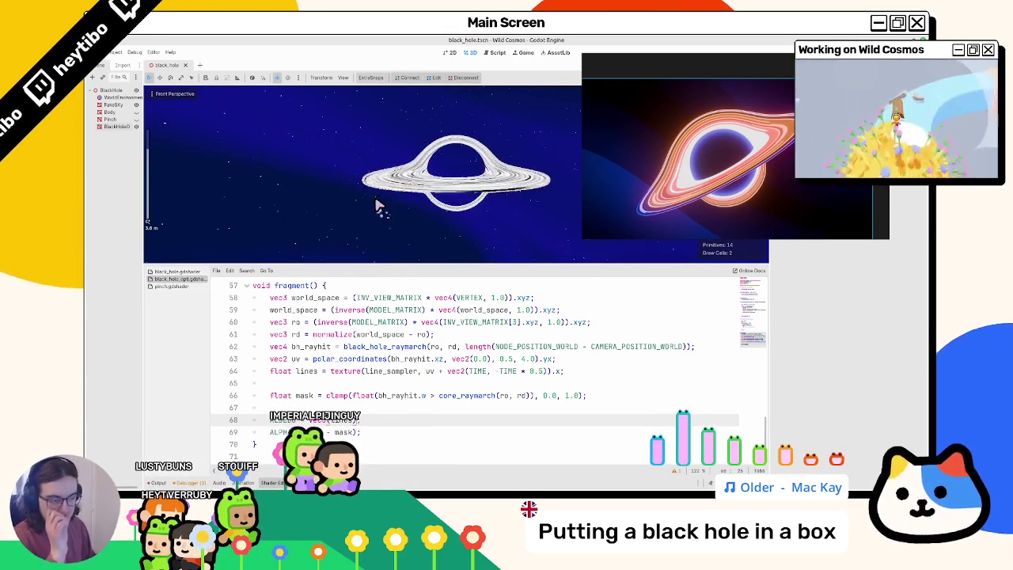
{"action": "key", "text": "ctrl+z"}
{"action": "key", "text": "ctrl+z"}
{"action": "key", "text": "ctrl+z"}
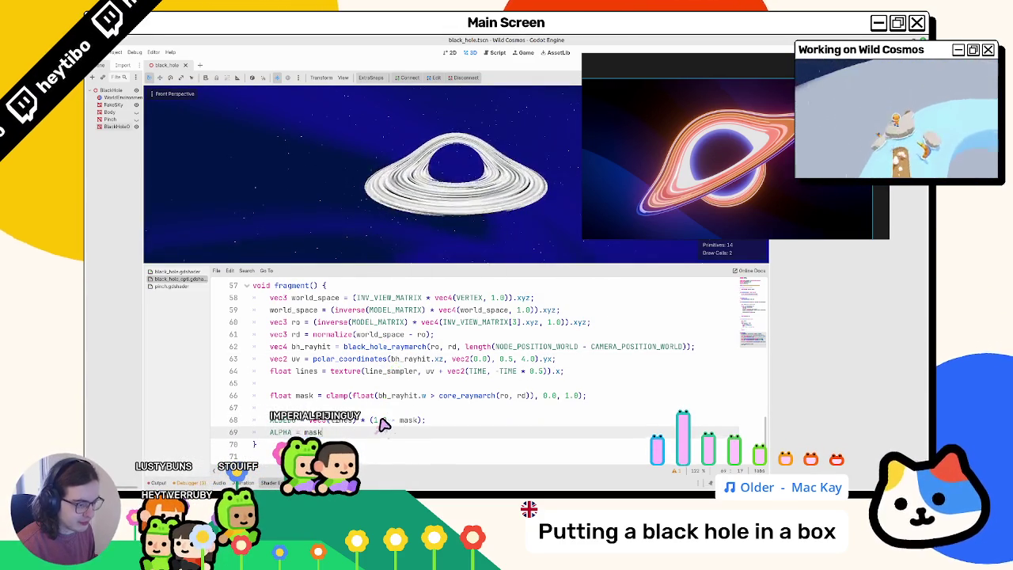
{"action": "key", "text": "ctrl+z"}
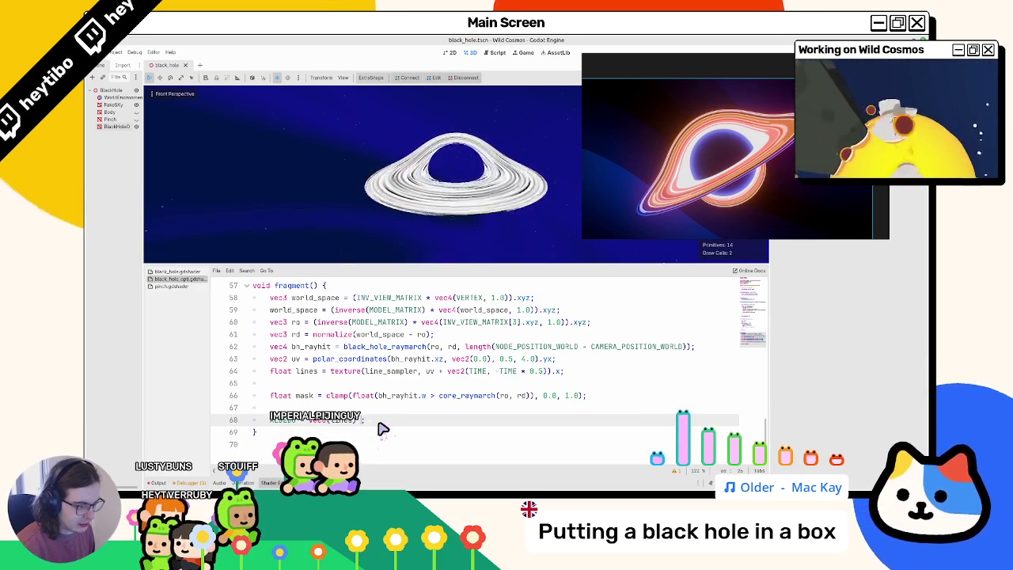
{"action": "key", "text": "ctrl+z"}
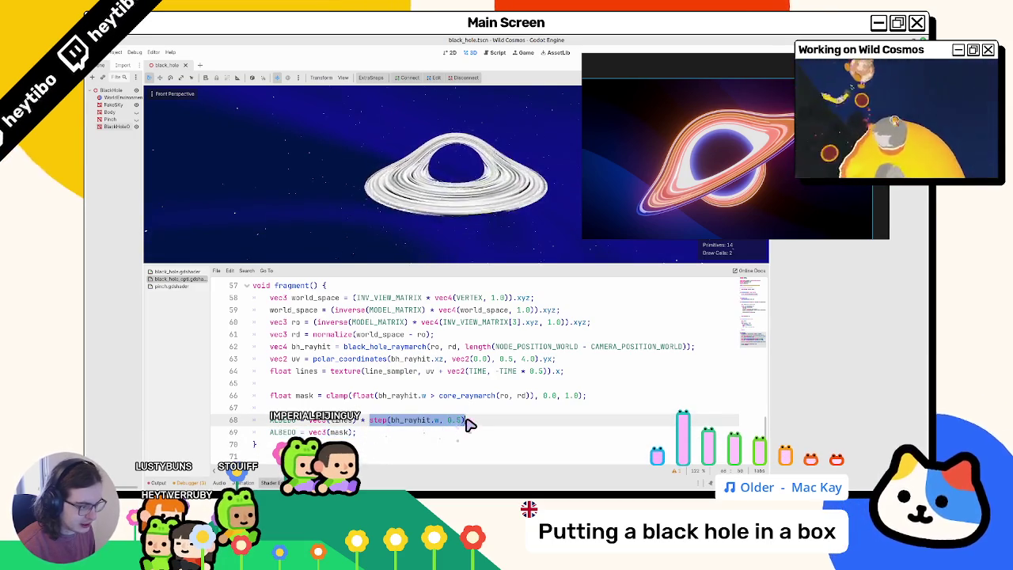
{"action": "key", "text": "ctrl+z"}
{"action": "key", "text": "ctrl+z"}
{"action": "key", "text": "ctrl+z"}
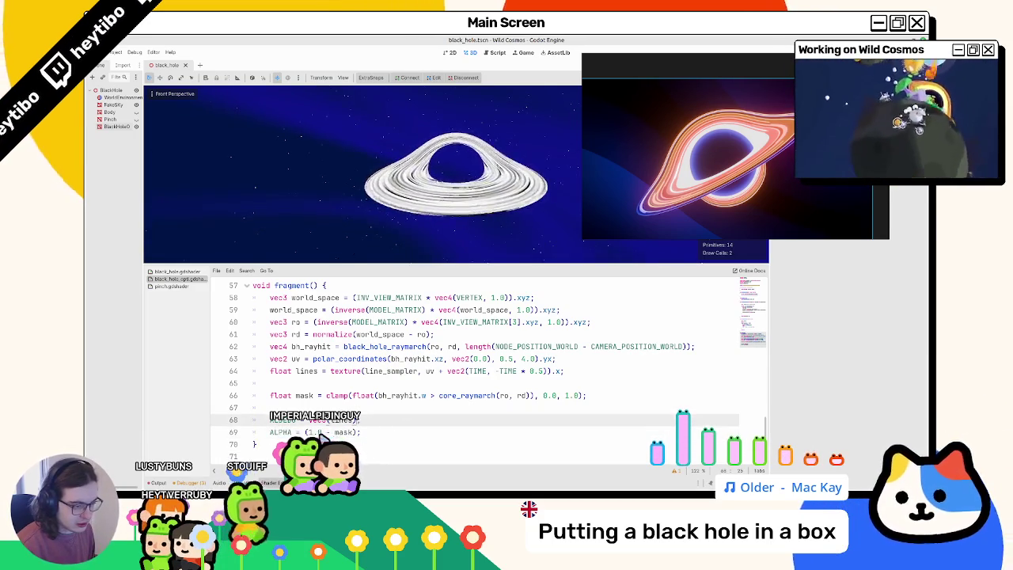
{"action": "left_click_drag", "start_coordinate": [306, 432], "coordinate": [348, 433]}
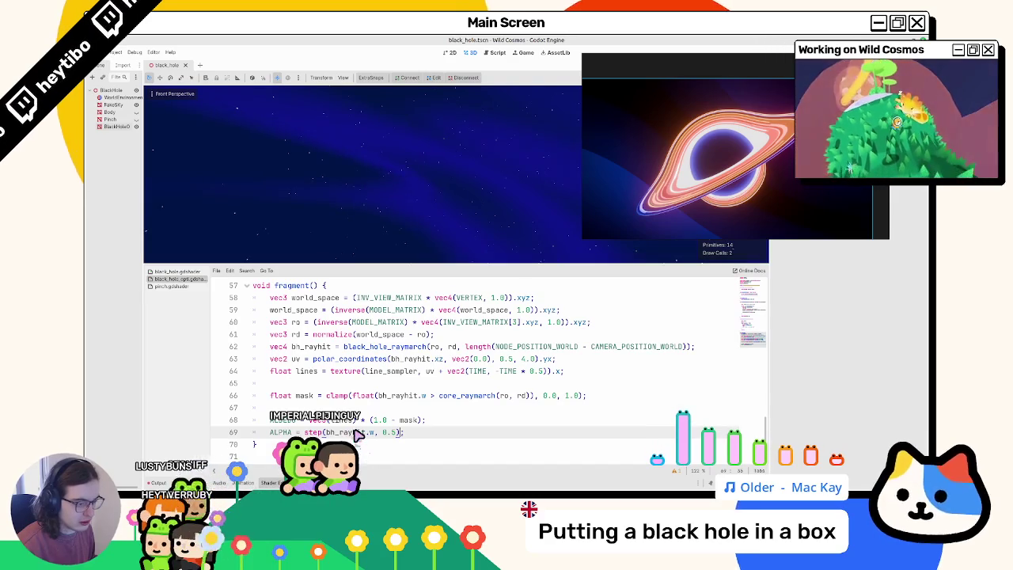
{"action": "left_click_drag", "start_coordinate": [362, 420], "coordinate": [406, 421]}
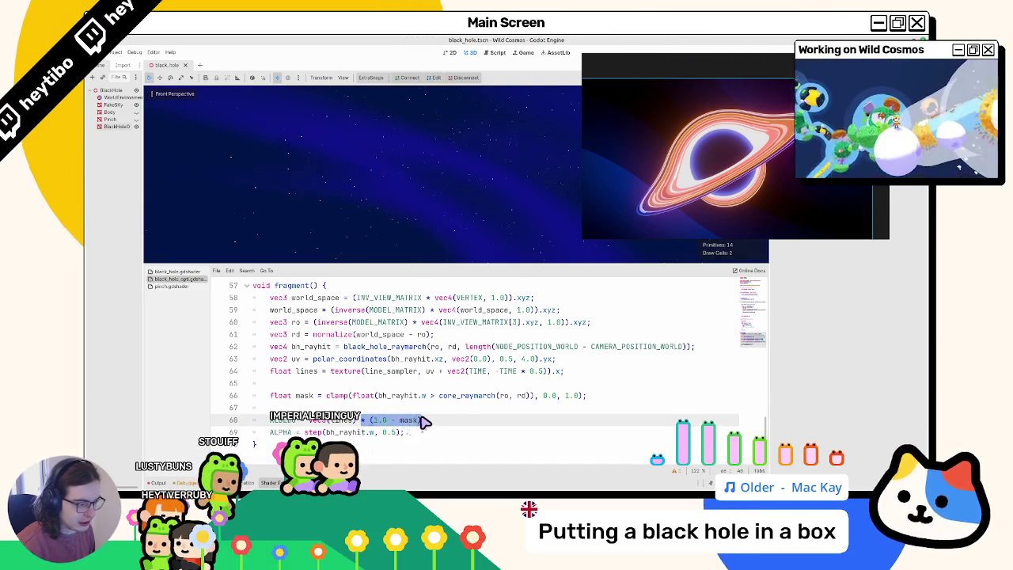
- Move step(bh_rayhit.w, 0.5) onto the albedo line, deleting the separate alpha line
{"action": "double_click", "coordinate": [388, 433]}
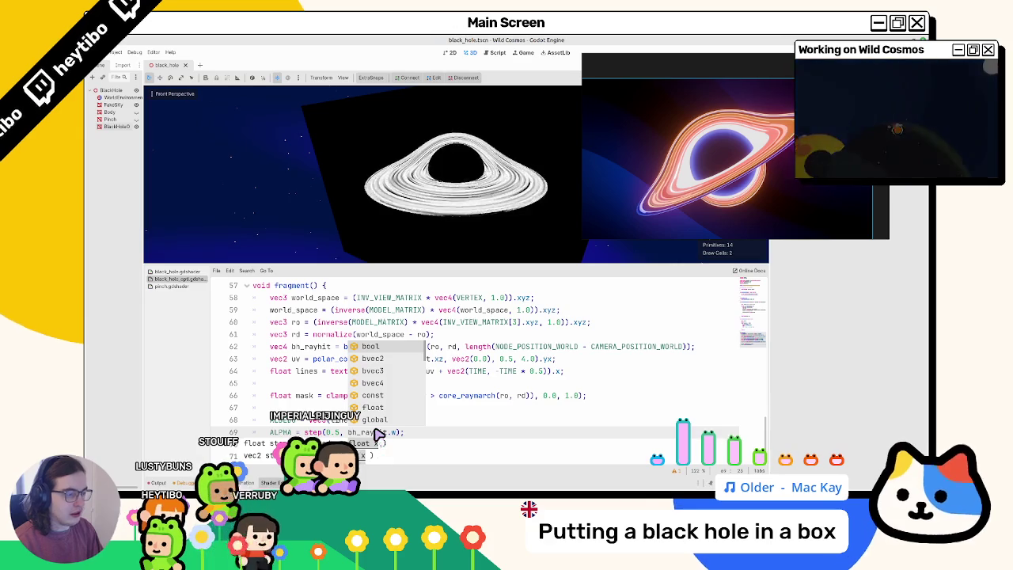
{"action": "key", "text": "Escape"}
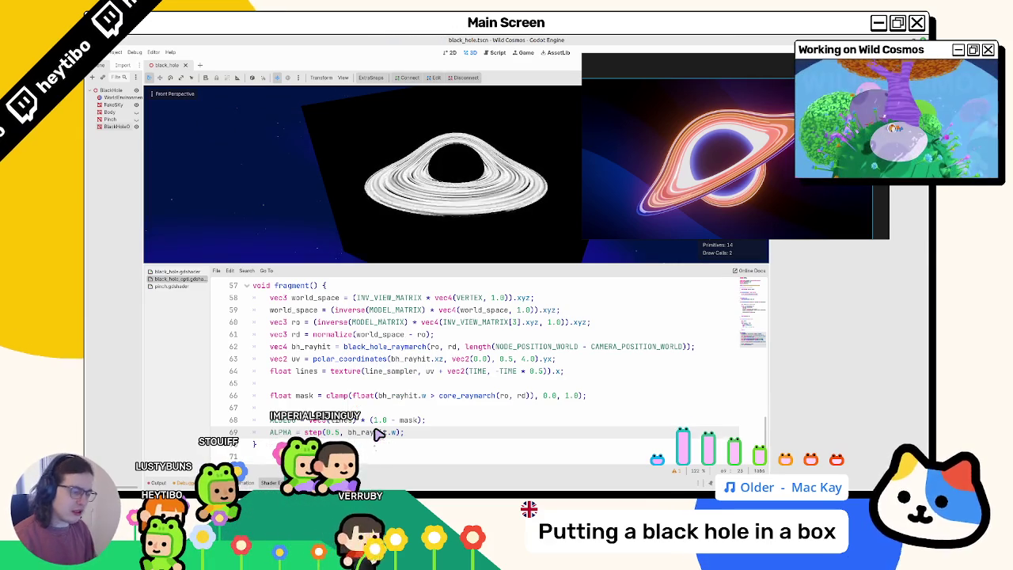
{"action": "key", "text": "BackSpace"}
{"action": "key", "text": "BackSpace"}
{"action": "key", "text": "BackSpace"}
{"action": "key", "text": "End"}
{"action": "key", "text": "Left"}
{"action": "key", "text": "Left"}
{"action": "type", "text": ", 0.5"}
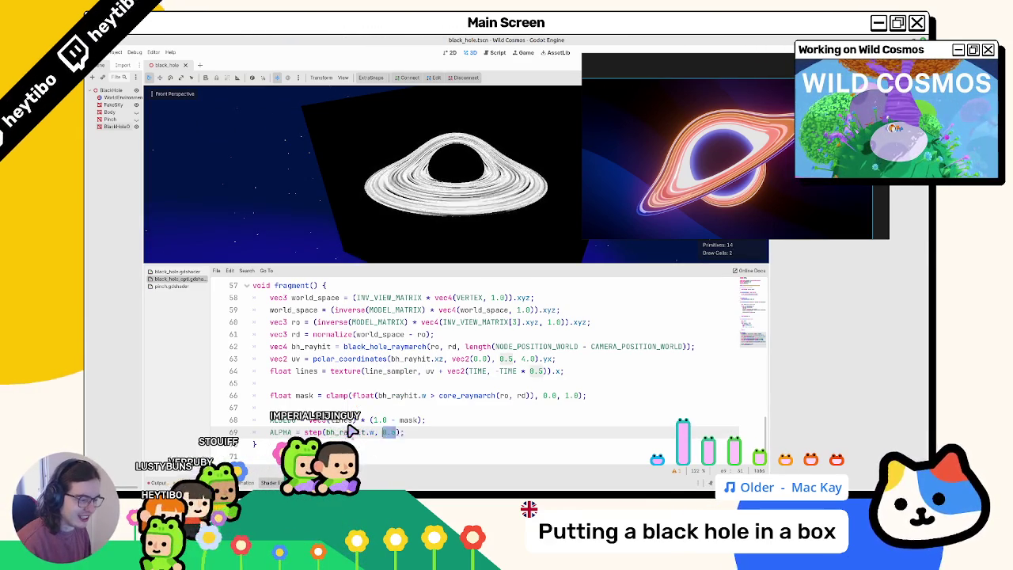
{"action": "key", "text": "ctrl+shift+k"}
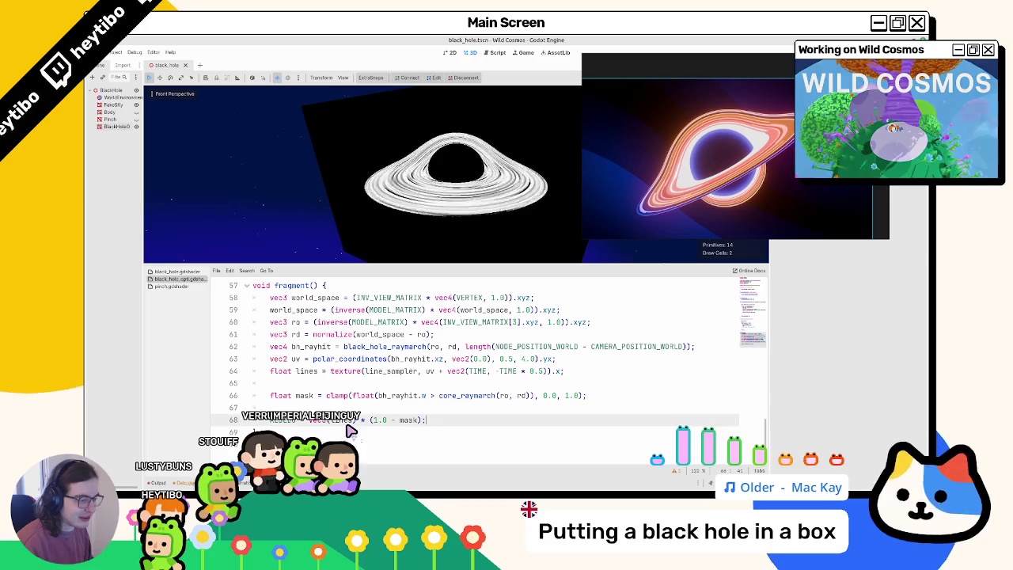
{"action": "key", "text": "ctrl+v"}
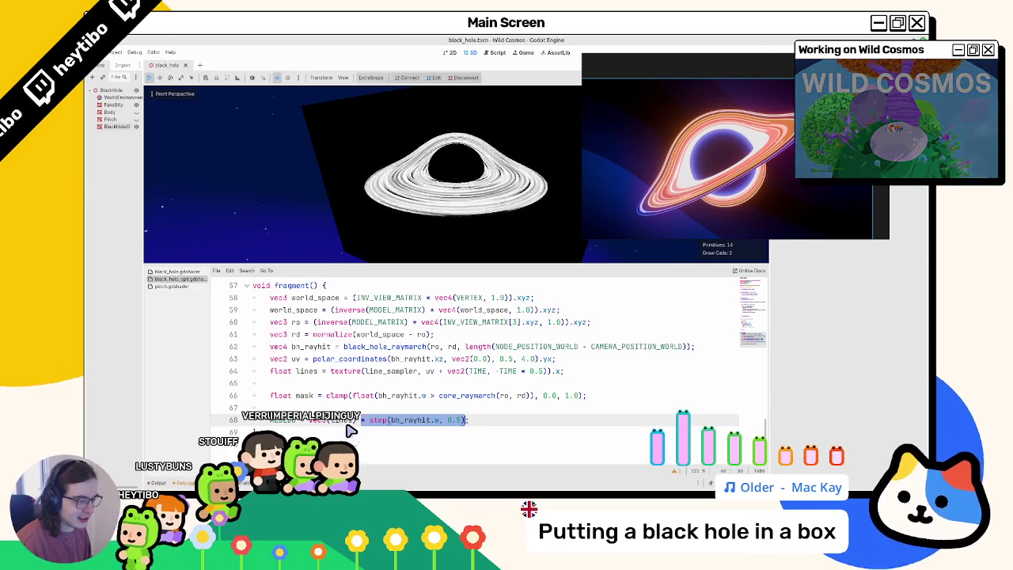
- Add and remove a trial ALBEDO line, then change the threshold's final digit to 0
{"action": "key", "text": "Return"}
{"action": "type", "text": "ALBEDO = vec3(mas"}
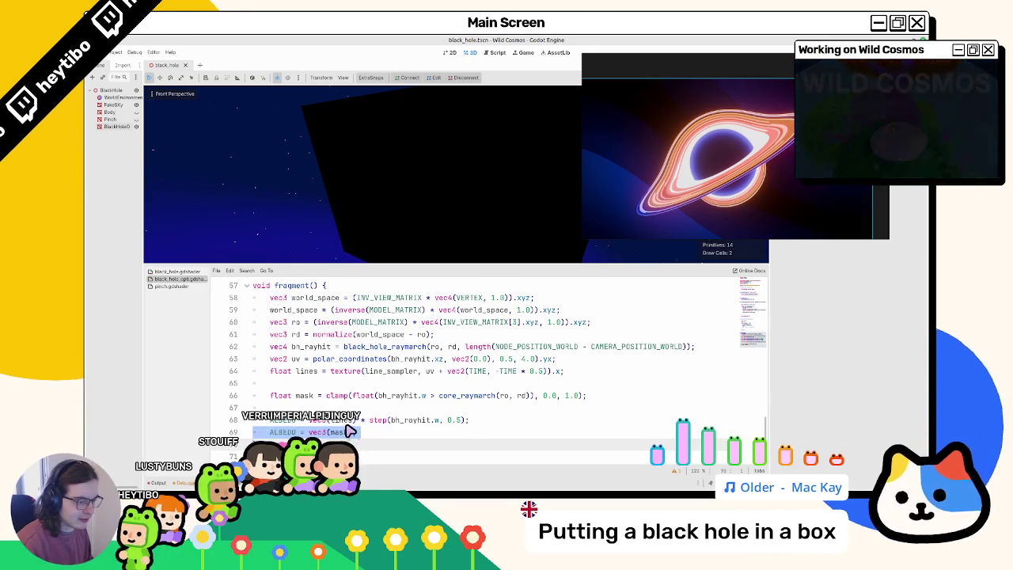
{"action": "key", "text": "ctrl+z"}
{"action": "key", "text": "ctrl+z"}
{"action": "scroll", "coordinate": [350, 431], "scroll_direction": "down", "scroll_amount": 2}
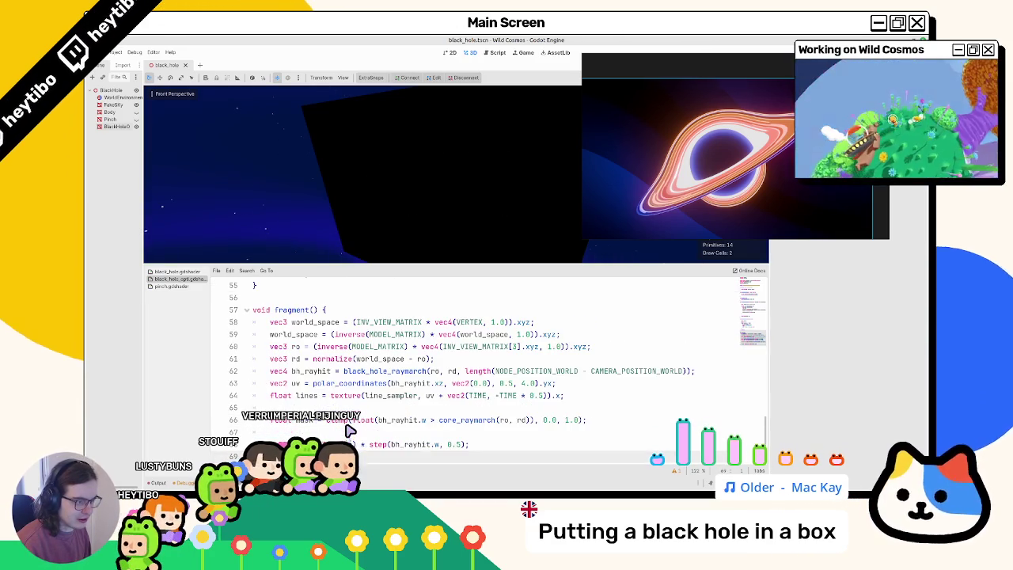
{"action": "scroll", "coordinate": [349, 431], "scroll_direction": "down", "scroll_amount": 1}
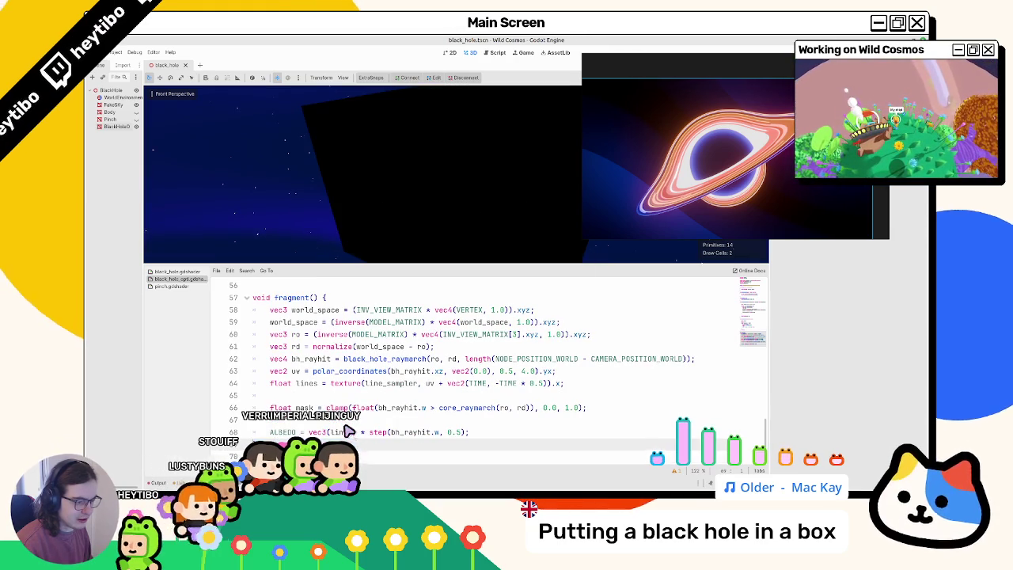
{"action": "double_click", "coordinate": [397, 434]}
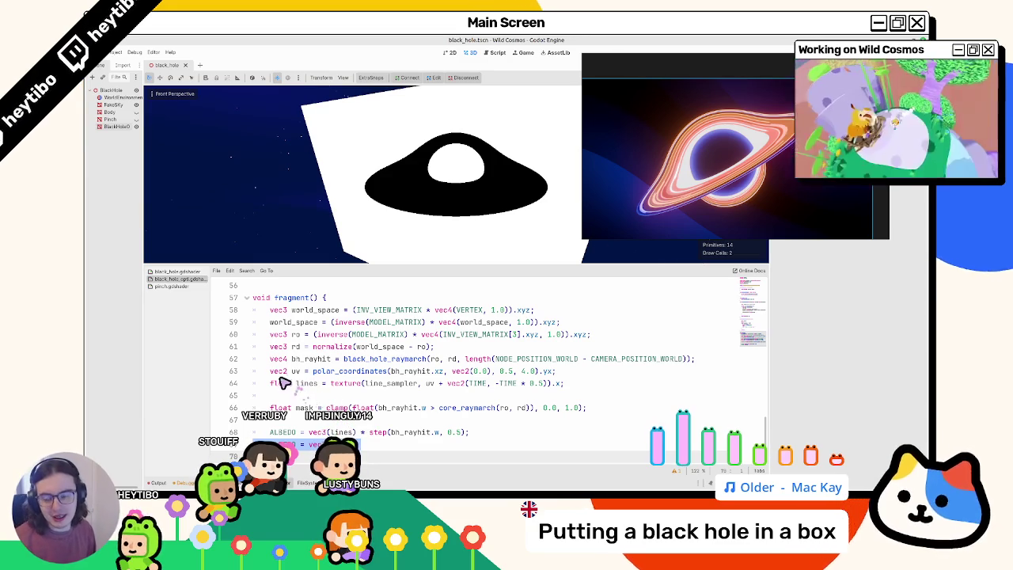
{"action": "key", "text": "BackSpace"}
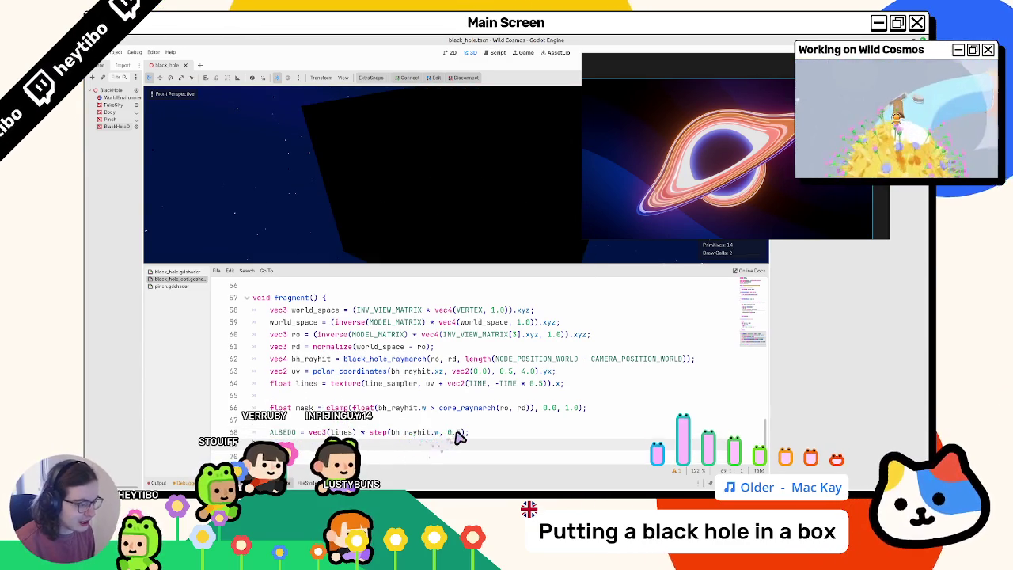
{"action": "left_click_drag", "start_coordinate": [457, 436], "coordinate": [464, 434]}
{"action": "type", "text": "0"}
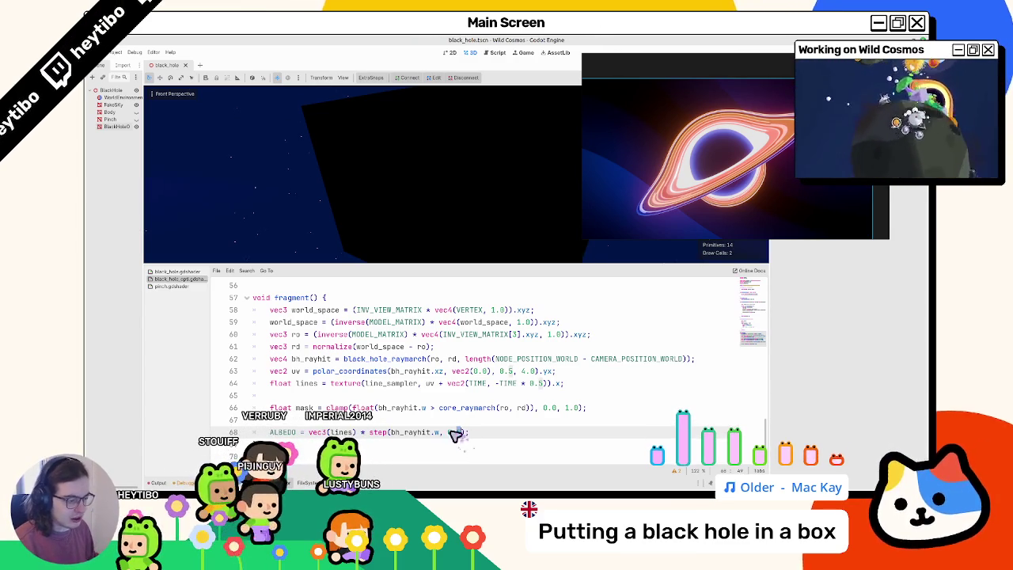
{"action": "double_click", "coordinate": [410, 435]}
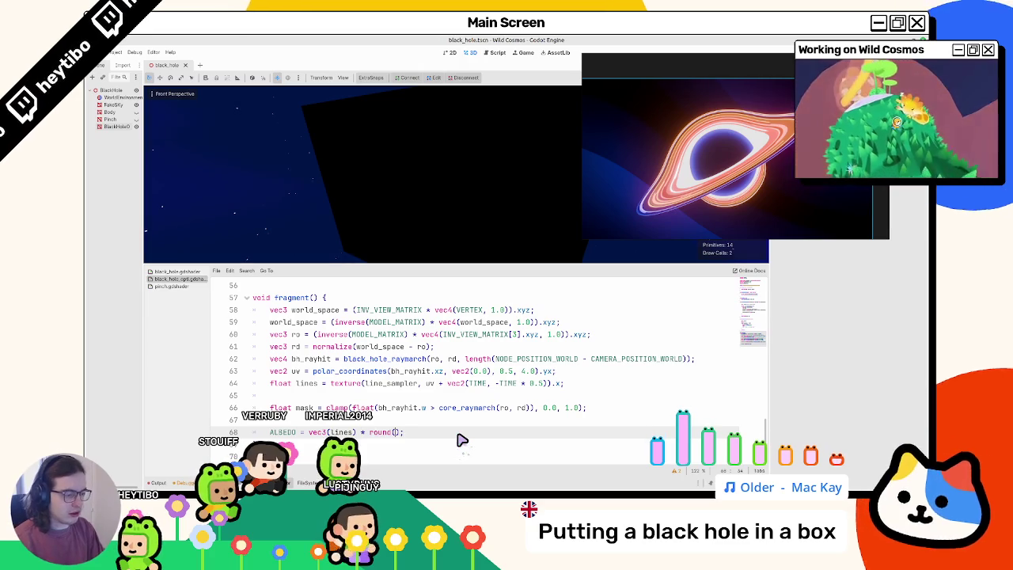
- Rewrite the term as a 0.5 step of bh_rayhit.w over float(MAX_STEPS)
{"action": "type", "text": "bh_rayhit.w"}
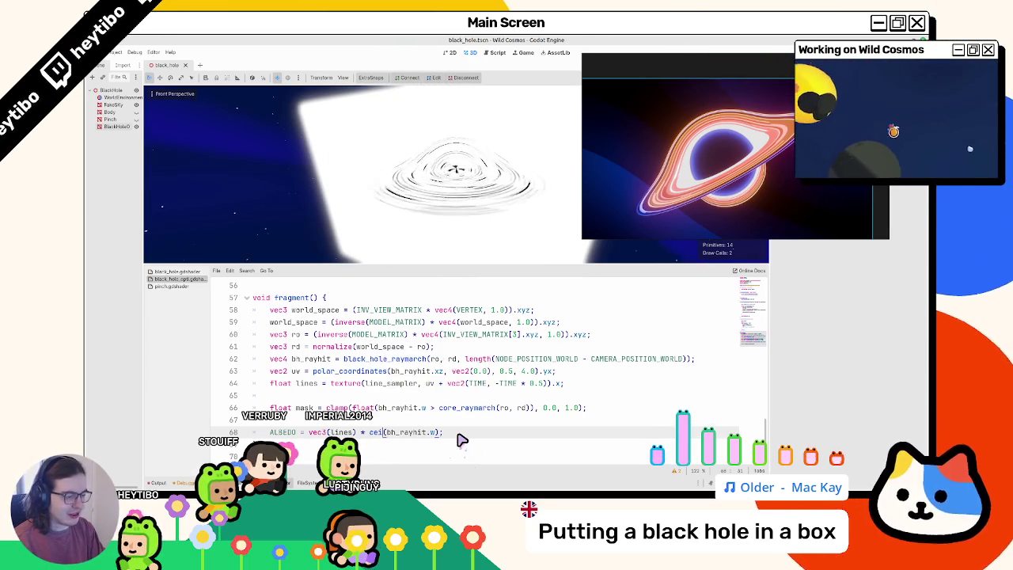
{"action": "key", "text": "ctrl+space"}
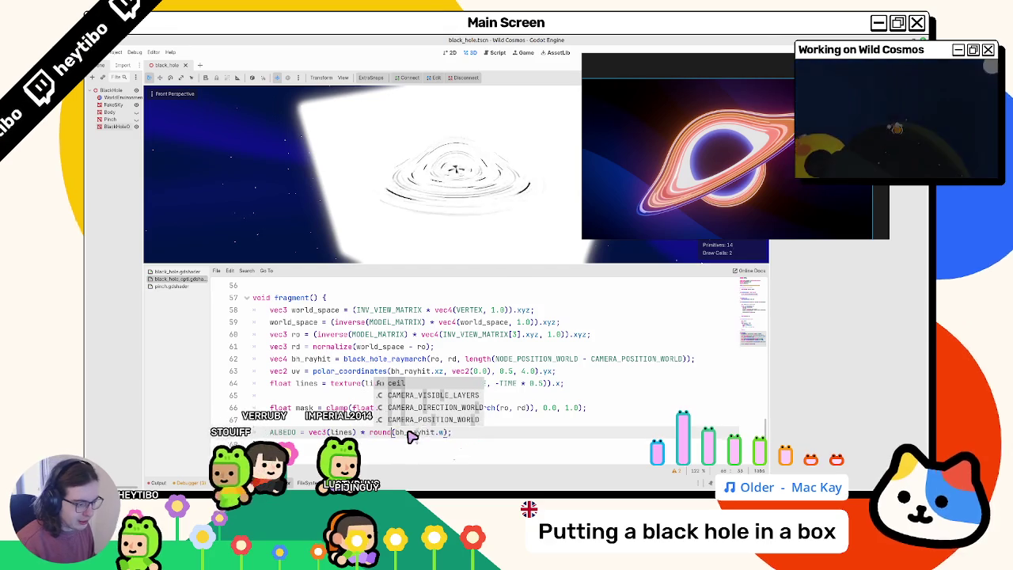
{"action": "key", "text": "BackSpace"}
{"action": "type", "text": "step, 0.5"}
{"action": "key", "text": "Return"}
{"action": "key", "text": "Escape"}
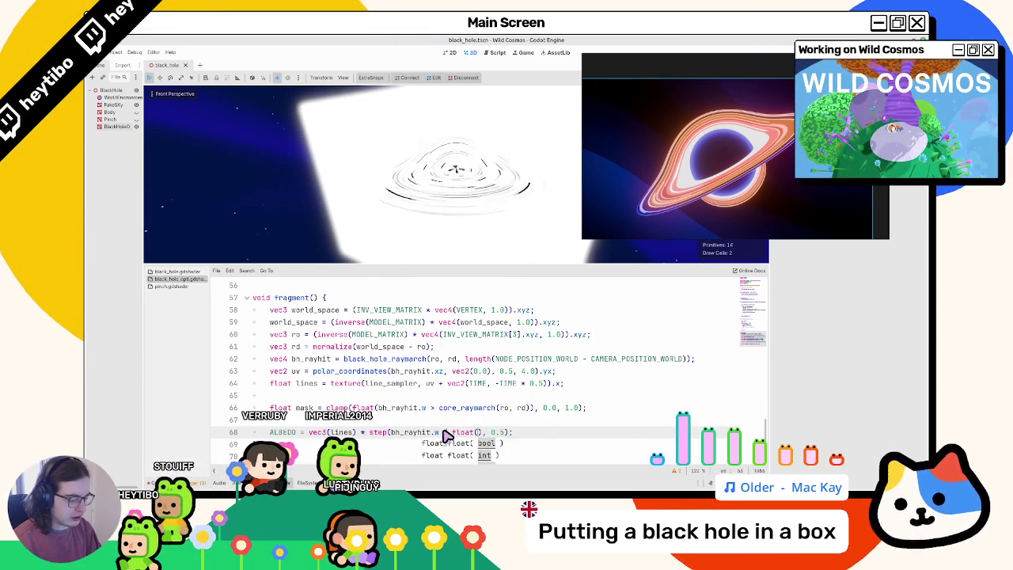
{"action": "key", "text": "ctrl+space"}
{"action": "key", "text": "Return"}
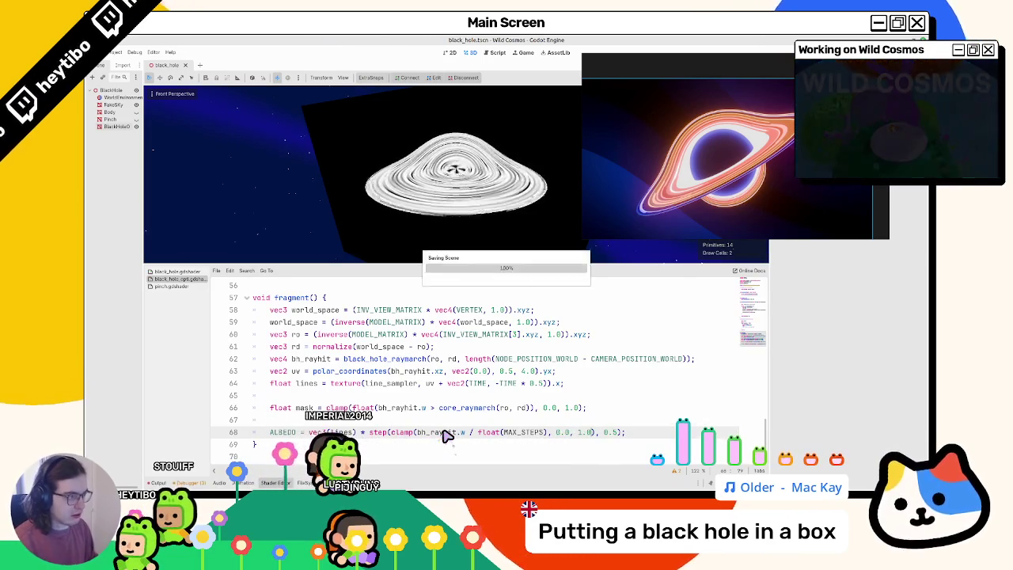
- Copy the whole step expression into a new output assignment line below
{"action": "left_click_drag", "start_coordinate": [370, 432], "coordinate": [626, 432]}
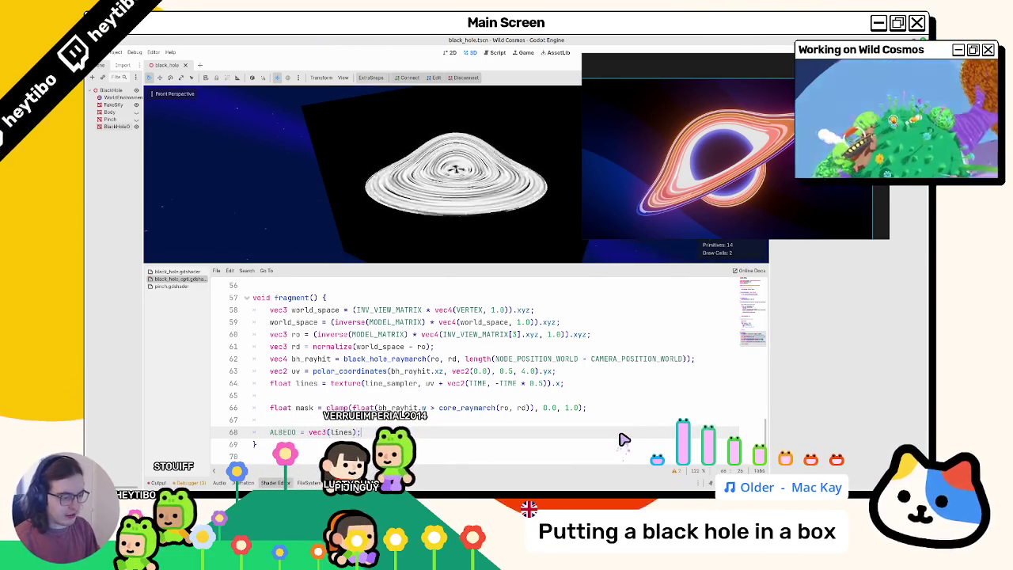
{"action": "key", "text": "Return"}
{"action": "type", "text": "ALBEDO ="}
{"action": "key", "text": "ctrl+v"}
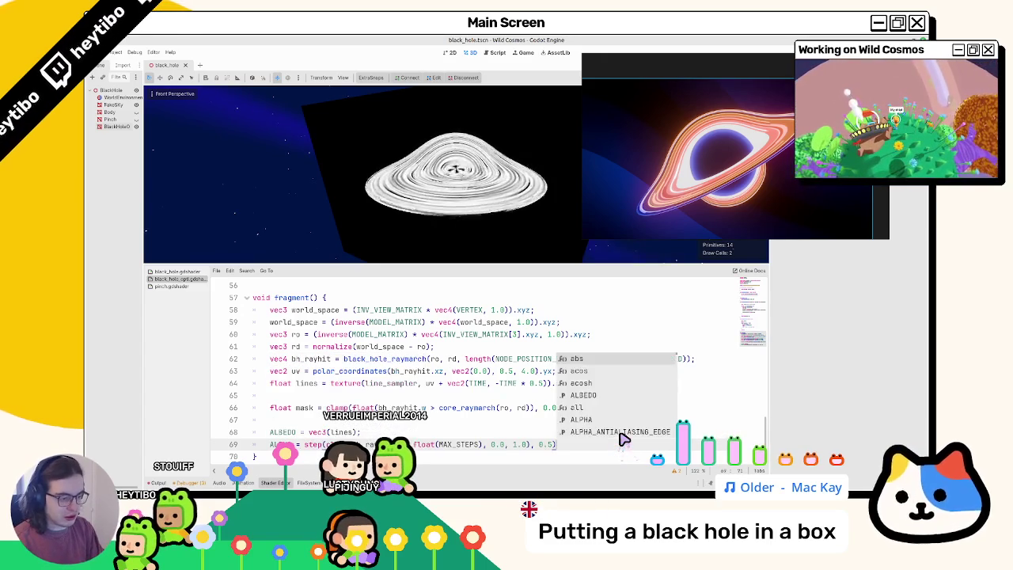
{"action": "type", "text": ";"}
{"action": "key", "text": "Up"}
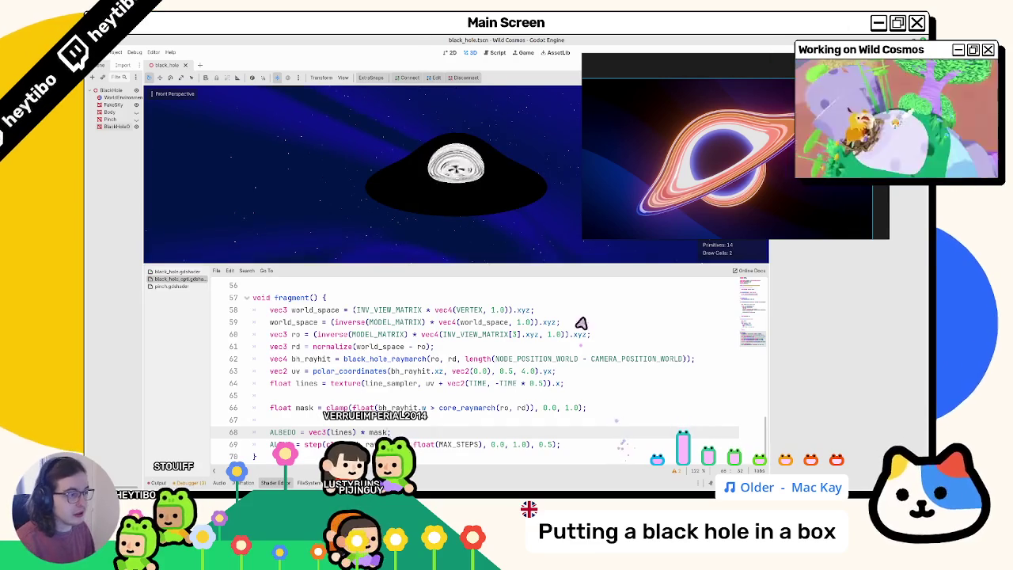
- Reduce the albedo to plain vec3(lines) and orbit to check the lensed disk
{"action": "left_click_drag", "start_coordinate": [447, 167], "coordinate": [450, 192]}
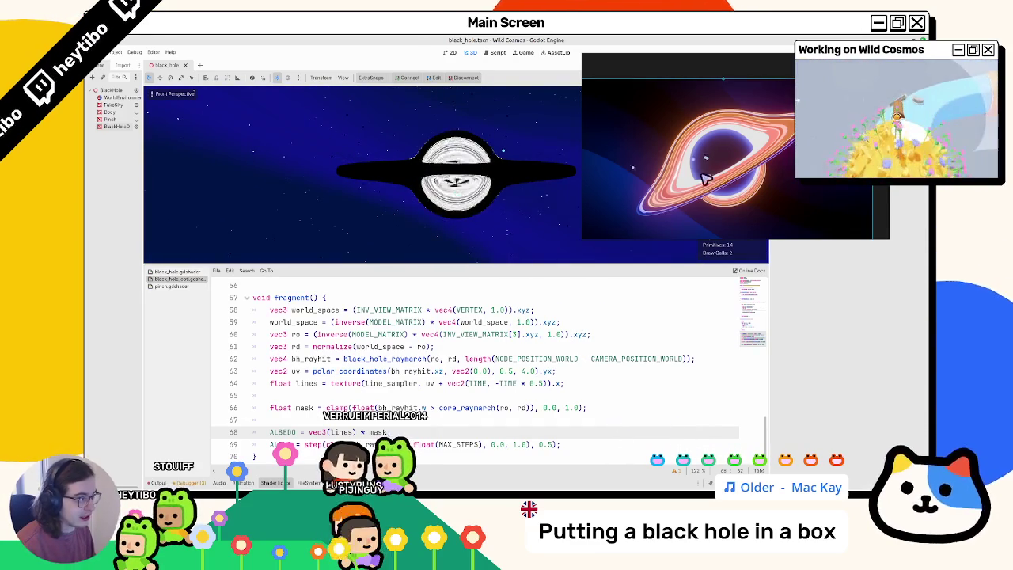
{"action": "key", "text": "BackSpace"}
{"action": "key", "text": "BackSpace"}
{"action": "key", "text": "BackSpace"}
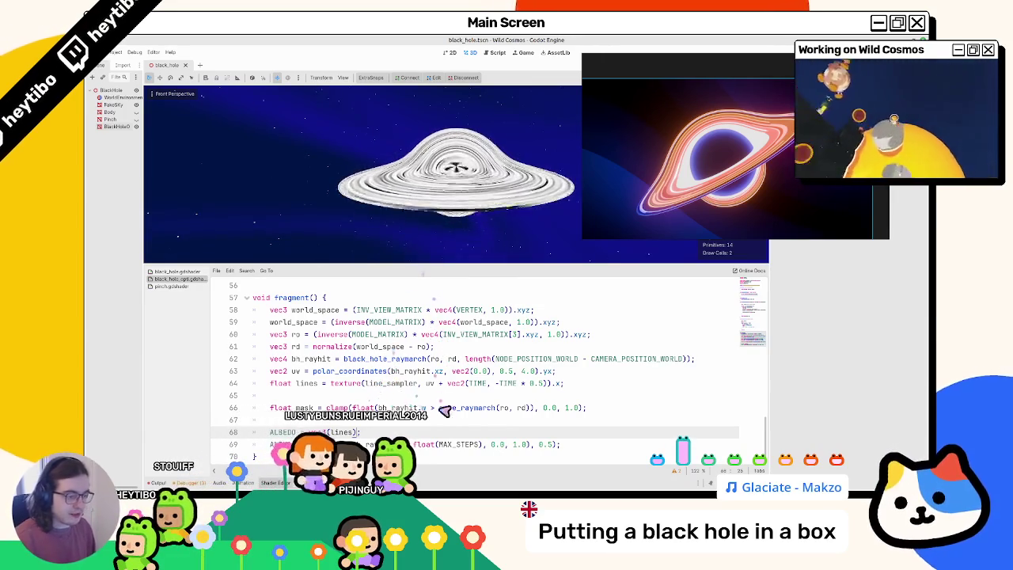
{"action": "key", "text": "ctrl+z"}
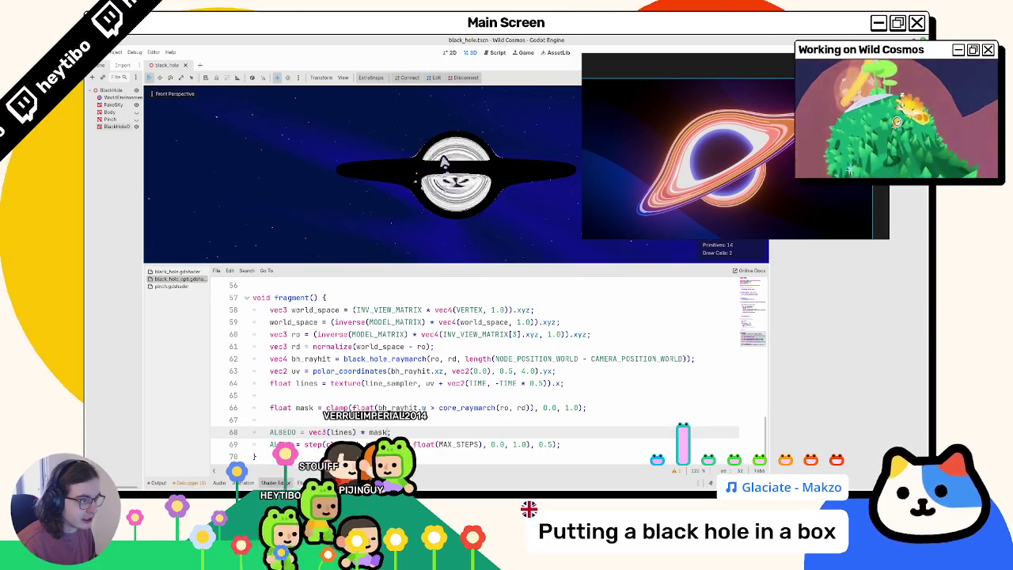
{"action": "key", "text": "ctrl+shift+z"}
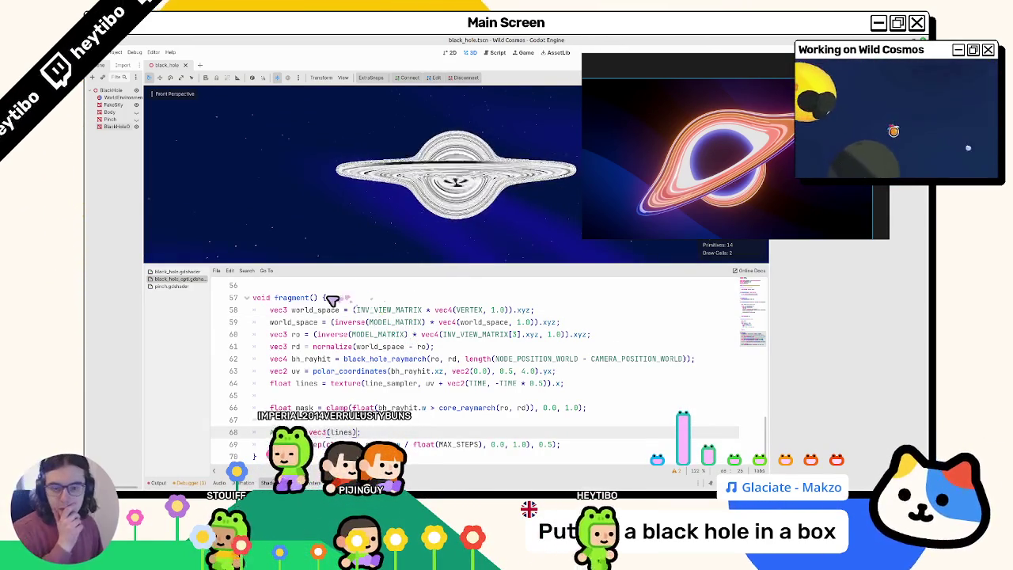
{"action": "left_click", "coordinate": [300, 408]}
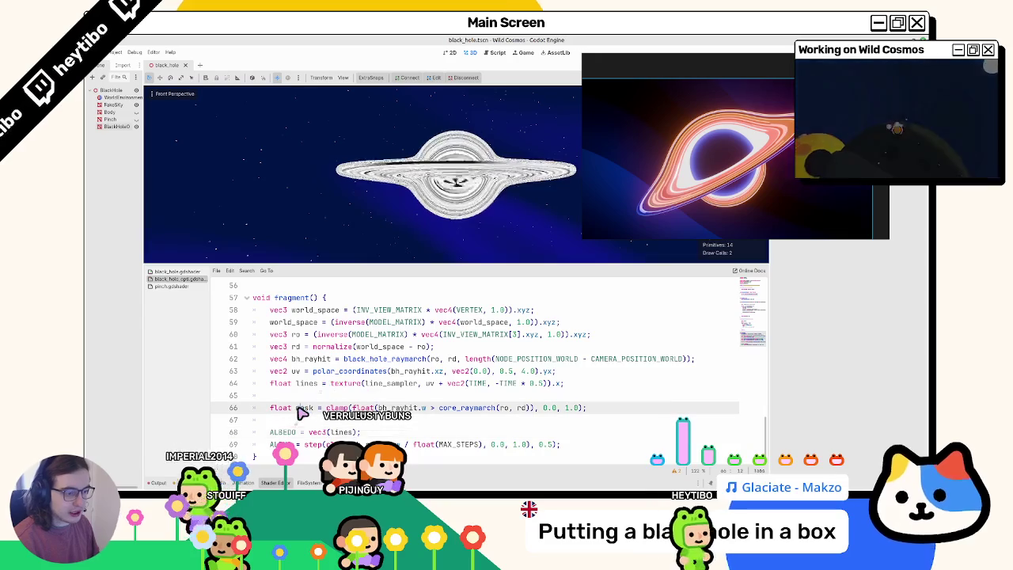
- Inspect the core_raymarch header and how black_hole_raymarch returns its result
{"action": "scroll", "coordinate": [316, 388], "scroll_direction": "up", "scroll_amount": 10}
{"action": "scroll", "coordinate": [319, 389], "scroll_direction": "down", "scroll_amount": 3}
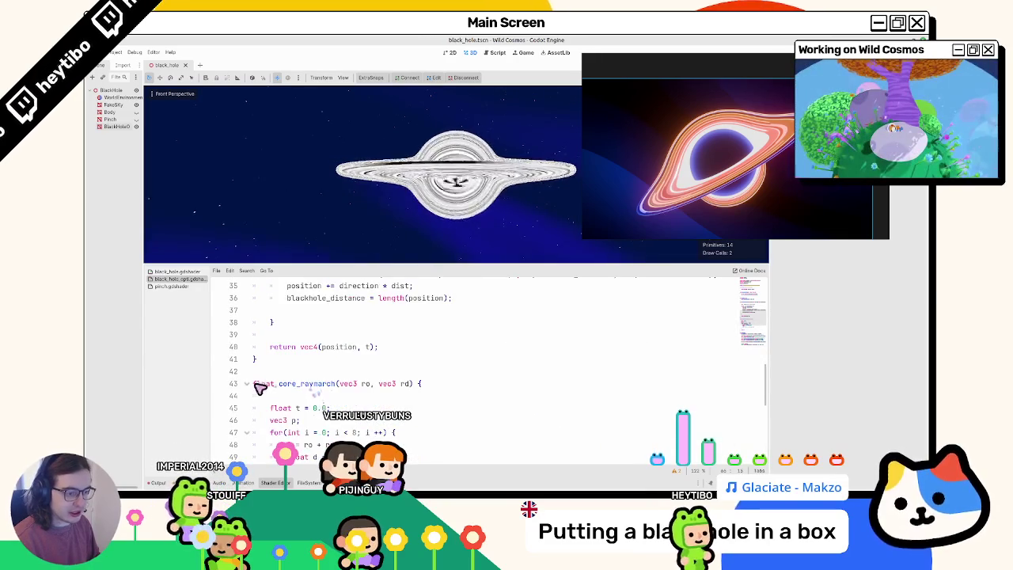
{"action": "left_click", "coordinate": [266, 386]}
{"action": "scroll", "coordinate": [293, 378], "scroll_direction": "down", "scroll_amount": 4}
{"action": "scroll", "coordinate": [302, 373], "scroll_direction": "up", "scroll_amount": 3}
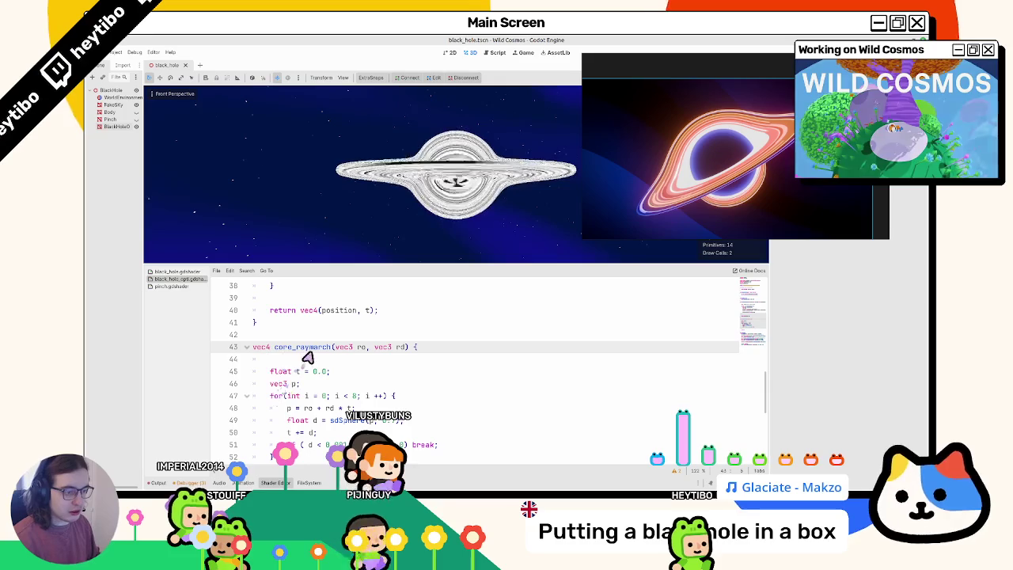
{"action": "scroll", "coordinate": [312, 363], "scroll_direction": "down", "scroll_amount": 3}
{"action": "scroll", "coordinate": [309, 375], "scroll_direction": "up", "scroll_amount": 3}
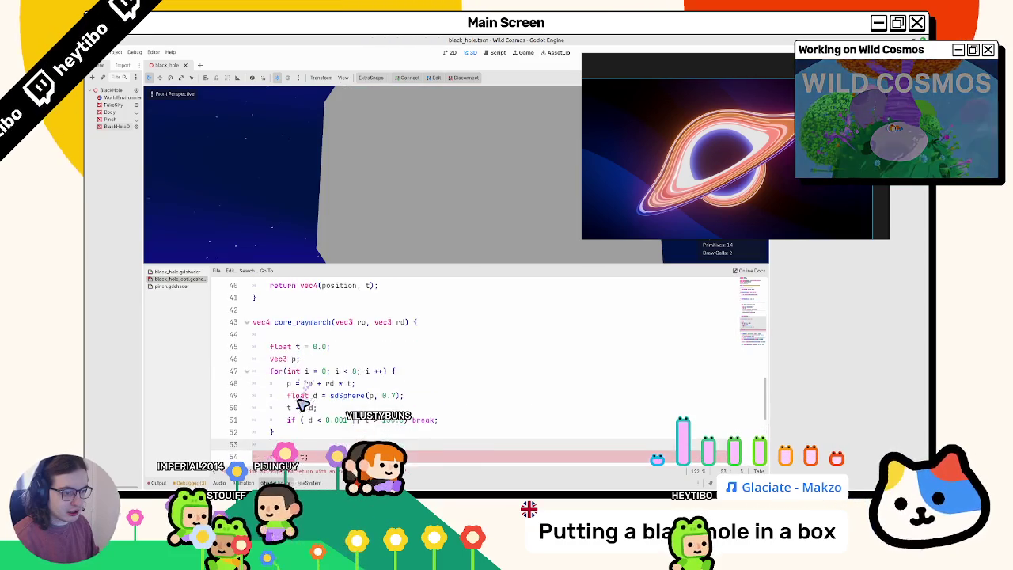
{"action": "scroll", "coordinate": [303, 420], "scroll_direction": "down", "scroll_amount": 2}
{"action": "scroll", "coordinate": [310, 415], "scroll_direction": "up", "scroll_amount": 6}
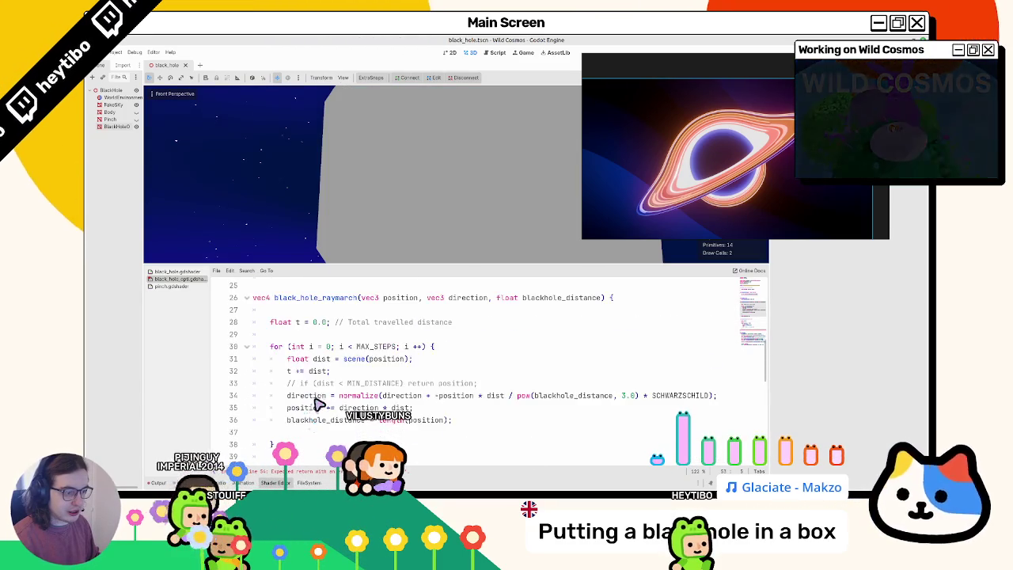
{"action": "scroll", "coordinate": [293, 372], "scroll_direction": "down", "scroll_amount": 3}
{"action": "double_click", "coordinate": [287, 361]}
- Go to the core_raymarch call on the mask line and open a new line above it
{"action": "scroll", "coordinate": [291, 364], "scroll_direction": "down", "scroll_amount": 5}
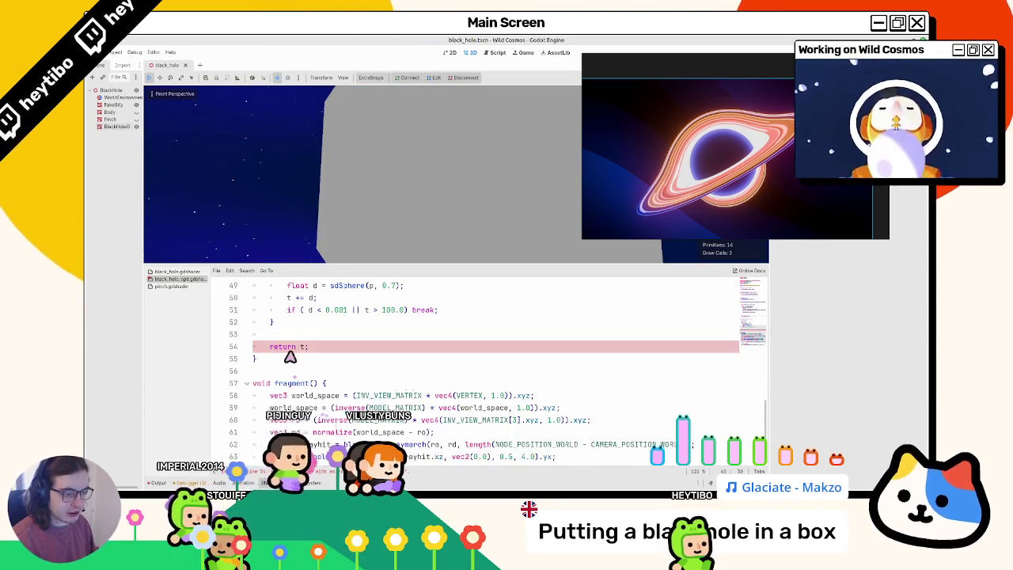
{"action": "scroll", "coordinate": [333, 358], "scroll_direction": "down", "scroll_amount": 1}
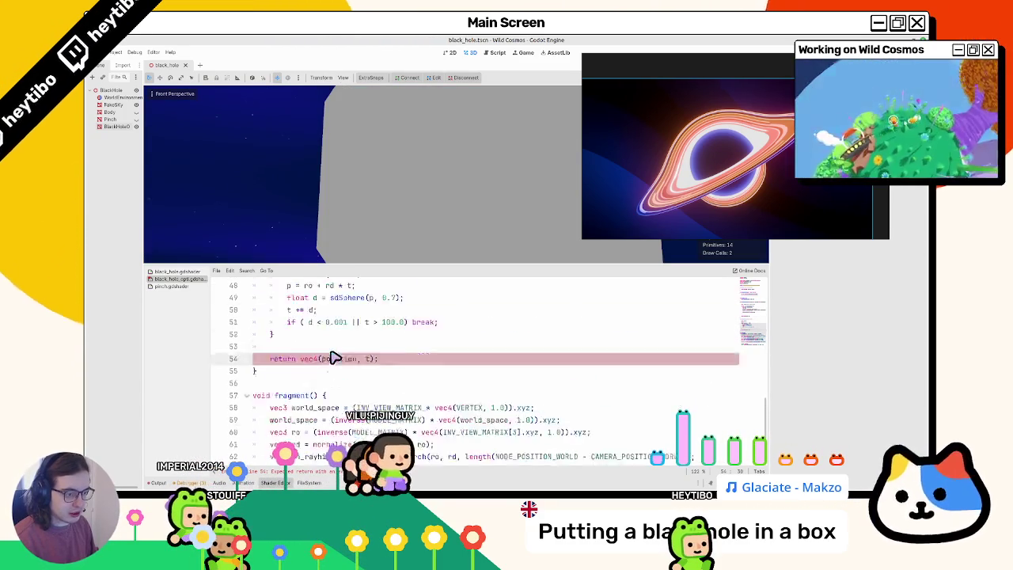
{"action": "scroll", "coordinate": [333, 358], "scroll_direction": "up", "scroll_amount": 3}
{"action": "scroll", "coordinate": [331, 360], "scroll_direction": "down", "scroll_amount": 5}
{"action": "scroll", "coordinate": [331, 360], "scroll_direction": "up", "scroll_amount": 4}
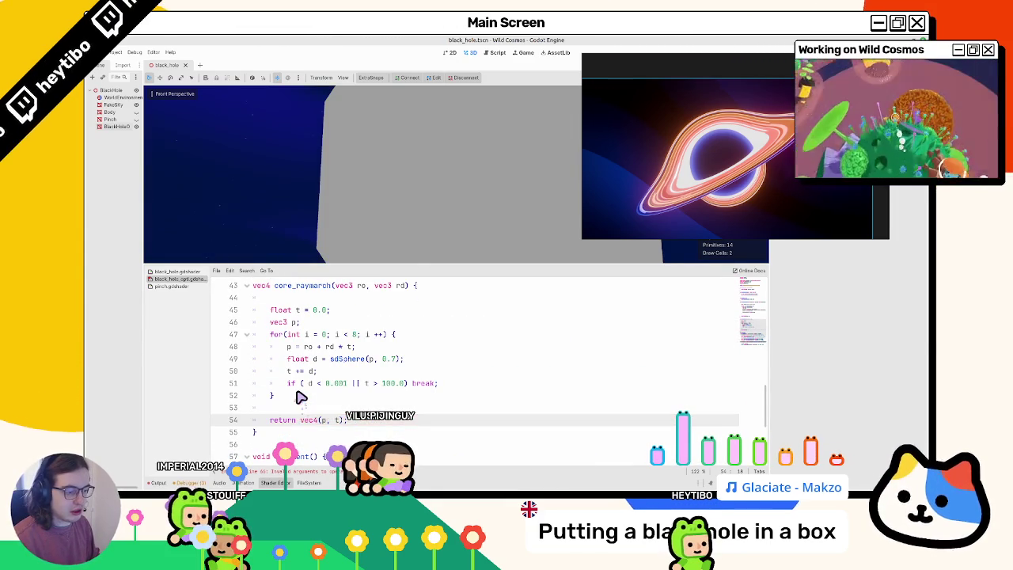
{"action": "scroll", "coordinate": [301, 396], "scroll_direction": "down", "scroll_amount": 5}
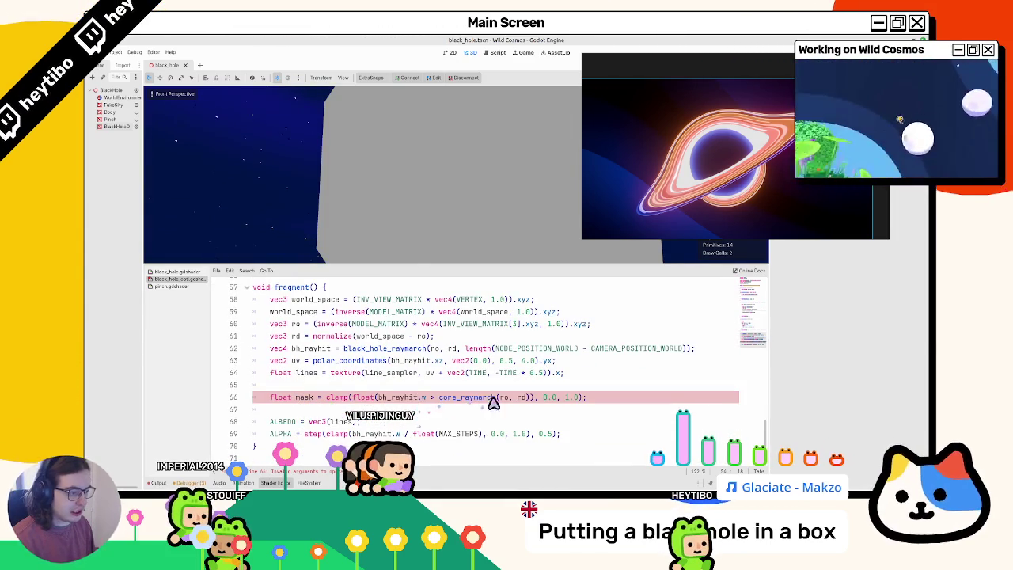
{"action": "left_click", "coordinate": [528, 398]}
{"action": "type", "text": ".w"}
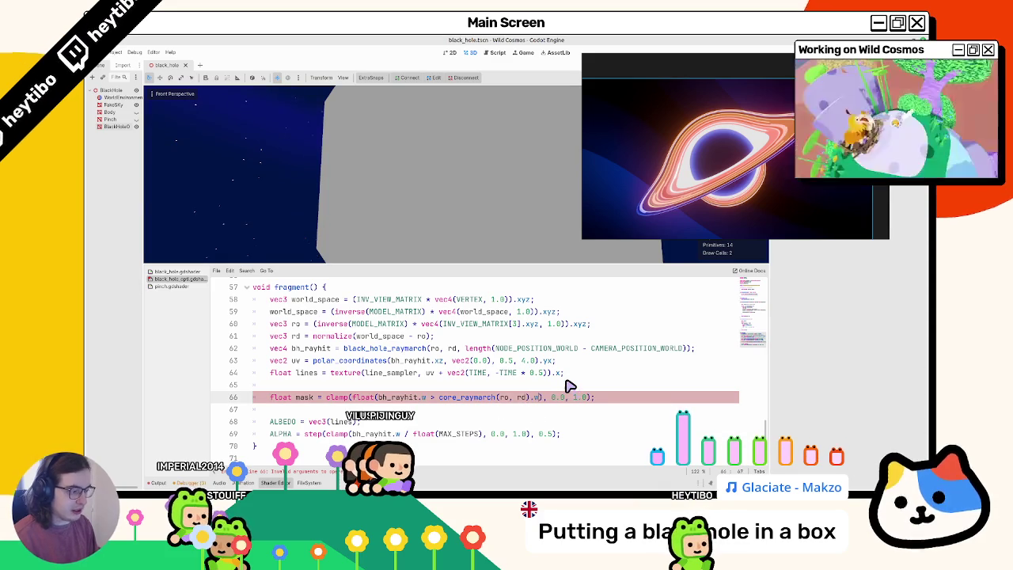
{"action": "left_click", "coordinate": [570, 386]}
{"action": "scroll", "coordinate": [570, 385], "scroll_direction": "up", "scroll_amount": 1}
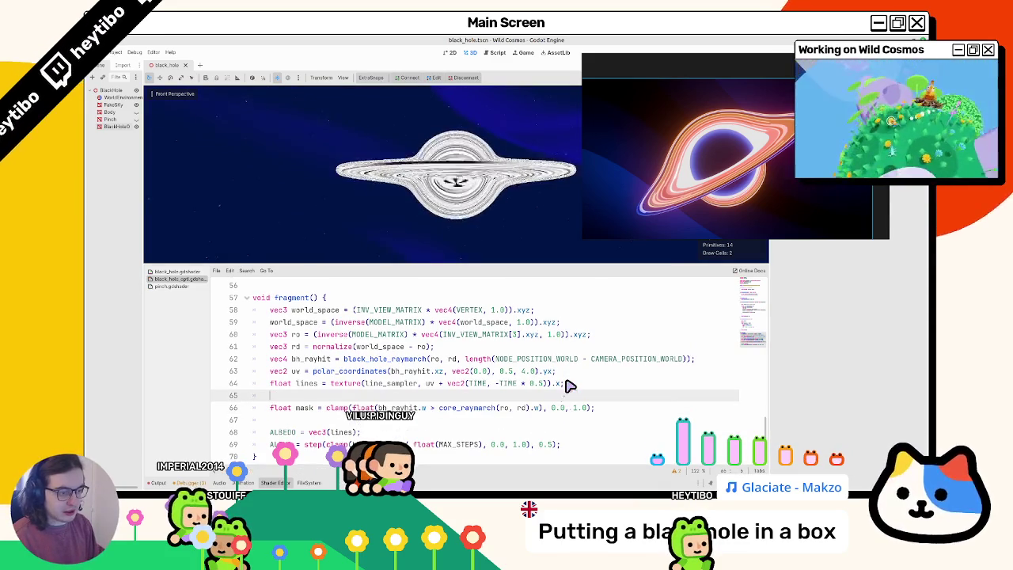
- Declare vec4 core = core_raymarch(ro, rd); and use core in place of the mask's repeated call
{"action": "type", "text": "vec4"}
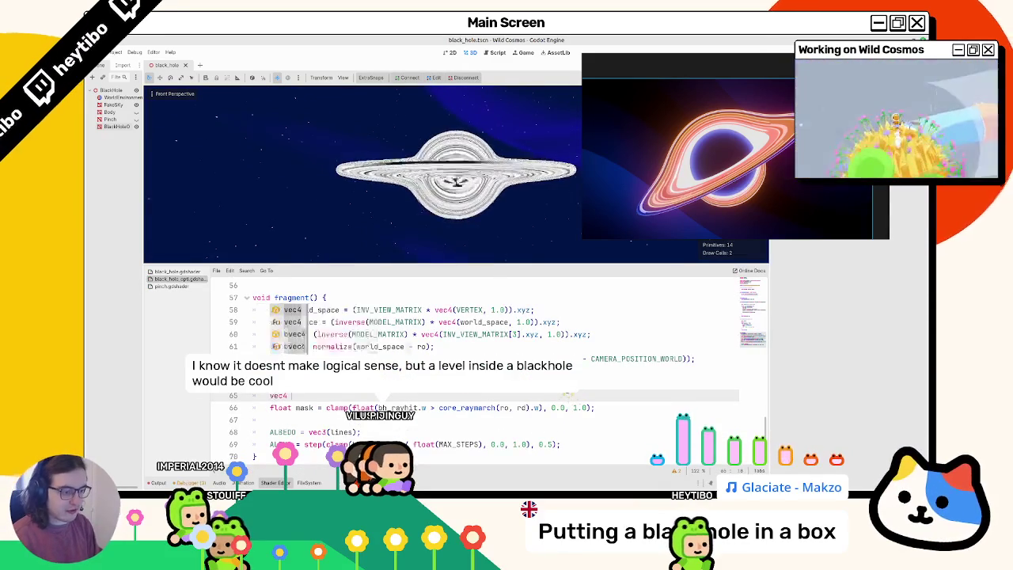
{"action": "type", "text": " core = core_raymarch(ro, rd);"}
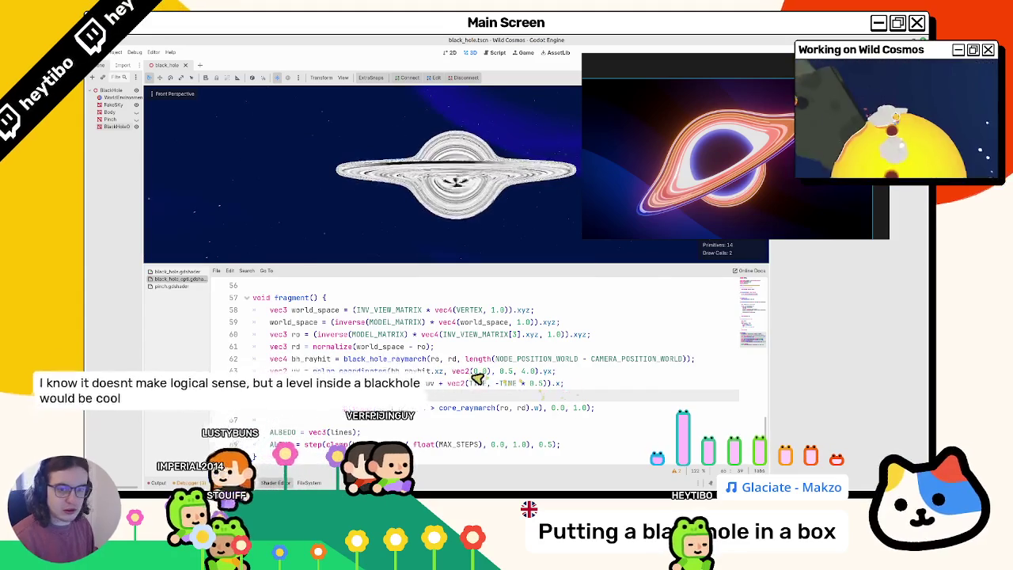
{"action": "double_click", "coordinate": [301, 396]}
{"action": "key", "text": "ctrl+c"}
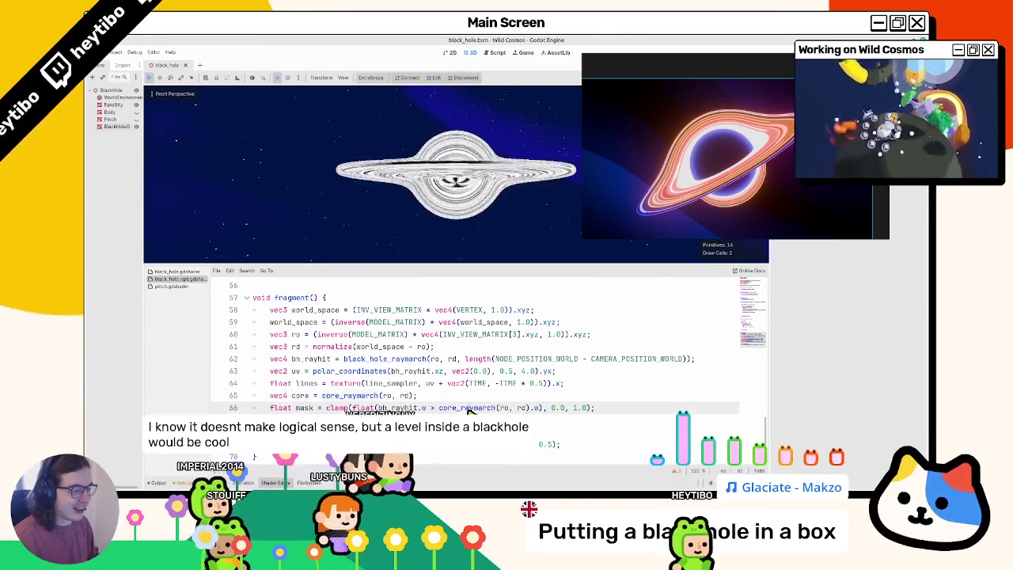
{"action": "left_click_drag", "start_coordinate": [438, 408], "coordinate": [529, 409]}
{"action": "key", "text": "ctrl+v"}
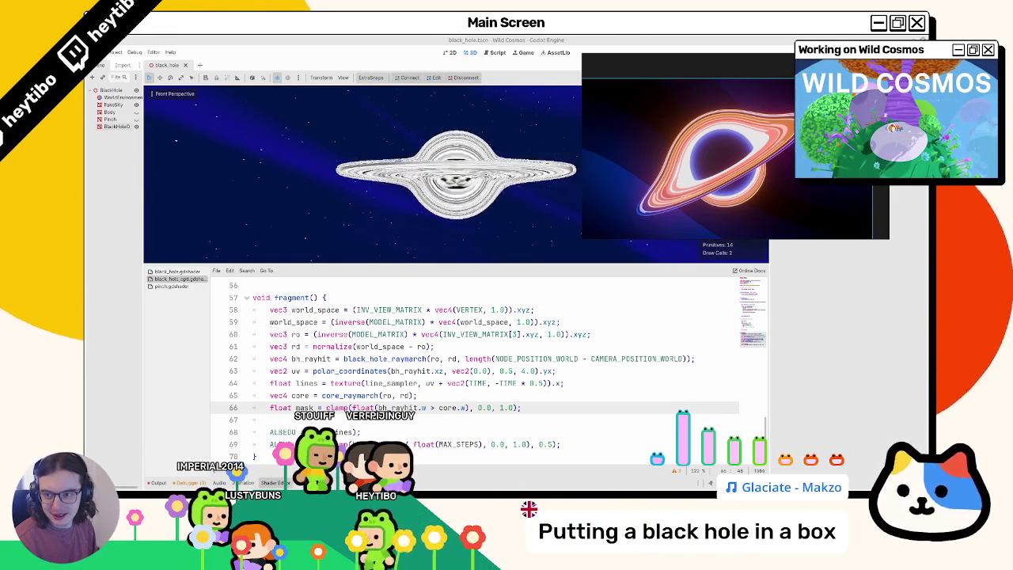
{"action": "scroll", "coordinate": [295, 424], "scroll_direction": "down", "scroll_amount": 1}
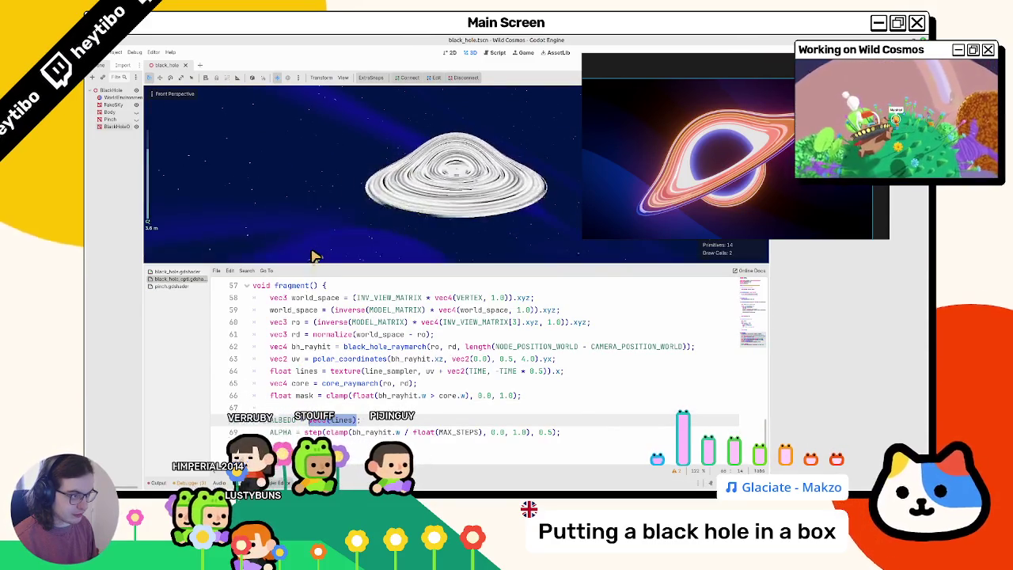
{"action": "scroll", "coordinate": [313, 254], "scroll_direction": "down", "scroll_amount": 5}
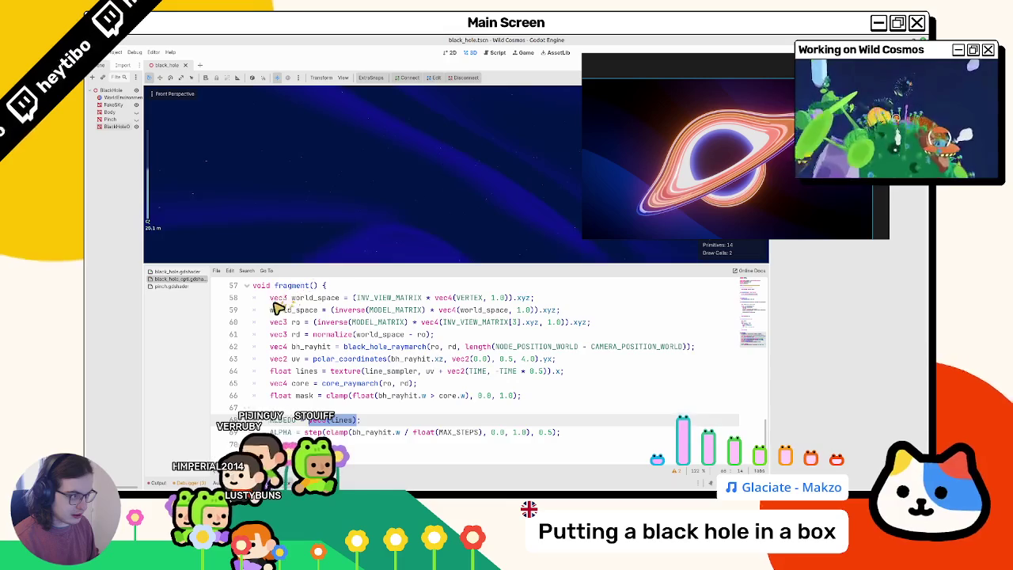
{"action": "key", "text": "f"}
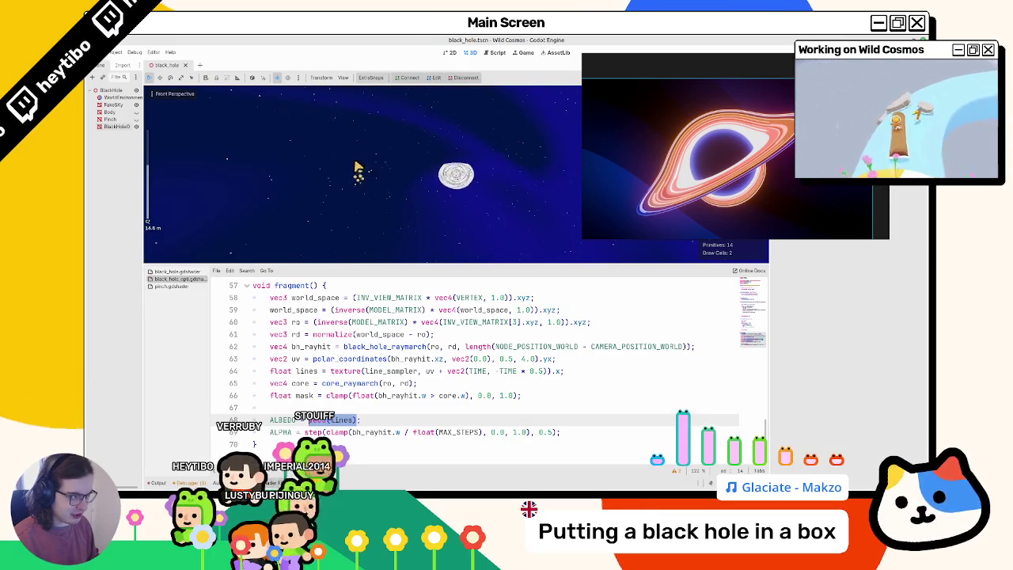
- Select the black hole, revert an accidental scale change, and check the MAX_STEPS value
{"action": "left_click", "coordinate": [448, 182]}
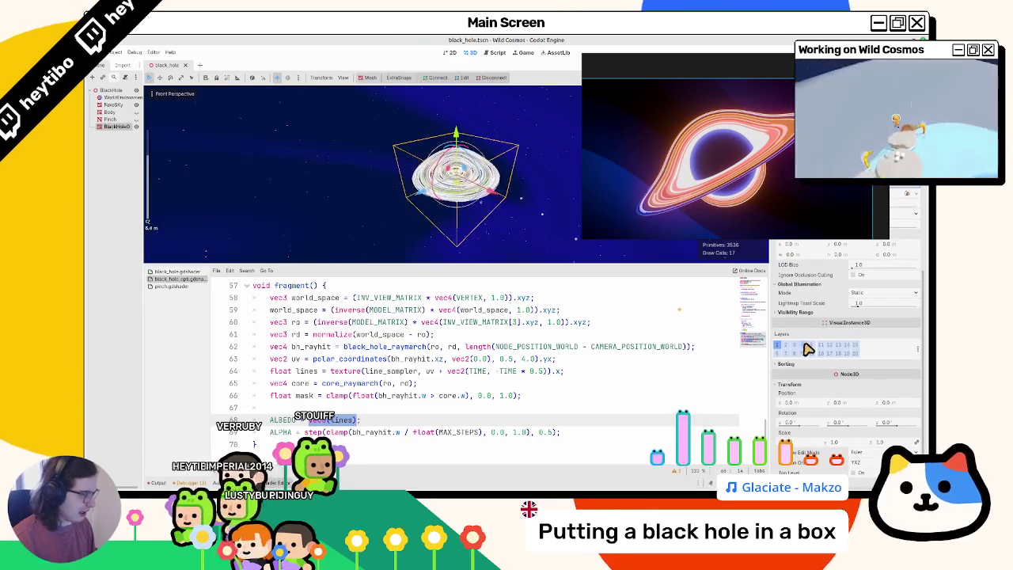
{"action": "left_click_drag", "start_coordinate": [823, 445], "coordinate": [831, 445]}
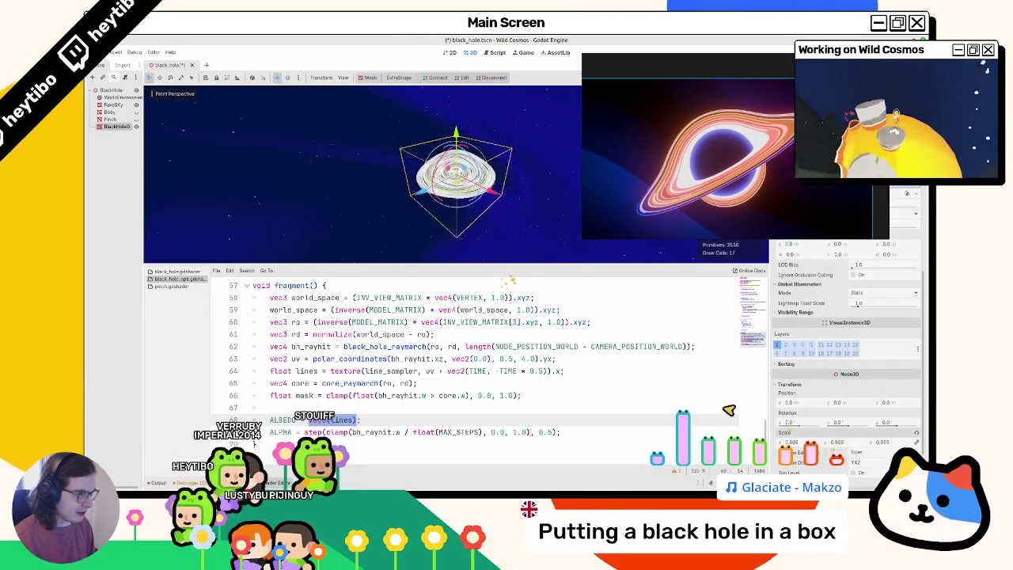
{"action": "key", "text": "ctrl+s"}
{"action": "left_click", "coordinate": [546, 192]}
{"action": "scroll", "coordinate": [419, 335], "scroll_direction": "up", "scroll_amount": 18}
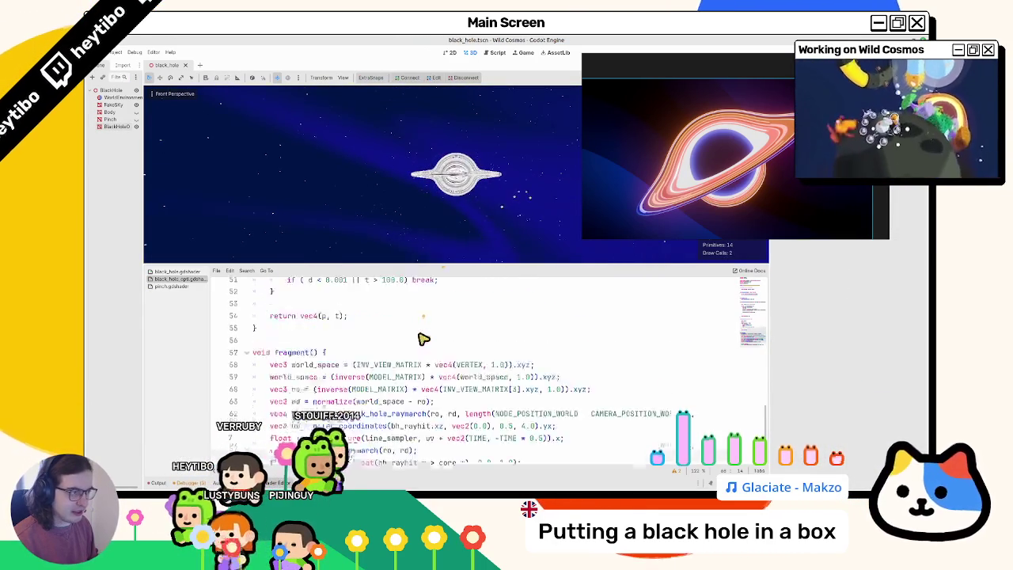
{"action": "double_click", "coordinate": [353, 359]}
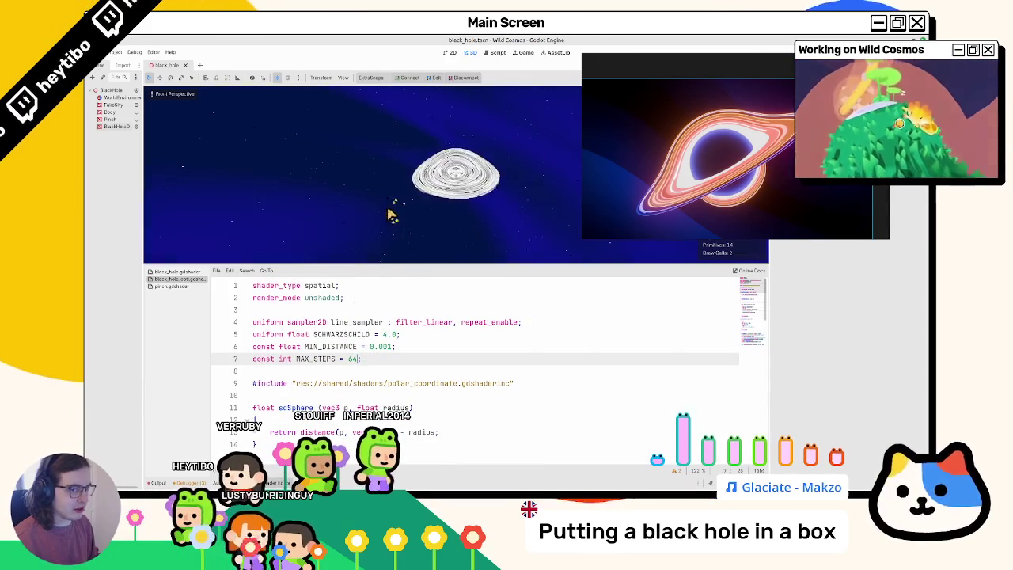
{"action": "scroll", "coordinate": [355, 342], "scroll_direction": "down", "scroll_amount": 20}
- Open the original black hole shader, find its steps uniform, and inspect the Body's shader parameters
{"action": "left_click", "coordinate": [184, 273]}
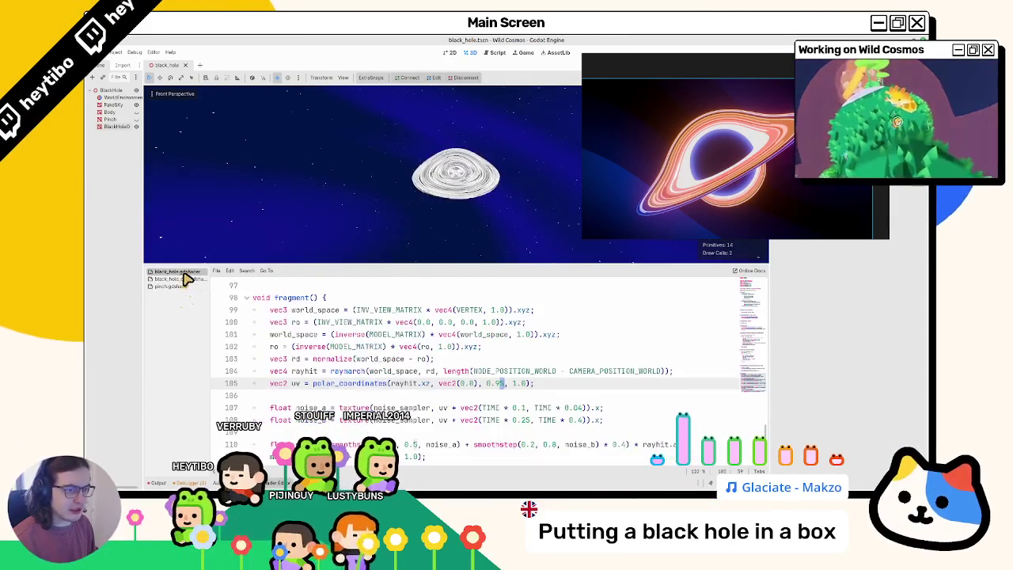
{"action": "scroll", "coordinate": [279, 345], "scroll_direction": "up", "scroll_amount": 20}
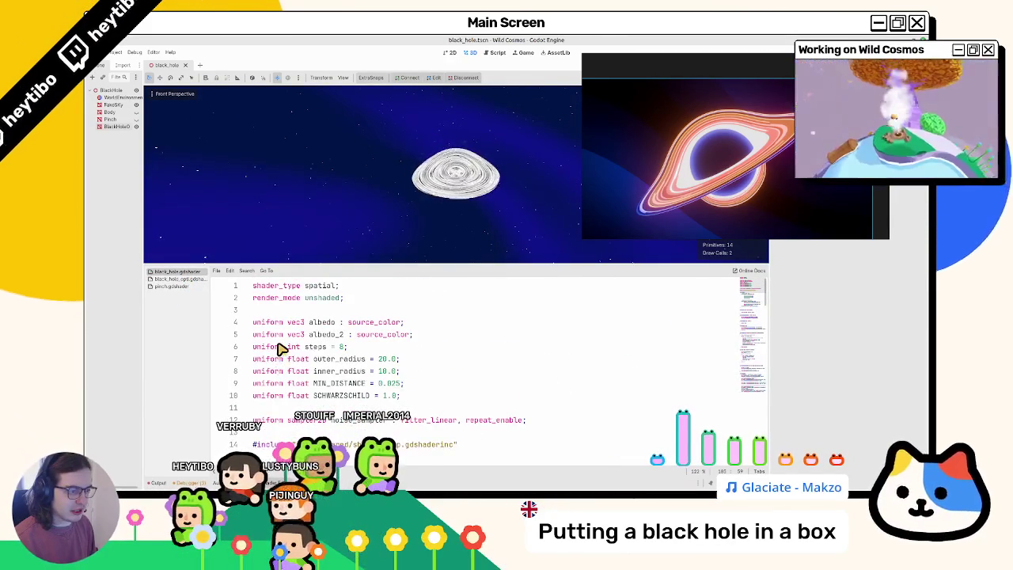
{"action": "scroll", "coordinate": [279, 348], "scroll_direction": "down", "scroll_amount": 1}
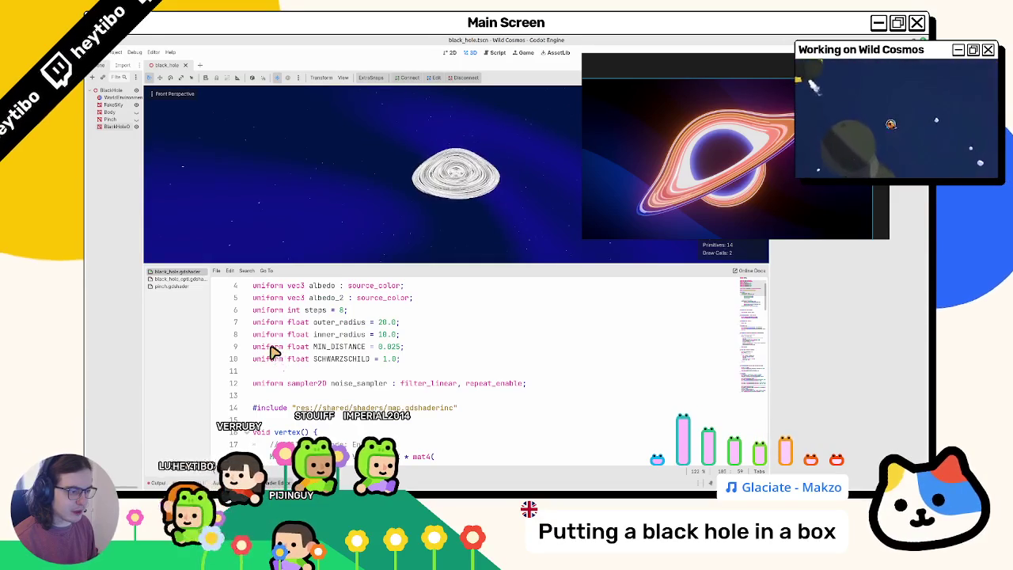
{"action": "scroll", "coordinate": [272, 353], "scroll_direction": "up", "scroll_amount": 1}
{"action": "scroll", "coordinate": [271, 352], "scroll_direction": "down", "scroll_amount": 2}
{"action": "scroll", "coordinate": [272, 353], "scroll_direction": "up", "scroll_amount": 1}
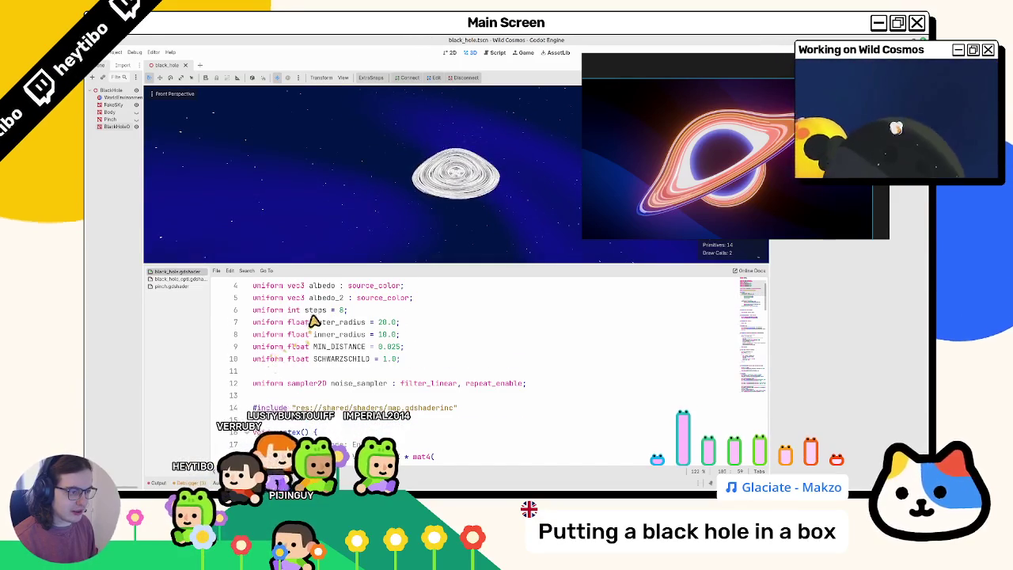
{"action": "double_click", "coordinate": [315, 309]}
{"action": "left_click", "coordinate": [111, 112]}
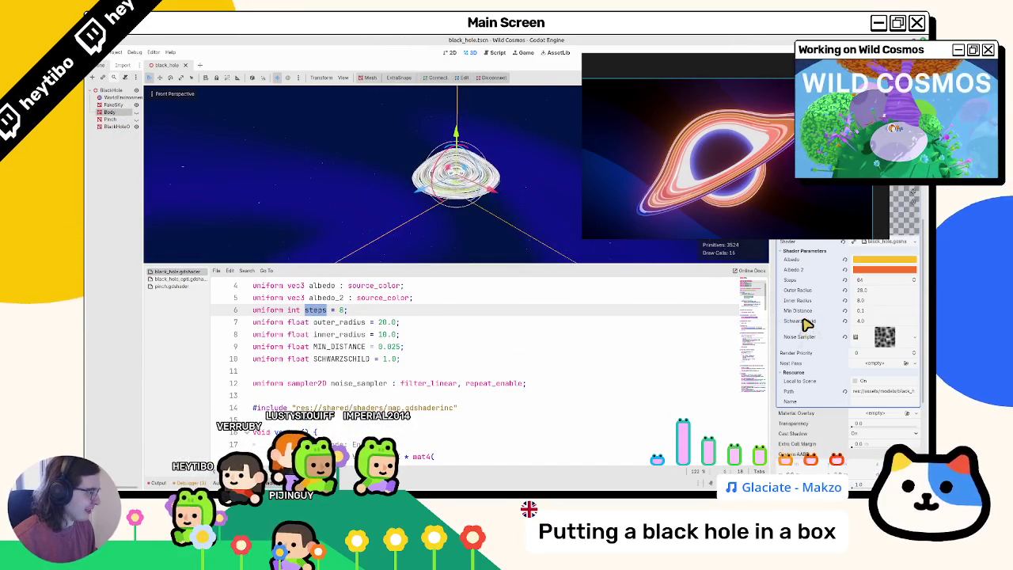
{"action": "left_click", "coordinate": [117, 127]}
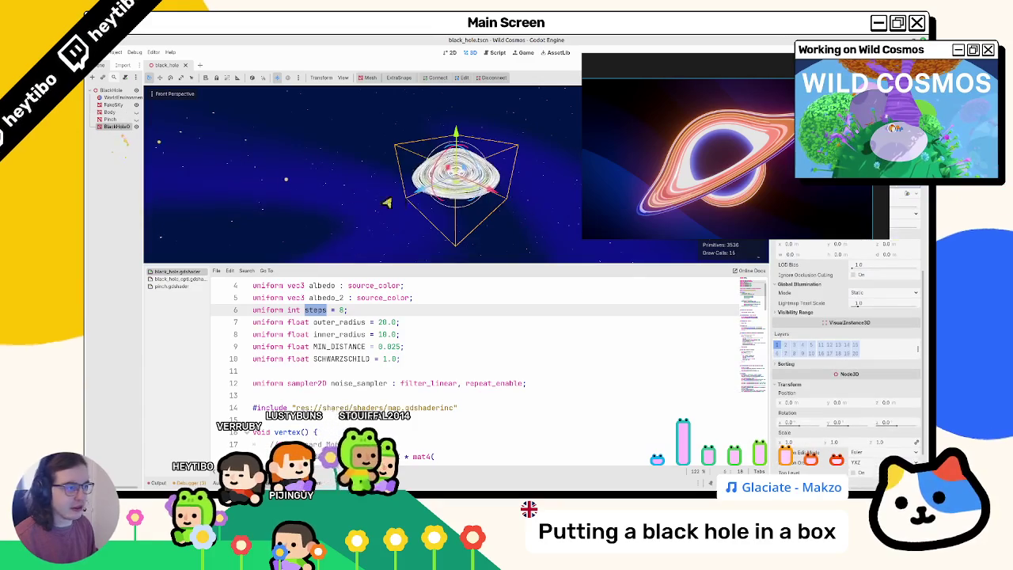
{"action": "mouse_move", "coordinate": [572, 229]}
{"action": "left_mouse_down"}
{"action": "mouse_move", "coordinate": [493, 459]}
{"action": "mouse_move", "coordinate": [564, 218]}
{"action": "left_mouse_up"}
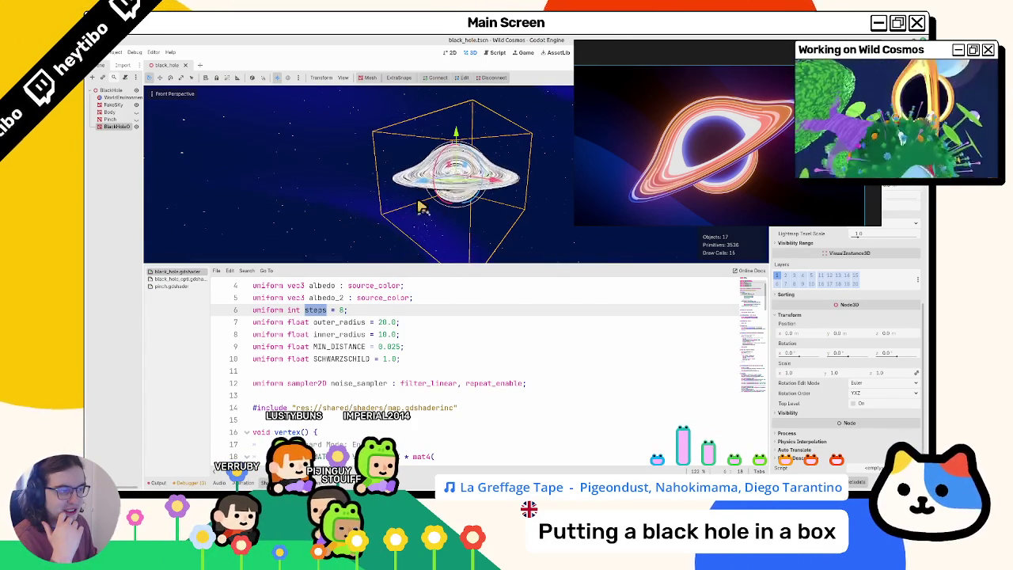
- Close pinch.gdshader from the script list and view the Body node's material settings
{"action": "scroll", "coordinate": [418, 314], "scroll_direction": "down", "scroll_amount": 20}
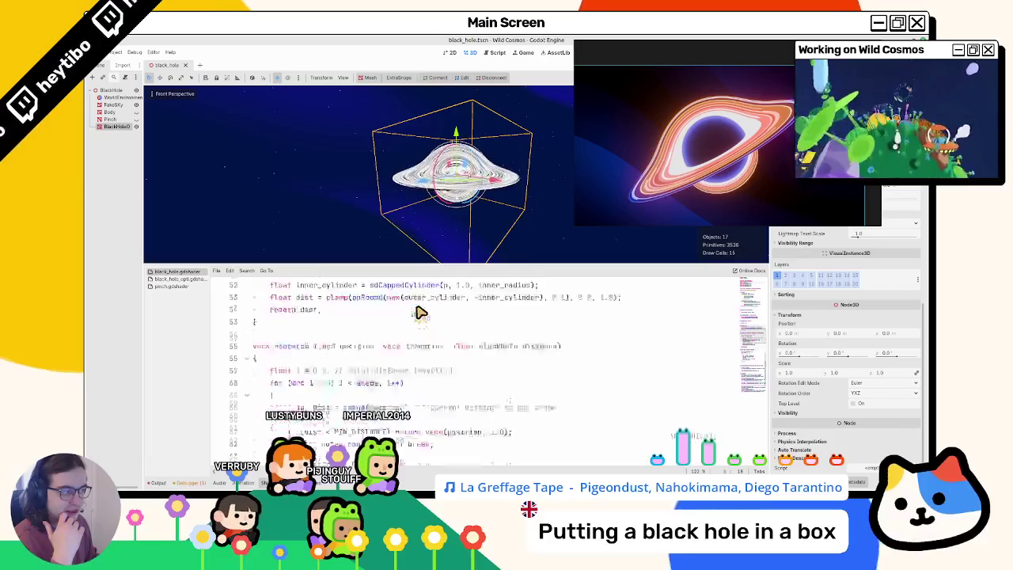
{"action": "scroll", "coordinate": [323, 301], "scroll_direction": "down", "scroll_amount": 12}
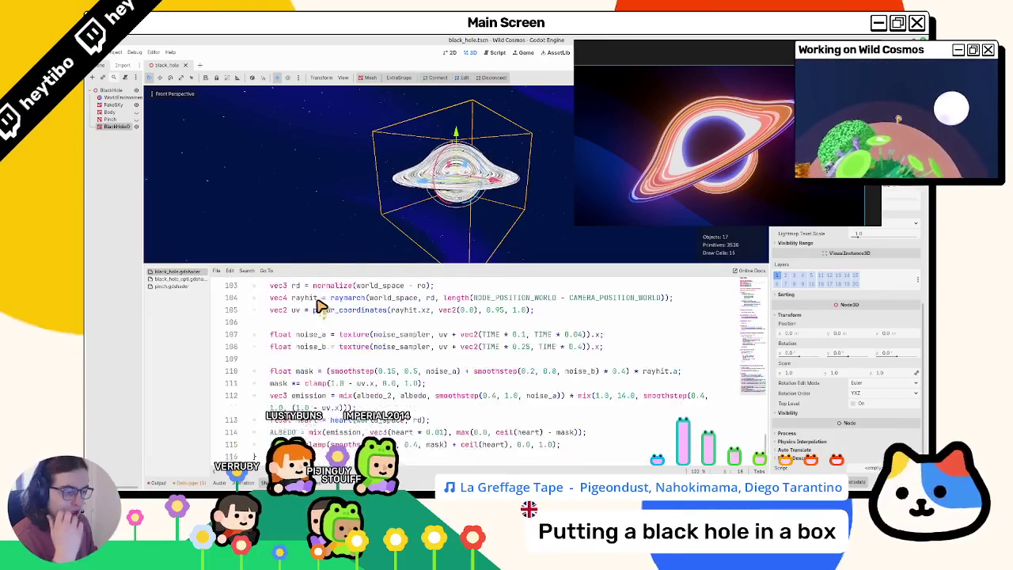
{"action": "scroll", "coordinate": [323, 301], "scroll_direction": "up", "scroll_amount": 6}
{"action": "left_click", "coordinate": [190, 285]}
{"action": "middle_click", "coordinate": [190, 286]}
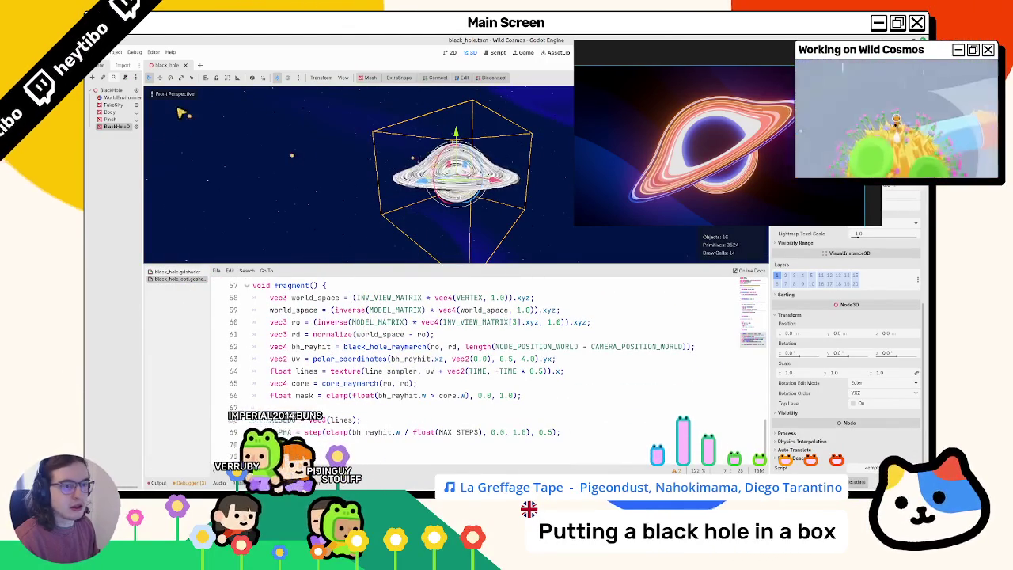
{"action": "left_click", "coordinate": [131, 113]}
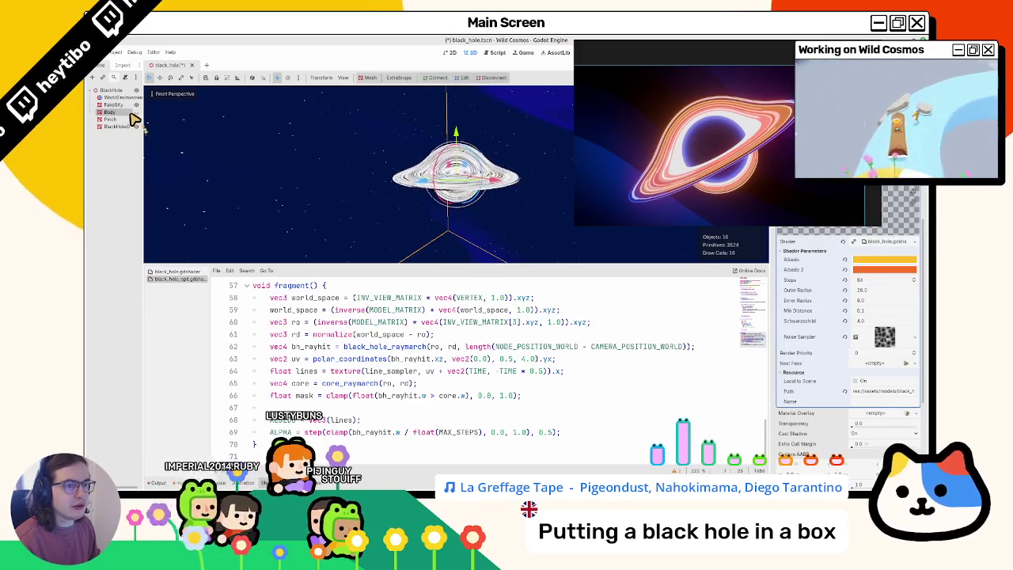
{"action": "scroll", "coordinate": [847, 356], "scroll_direction": "up", "scroll_amount": 5}
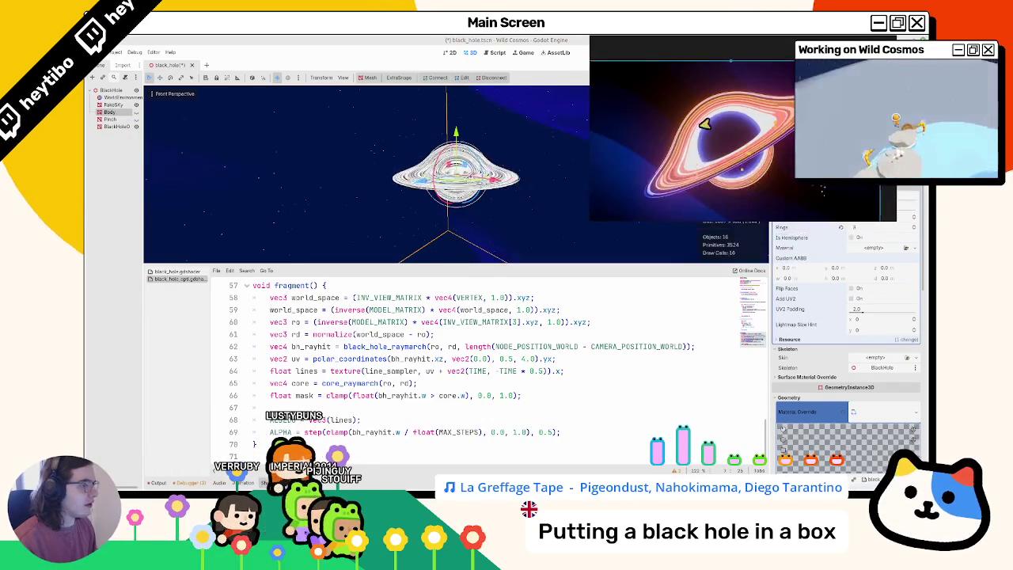
{"action": "left_click", "coordinate": [115, 127]}
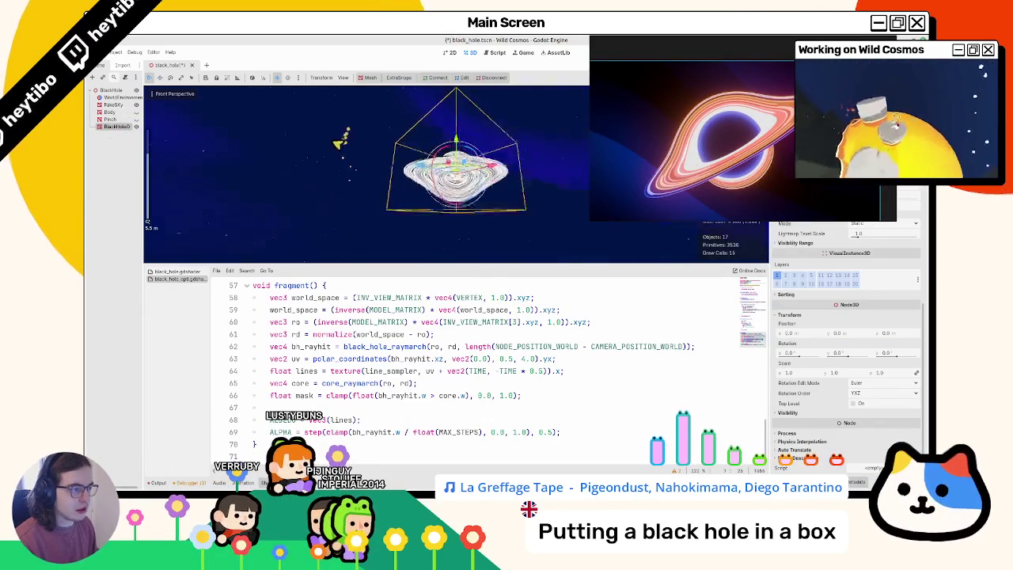
{"action": "scroll", "coordinate": [812, 209], "scroll_direction": "up", "scroll_amount": 5}
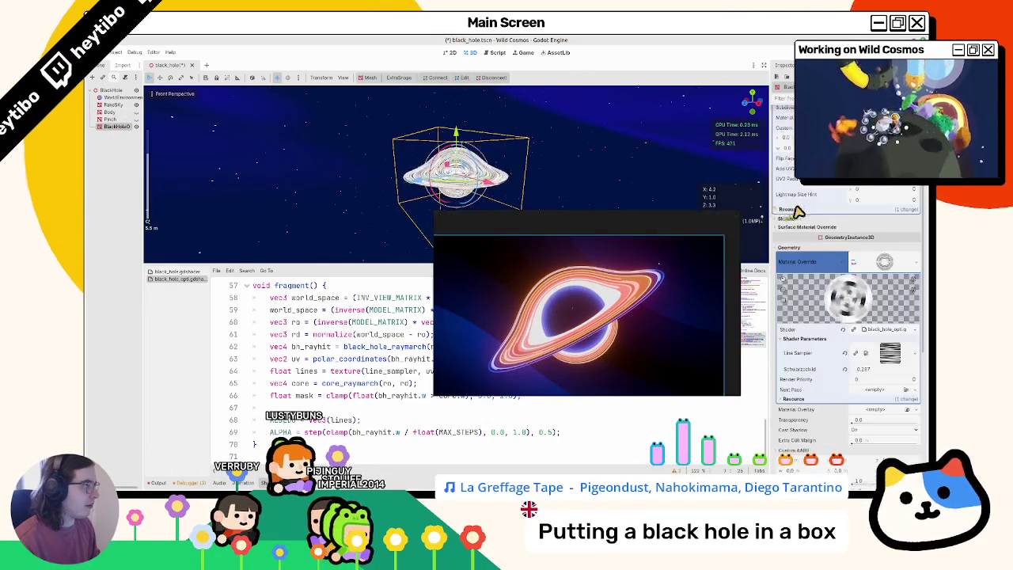
{"action": "left_click", "coordinate": [805, 209]}
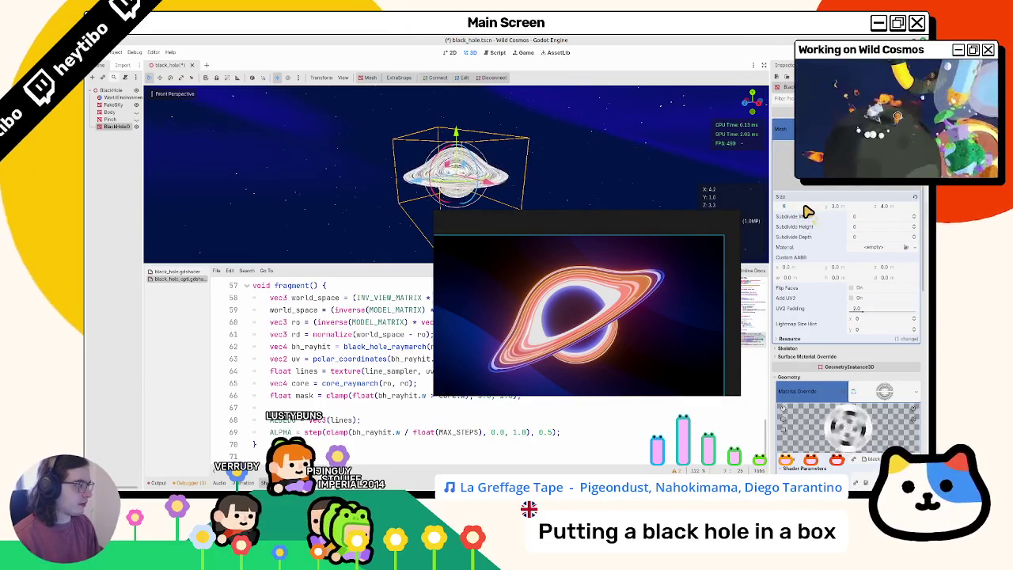
{"action": "key", "text": "Tab"}
{"action": "key", "text": "Tab"}
{"action": "type", "text": "6"}
{"action": "key", "text": "Tab"}
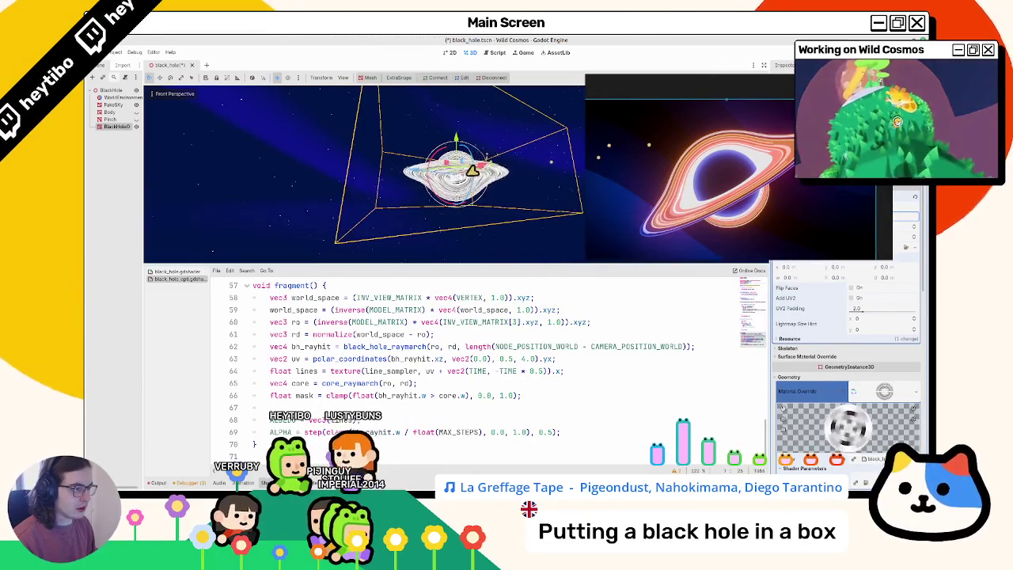
{"action": "scroll", "coordinate": [466, 221], "scroll_direction": "down", "scroll_amount": 5}
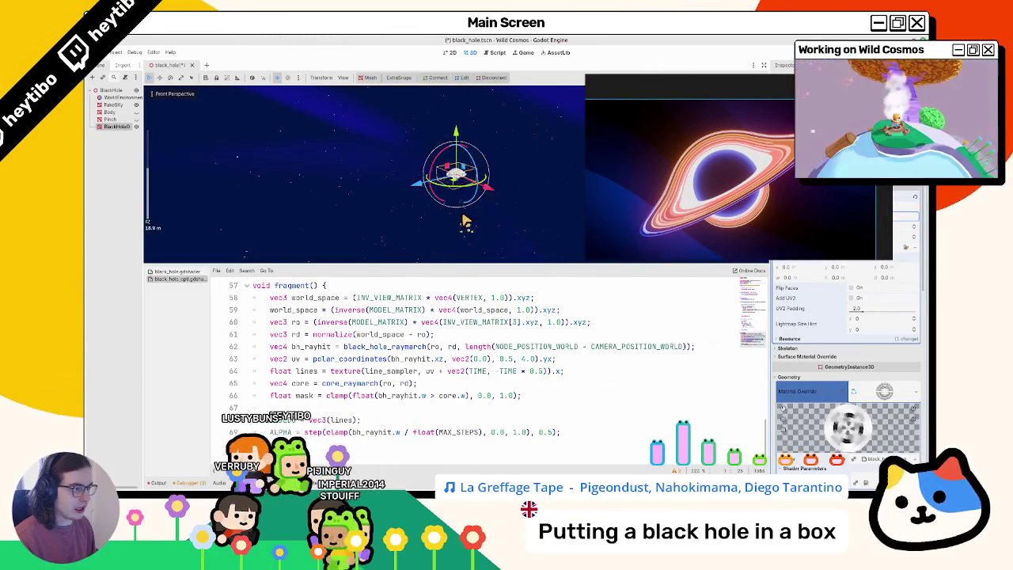
{"action": "scroll", "coordinate": [466, 222], "scroll_direction": "up", "scroll_amount": 5}
{"action": "left_click", "coordinate": [801, 207]}
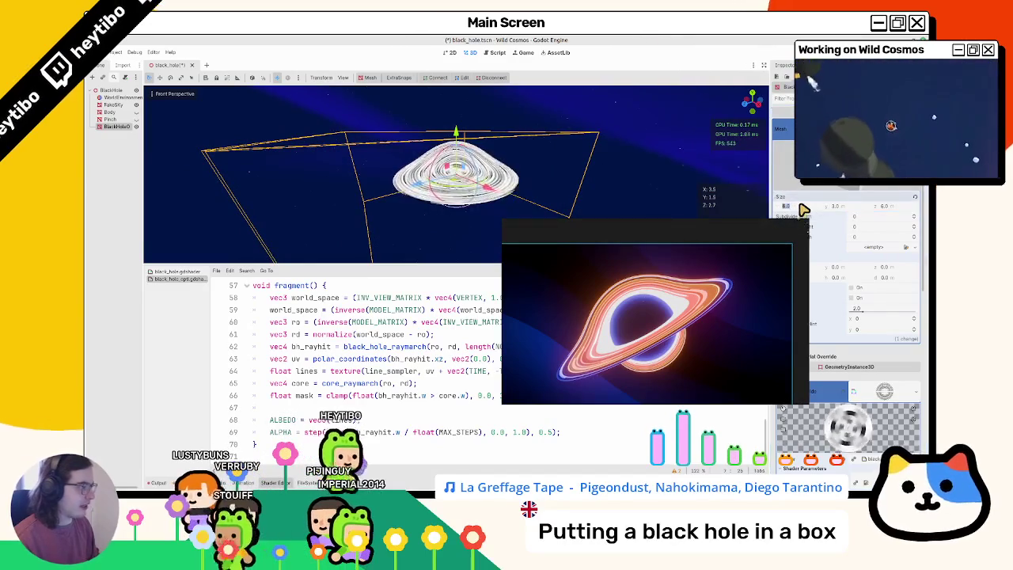
{"action": "type", "text": "5"}
{"action": "key", "text": "Tab"}
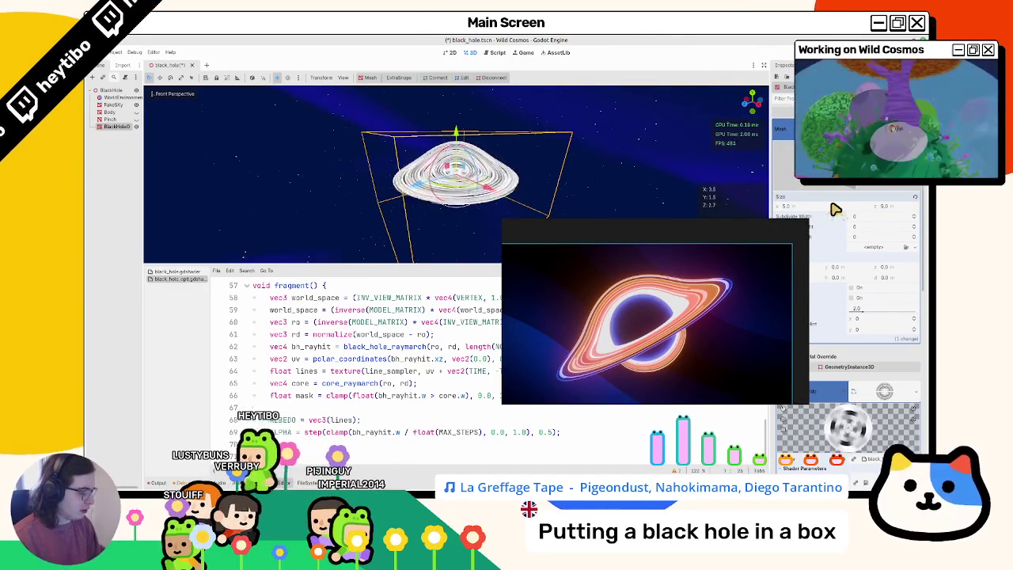
{"action": "mouse_move", "coordinate": [583, 106]}
{"action": "left_mouse_down"}
{"action": "mouse_move", "coordinate": [449, 156]}
{"action": "mouse_move", "coordinate": [478, 179]}
{"action": "left_mouse_up"}
{"action": "mouse_move", "coordinate": [602, 264]}
{"action": "left_mouse_down"}
{"action": "mouse_move", "coordinate": [346, 224]}
{"action": "mouse_move", "coordinate": [299, 210]}
{"action": "mouse_move", "coordinate": [309, 186]}
{"action": "mouse_move", "coordinate": [328, 226]}
{"action": "mouse_move", "coordinate": [325, 253]}
{"action": "left_mouse_up"}
{"action": "double_click", "coordinate": [333, 421]}
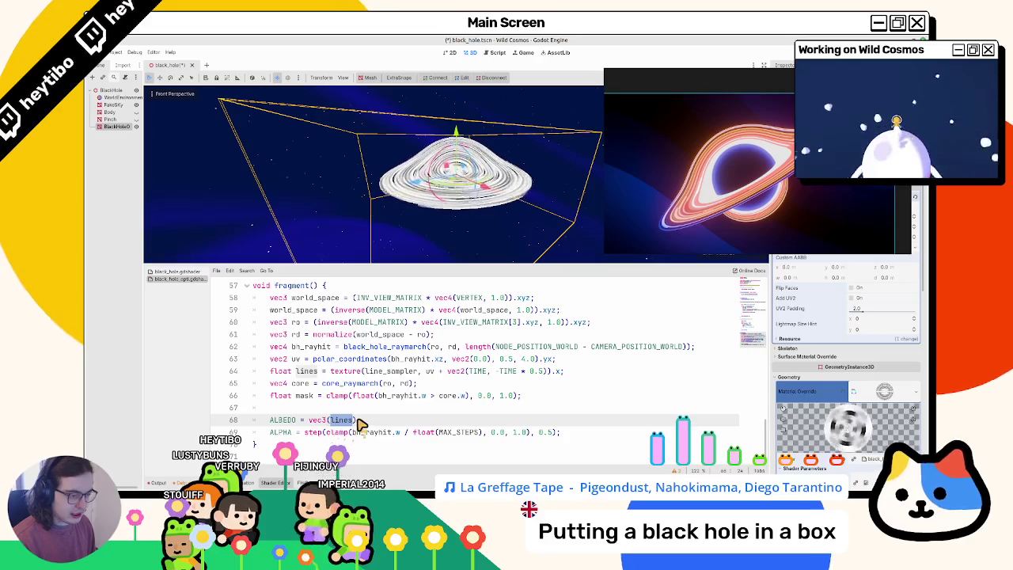
- Change line 68 to ALBEDO = mix(vec3(lines), vec3(0.0), mask); and save
{"action": "left_click", "coordinate": [329, 420]}
{"action": "left_click_drag", "start_coordinate": [309, 420], "coordinate": [358, 420]}
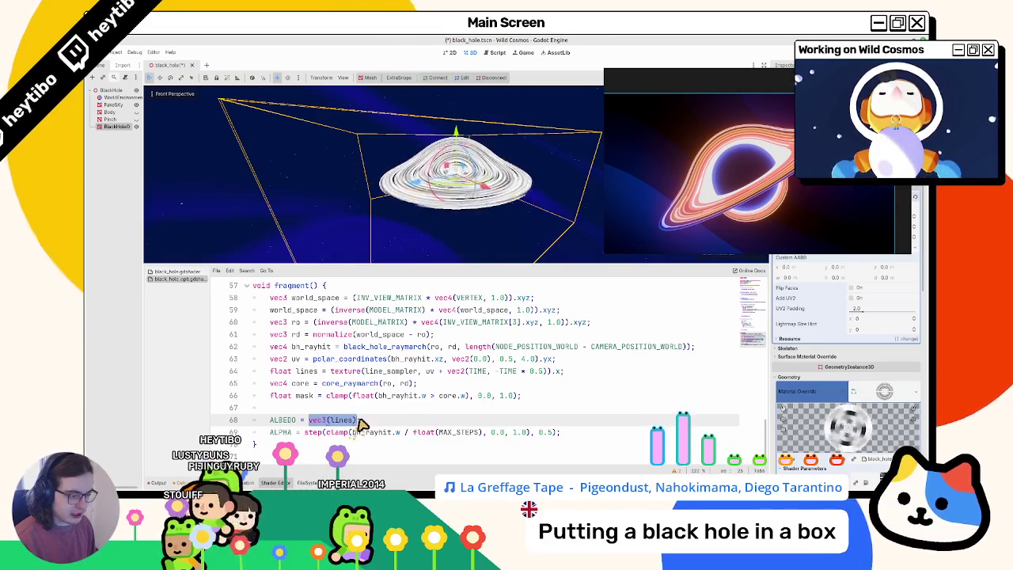
{"action": "left_click", "coordinate": [366, 400]}
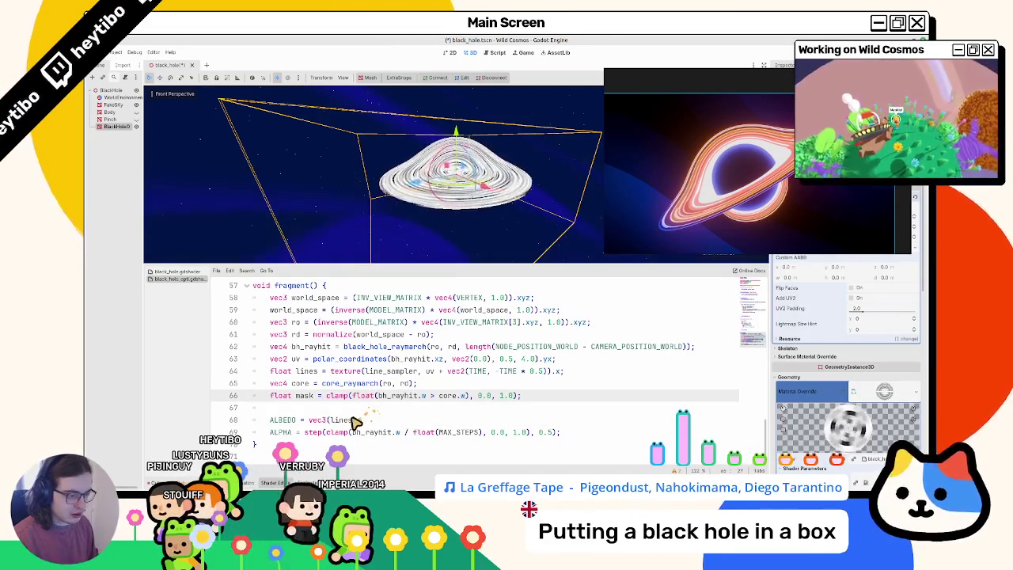
{"action": "left_click_drag", "start_coordinate": [359, 421], "coordinate": [308, 421]}
{"action": "key", "text": "ctrl+c"}
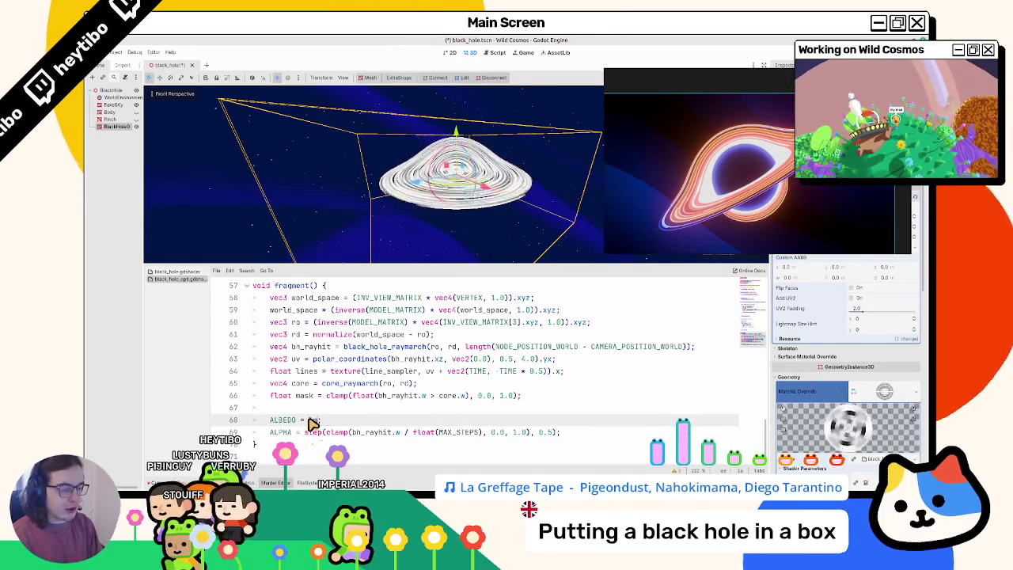
{"action": "type", "text": "mix("}
{"action": "key", "text": "ctrl+v"}
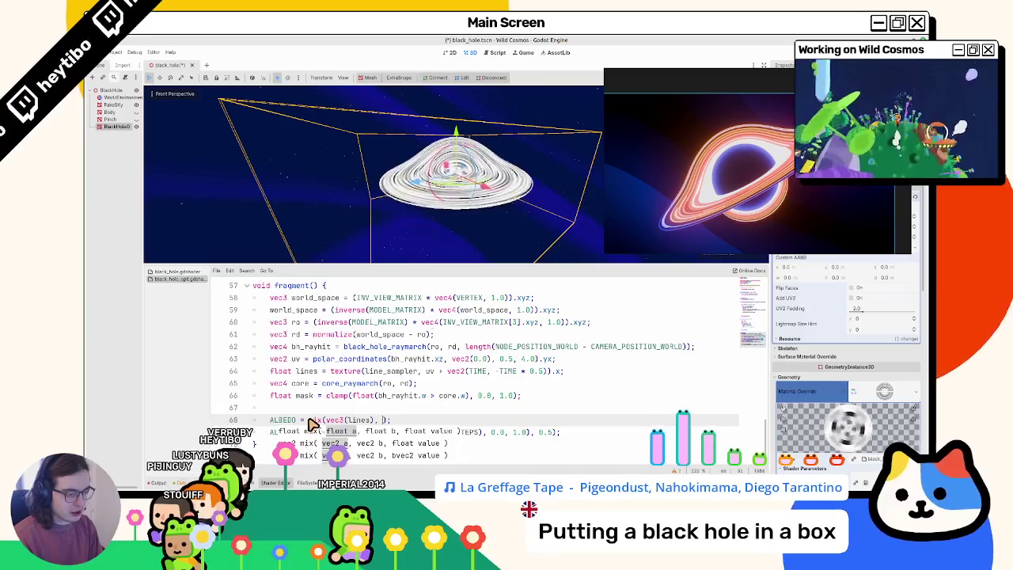
{"action": "key", "text": "ctrl+space"}
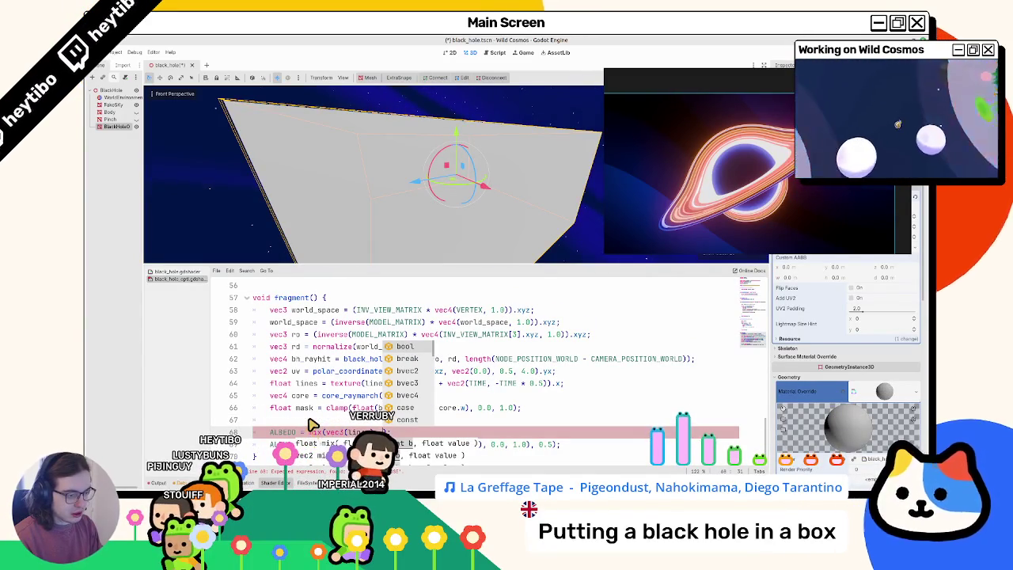
{"action": "type", "text": ", vec3(1.0), "}
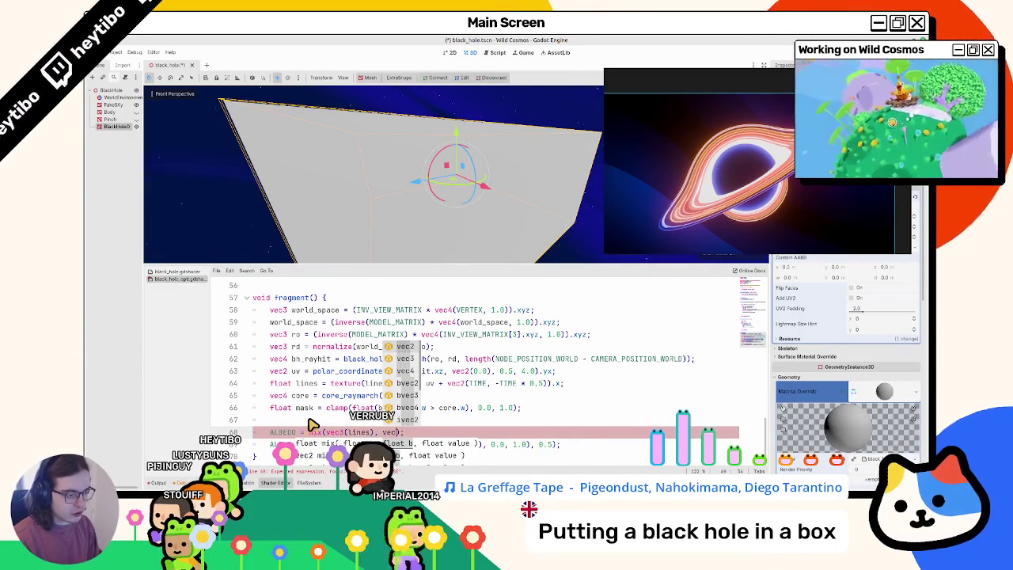
{"action": "type", "text": "mask"}
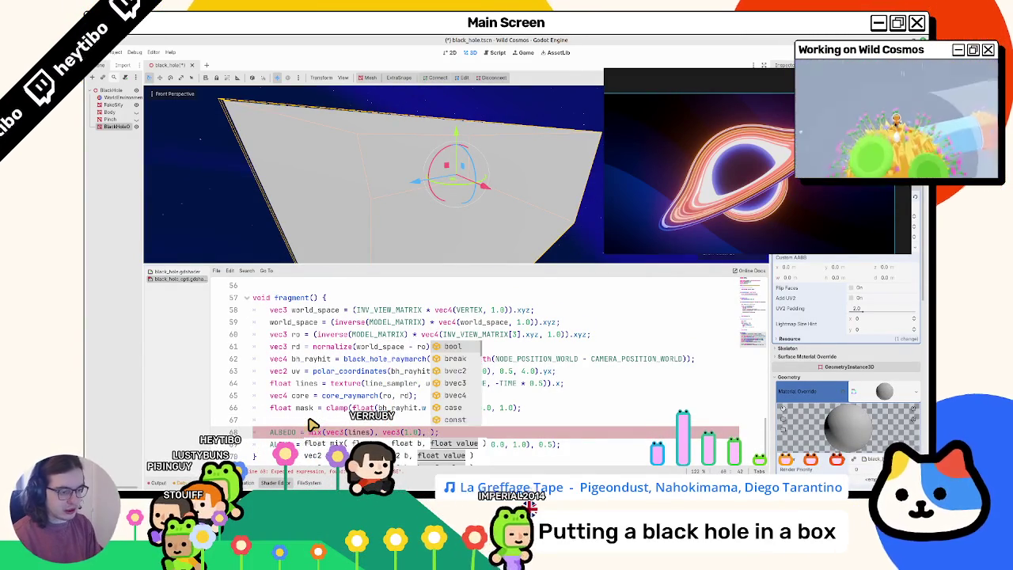
{"action": "key", "text": "ctrl+s"}
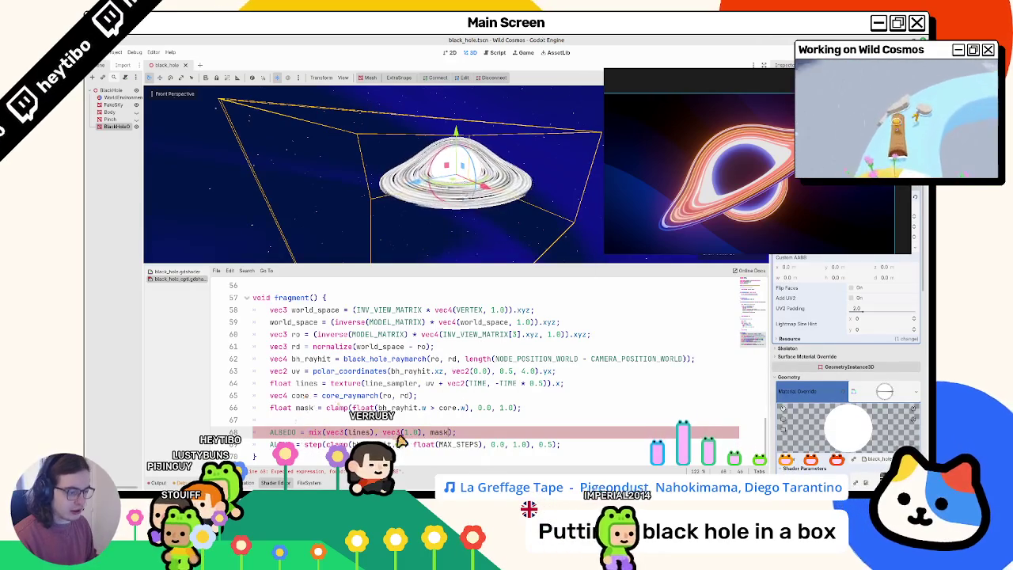
{"action": "type", "text": "0"}
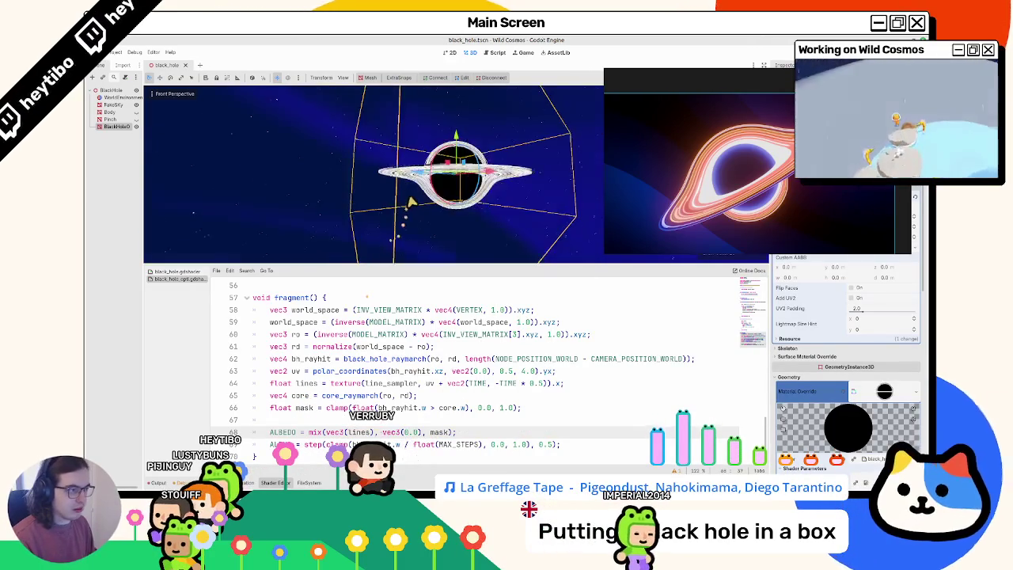
- Mix the albedo toward normalize(core.xyz) instead of black, viewing the core from above
{"action": "left_click", "coordinate": [303, 397]}
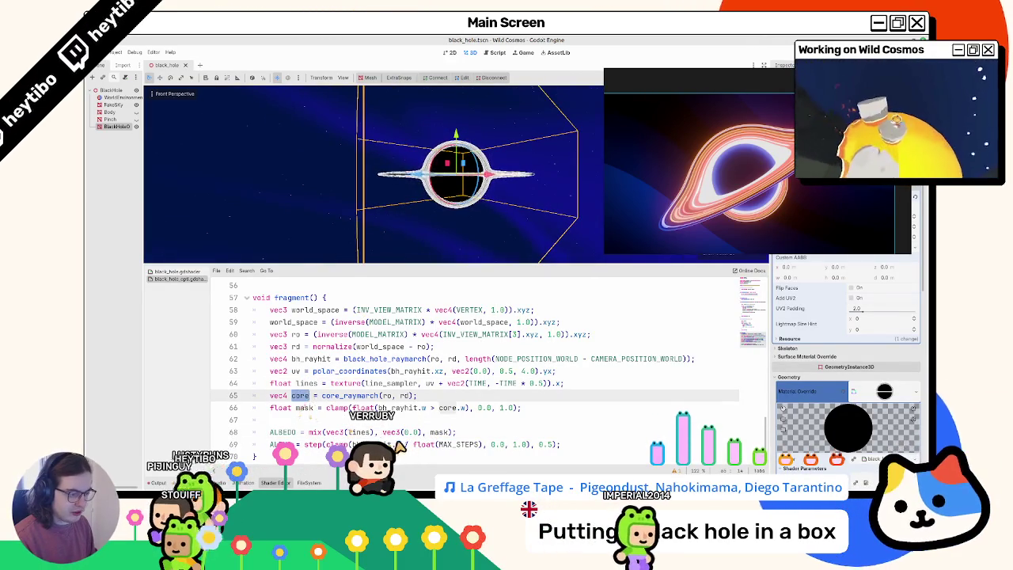
{"action": "left_click", "coordinate": [391, 437]}
{"action": "type", "text": "ormalize(core"}
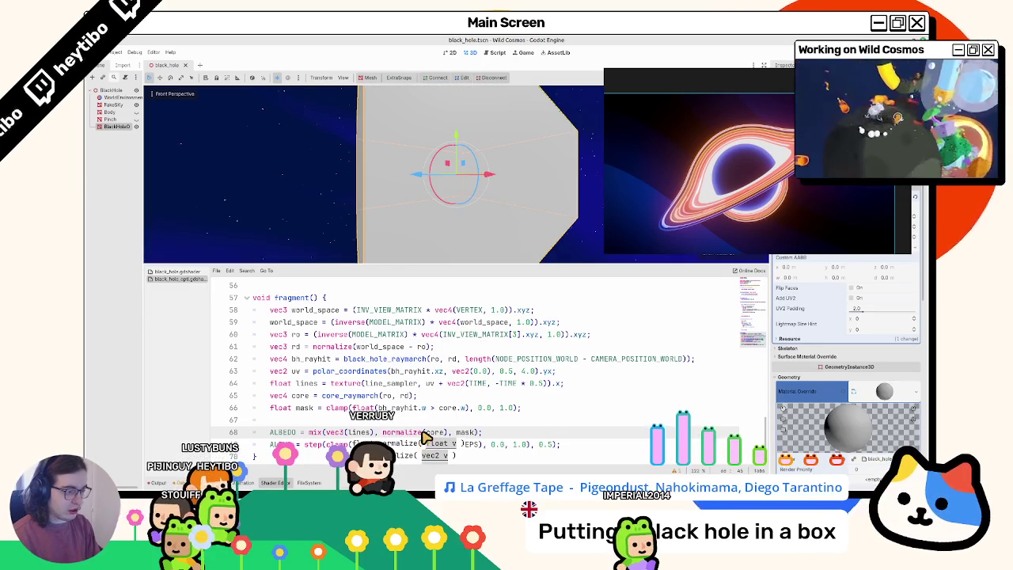
{"action": "type", "text": ".xyz"}
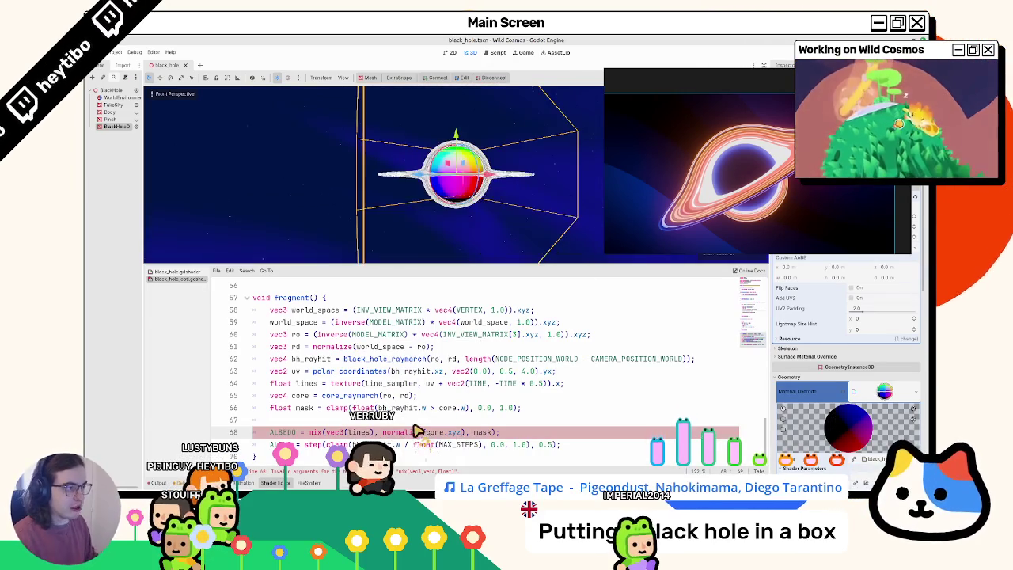
{"action": "left_click_drag", "start_coordinate": [407, 172], "coordinate": [430, 212]}
- Scroll to the top of the shader and begin a second #include line
{"action": "scroll", "coordinate": [338, 192], "scroll_direction": "up", "scroll_amount": 5}
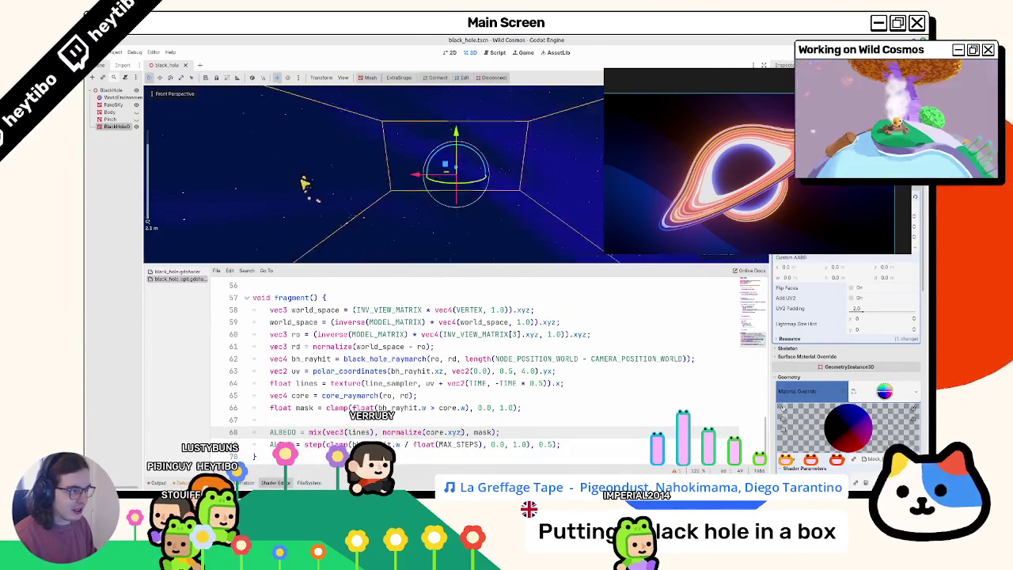
{"action": "scroll", "coordinate": [407, 369], "scroll_direction": "up", "scroll_amount": 15}
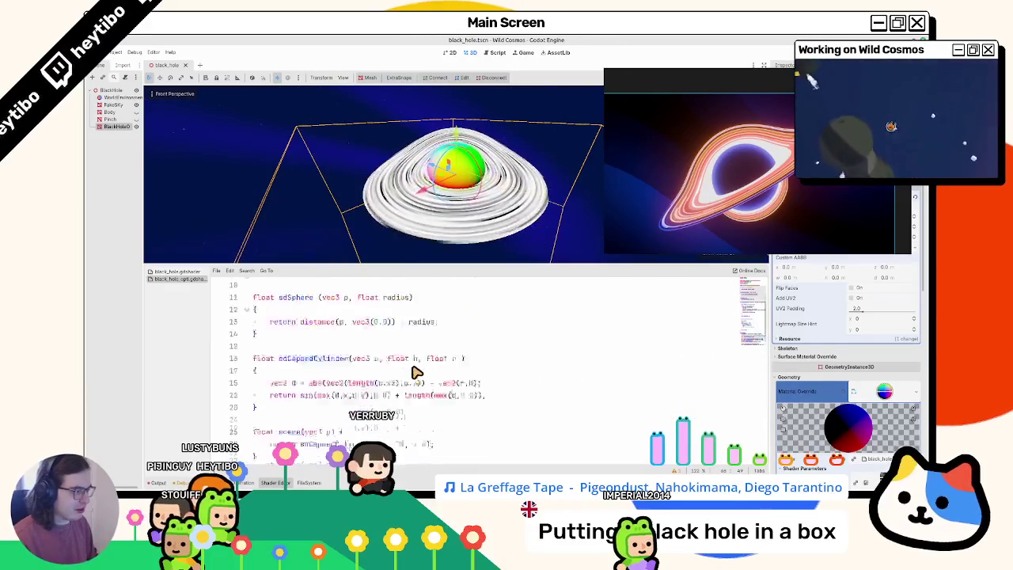
{"action": "scroll", "coordinate": [415, 372], "scroll_direction": "down", "scroll_amount": 18}
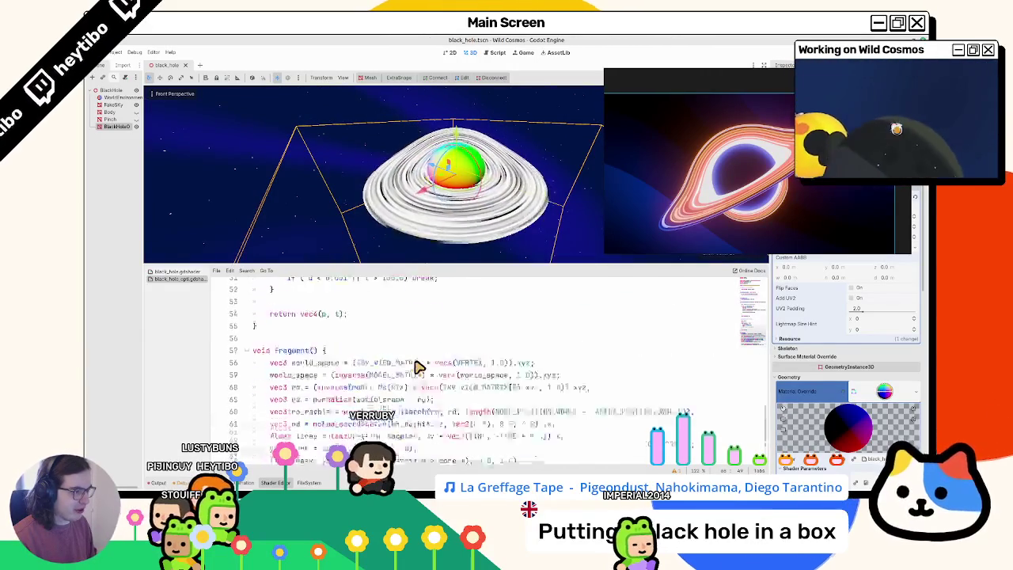
{"action": "scroll", "coordinate": [432, 414], "scroll_direction": "up", "scroll_amount": 18}
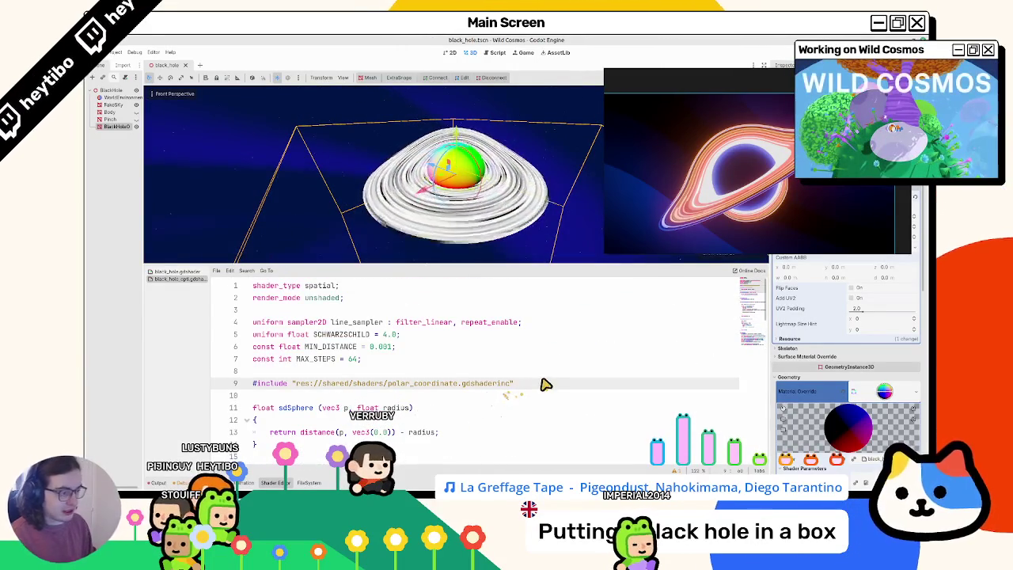
{"action": "key", "text": "Return"}
{"action": "type", "text": "#in"}
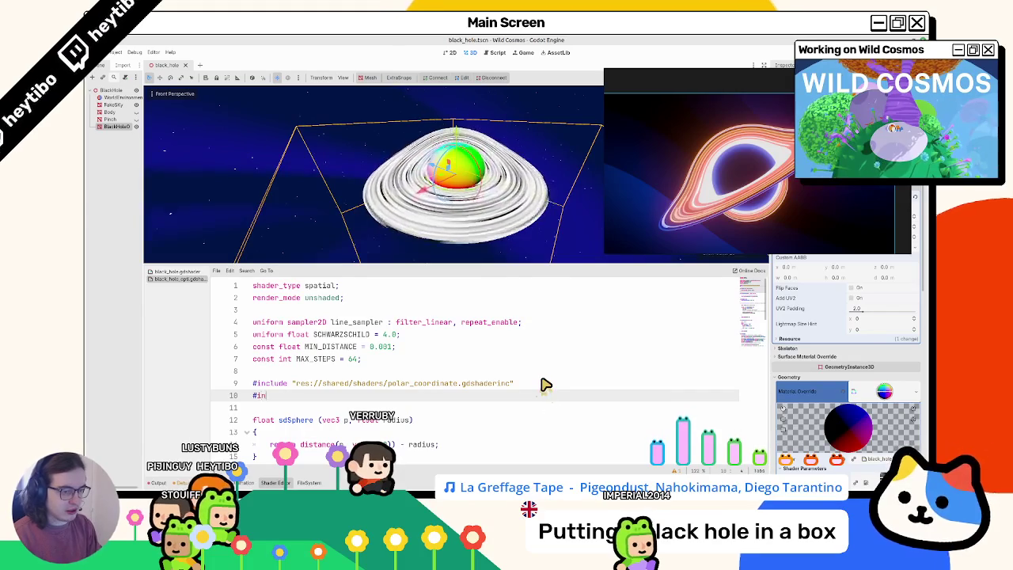
- Include the shader library "res://shared/shaders/fresnel.gdshaderinc" at the top of the shader
{"action": "key", "text": "Return"}
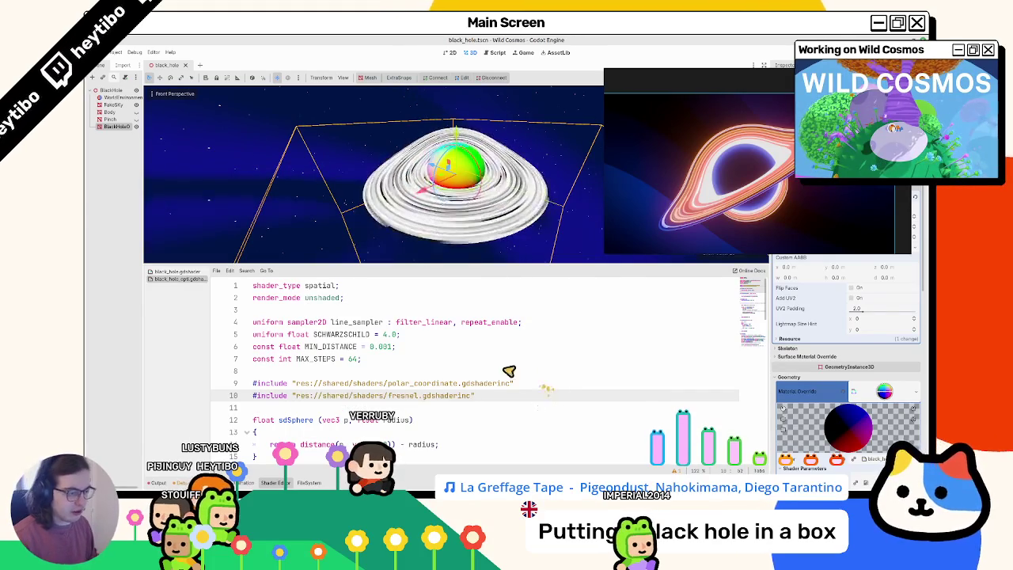
{"action": "scroll", "coordinate": [497, 385], "scroll_direction": "down", "scroll_amount": 14}
{"action": "scroll", "coordinate": [495, 384], "scroll_direction": "down", "scroll_amount": 5}
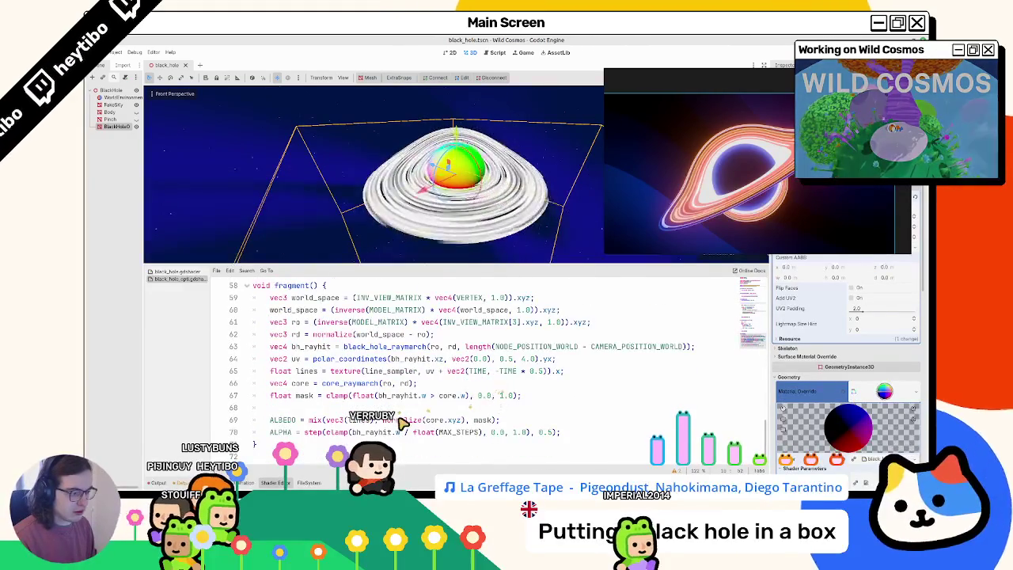
- Wrap the core colour on line 69 in fresnel(normalize(core.xyz), VIEW)
{"action": "left_click_drag", "start_coordinate": [383, 421], "coordinate": [471, 420]}
{"action": "key", "text": "ctrl+c"}
{"action": "type", "text": "fresnel("}
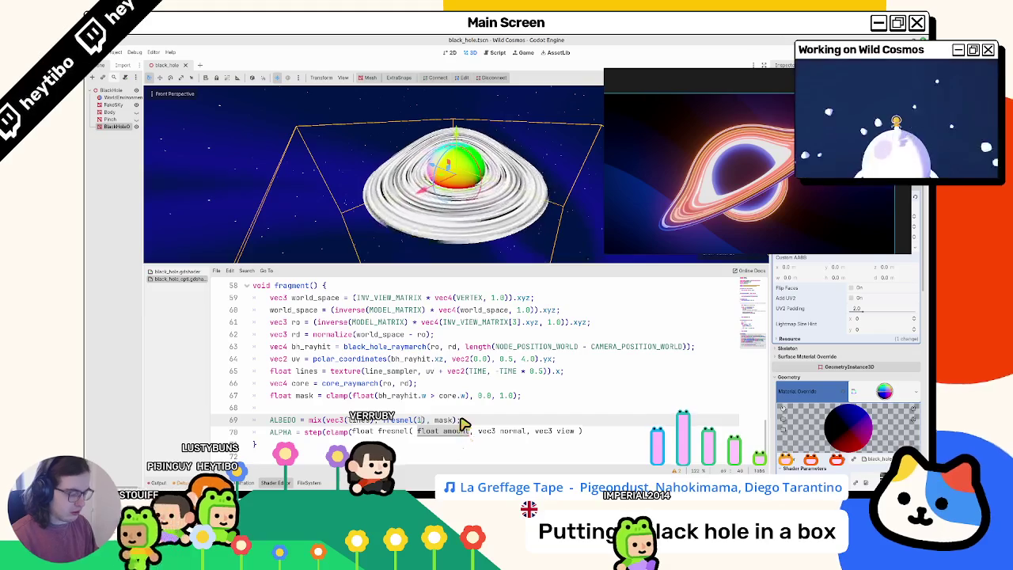
{"action": "key", "text": "ctrl+v"}
{"action": "type", "text": ", VIE"}
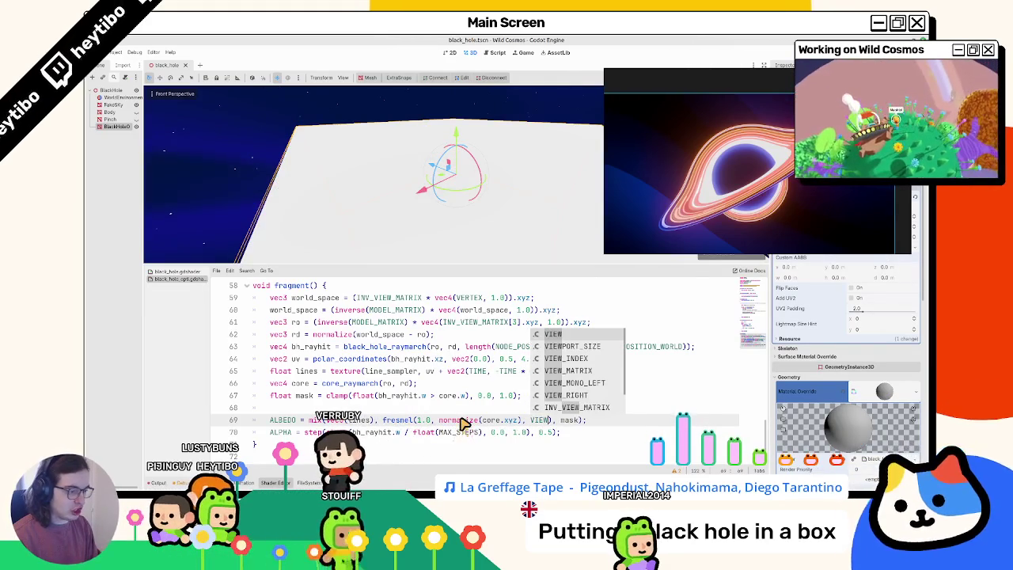
{"action": "key", "text": "Escape"}
{"action": "key", "text": "ctrl+shift+Left"}
{"action": "key", "text": "ctrl+shift+Left"}
{"action": "key", "text": "ctrl+shift+Left"}
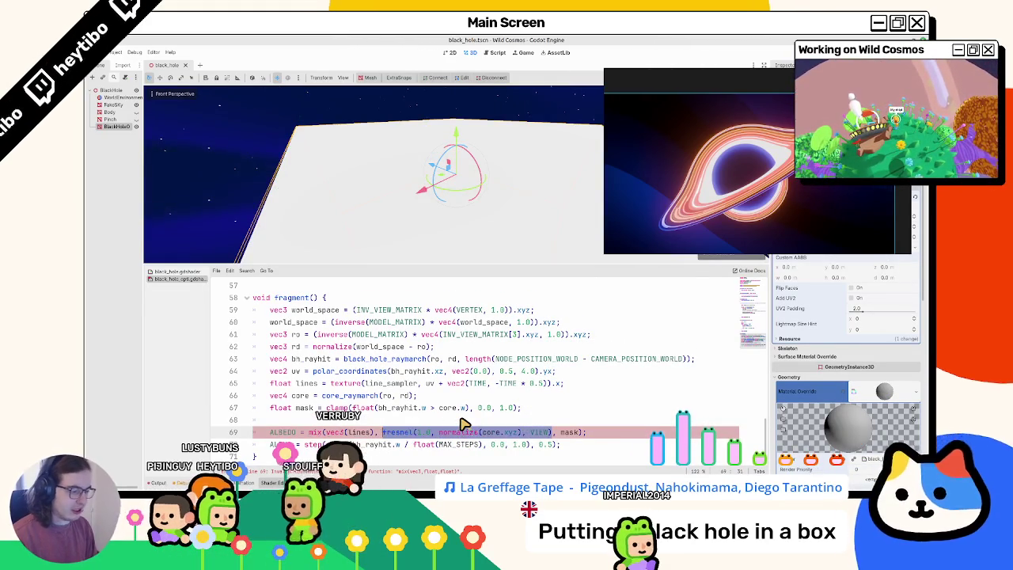
{"action": "type", "text": "vec3"}
{"action": "key", "text": "ctrl+z"}
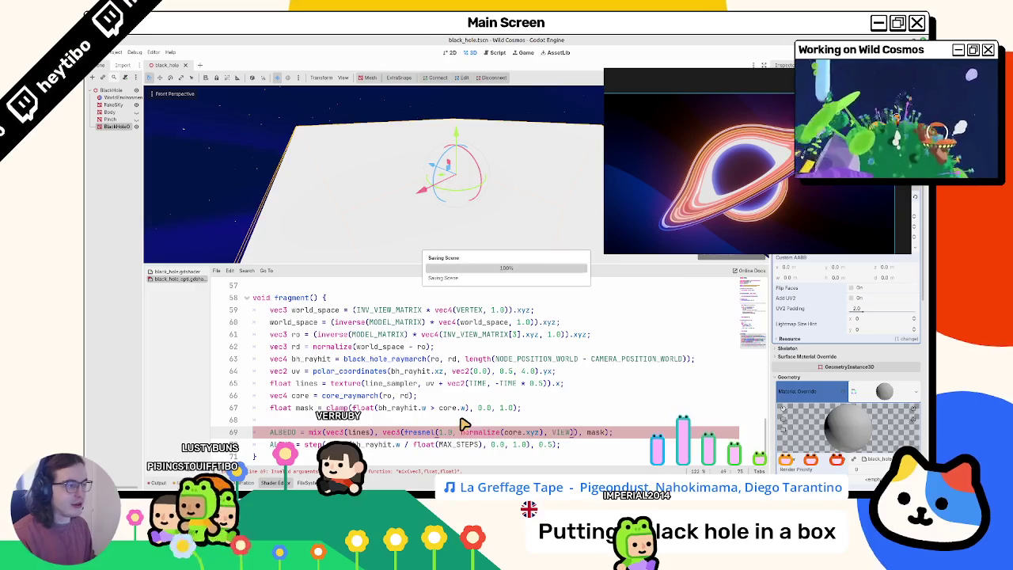
{"action": "mouse_move", "coordinate": [546, 190]}
{"action": "left_mouse_down"}
{"action": "mouse_move", "coordinate": [414, 229]}
{"action": "mouse_move", "coordinate": [558, 130]}
{"action": "left_mouse_up"}
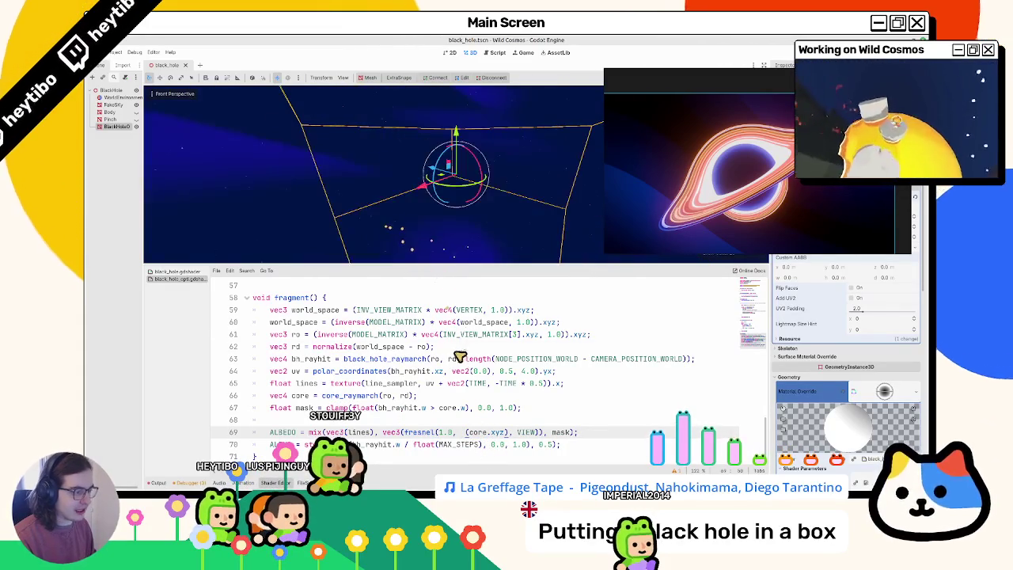
- Restore normalize(core.xyz) as the fresnel normal argument on line 69
{"action": "left_click", "coordinate": [457, 350]}
{"action": "key", "text": "ctrl+z"}
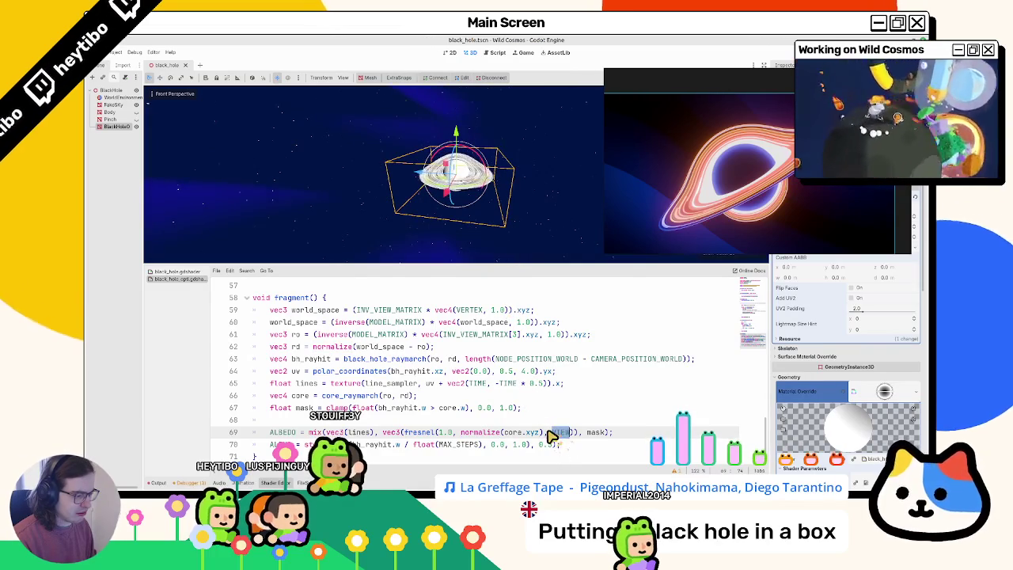
{"action": "left_click_drag", "start_coordinate": [461, 432], "coordinate": [544, 436]}
{"action": "type", "text": "VIEW"}
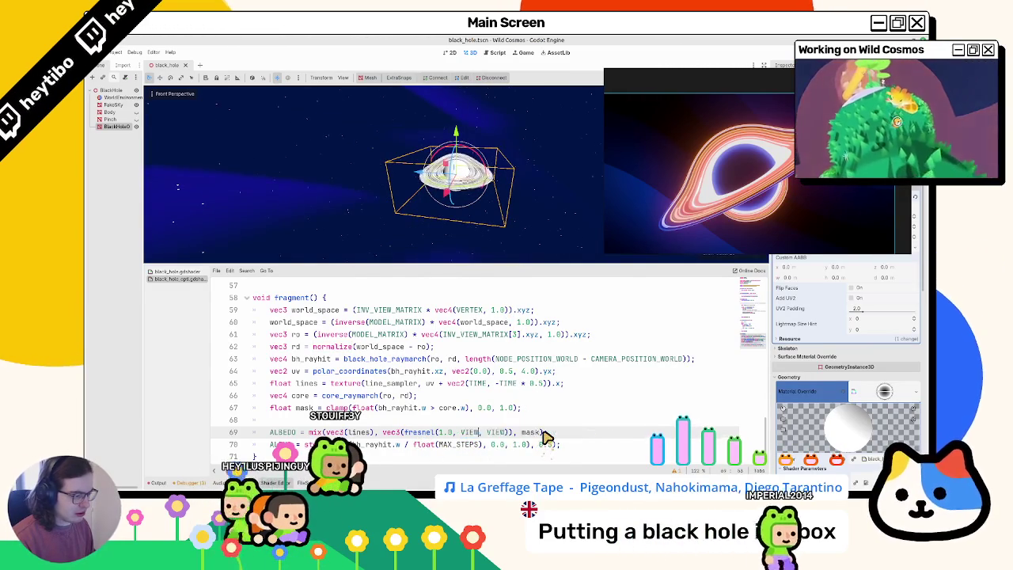
{"action": "key", "text": "ctrl+z"}
{"action": "type", "text": "VIEW"}
{"action": "key", "text": "ctrl+z"}
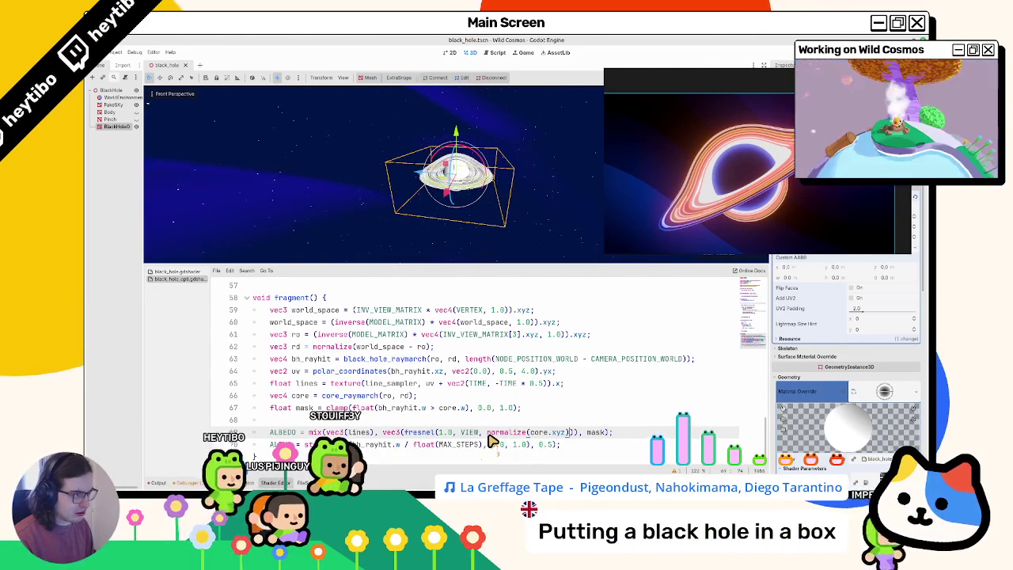
- Replace VIEW with core_raymarch's ray direction rd in the fresnel call
{"action": "scroll", "coordinate": [396, 348], "scroll_direction": "up", "scroll_amount": 4}
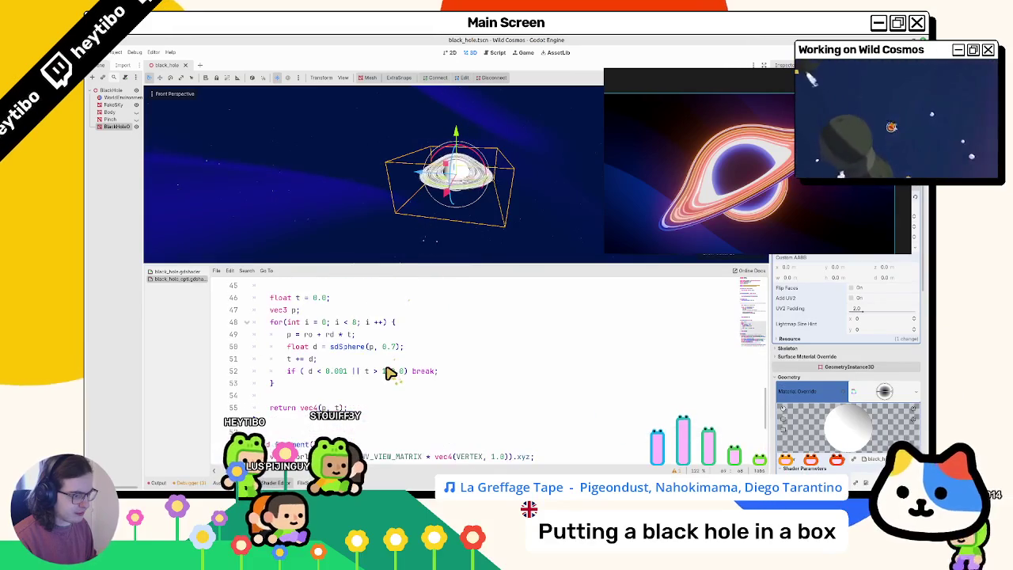
{"action": "scroll", "coordinate": [331, 406], "scroll_direction": "up", "scroll_amount": 1}
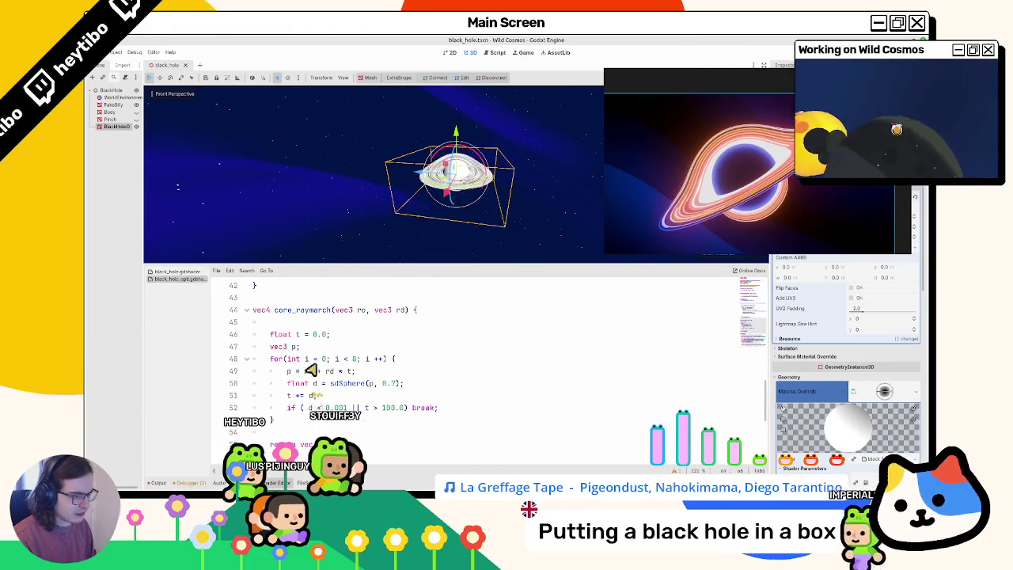
{"action": "double_click", "coordinate": [402, 311]}
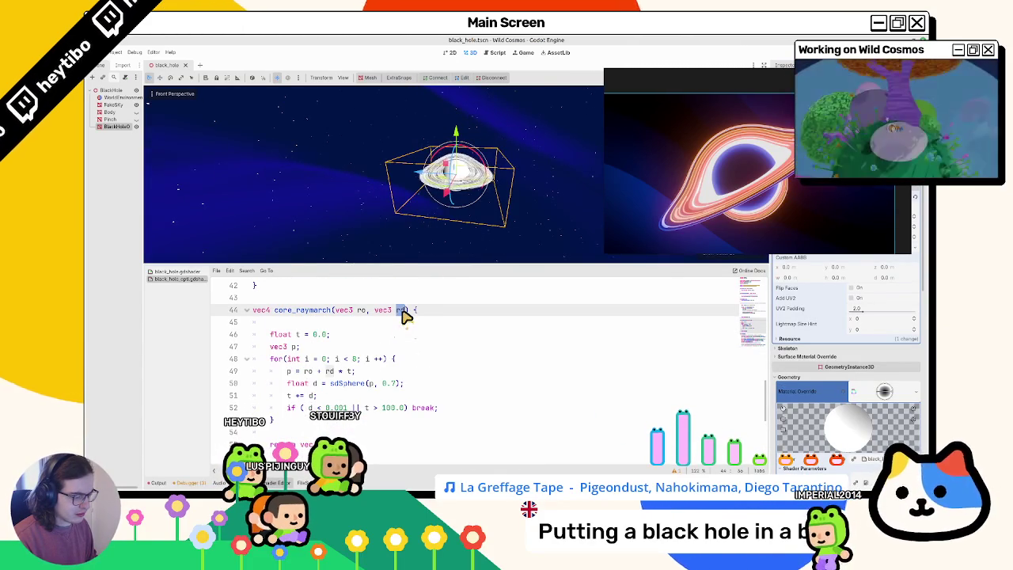
{"action": "scroll", "coordinate": [375, 423], "scroll_direction": "down", "scroll_amount": 5}
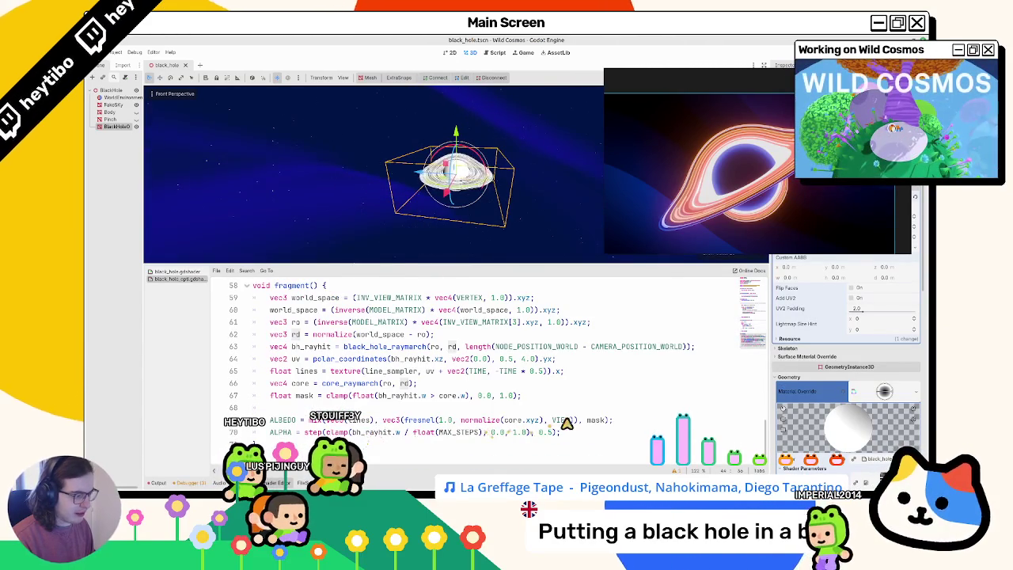
{"action": "double_click", "coordinate": [561, 421]}
{"action": "type", "text": "rd"}
{"action": "scroll", "coordinate": [390, 197], "scroll_direction": "up", "scroll_amount": 5}
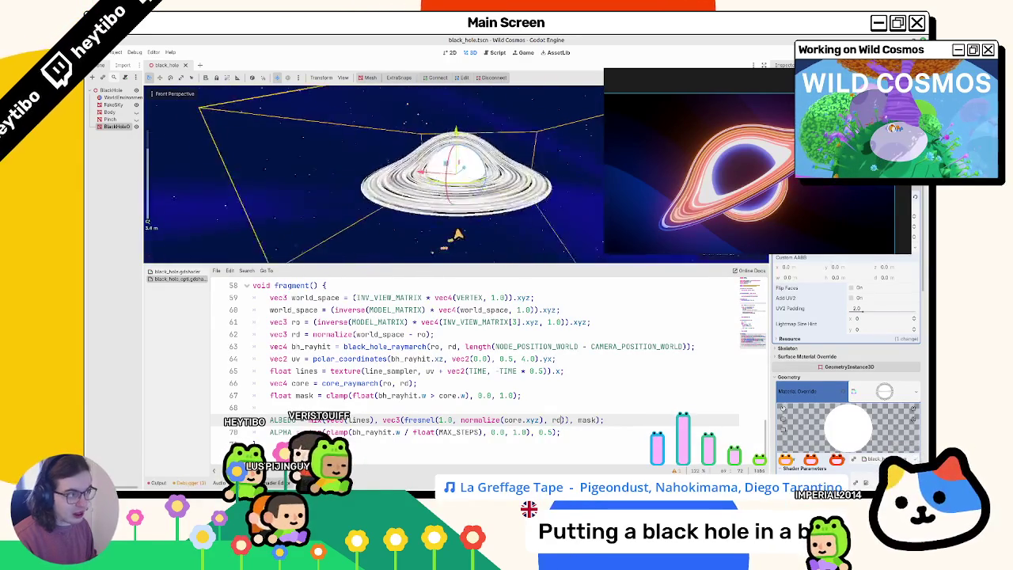
{"action": "scroll", "coordinate": [457, 235], "scroll_direction": "up", "scroll_amount": 5}
- Orbit the viewport to inspect the white ringed disk at an angle
{"action": "mouse_move", "coordinate": [319, 207]}
{"action": "left_mouse_down"}
{"action": "mouse_move", "coordinate": [276, 158]}
{"action": "mouse_move", "coordinate": [267, 190]}
{"action": "left_mouse_up"}
{"action": "left_click", "coordinate": [255, 187]}
{"action": "left_click_drag", "start_coordinate": [195, 192], "coordinate": [250, 199]}
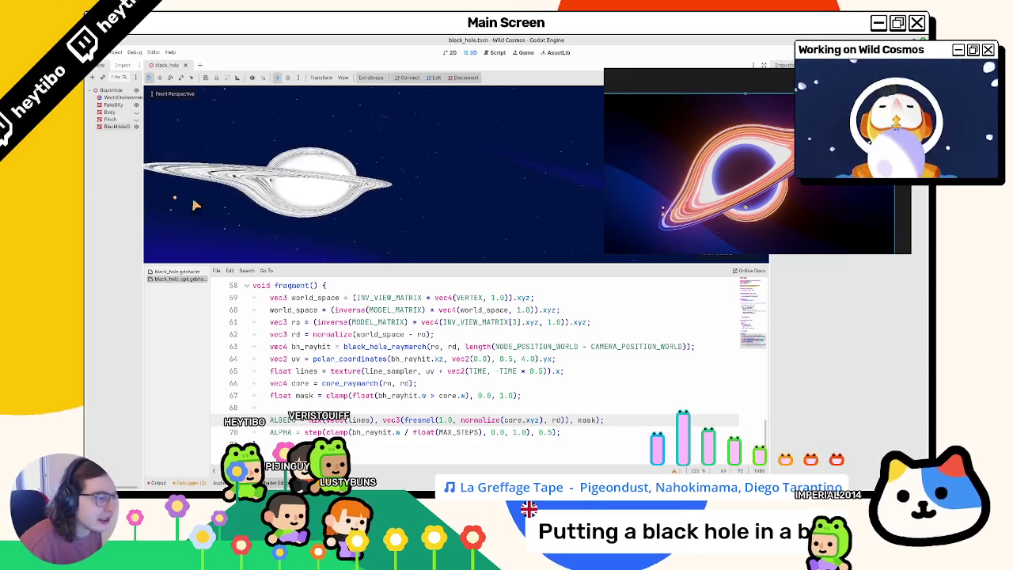
{"action": "double_click", "coordinate": [440, 420]}
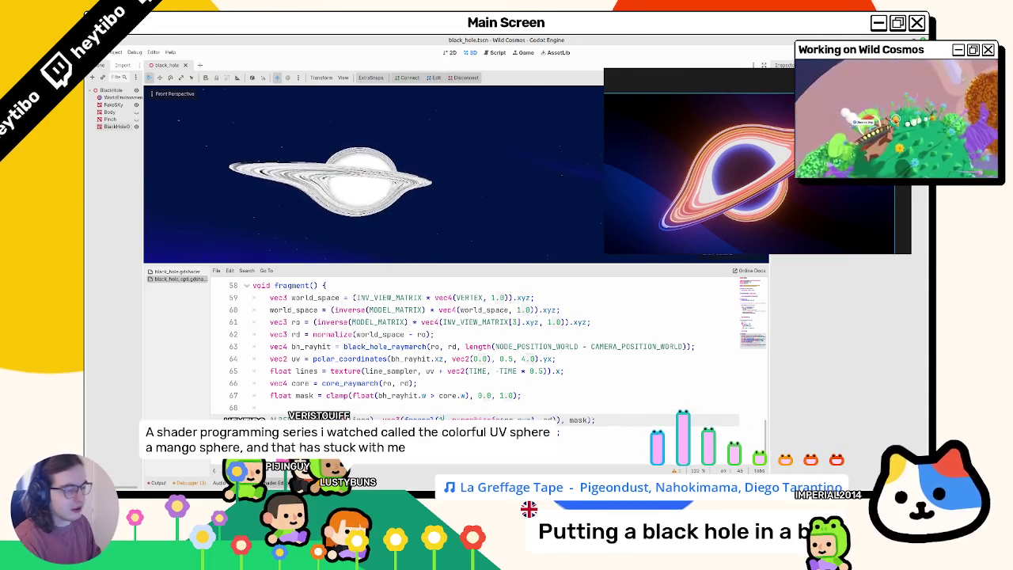
{"action": "type", "text": "5"}
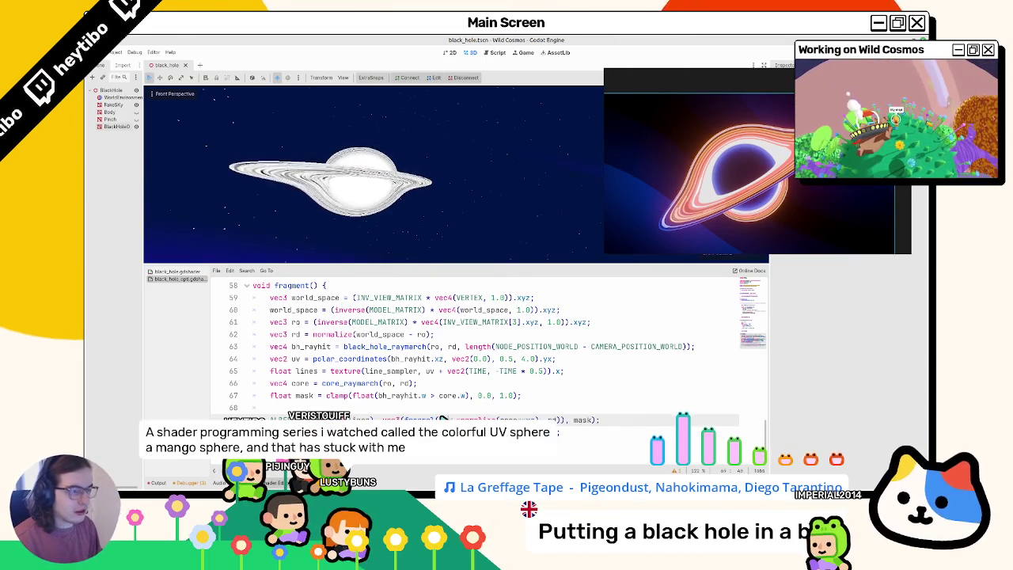
{"action": "type", "text": "5"}
{"action": "type", "text": "0"}
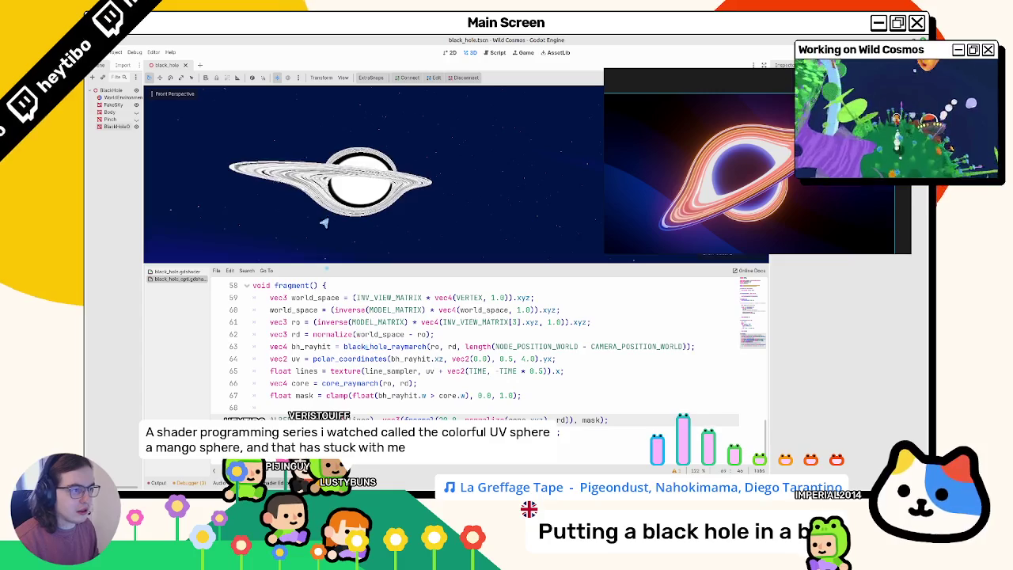
{"action": "mouse_move", "coordinate": [321, 227]}
{"action": "left_mouse_down"}
{"action": "mouse_move", "coordinate": [340, 235]}
{"action": "mouse_move", "coordinate": [340, 109]}
{"action": "mouse_move", "coordinate": [491, 123]}
{"action": "left_mouse_up"}
{"action": "scroll", "coordinate": [468, 154], "scroll_direction": "up", "scroll_amount": 3}
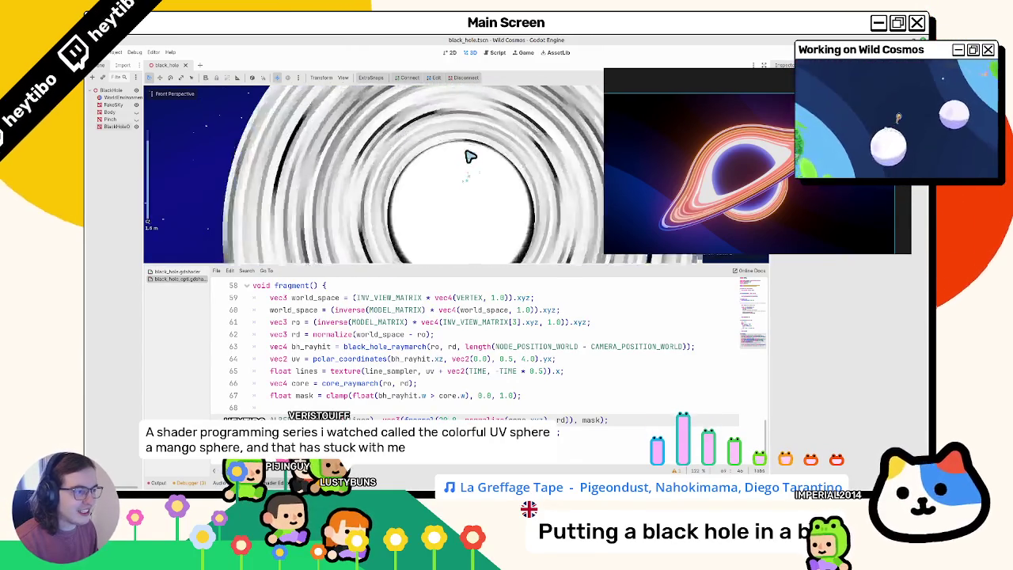
{"action": "scroll", "coordinate": [467, 161], "scroll_direction": "down", "scroll_amount": 2}
{"action": "scroll", "coordinate": [394, 182], "scroll_direction": "down", "scroll_amount": 3}
{"action": "mouse_move", "coordinate": [394, 160]}
{"action": "left_mouse_down"}
{"action": "mouse_move", "coordinate": [382, 169]}
{"action": "mouse_move", "coordinate": [384, 155]}
{"action": "mouse_move", "coordinate": [379, 175]}
{"action": "mouse_move", "coordinate": [332, 165]}
{"action": "mouse_move", "coordinate": [168, 214]}
{"action": "left_mouse_up"}
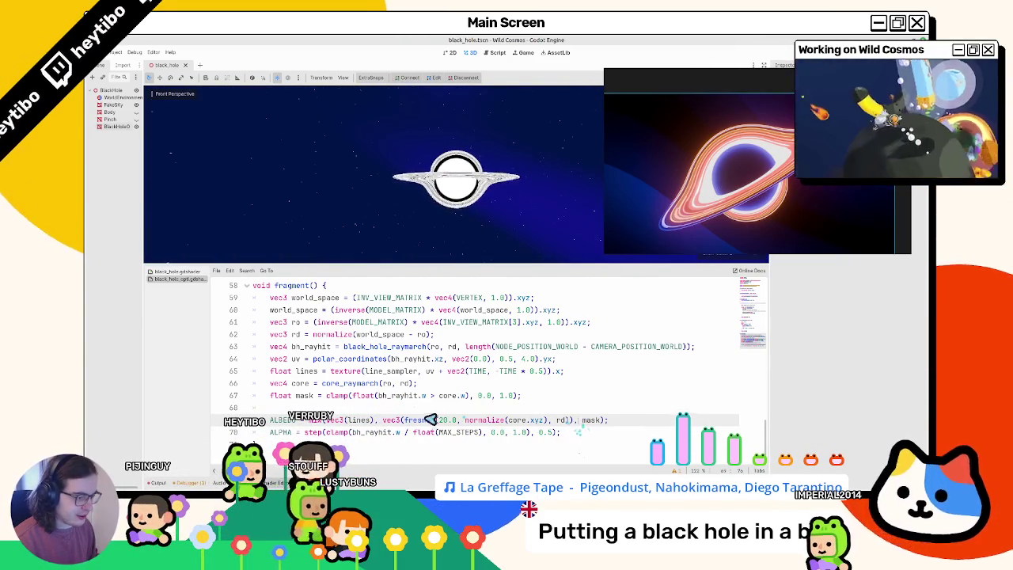
{"action": "left_click_drag", "start_coordinate": [395, 426], "coordinate": [578, 423]}
{"action": "left_click_drag", "start_coordinate": [309, 423], "coordinate": [605, 426]}
{"action": "type", "text": "vec3(fresnel(20.0, normalize(core.xyz), rd))"}
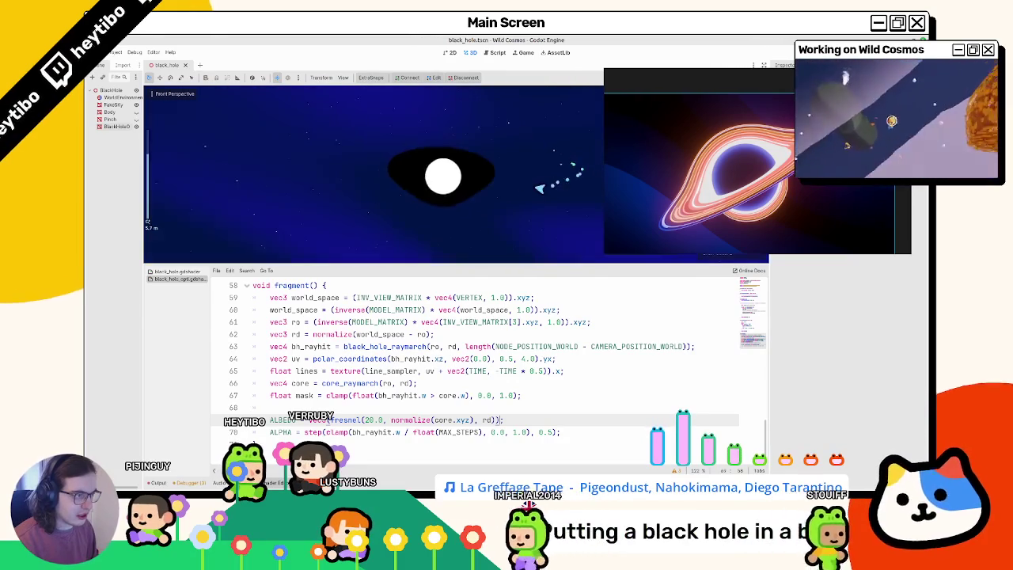
{"action": "key", "text": "ctrl+z"}
{"action": "scroll", "coordinate": [451, 151], "scroll_direction": "up", "scroll_amount": 10}
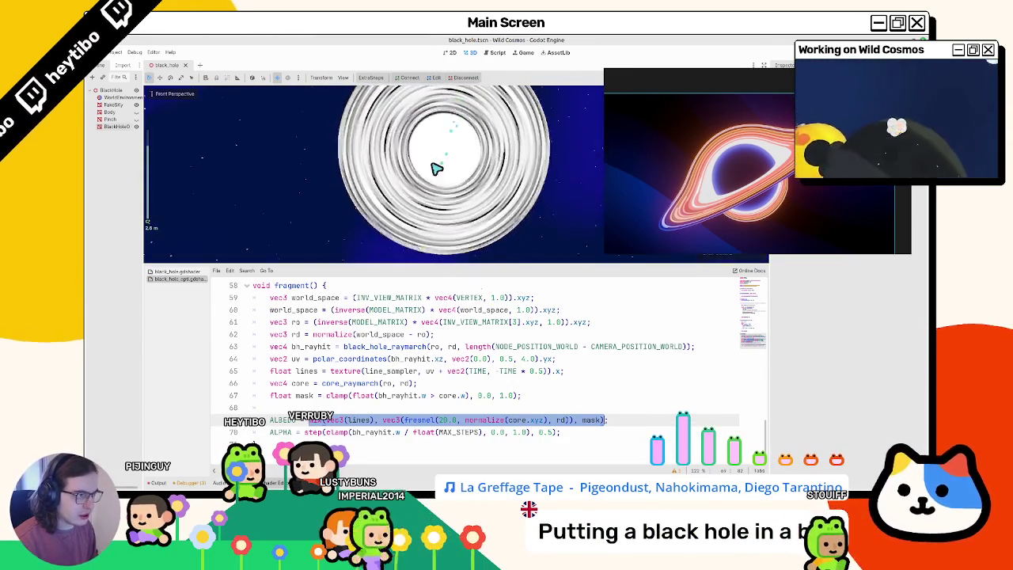
{"action": "left_click_drag", "start_coordinate": [436, 169], "coordinate": [463, 411]}
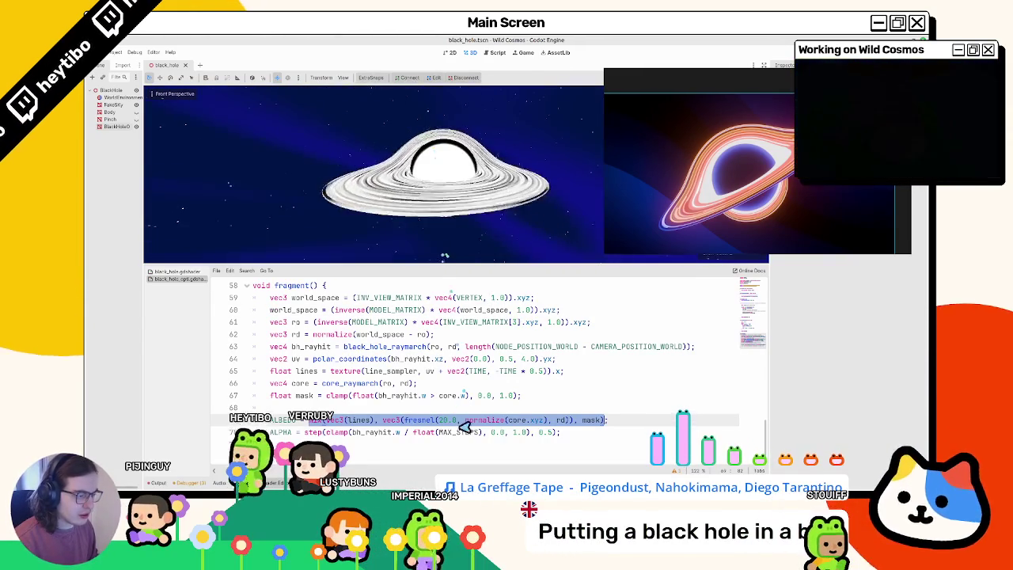
{"action": "double_click", "coordinate": [478, 420]}
{"action": "key", "text": "BackSpace"}
{"action": "scroll", "coordinate": [463, 223], "scroll_direction": "down", "scroll_amount": 5}
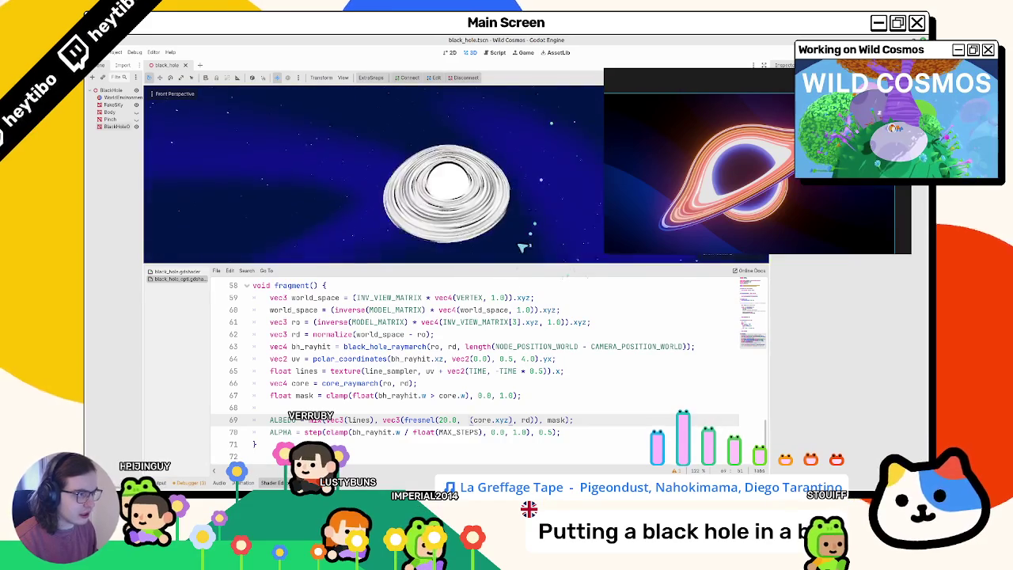
{"action": "key", "text": "ctrl+z"}
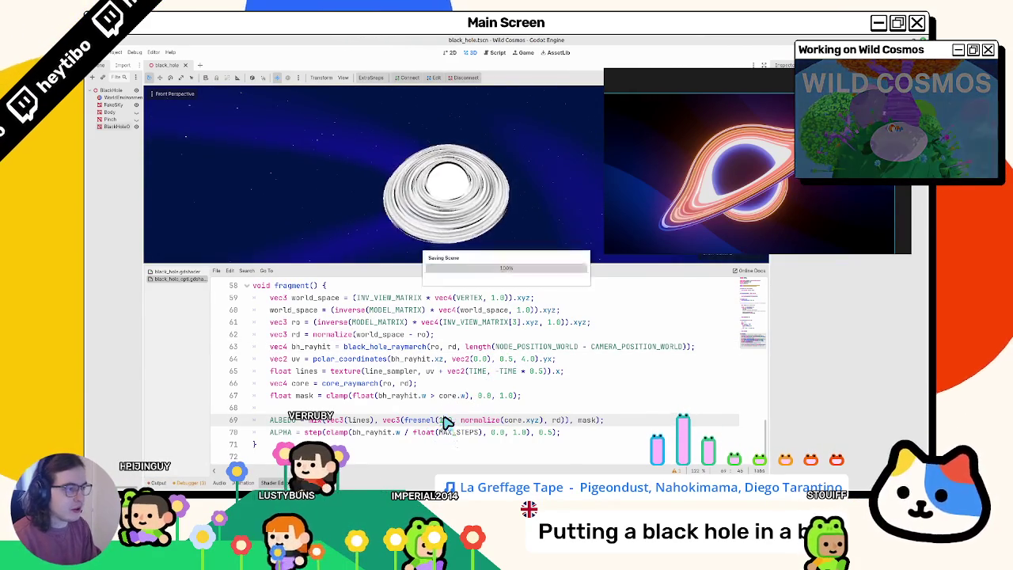
{"action": "type", "text": "0"}
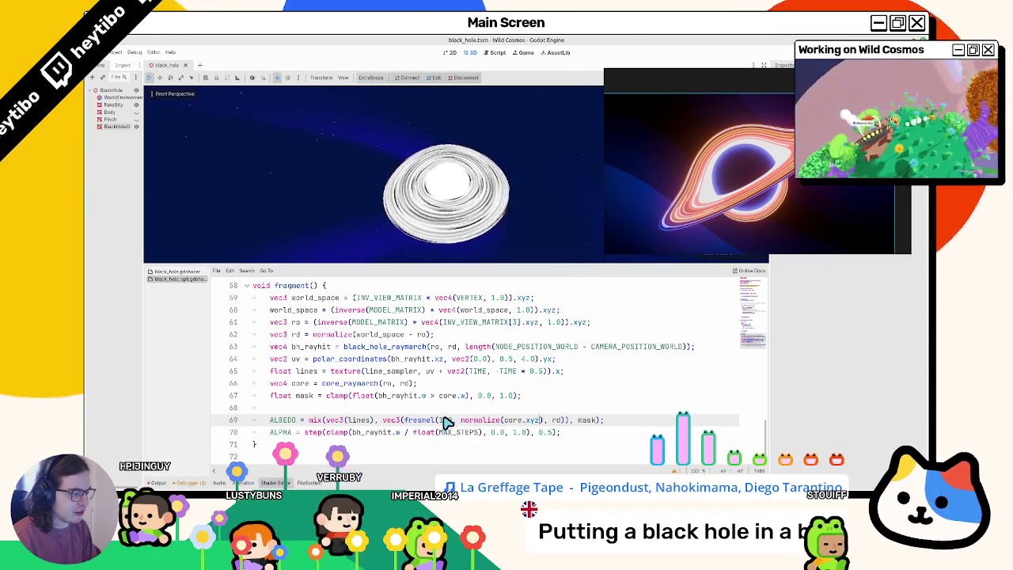
{"action": "type", "text": "* 0.5"}
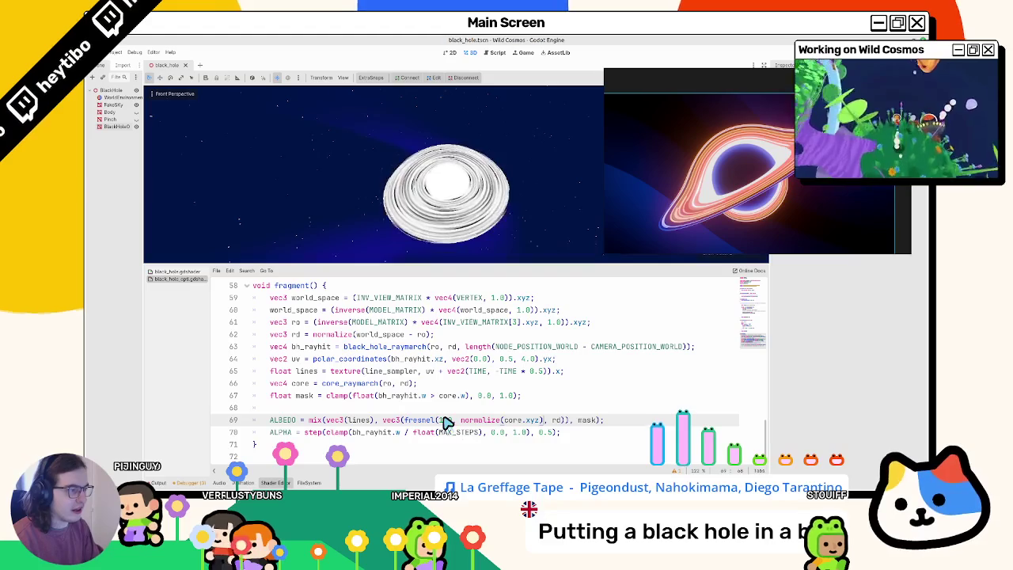
{"action": "type", "text": "10.0"}
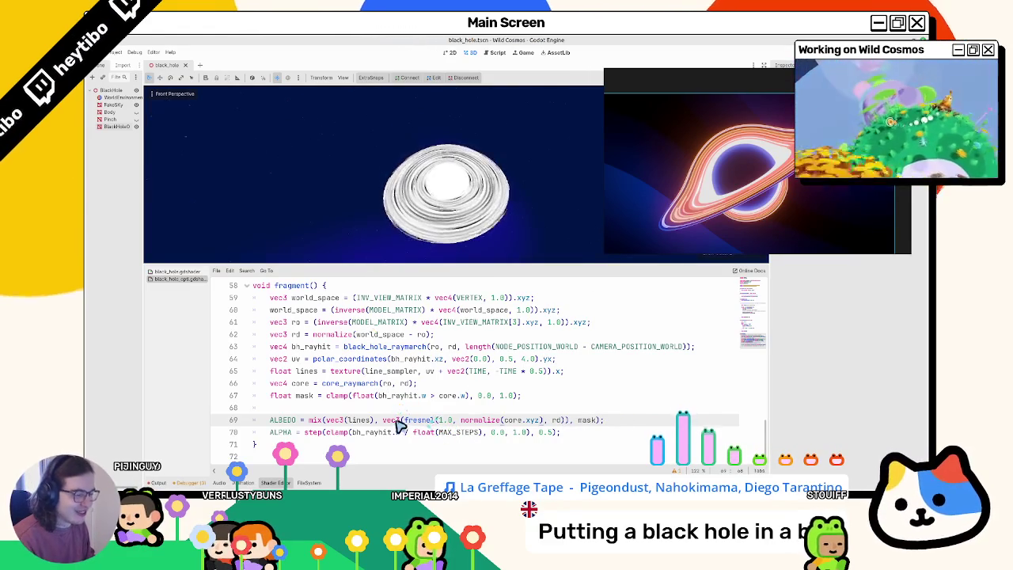
{"action": "left_click_drag", "start_coordinate": [437, 423], "coordinate": [564, 425]}
- Swap the fresnel core colour for vec3(core.w / 8.0), then zoom the viewport to check it
{"action": "type", "text": "t"}
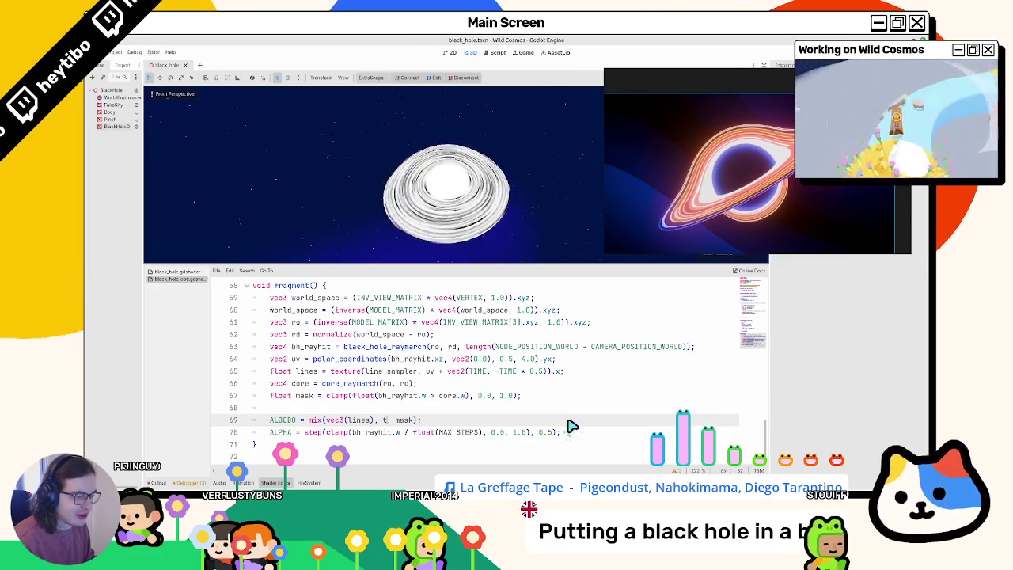
{"action": "key", "text": "ctrl+z"}
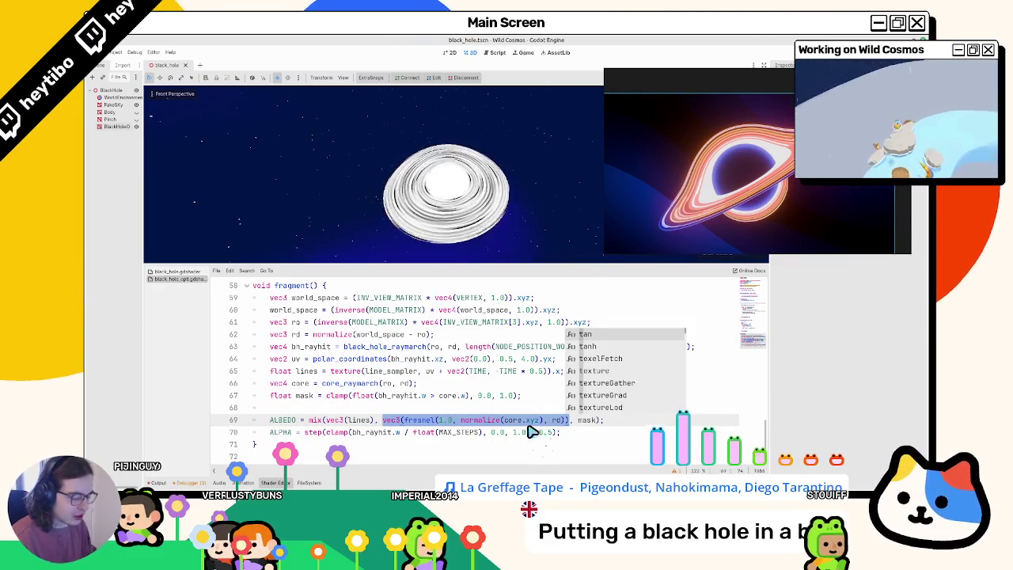
{"action": "type", "text": "core.w"}
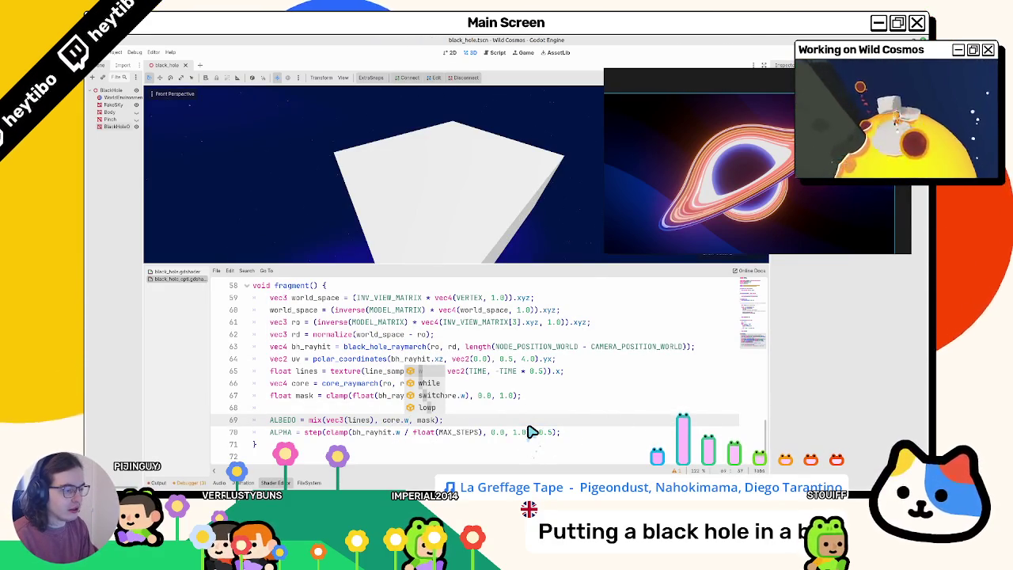
{"action": "key", "text": "BackSpace"}
{"action": "key", "text": "BackSpace"}
{"action": "key", "text": "BackSpace"}
{"action": "type", "text": "vec3("}
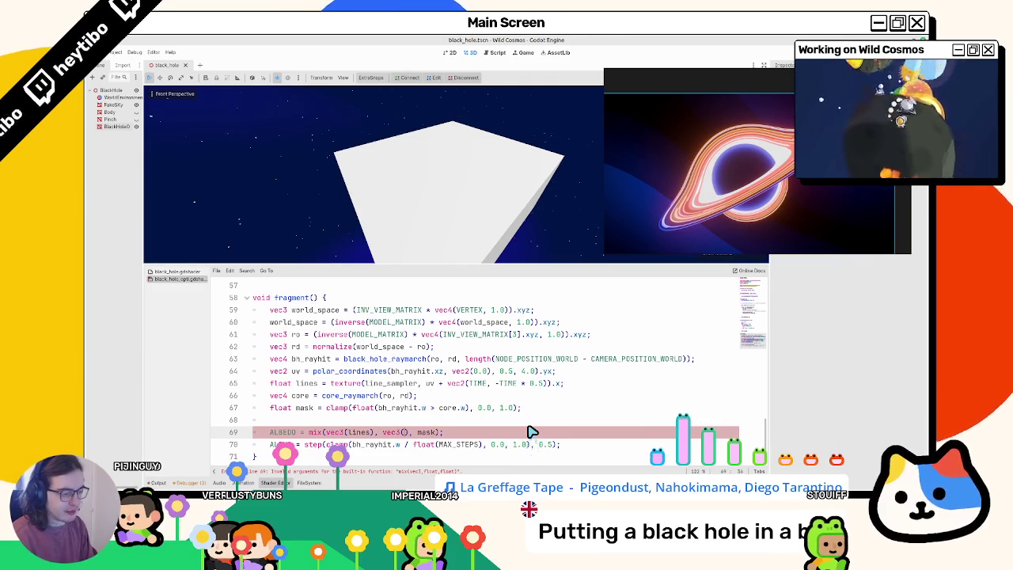
{"action": "type", "text": "core.w / "}
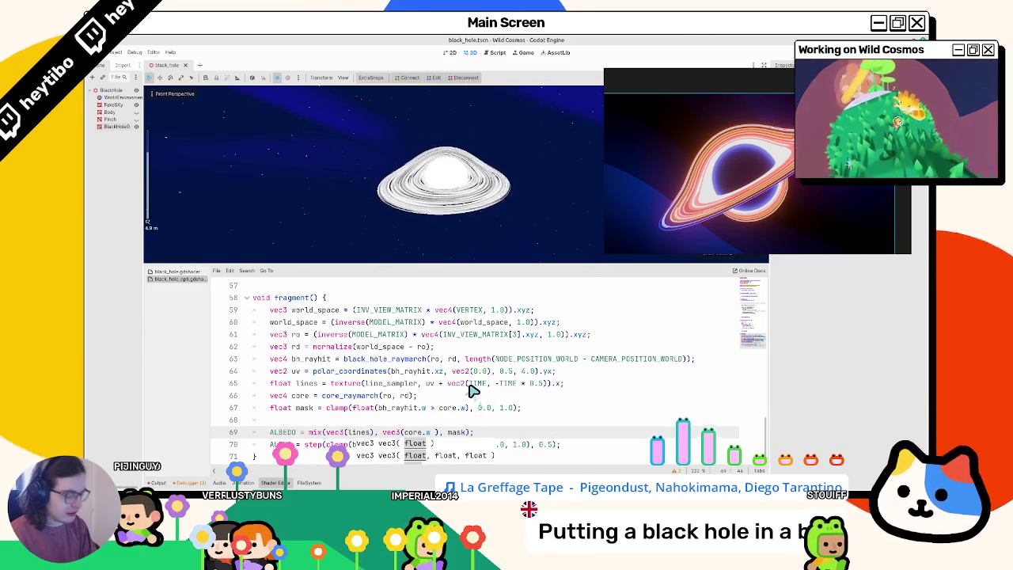
{"action": "type", "text": "8.0"}
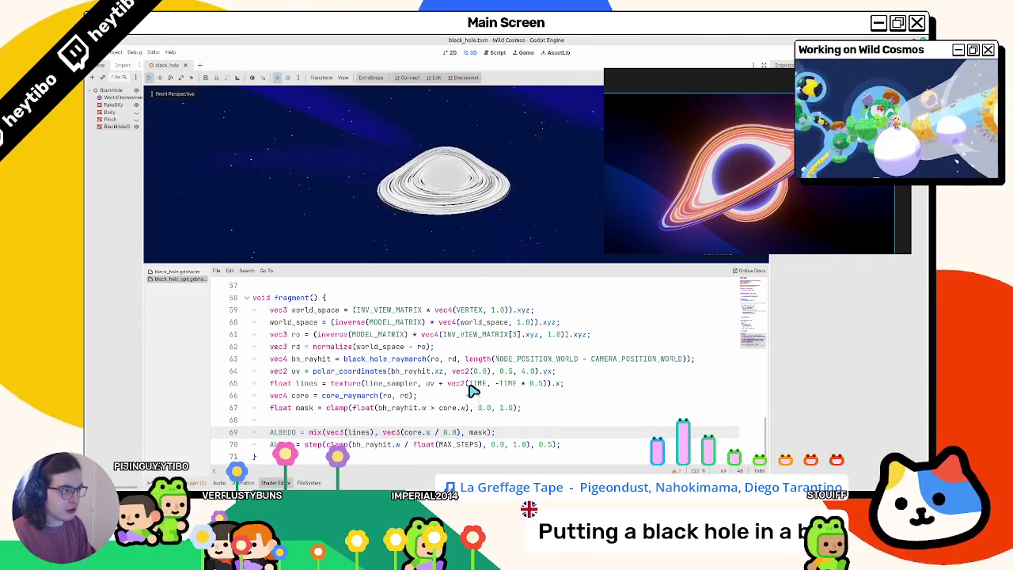
{"action": "scroll", "coordinate": [471, 230], "scroll_direction": "up", "scroll_amount": 5}
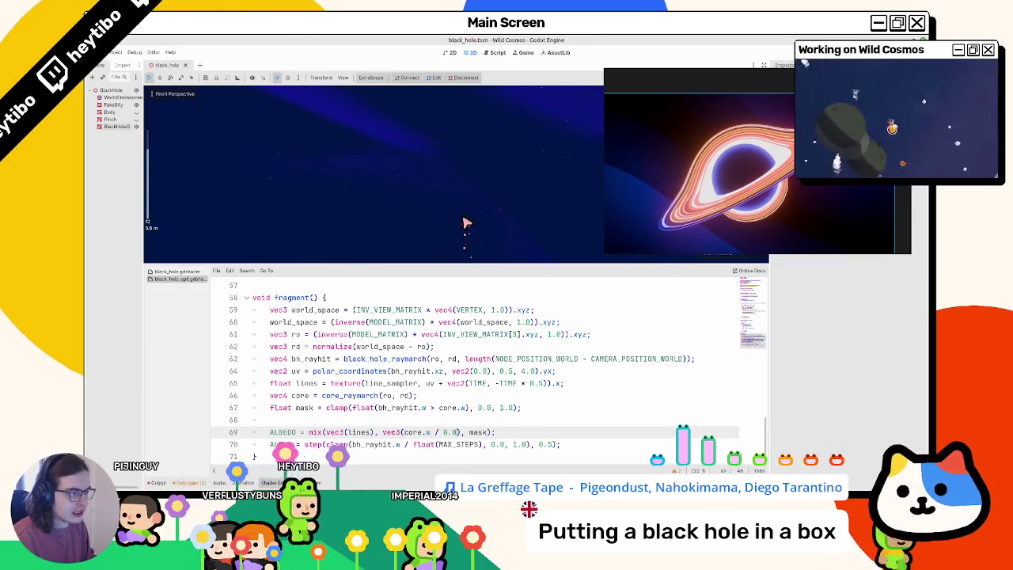
{"action": "scroll", "coordinate": [465, 224], "scroll_direction": "down", "scroll_amount": 6}
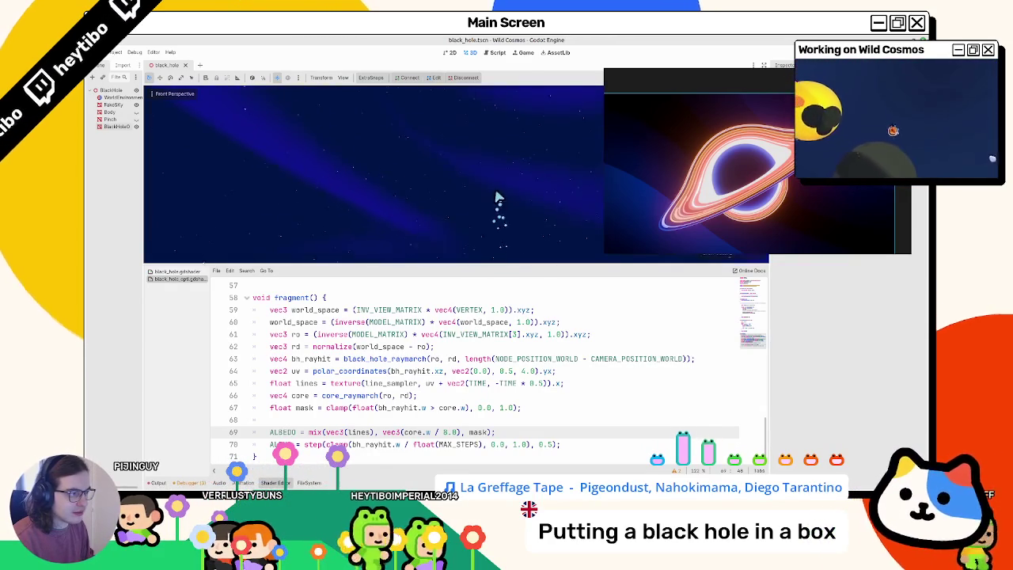
{"action": "scroll", "coordinate": [495, 211], "scroll_direction": "up", "scroll_amount": 3}
{"action": "scroll", "coordinate": [495, 211], "scroll_direction": "down", "scroll_amount": 2}
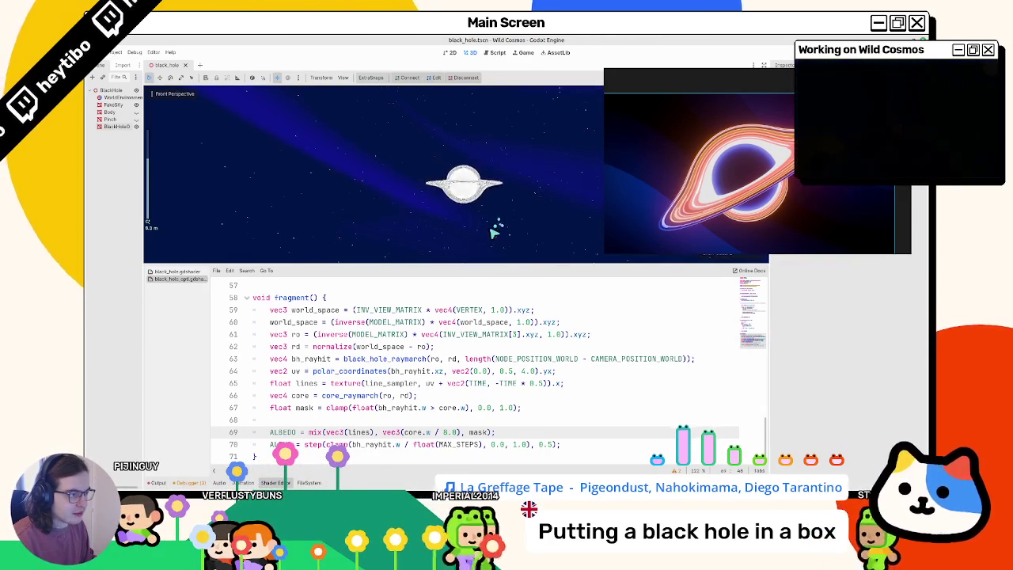
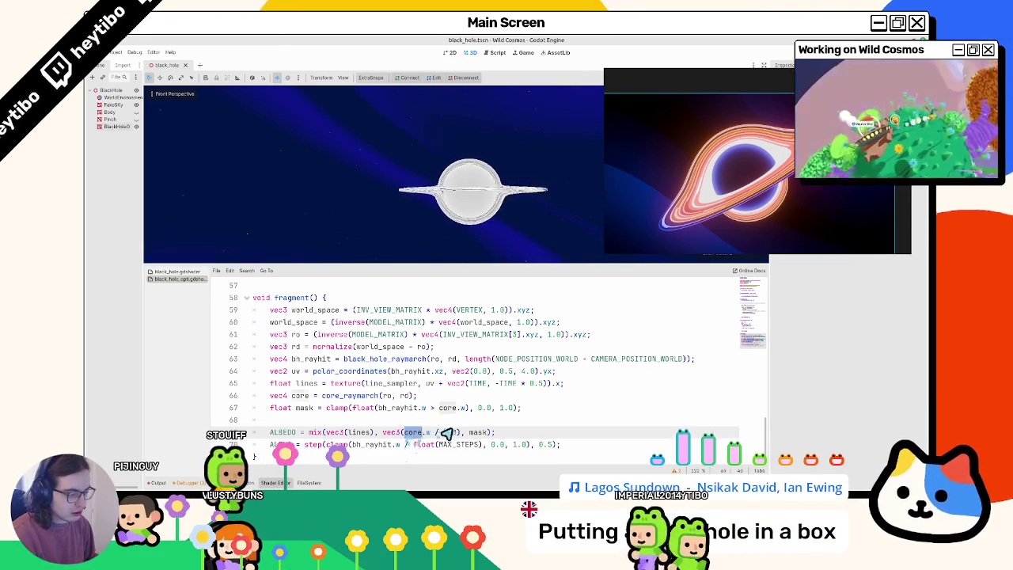
- Try clamp(core.w * 8.0, 0.0, 1.0) as the core term in the albedo line
{"action": "key", "text": "Left"}
{"action": "type", "text": "clamp(core.w * 8.0"}
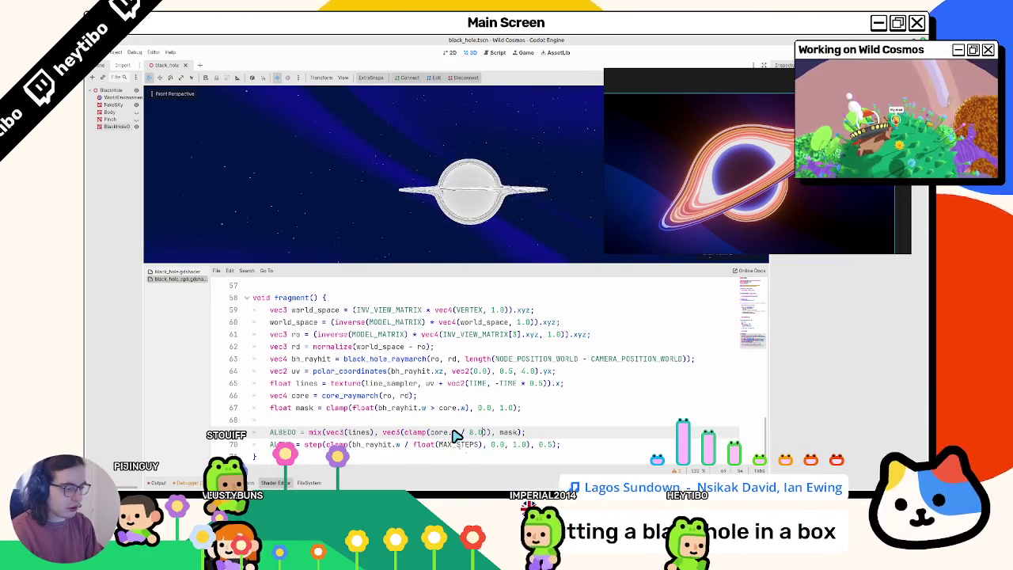
{"action": "type", "text": ", 0.0, 1.0)"}
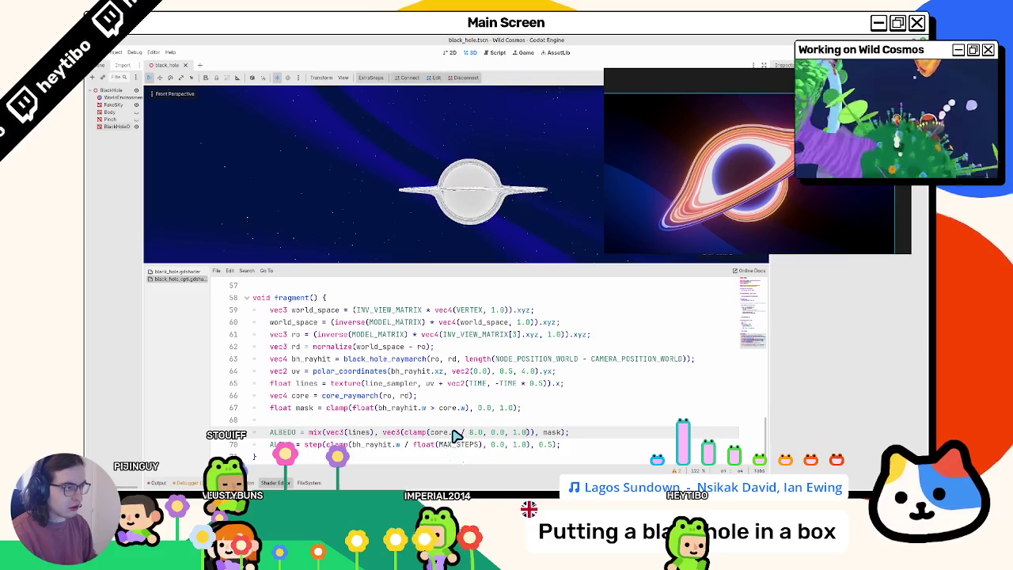
{"action": "scroll", "coordinate": [465, 227], "scroll_direction": "down", "scroll_amount": 2}
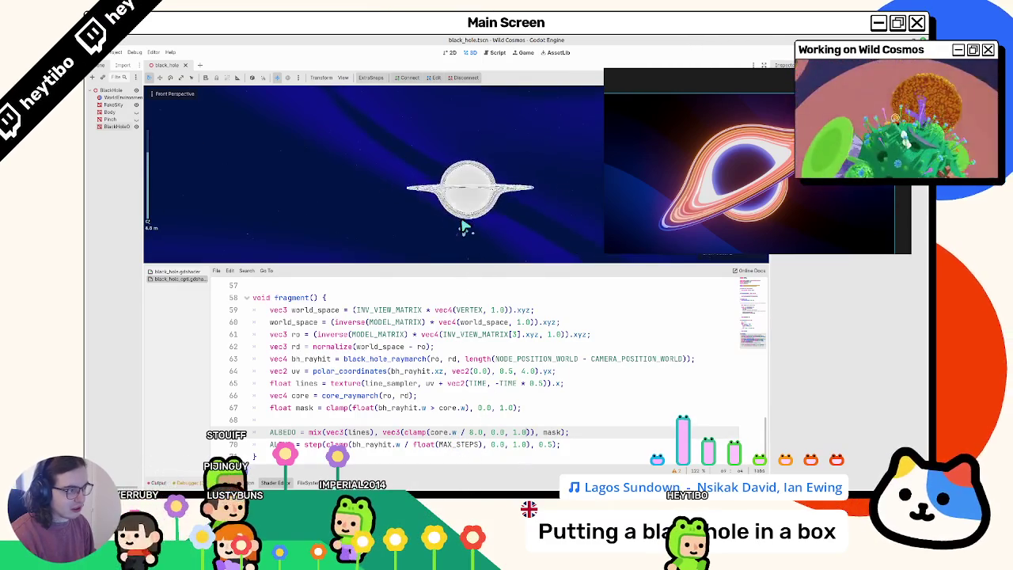
{"action": "scroll", "coordinate": [466, 232], "scroll_direction": "up", "scroll_amount": 2}
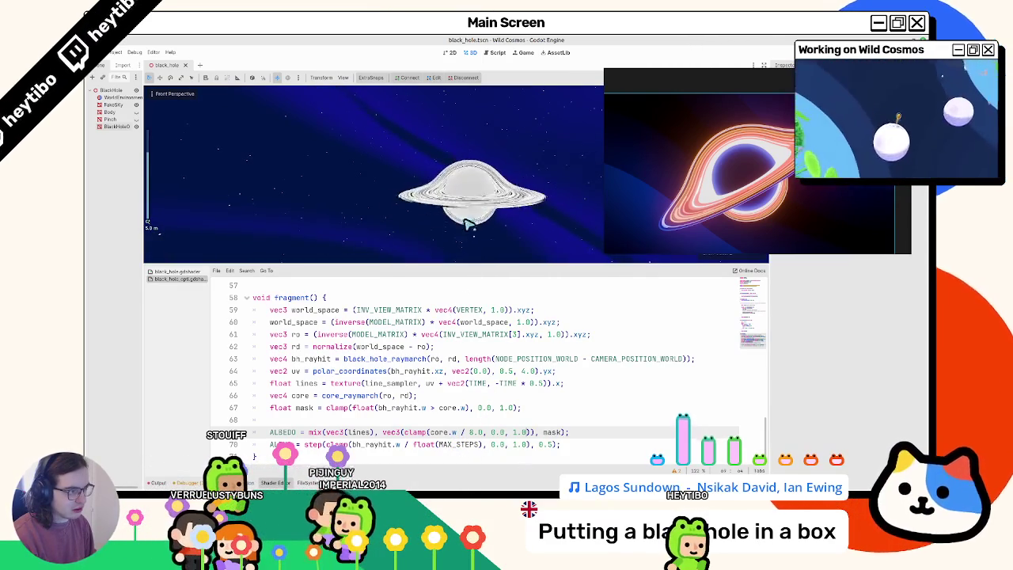
{"action": "scroll", "coordinate": [467, 223], "scroll_direction": "down", "scroll_amount": 3}
{"action": "scroll", "coordinate": [467, 222], "scroll_direction": "up", "scroll_amount": 1}
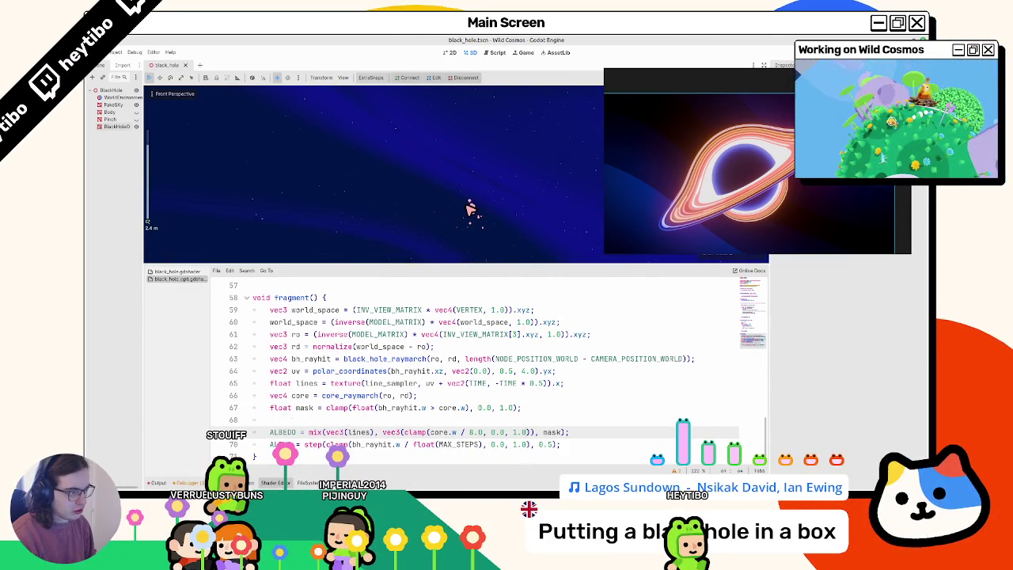
{"action": "scroll", "coordinate": [470, 208], "scroll_direction": "up", "scroll_amount": 3}
- Try plain core.w instead, then undo back to the fresnel core expression
{"action": "left_click", "coordinate": [431, 312]}
{"action": "key", "text": "BackSpace"}
{"action": "key", "text": "BackSpace"}
{"action": "key", "text": "BackSpace"}
{"action": "type", "text": "core.w"}
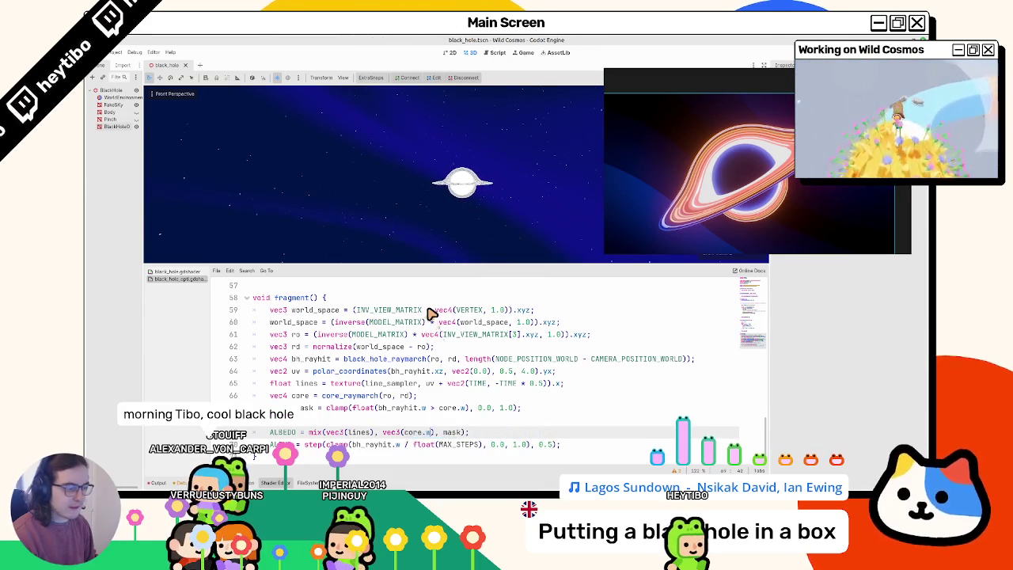
{"action": "key", "text": "ctrl+z"}
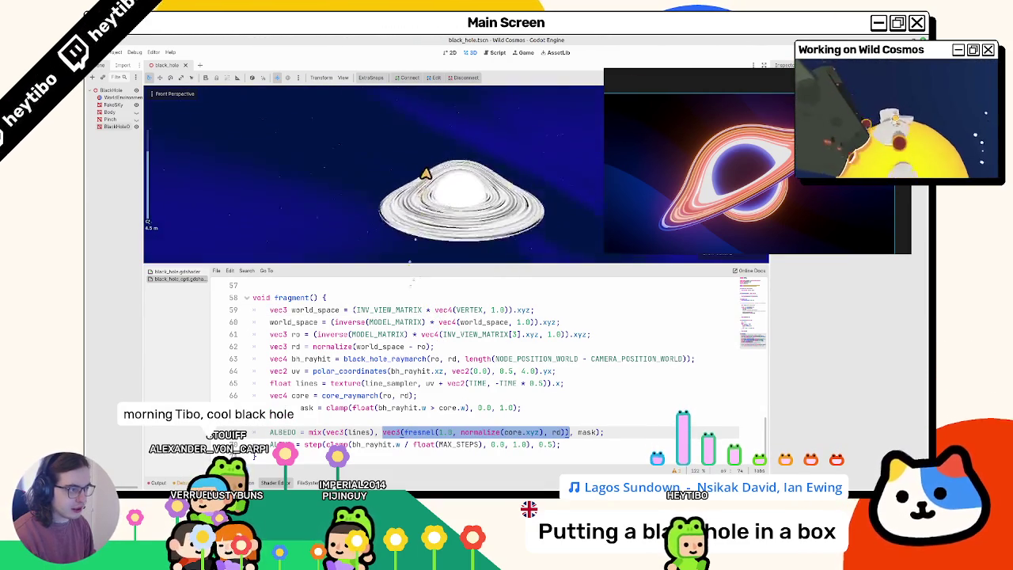
{"action": "mouse_move", "coordinate": [439, 164]}
{"action": "left_mouse_down"}
{"action": "mouse_move", "coordinate": [422, 210]}
{"action": "mouse_move", "coordinate": [409, 193]}
{"action": "left_mouse_up"}
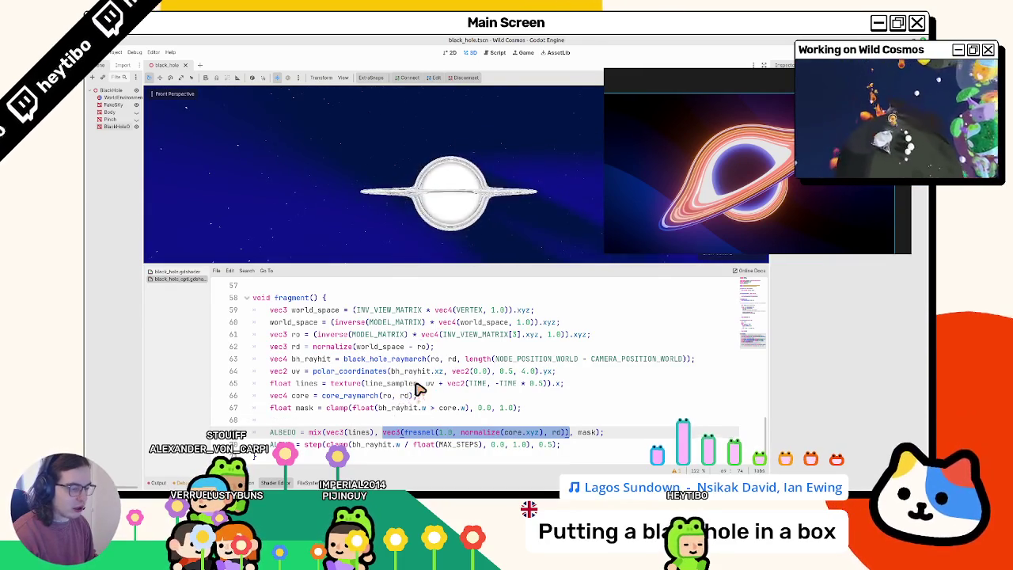
{"action": "scroll", "coordinate": [424, 384], "scroll_direction": "up", "scroll_amount": 15}
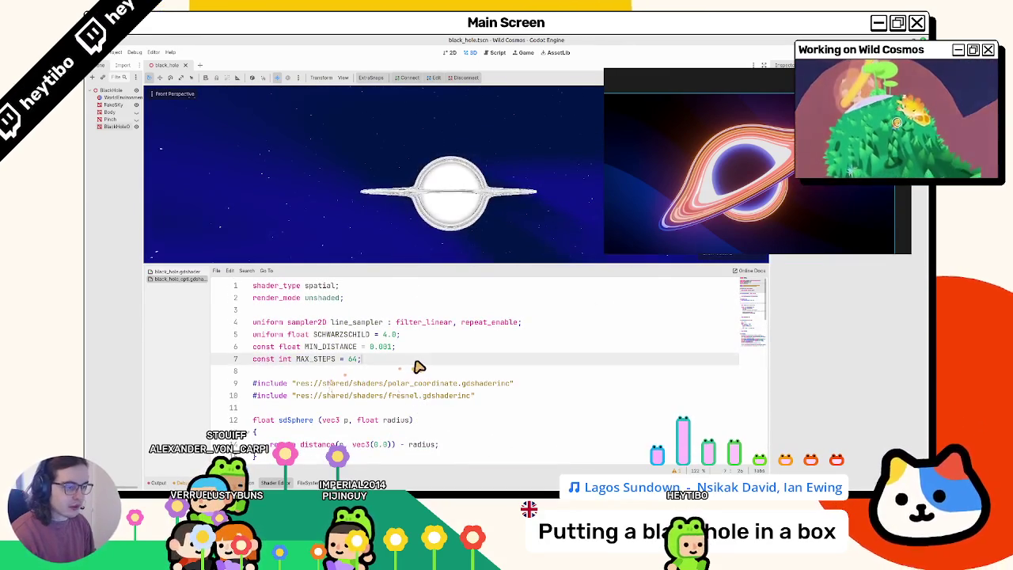
- Add 'uniform vec3 core_center_color : source_color;' below the SCHWARZSCHILD uniform
{"action": "left_click", "coordinate": [420, 368]}
{"action": "key", "text": "BackSpace"}
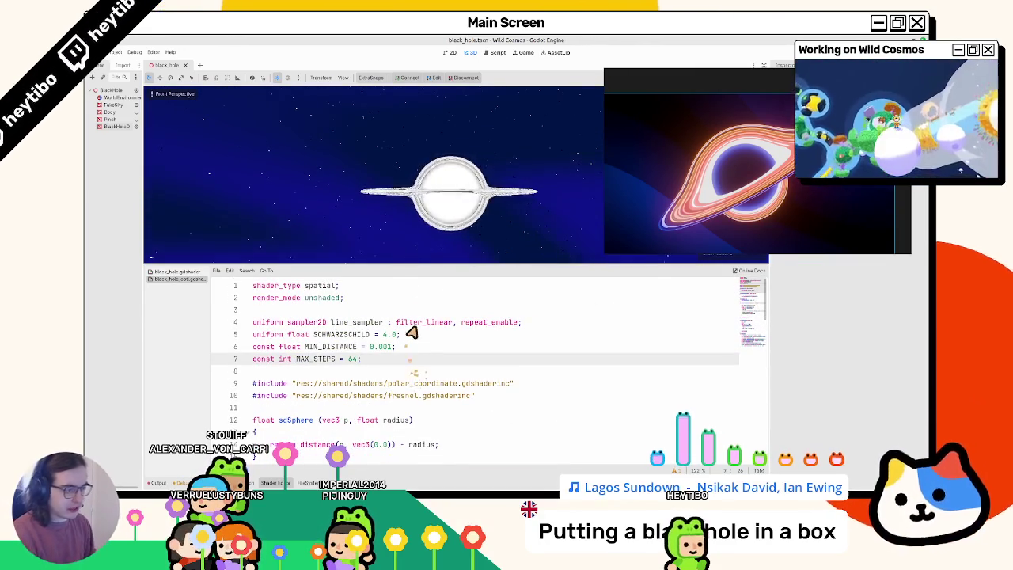
{"action": "left_click", "coordinate": [409, 335]}
{"action": "key", "text": "Return"}
{"action": "key", "text": "Return"}
{"action": "key", "text": "Return"}
{"action": "key", "text": "Up"}
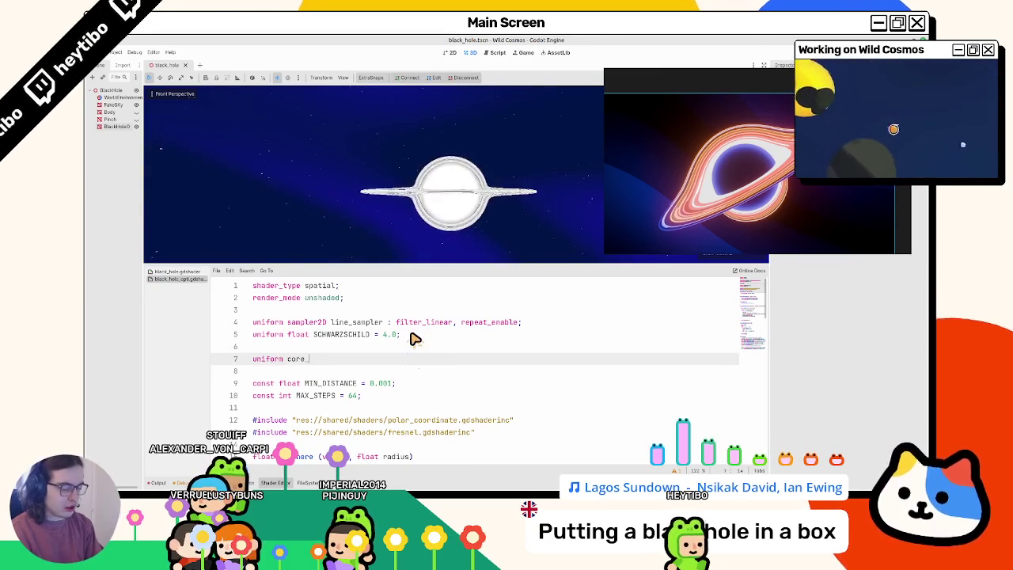
{"action": "key", "text": "BackSpace"}
{"action": "key", "text": "BackSpace"}
{"action": "key", "text": "BackSpace"}
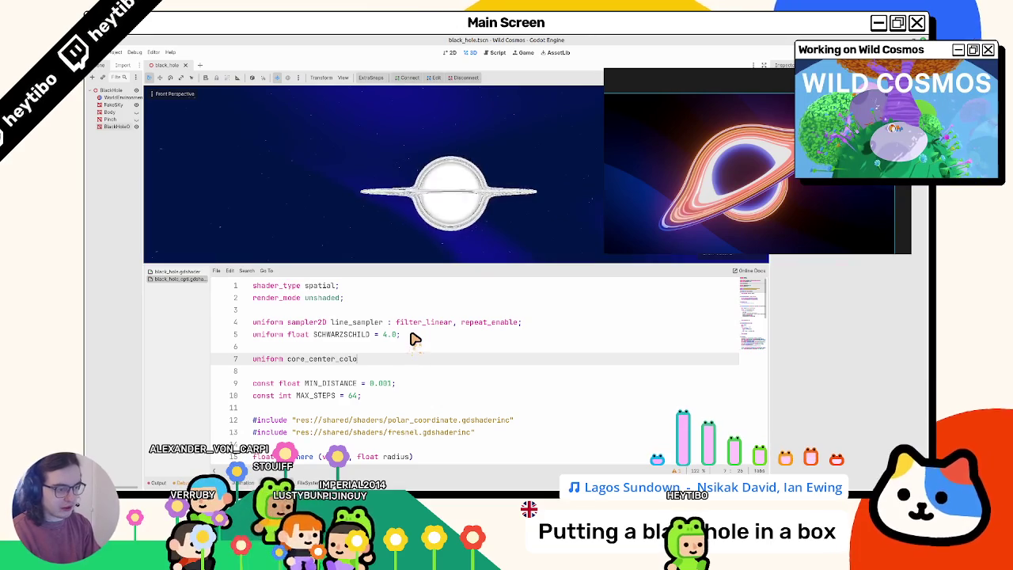
{"action": "type", "text": " vec3"}
{"action": "key", "text": "End"}
{"action": "type", "text": ": sou"}
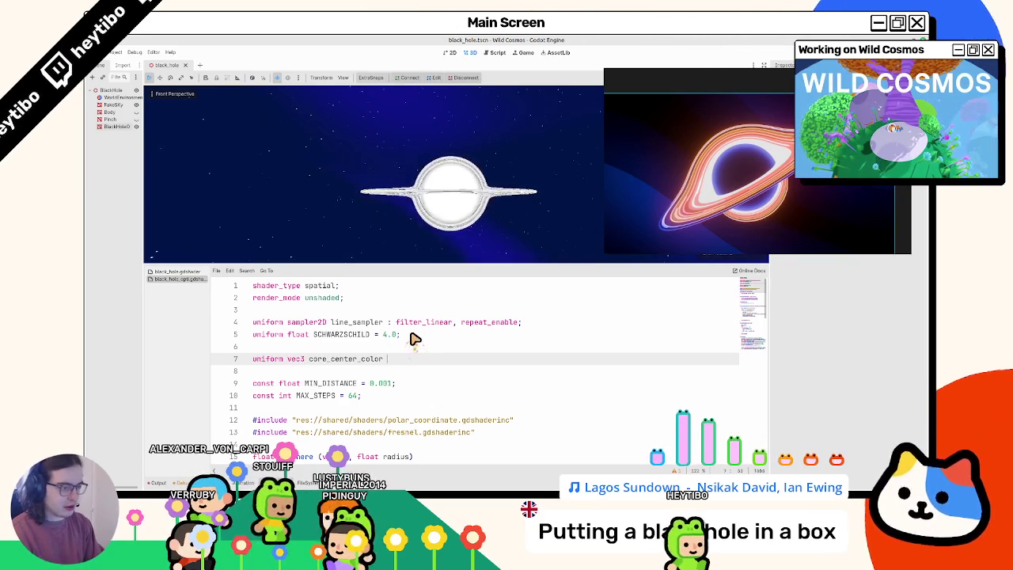
{"action": "key", "text": "Return"}
{"action": "type", "text": ";"}
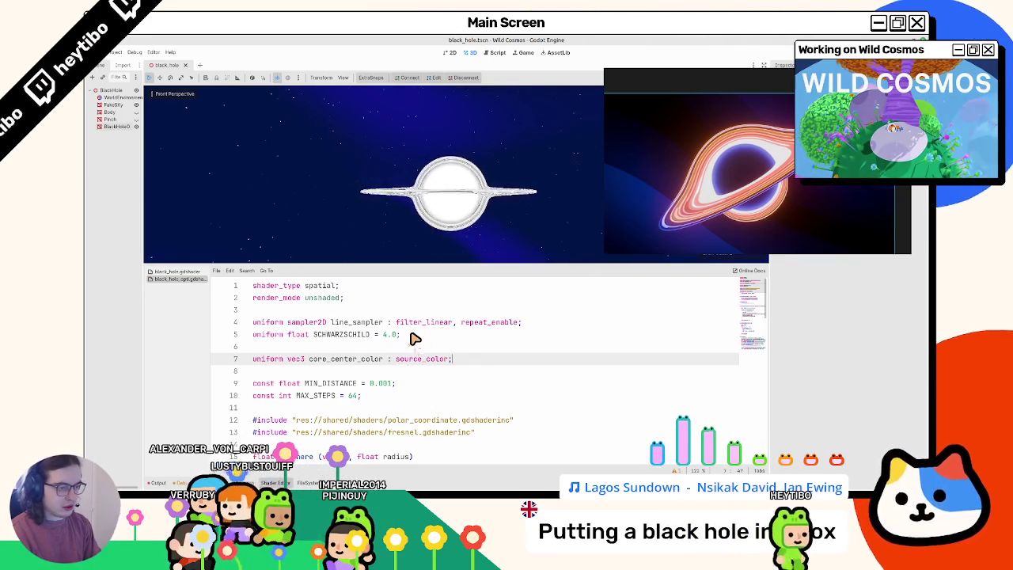
- Duplicate that line as a core_edge_color uniform and open an empty line above the colour uniforms
{"action": "key", "text": "ctrl+shift+d"}
{"action": "key", "text": "ctrl+Right"}
{"action": "key", "text": "ctrl+Right"}
{"action": "key", "text": "ctrl+BackSpace"}
{"action": "type", "text": "core_edge_c"}
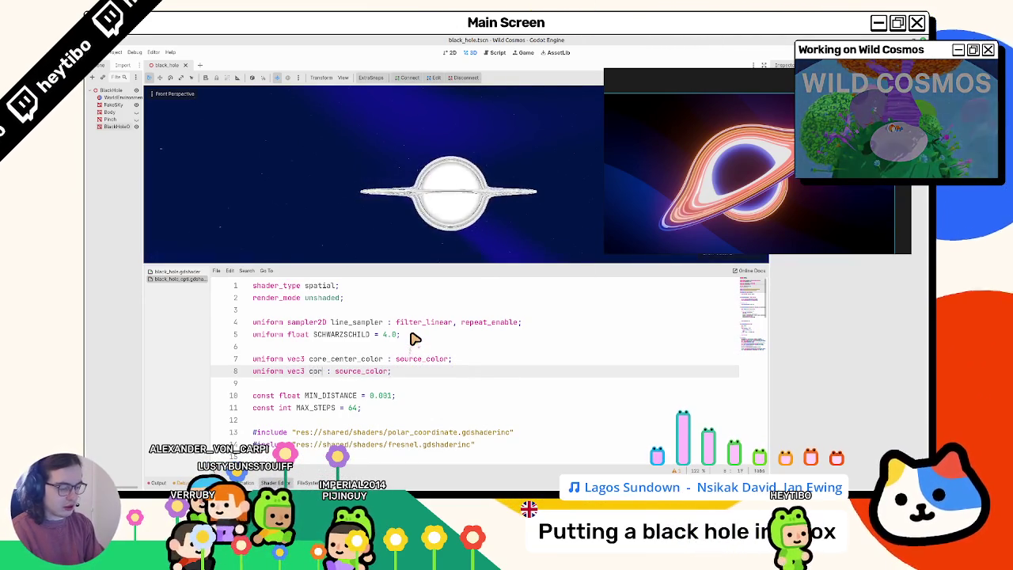
{"action": "type", "text": "olor"}
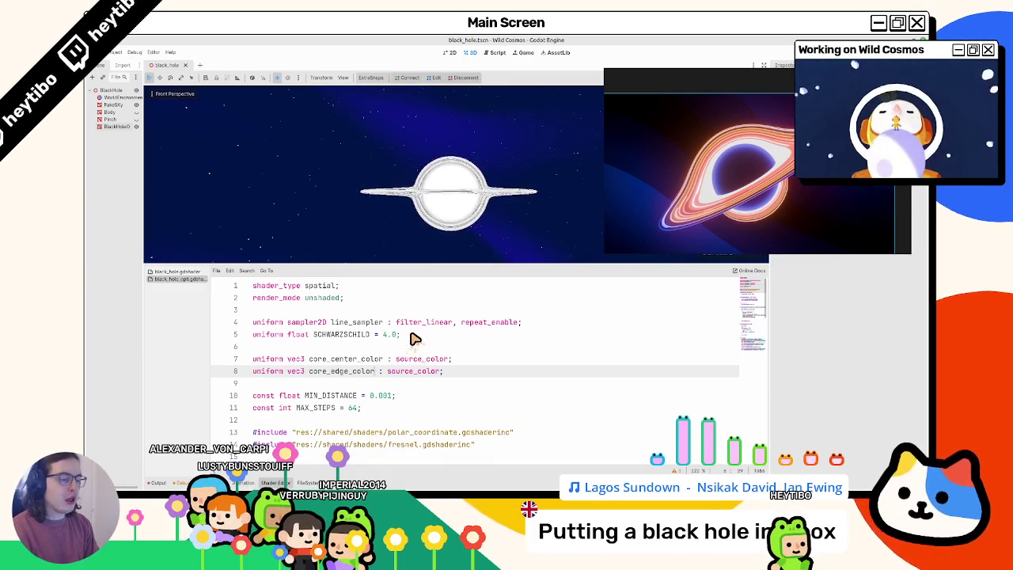
{"action": "key", "text": "Up"}
{"action": "key", "text": "ctrl+shift+d"}
{"action": "key", "text": "ctrl+z"}
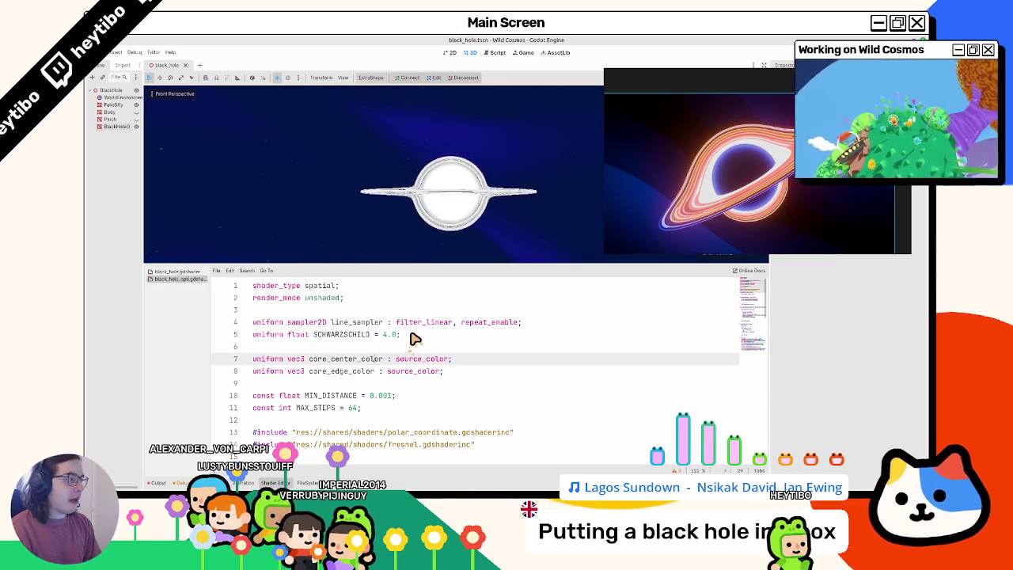
{"action": "key", "text": "ctrl+shift+Return"}
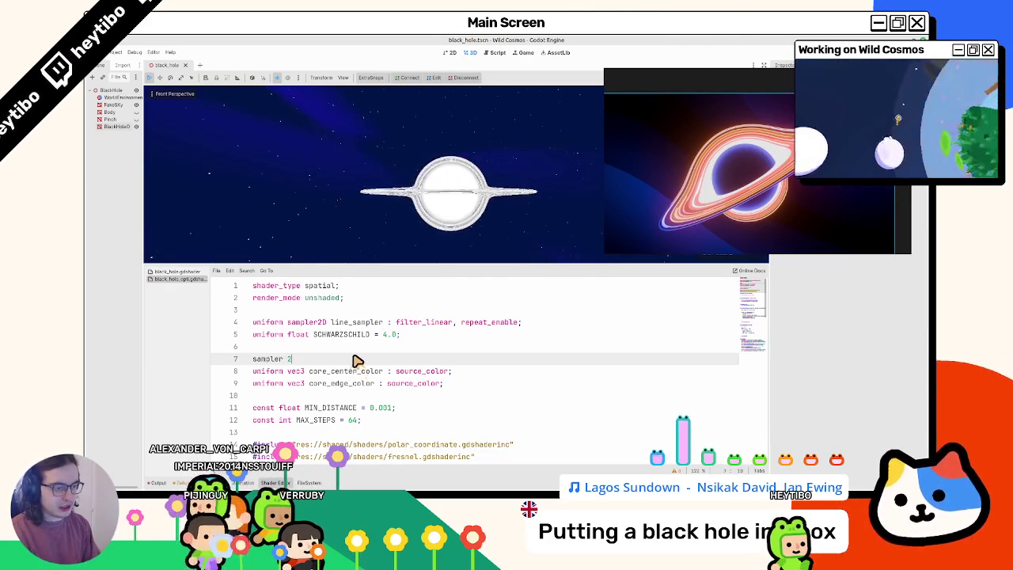
- Declare 'uniform sampler2D ring_gradient : source_color;' on the blank line and save
{"action": "type", "text": "unfi"}
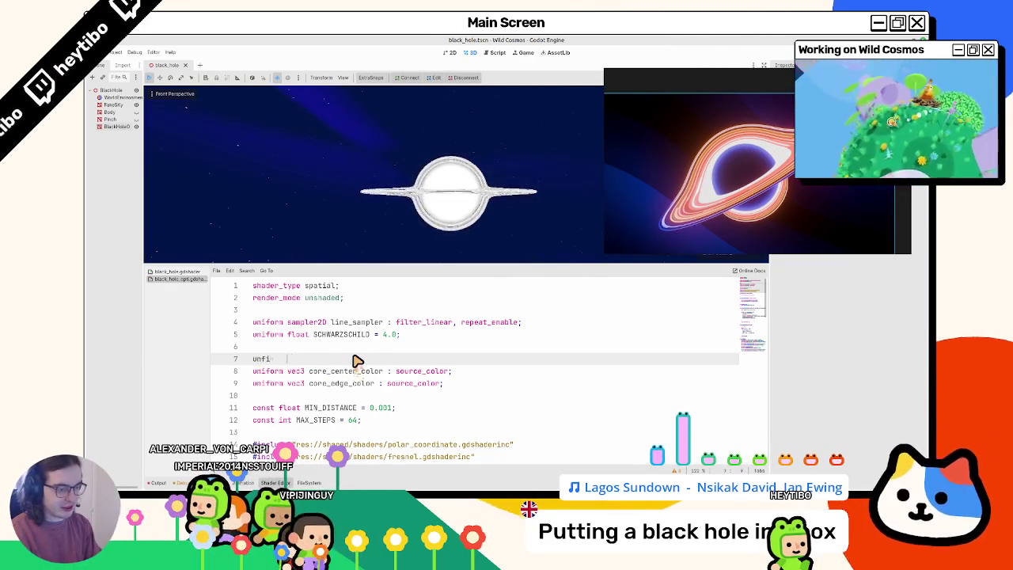
{"action": "type", "text": "unif"}
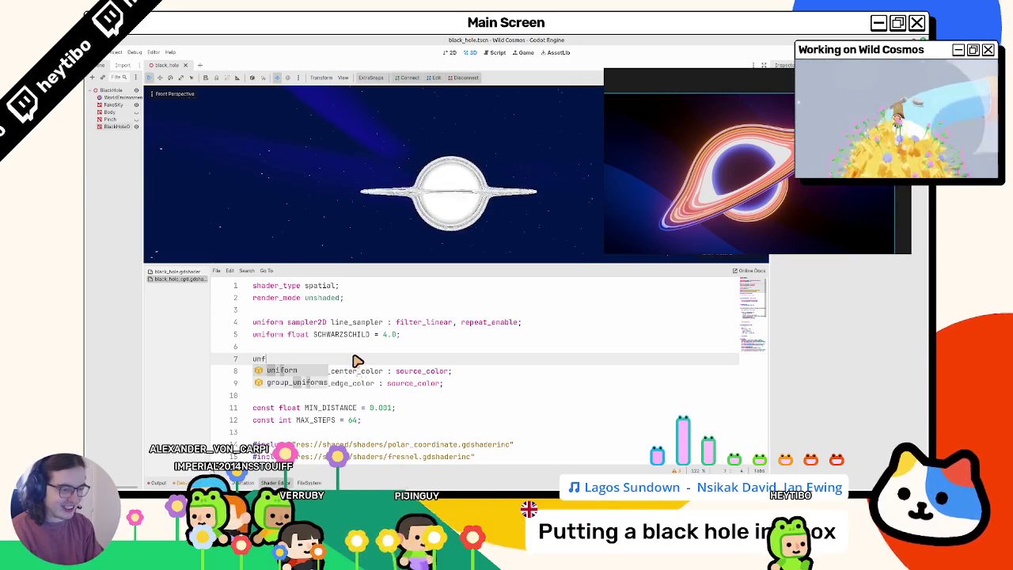
{"action": "type", "text": "orm sampler2D ring"}
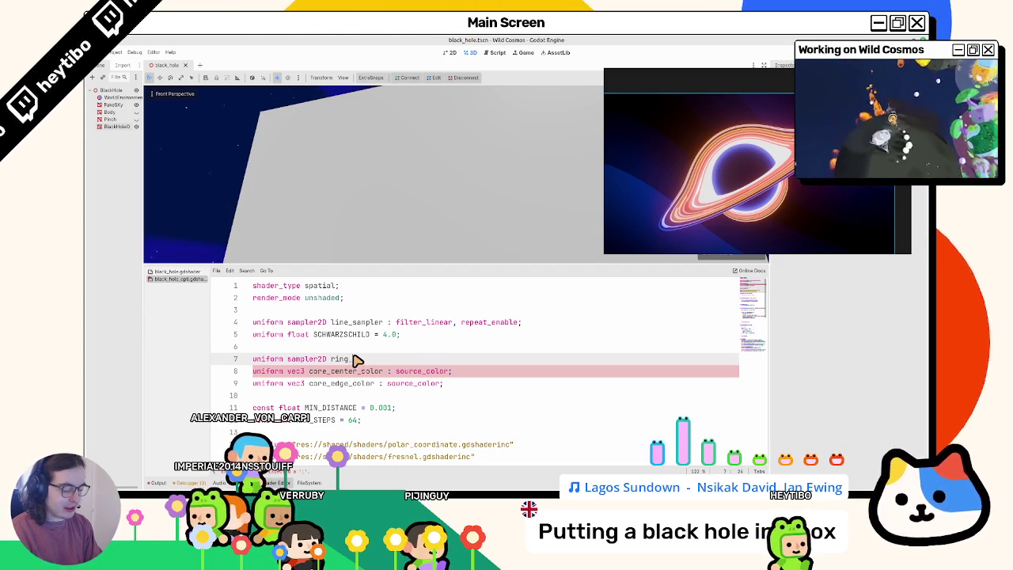
{"action": "type", "text": "ient : source_color;"}
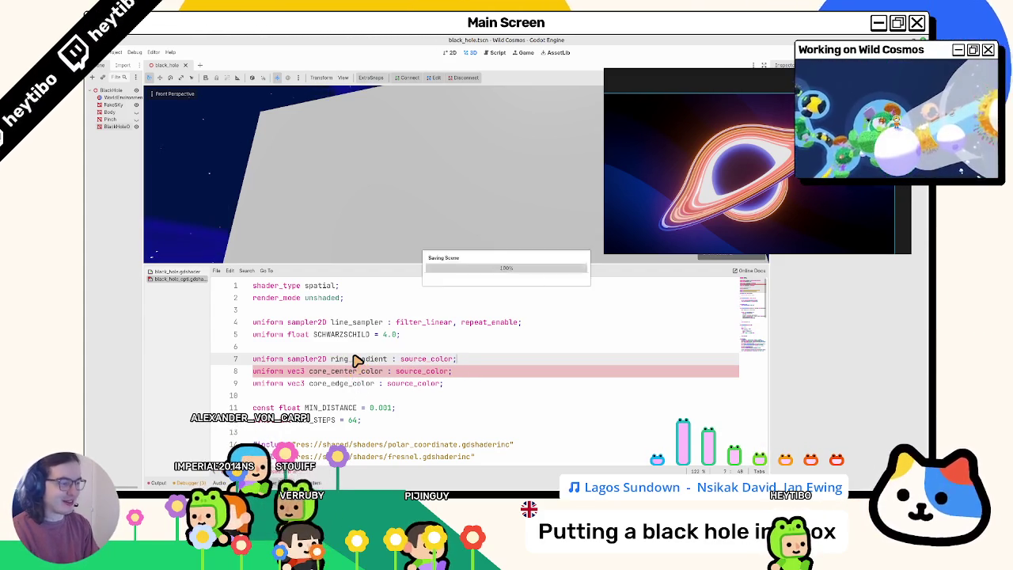
{"action": "left_click", "coordinate": [252, 206]}
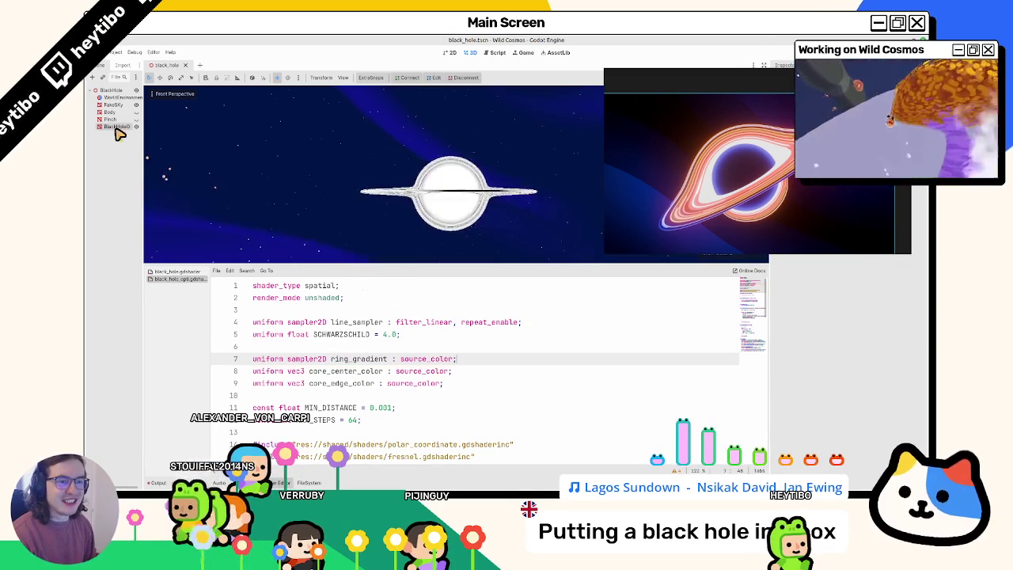
- Assign a new GradientTexture1D to BlackHole3's Ring Gradient parameter
{"action": "scroll", "coordinate": [847, 372], "scroll_direction": "down", "scroll_amount": 3}
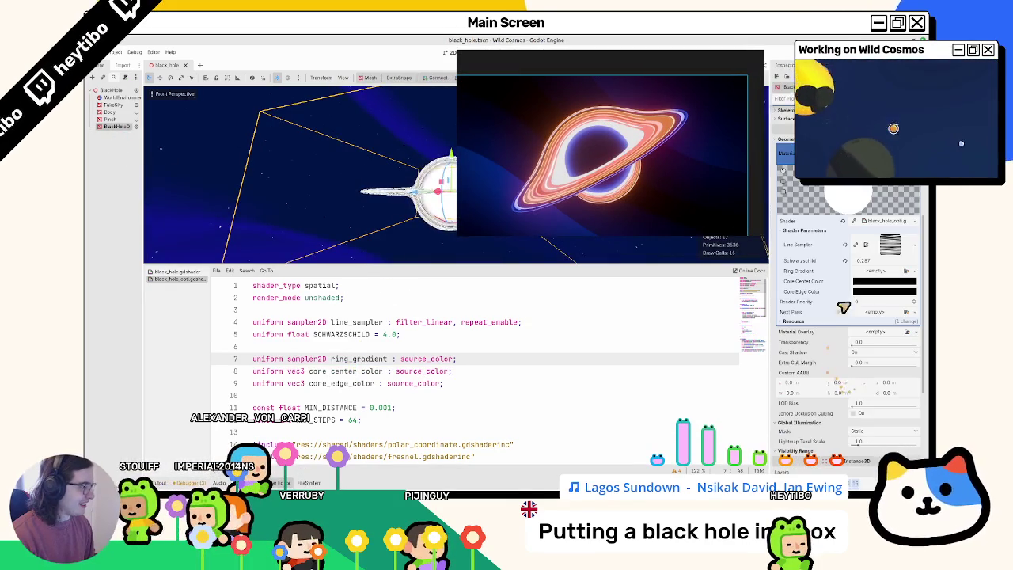
{"action": "left_click", "coordinate": [867, 279]}
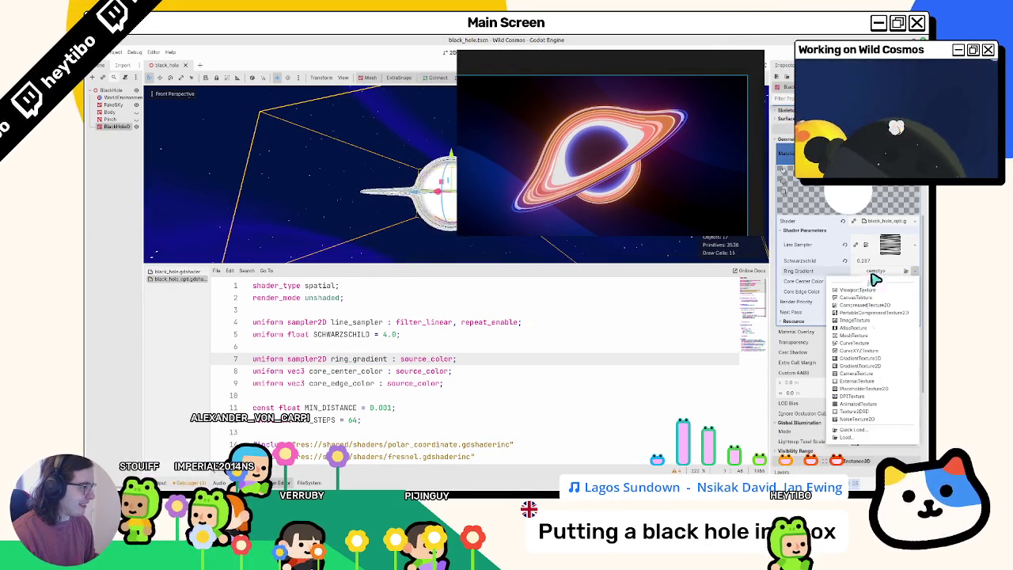
{"action": "left_click", "coordinate": [880, 366]}
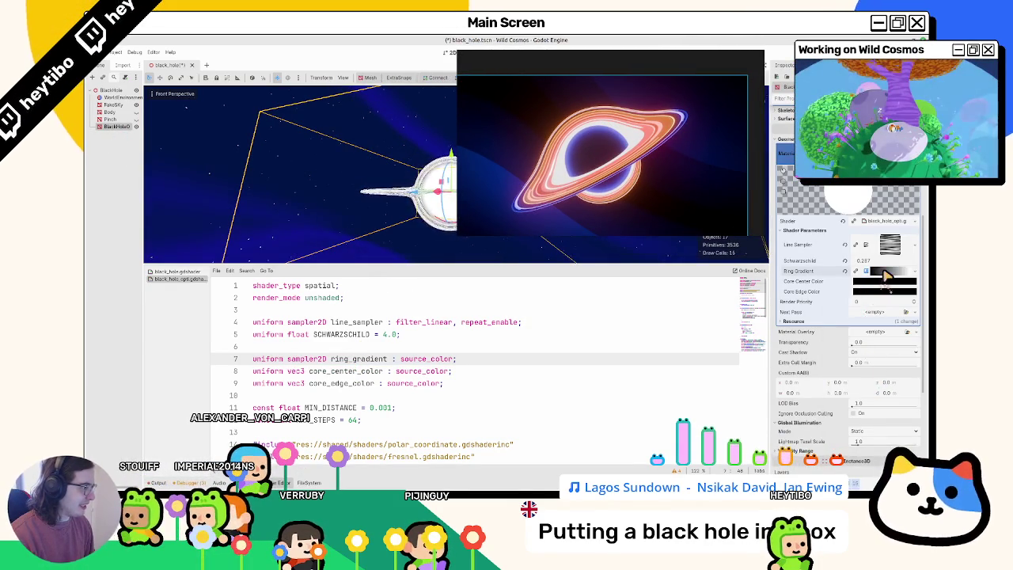
{"action": "left_click", "coordinate": [885, 274]}
- Pick a dark blue core centre colour and a purple core edge colour, then rerun the scene
{"action": "left_click", "coordinate": [869, 333]}
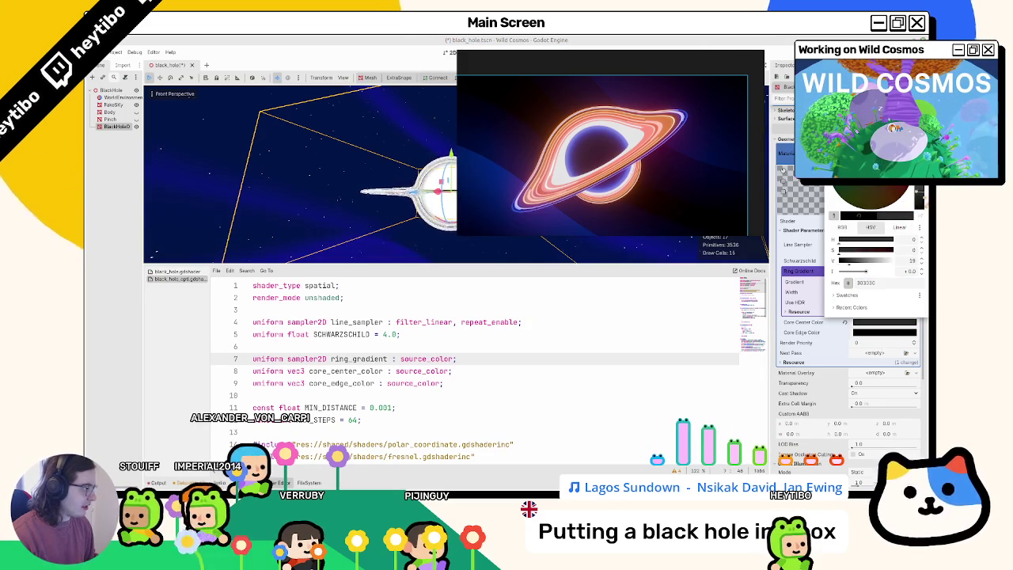
{"action": "left_click_drag", "start_coordinate": [871, 158], "coordinate": [883, 150]}
{"action": "mouse_move", "coordinate": [925, 199]}
{"action": "left_mouse_down"}
{"action": "mouse_move", "coordinate": [921, 208]}
{"action": "mouse_move", "coordinate": [879, 190]}
{"action": "mouse_move", "coordinate": [887, 194]}
{"action": "left_mouse_up"}
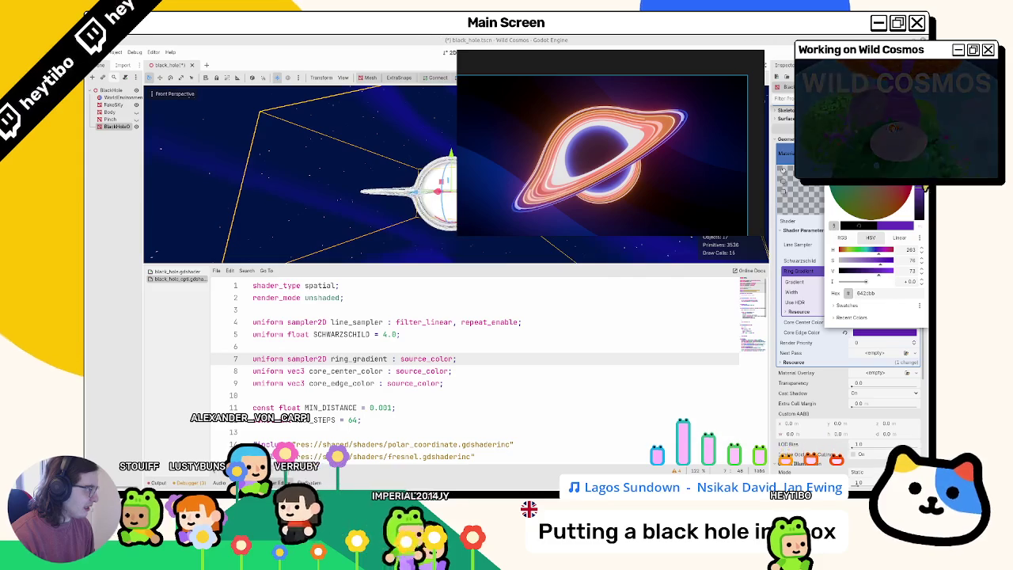
{"action": "left_click", "coordinate": [778, 293]}
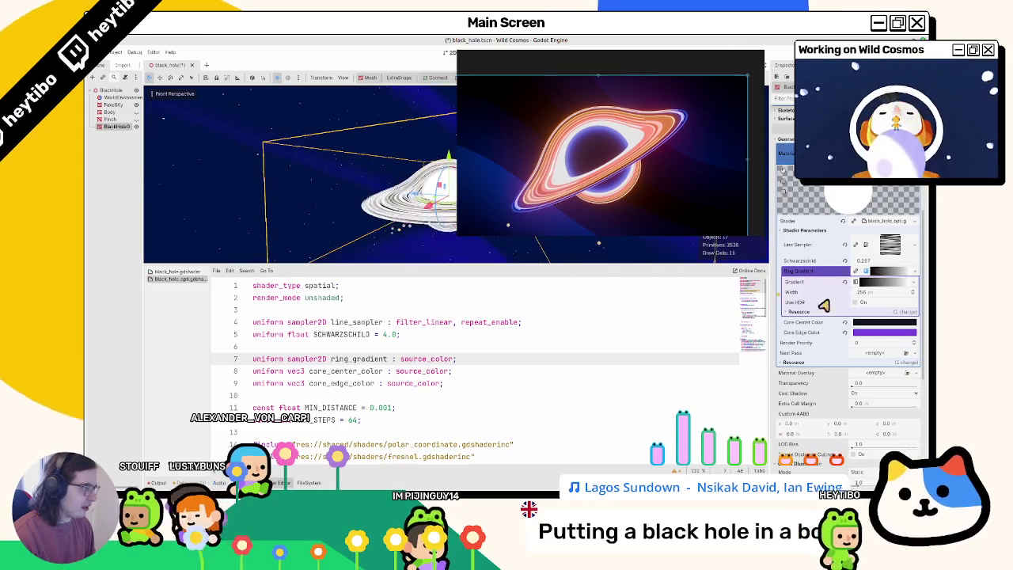
{"action": "left_click", "coordinate": [885, 332]}
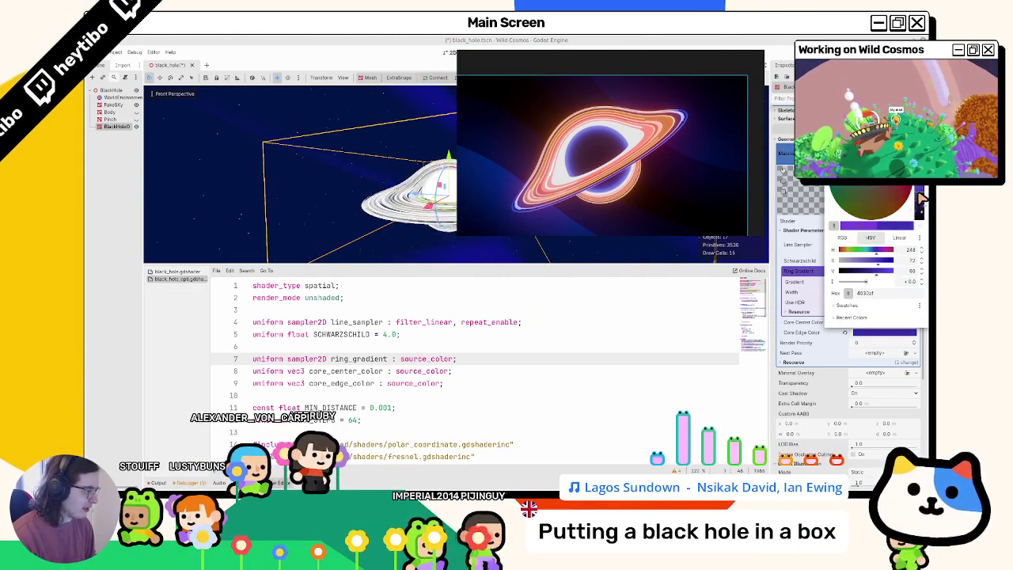
{"action": "key", "text": "F6"}
{"action": "scroll", "coordinate": [423, 371], "scroll_direction": "down", "scroll_amount": 20}
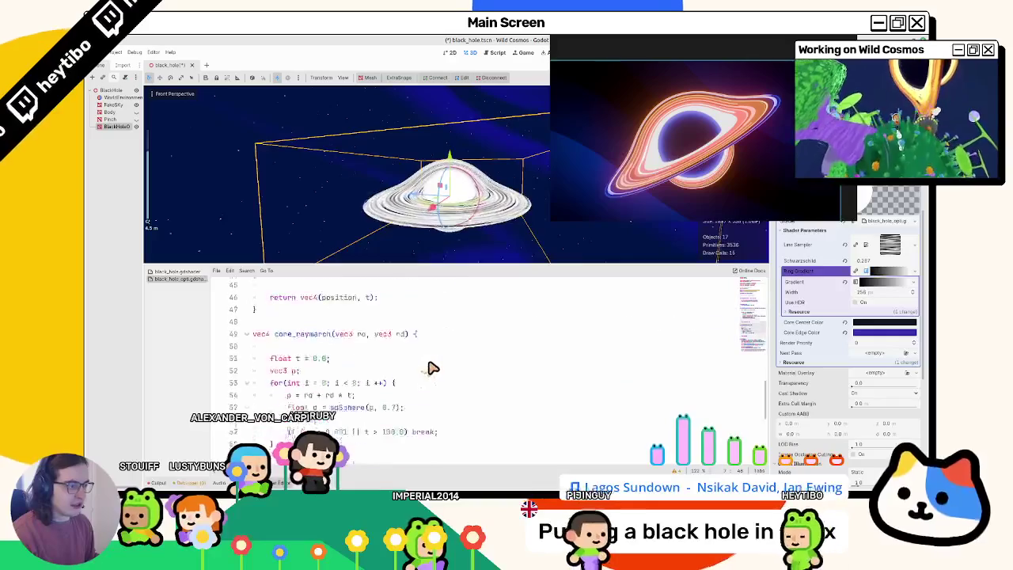
- Start a core_color line below the mask line and save the shader
{"action": "left_click", "coordinate": [418, 413]}
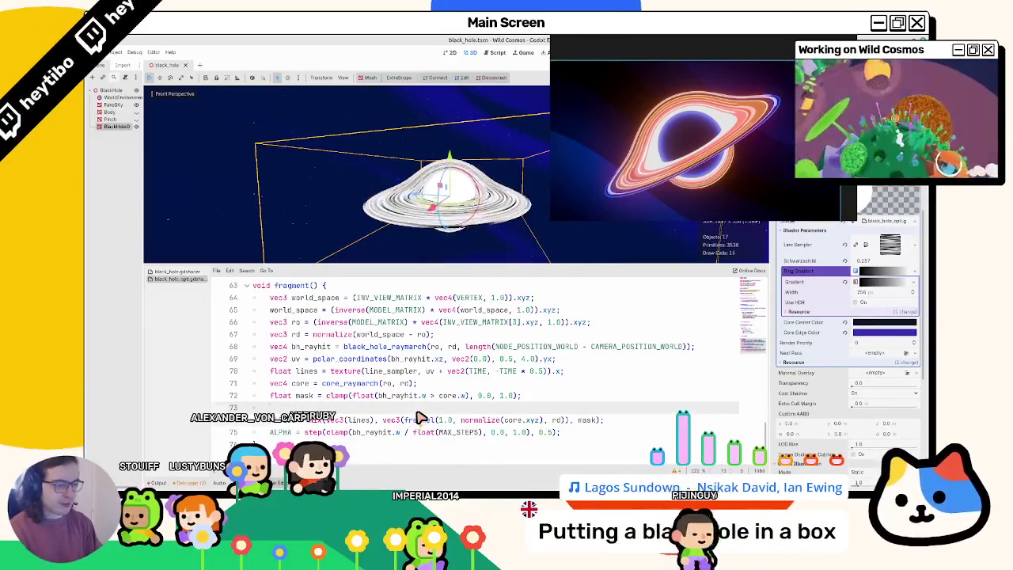
{"action": "key", "text": "Return"}
{"action": "key", "text": "ctrl+s"}
{"action": "scroll", "coordinate": [404, 364], "scroll_direction": "down", "scroll_amount": 1}
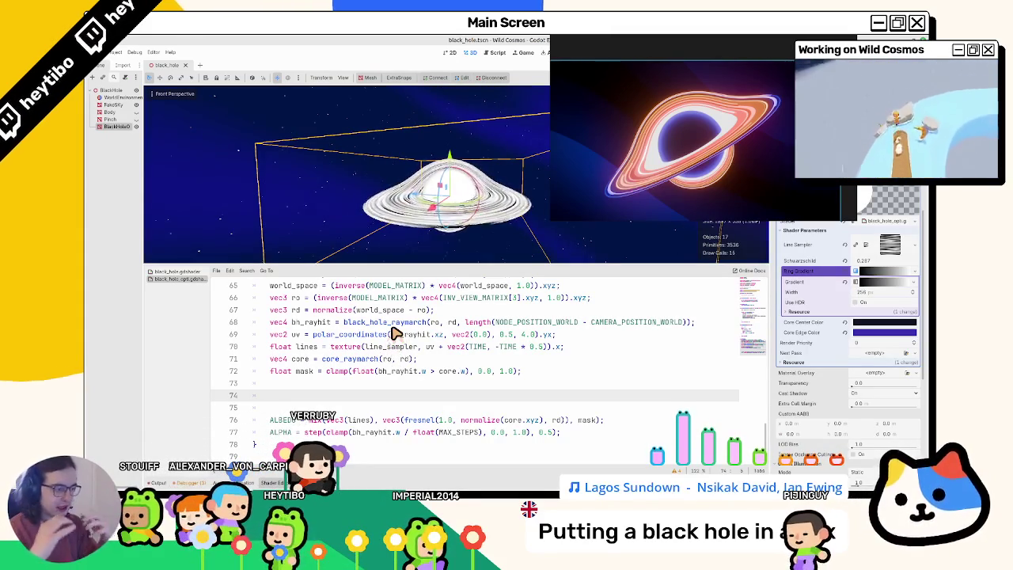
{"action": "mouse_move", "coordinate": [342, 420]}
{"action": "left_mouse_down"}
{"action": "mouse_move", "coordinate": [554, 434]}
{"action": "mouse_move", "coordinate": [363, 431]}
{"action": "left_mouse_up"}
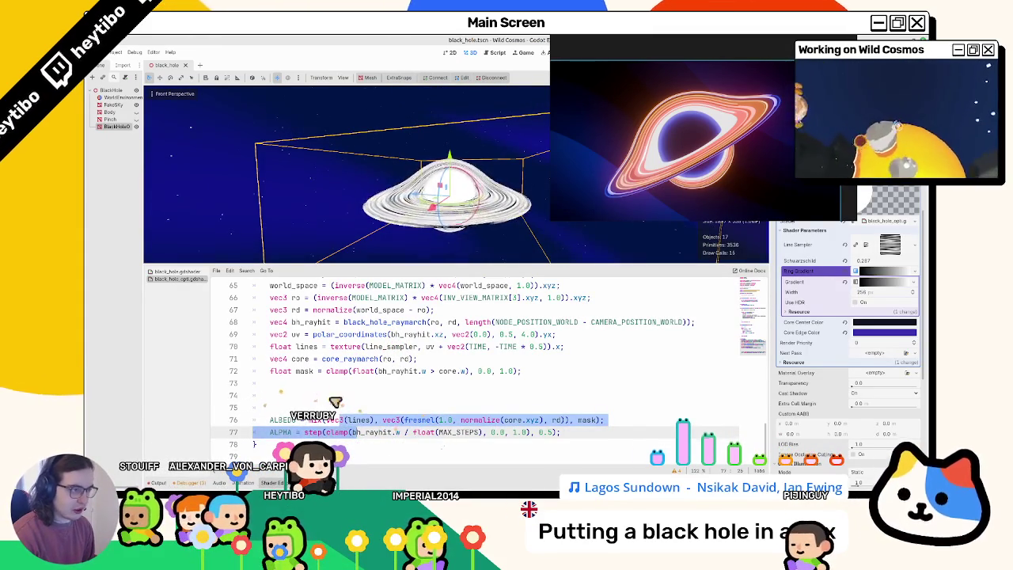
{"action": "left_click", "coordinate": [317, 396]}
{"action": "type", "text": "vec3 core_color = m"}
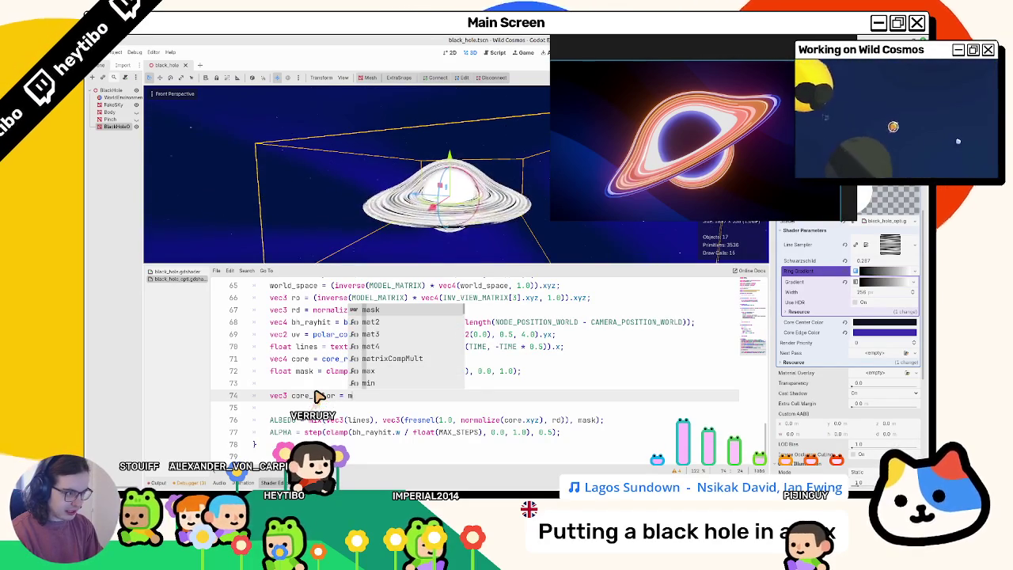
{"action": "key", "text": "BackSpace"}
{"action": "key", "text": "Escape"}
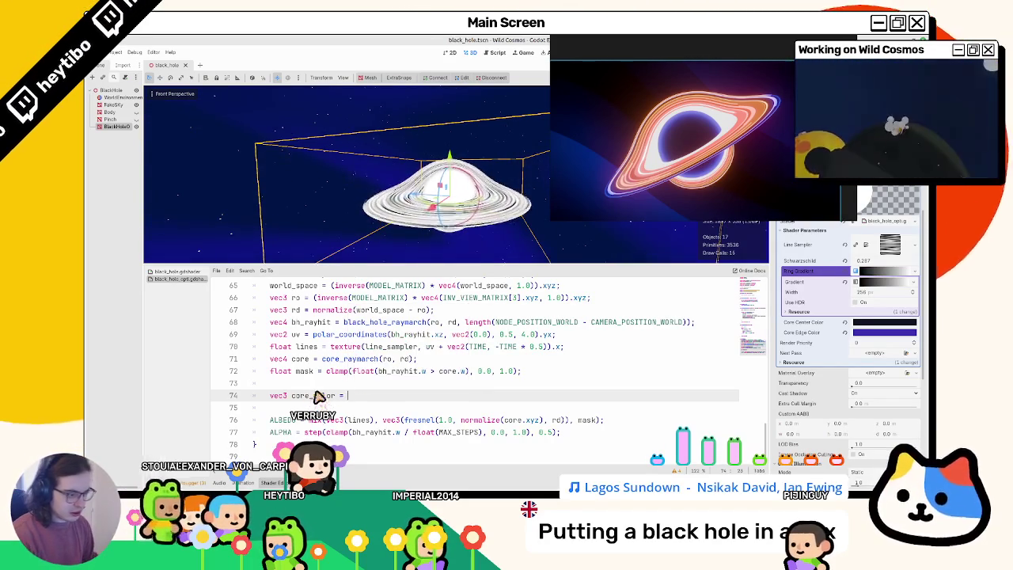
- Add 'float core_mask =' set to the albedo line's fresnel expression, and save
{"action": "left_click_drag", "start_coordinate": [405, 420], "coordinate": [565, 422]}
{"action": "left_click", "coordinate": [479, 384]}
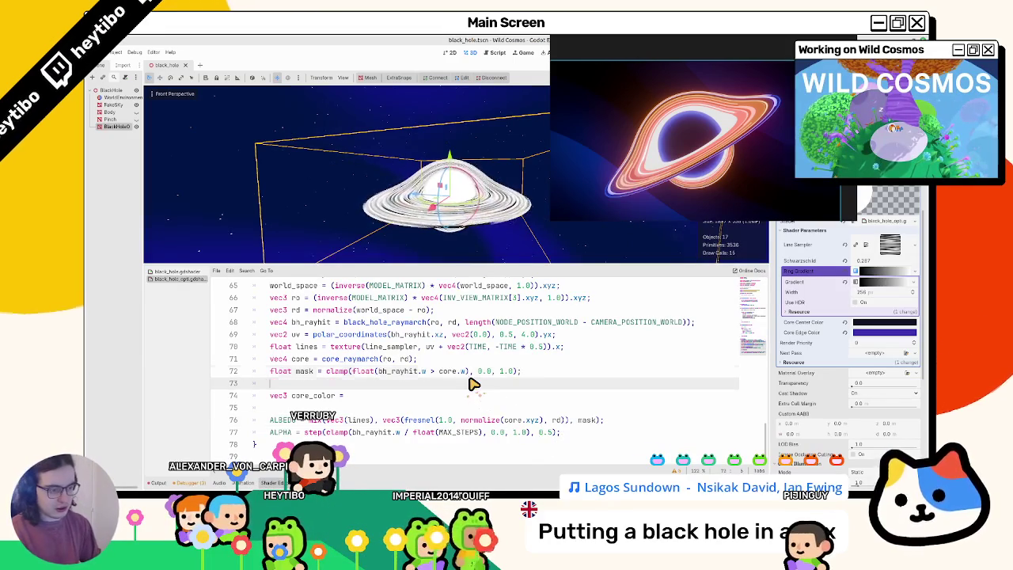
{"action": "key", "text": "Return"}
{"action": "type", "text": "floa"}
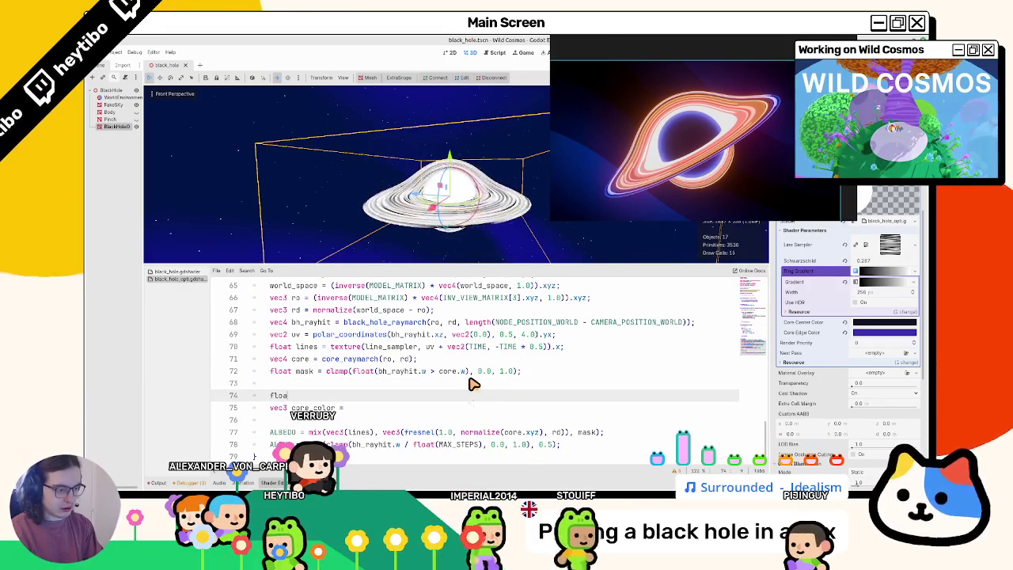
{"action": "type", "text": "t core_mask ="}
{"action": "type", "text": "fresnel(1.0, normalize(core.xyz), rd)"}
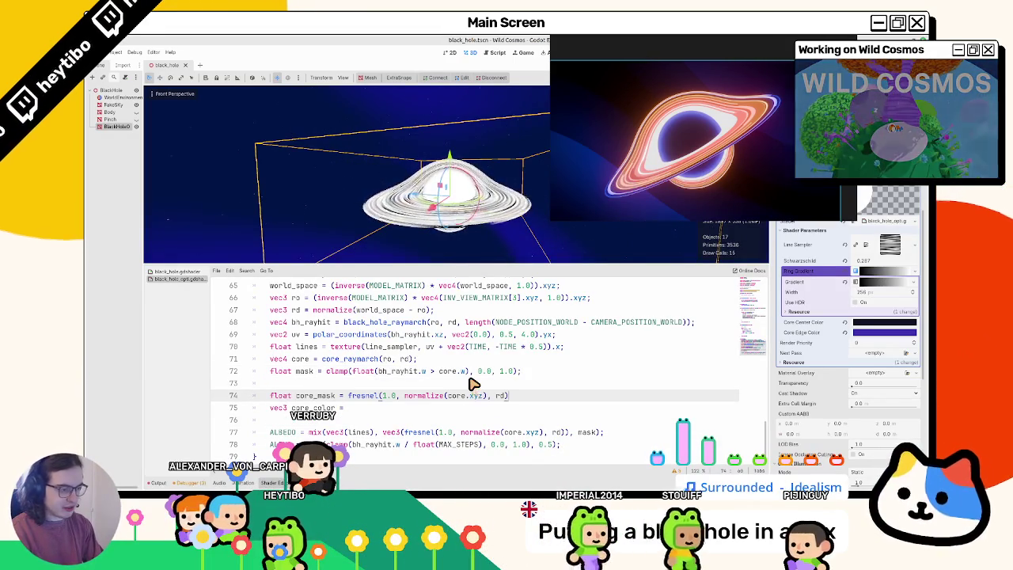
{"action": "type", "text": ";"}
{"action": "key", "text": "ctrl+s"}
- Set core_color to mix(core_center_color, core_edge_color, core_mask) and use core_color in ALBEDO
{"action": "key", "text": "Down"}
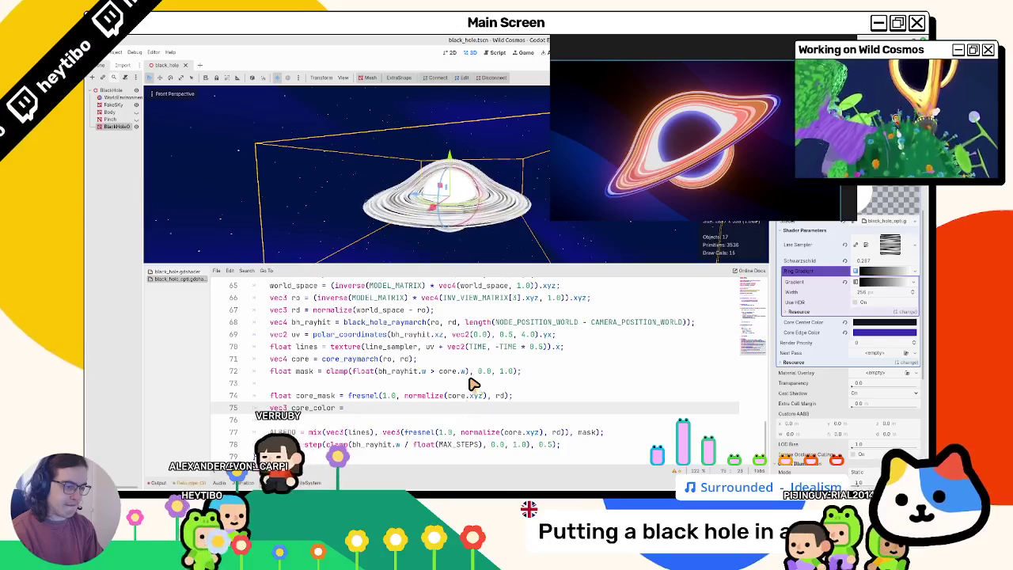
{"action": "type", "text": "mix("}
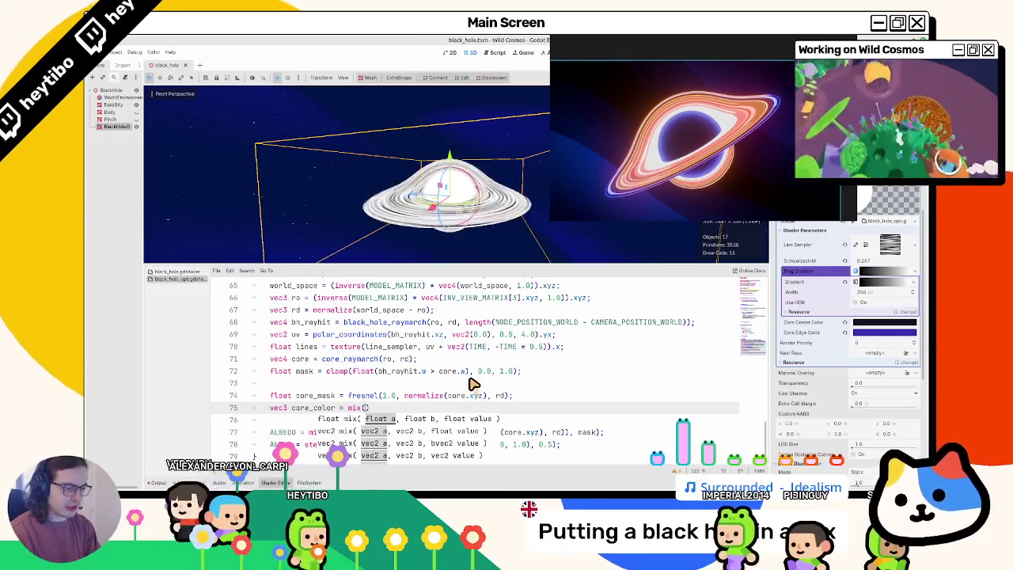
{"action": "type", "text": "core_center_color, co"}
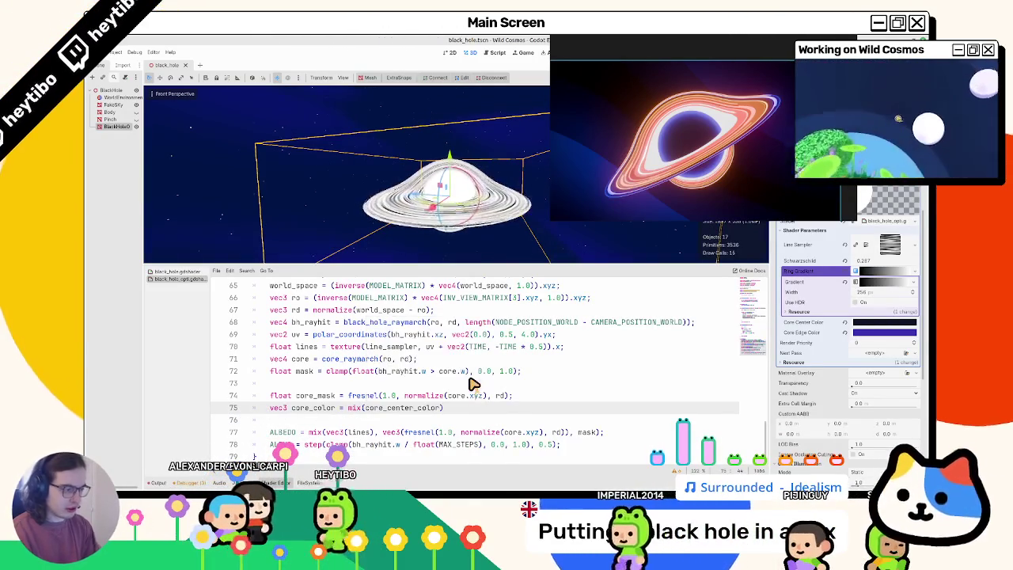
{"action": "type", "text": "re_edge_color, "}
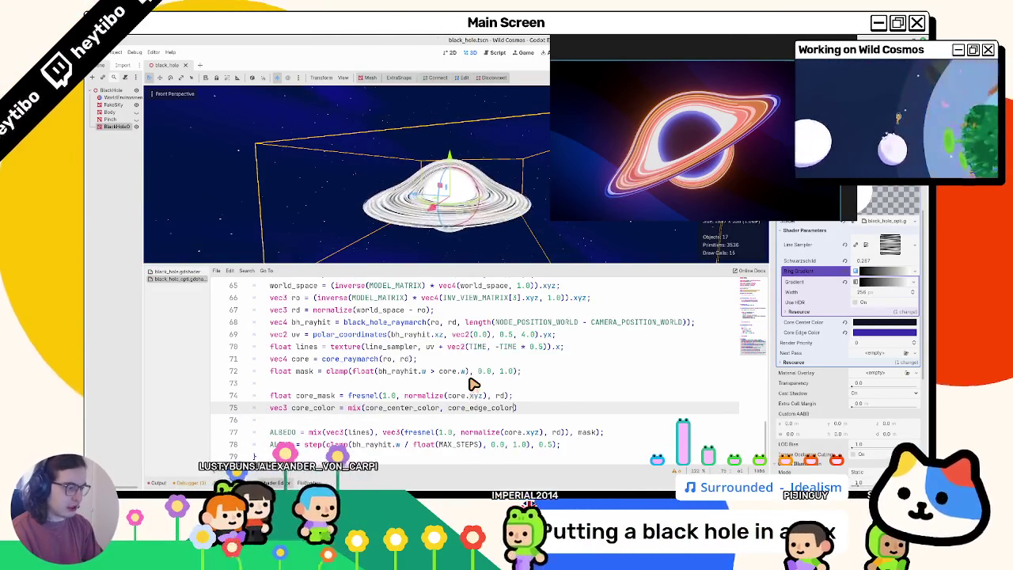
{"action": "type", "text": "core_mask)"}
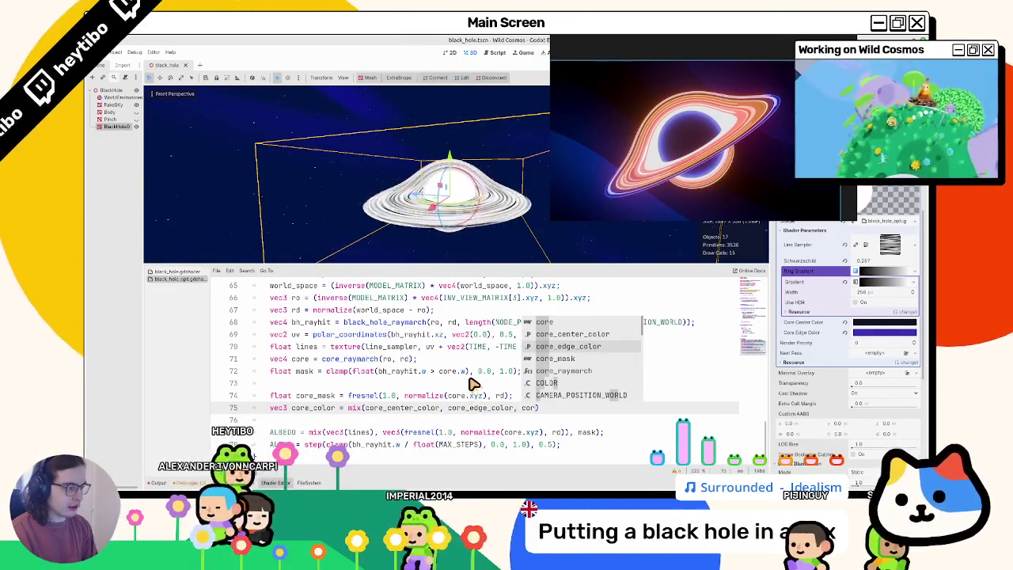
{"action": "type", "text": ";"}
{"action": "double_click", "coordinate": [317, 407]}
{"action": "key", "text": "ctrl+c"}
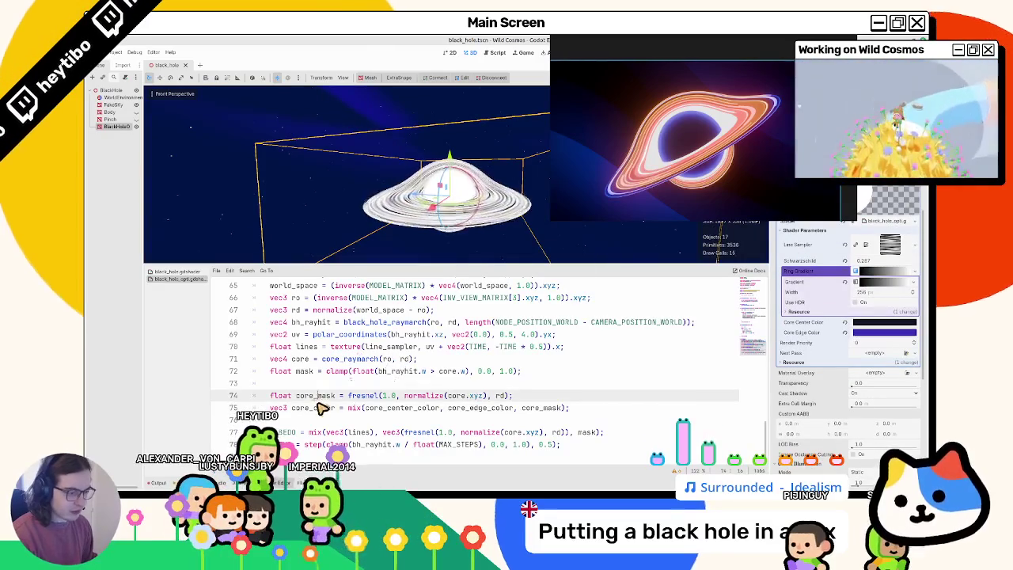
{"action": "left_click_drag", "start_coordinate": [382, 432], "coordinate": [565, 434]}
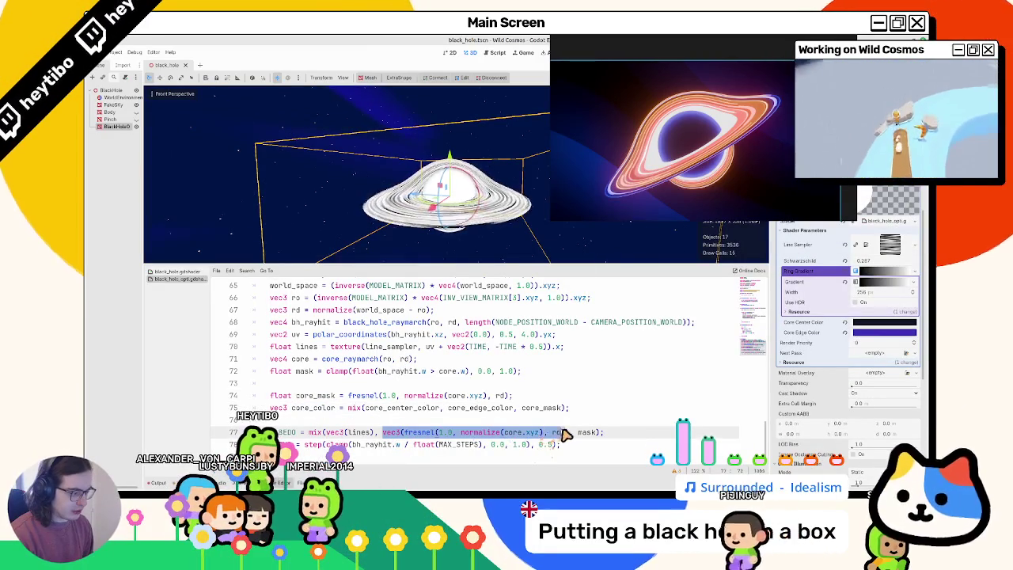
{"action": "key", "text": "ctrl+v"}
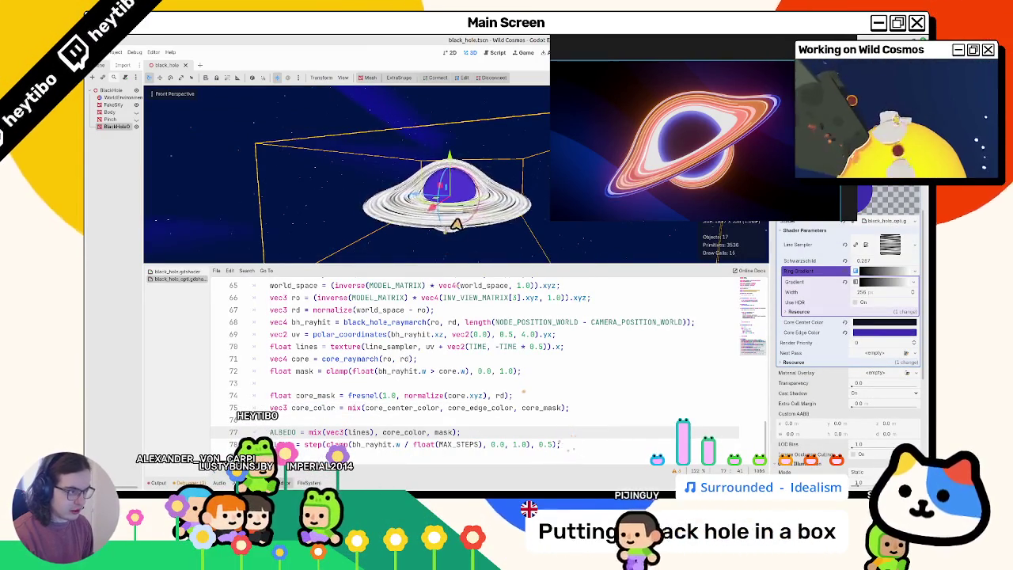
- Swap the mix arguments so core_edge_color comes before core_center_color
{"action": "scroll", "coordinate": [458, 228], "scroll_direction": "up", "scroll_amount": 5}
{"action": "scroll", "coordinate": [457, 228], "scroll_direction": "down", "scroll_amount": 5}
{"action": "double_click", "coordinate": [461, 408]}
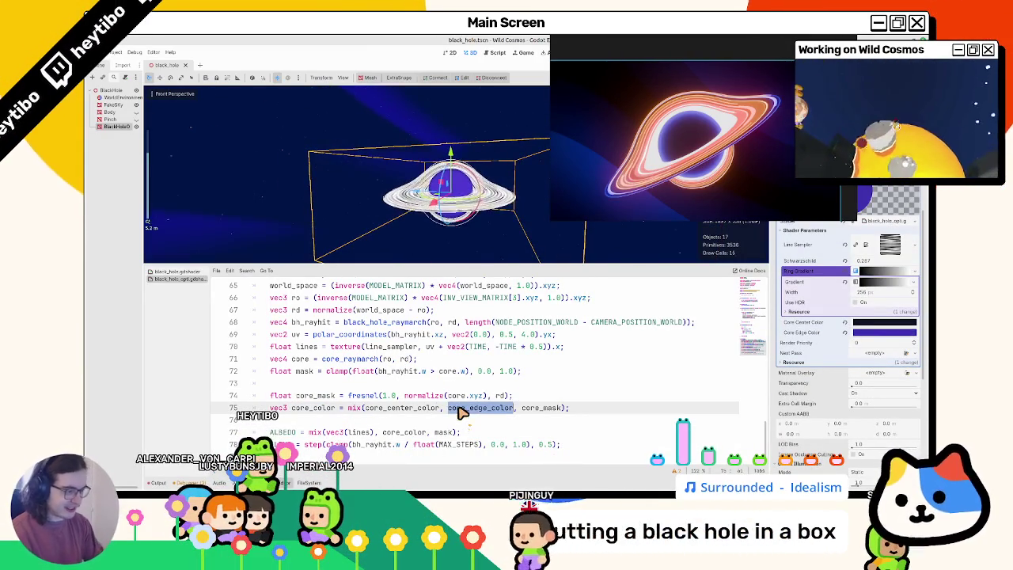
{"action": "key", "text": "BackSpace"}
{"action": "left_click", "coordinate": [365, 408]}
{"action": "type", "text": "core_edge_color, core_"}
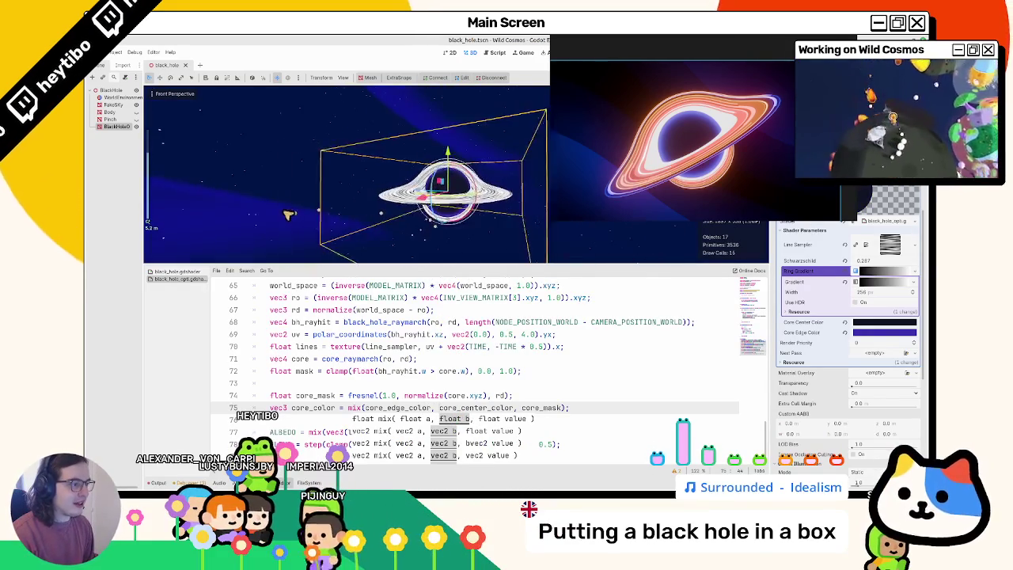
- Test fresnel powers 0.05, 0.5, 0.1 and 0.25, then restore it to 1.0
{"action": "left_click", "coordinate": [287, 216]}
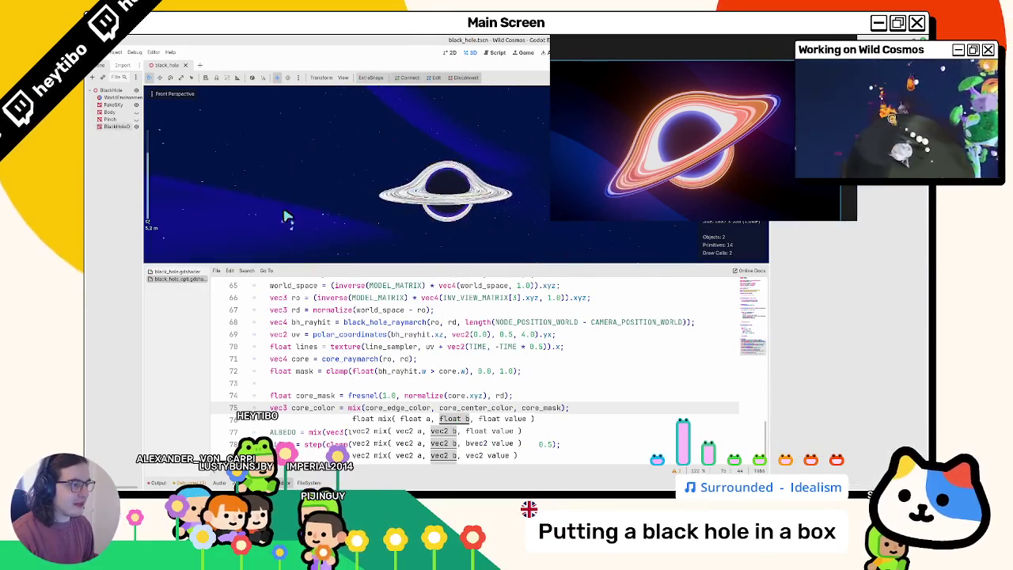
{"action": "left_click", "coordinate": [466, 373]}
{"action": "double_click", "coordinate": [391, 396]}
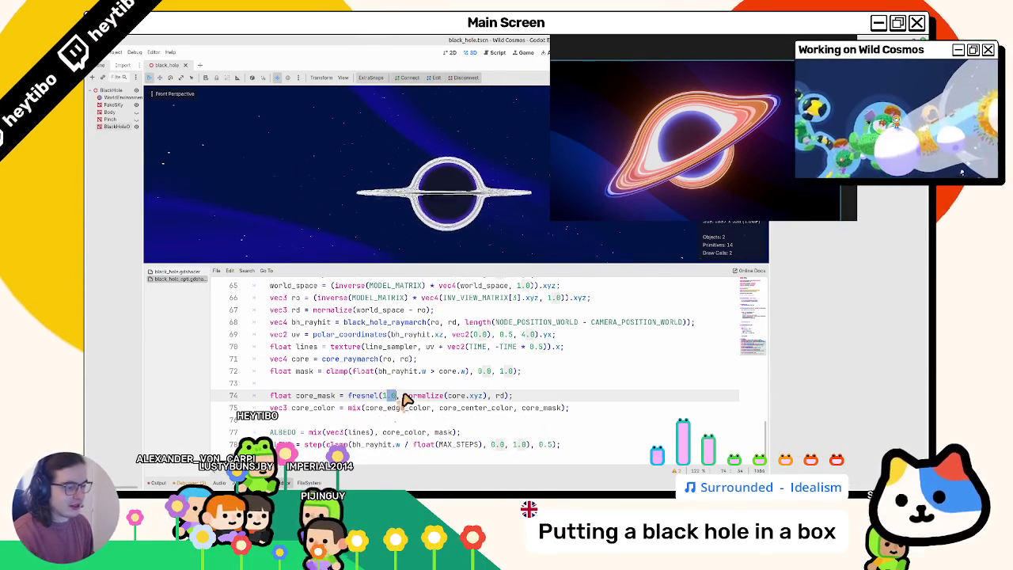
{"action": "type", "text": ".05"}
{"action": "key", "text": "BackSpace"}
{"action": "key", "text": "BackSpace"}
{"action": "key", "text": "BackSpace"}
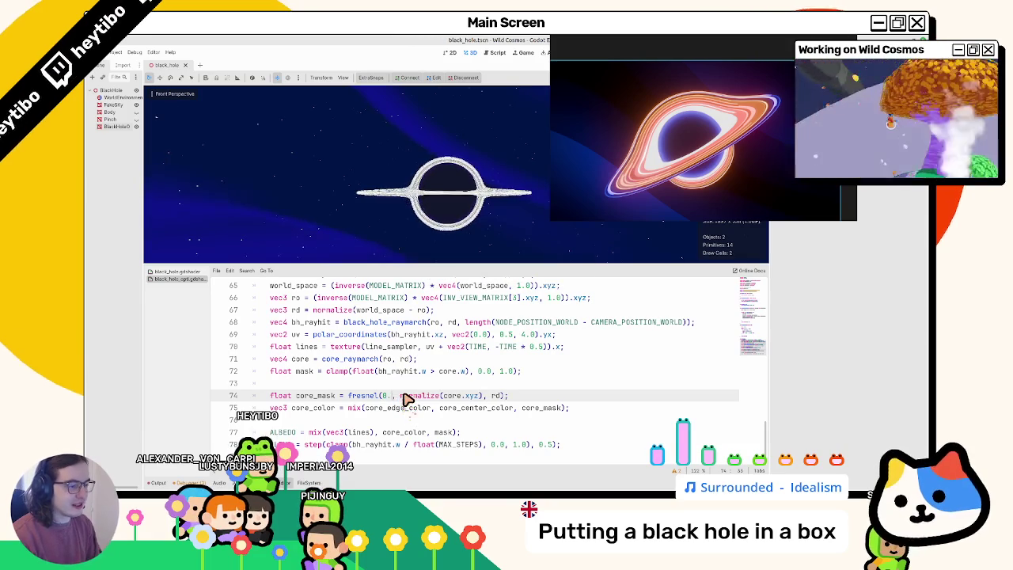
{"action": "type", "text": "0.5"}
{"action": "key", "text": "BackSpace"}
{"action": "type", "text": "1"}
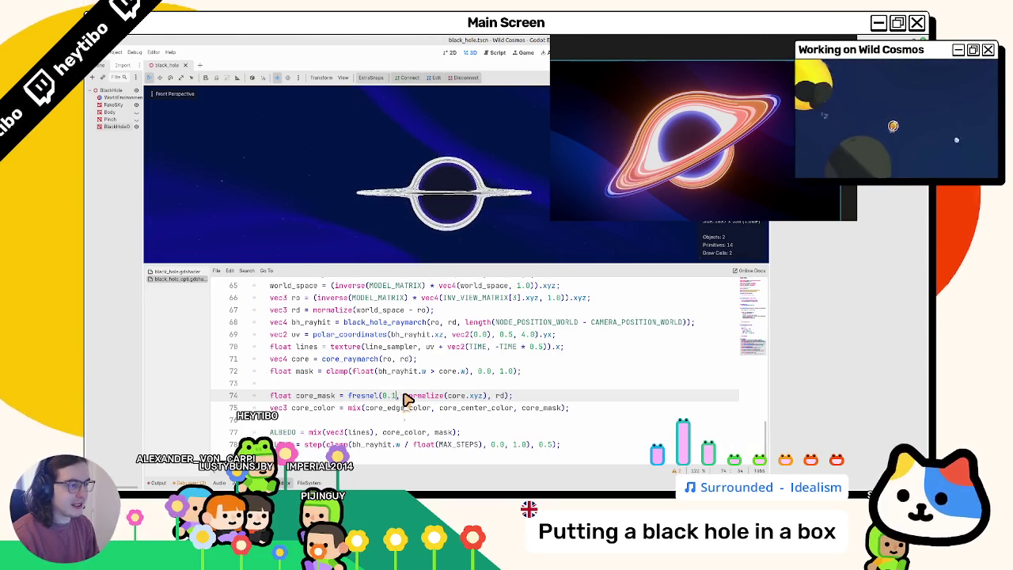
{"action": "key", "text": "BackSpace"}
{"action": "type", "text": "25"}
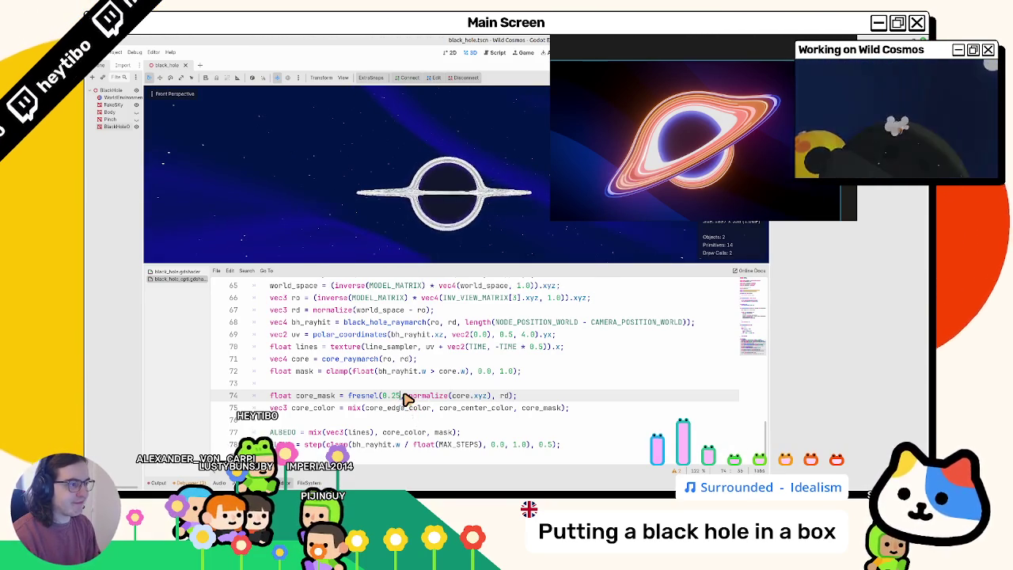
{"action": "key", "text": "BackSpace"}
{"action": "key", "text": "BackSpace"}
{"action": "key", "text": "BackSpace"}
{"action": "type", "text": "1.0"}
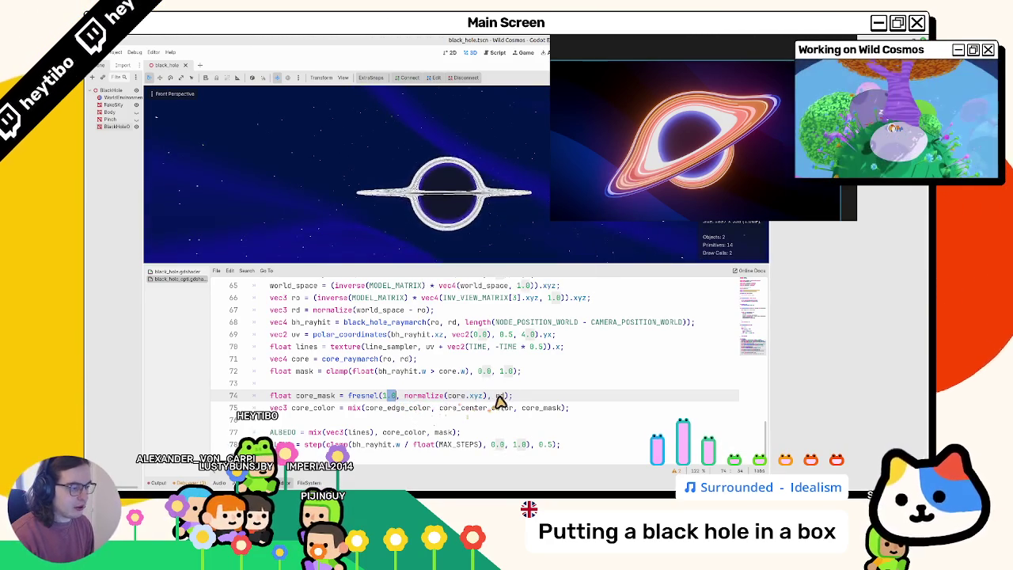
{"action": "double_click", "coordinate": [500, 396]}
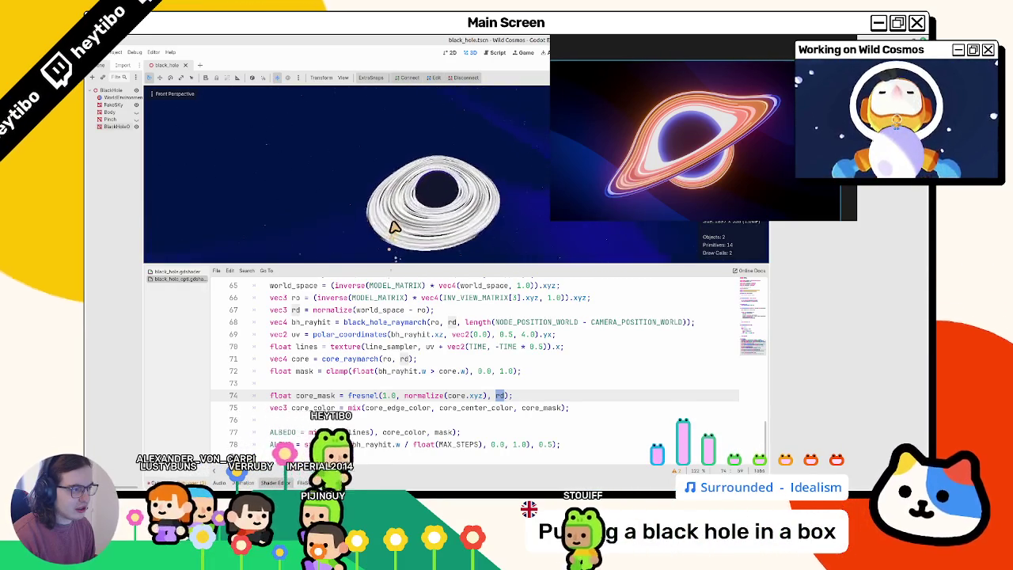
- Lower and raise the BlackHole's Schwarzschild value, then revert it to 0.287
{"action": "scroll", "coordinate": [399, 223], "scroll_direction": "down", "scroll_amount": 3}
{"action": "scroll", "coordinate": [400, 223], "scroll_direction": "up", "scroll_amount": 5}
{"action": "mouse_move", "coordinate": [403, 220]}
{"action": "left_mouse_down"}
{"action": "mouse_move", "coordinate": [414, 119]}
{"action": "mouse_move", "coordinate": [400, 247]}
{"action": "mouse_move", "coordinate": [392, 186]}
{"action": "left_mouse_up"}
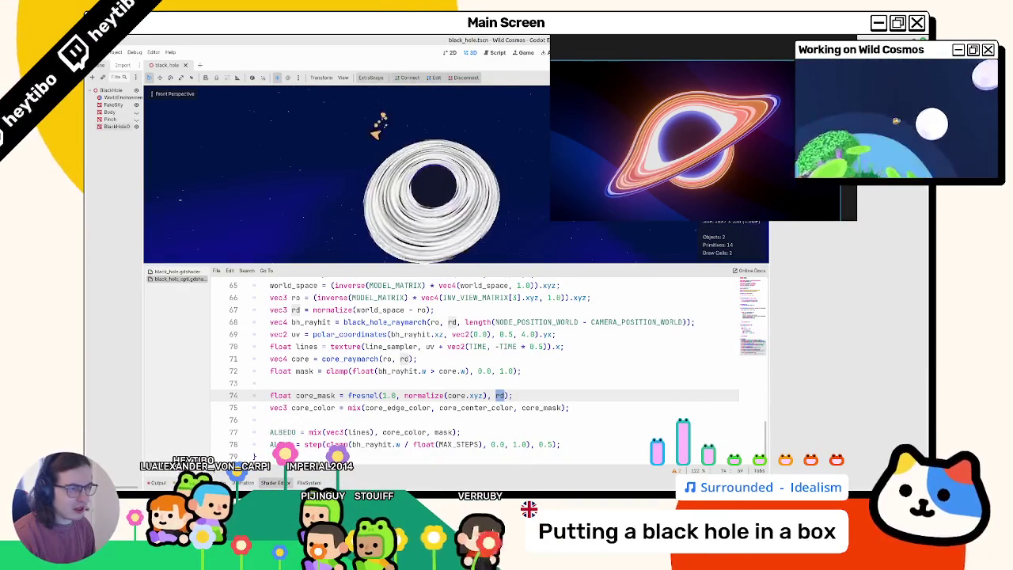
{"action": "left_click", "coordinate": [427, 184]}
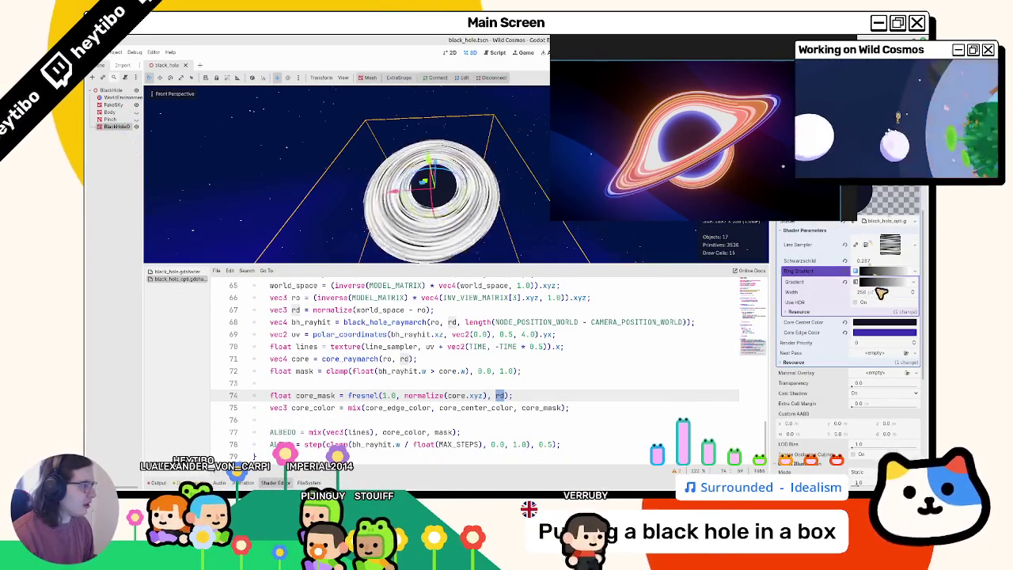
{"action": "left_click_drag", "start_coordinate": [871, 260], "coordinate": [836, 260]}
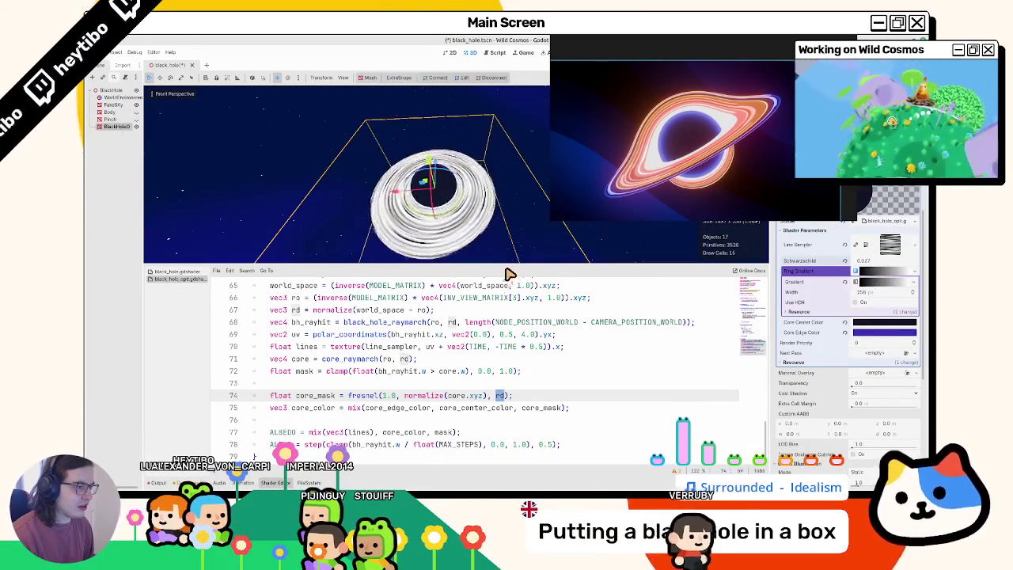
{"action": "left_click_drag", "start_coordinate": [513, 274], "coordinate": [510, 274]}
{"action": "key", "text": "ctrl+z"}
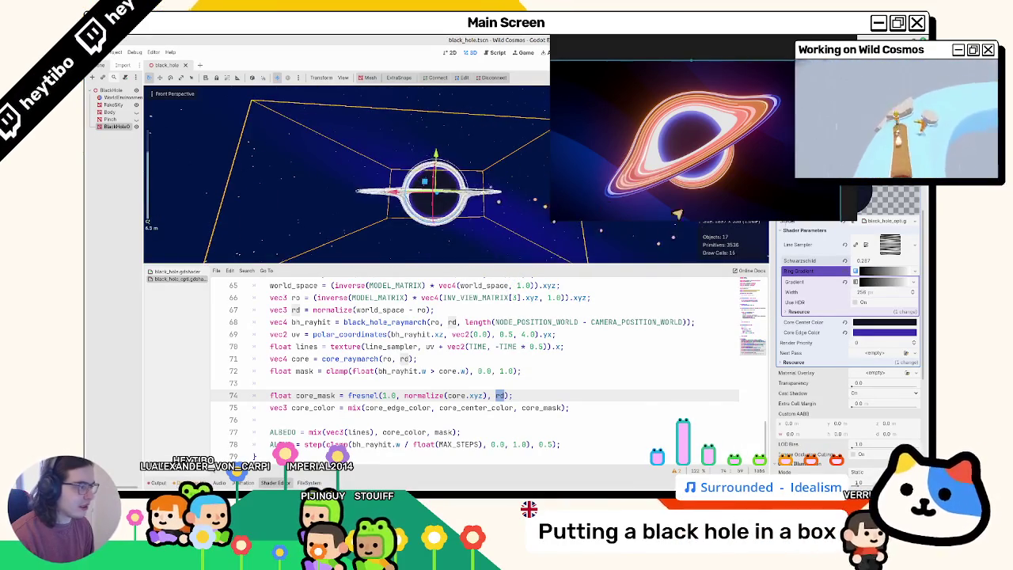
{"action": "scroll", "coordinate": [546, 206], "scroll_direction": "up", "scroll_amount": 2}
{"action": "left_click_drag", "start_coordinate": [747, 230], "coordinate": [429, 227]}
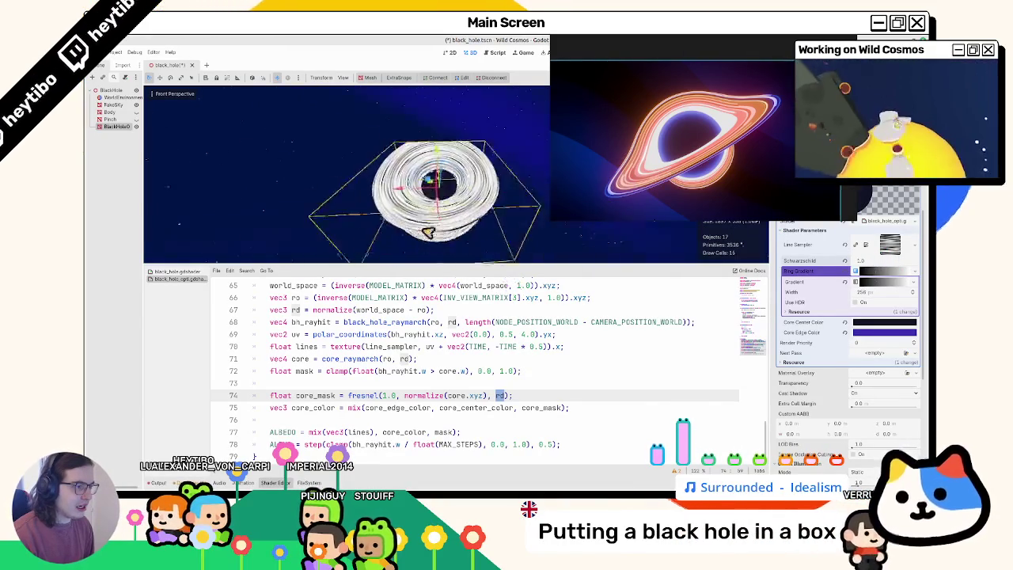
{"action": "key", "text": "ctrl+z"}
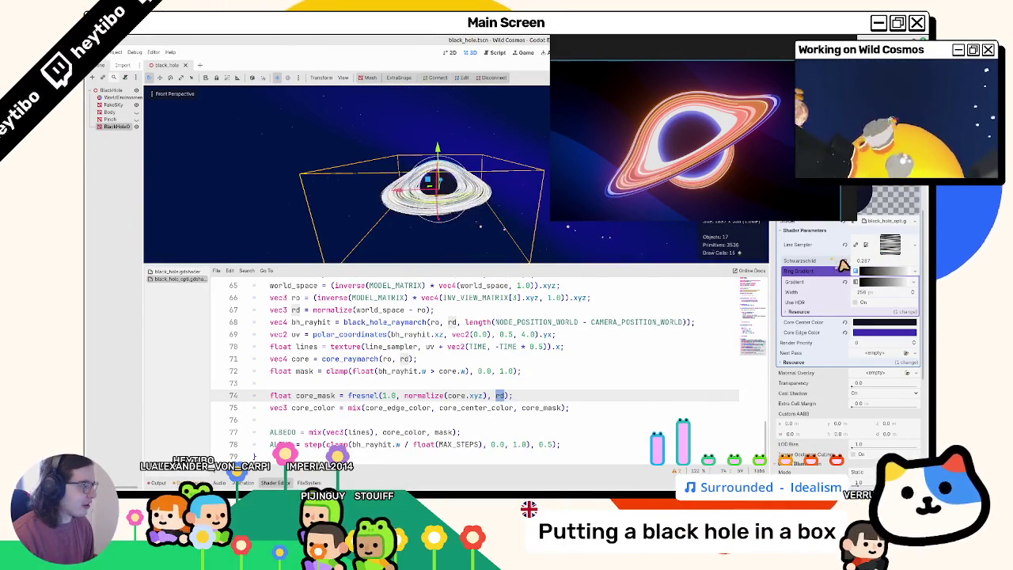
- Try Schwarzschild 0.0 and 0.067, restore 0.287, and deselect the box
{"action": "left_click", "coordinate": [844, 262]}
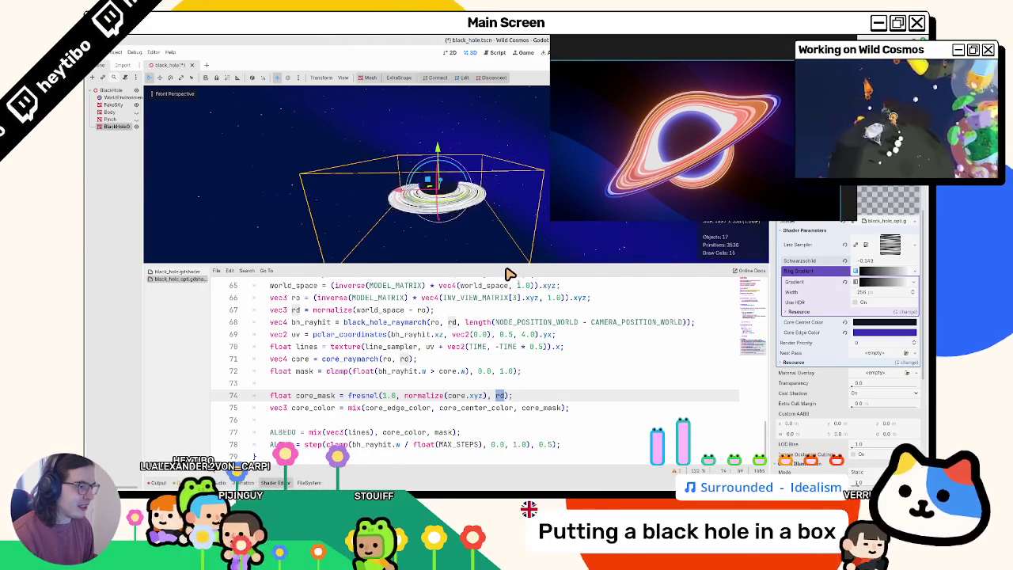
{"action": "key", "text": "ctrl+z"}
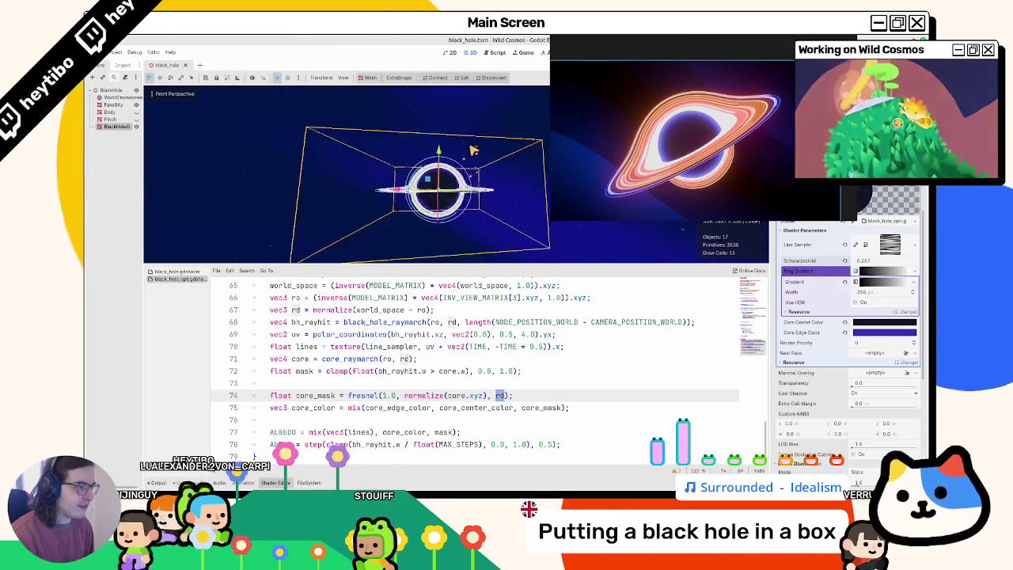
{"action": "left_click", "coordinate": [849, 264]}
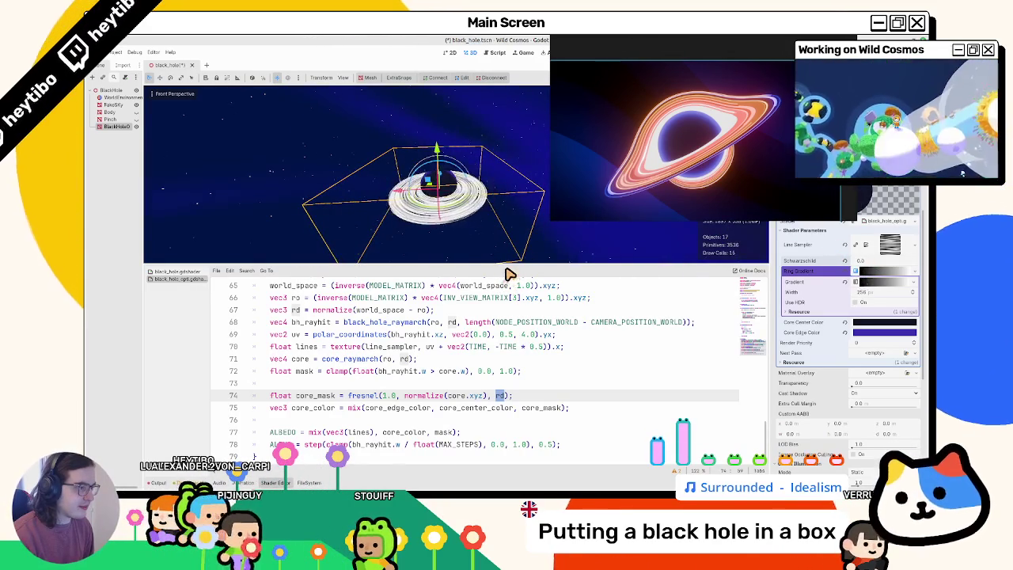
{"action": "mouse_move", "coordinate": [481, 154]}
{"action": "left_mouse_down"}
{"action": "mouse_move", "coordinate": [475, 119]}
{"action": "mouse_move", "coordinate": [493, 158]}
{"action": "mouse_move", "coordinate": [467, 181]}
{"action": "mouse_move", "coordinate": [468, 265]}
{"action": "mouse_move", "coordinate": [434, 236]}
{"action": "mouse_move", "coordinate": [452, 244]}
{"action": "mouse_move", "coordinate": [444, 230]}
{"action": "mouse_move", "coordinate": [380, 190]}
{"action": "left_mouse_up"}
{"action": "key", "text": "ctrl+z"}
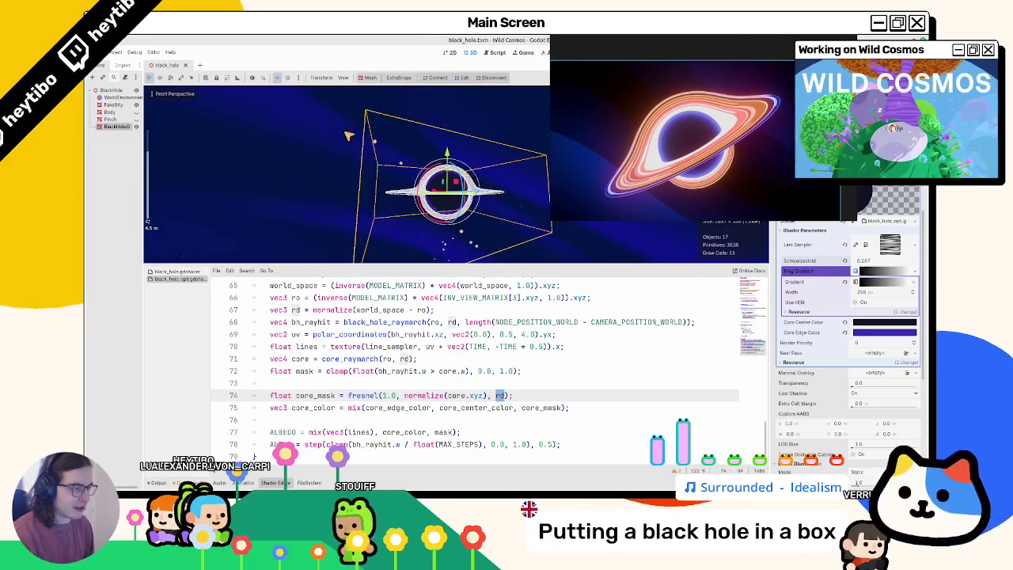
{"action": "left_click", "coordinate": [335, 156]}
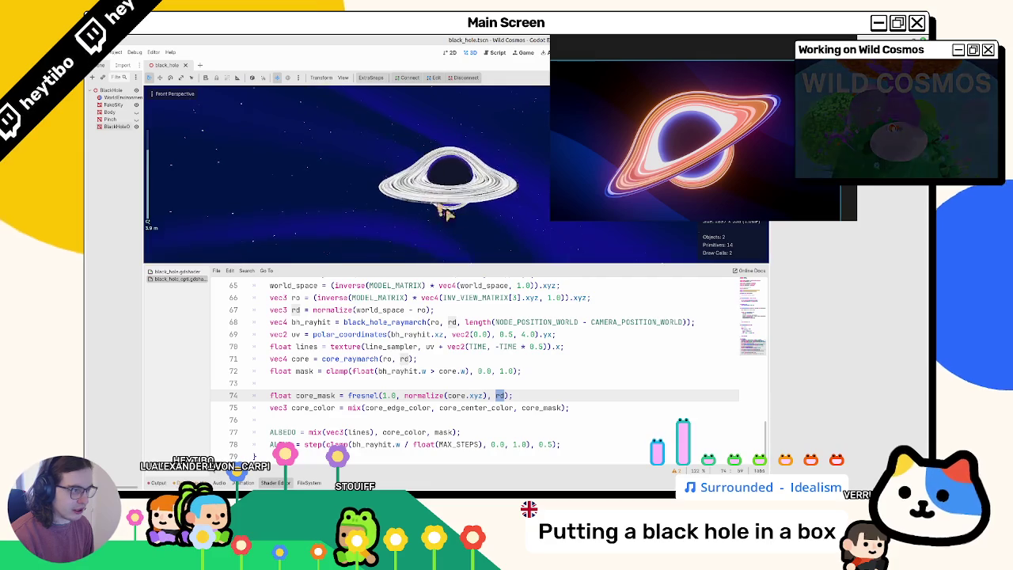
- Start a 'vec3 ring_color = texture(ring_gradient_sampler, ...' line above ALBEDO
{"action": "scroll", "coordinate": [491, 412], "scroll_direction": "down", "scroll_amount": 1}
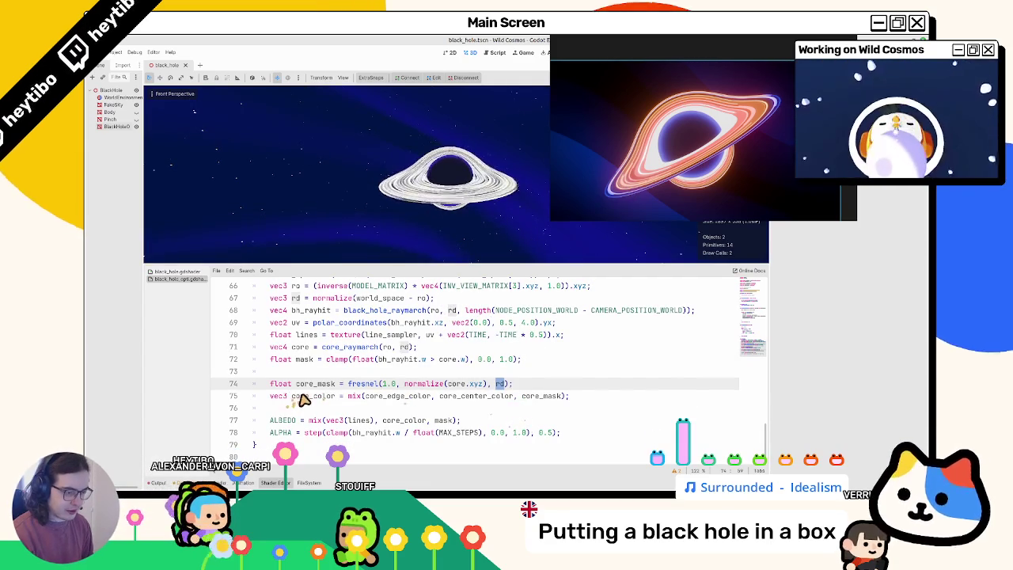
{"action": "left_click", "coordinate": [328, 396]}
{"action": "left_click", "coordinate": [300, 410]}
{"action": "key", "text": "Return"}
{"action": "key", "text": "Return"}
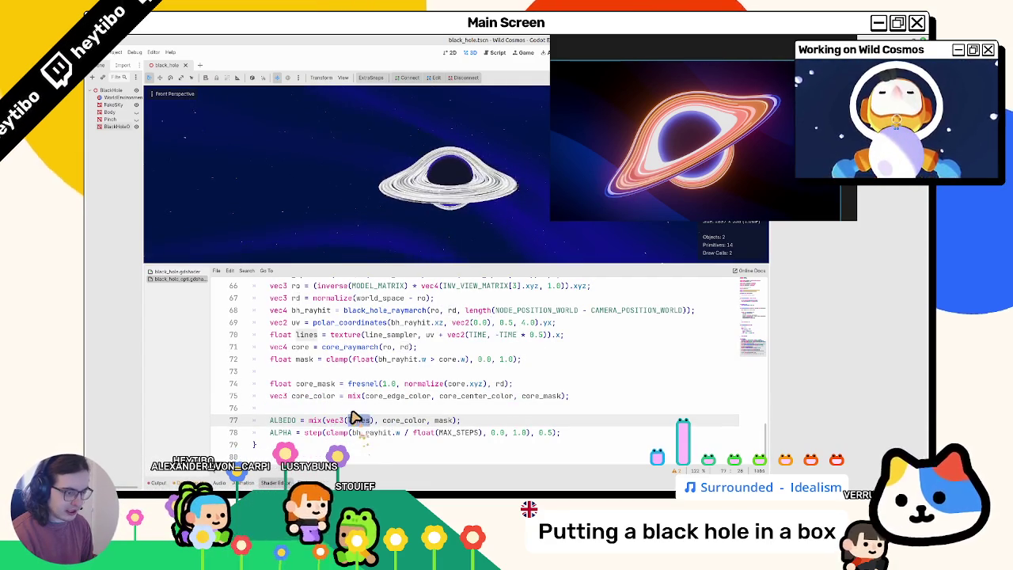
{"action": "left_click", "coordinate": [354, 417]}
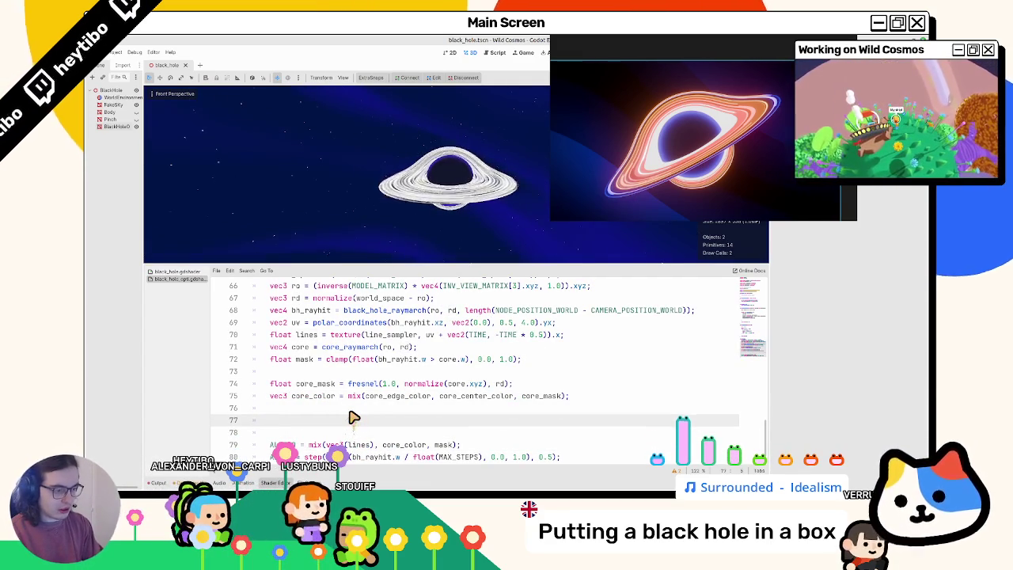
{"action": "type", "text": "vec3 ring_"}
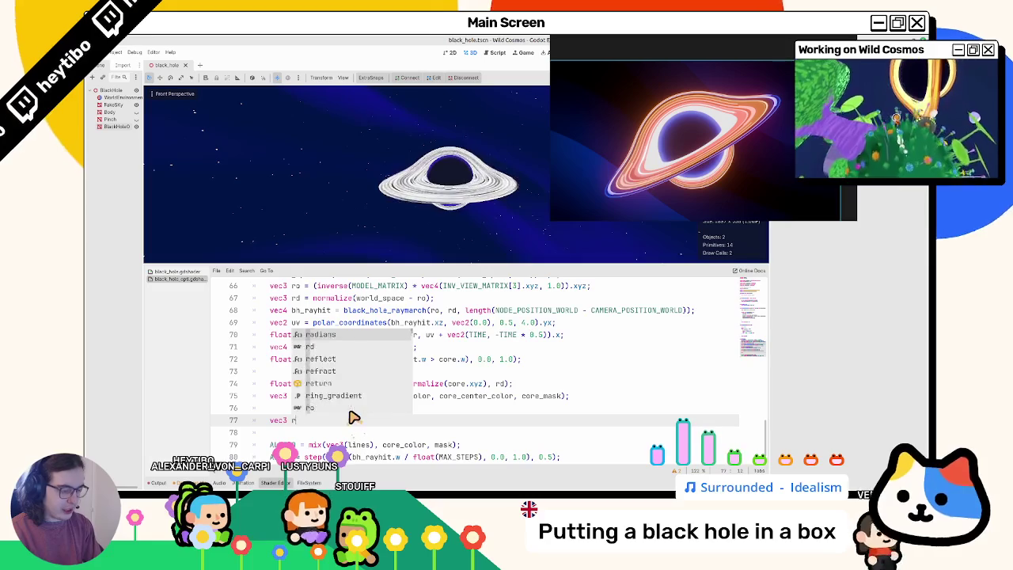
{"action": "type", "text": "color = "}
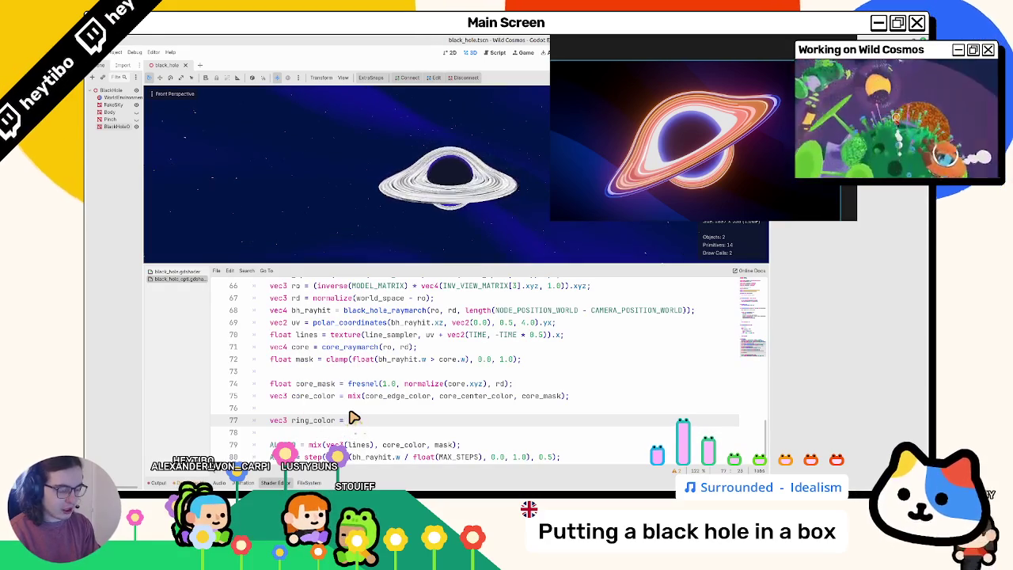
{"action": "type", "text": "textu"}
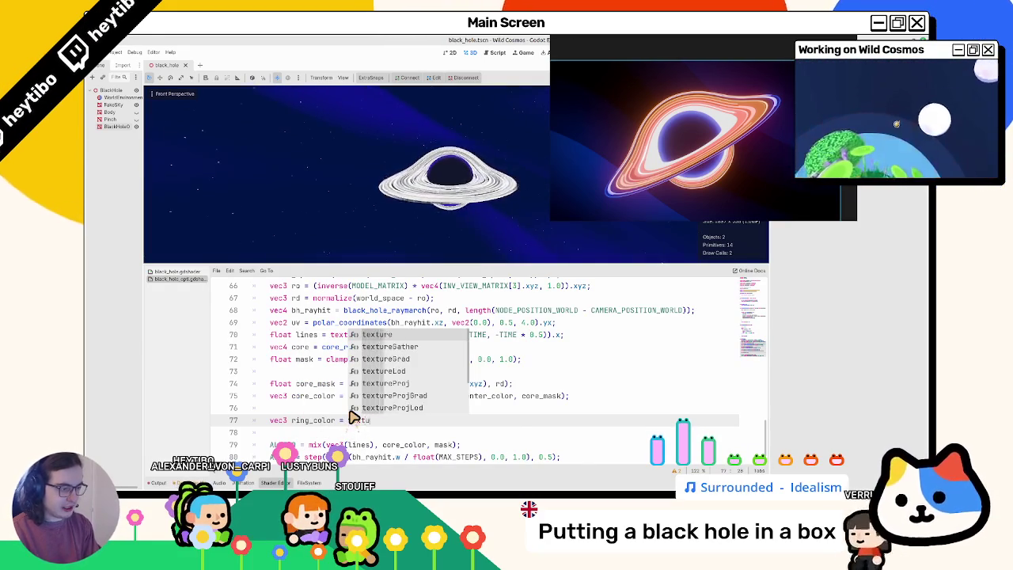
{"action": "key", "text": "Return"}
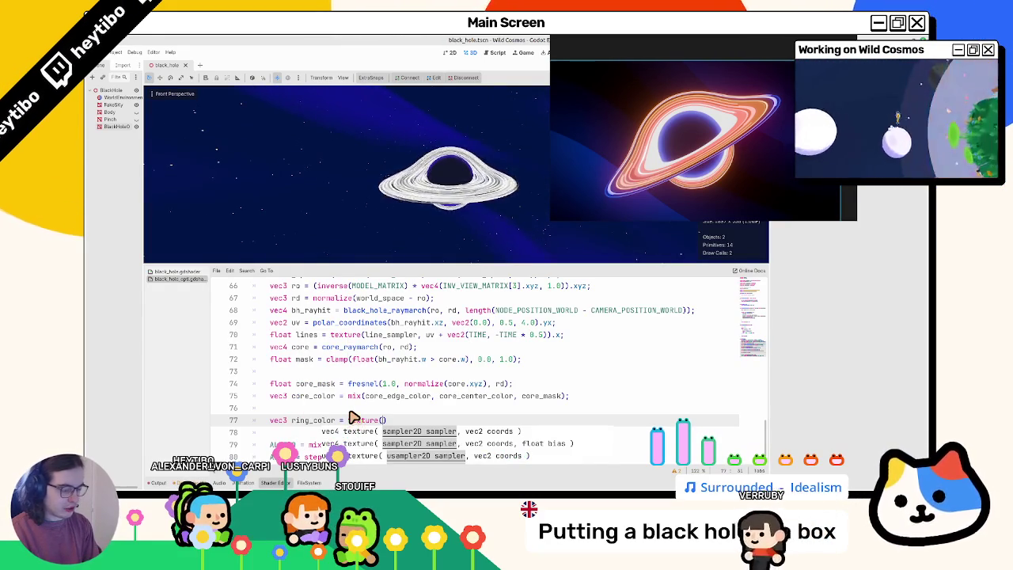
{"action": "type", "text": "gradi"}
{"action": "key", "text": "Return"}
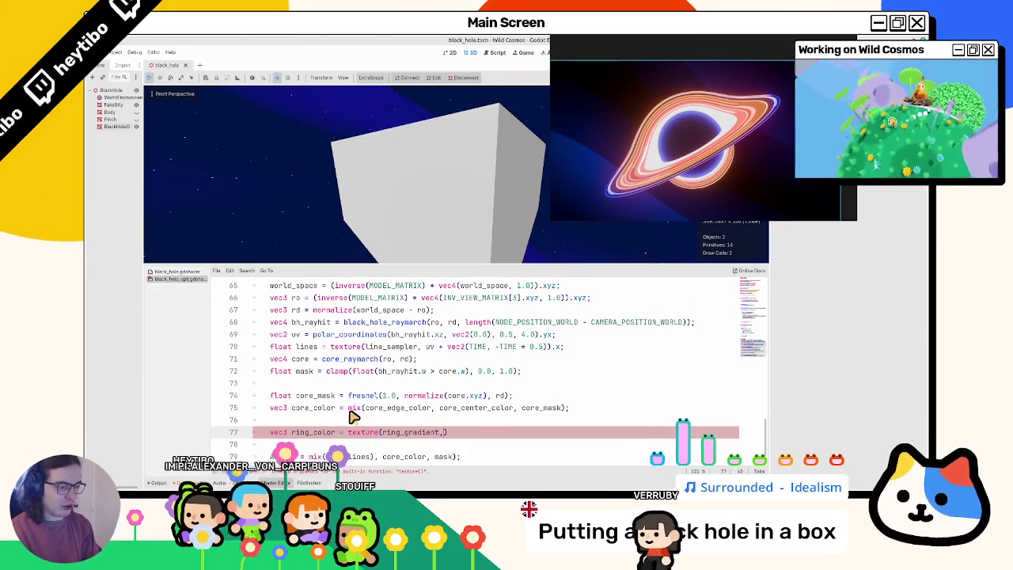
{"action": "type", "text": ","}
{"action": "scroll", "coordinate": [344, 392], "scroll_direction": "down", "scroll_amount": 1}
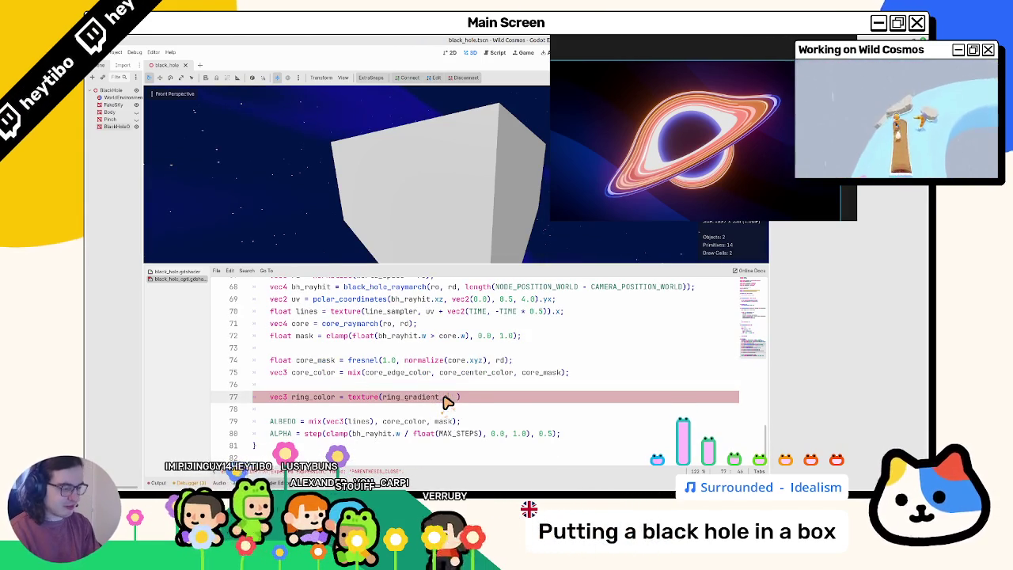
{"action": "type", "text": "_sampler"}
- Rename the ring_gradient uniform to ring_gradient_sampler
{"action": "key", "text": "ctrl+Home"}
{"action": "double_click", "coordinate": [369, 324]}
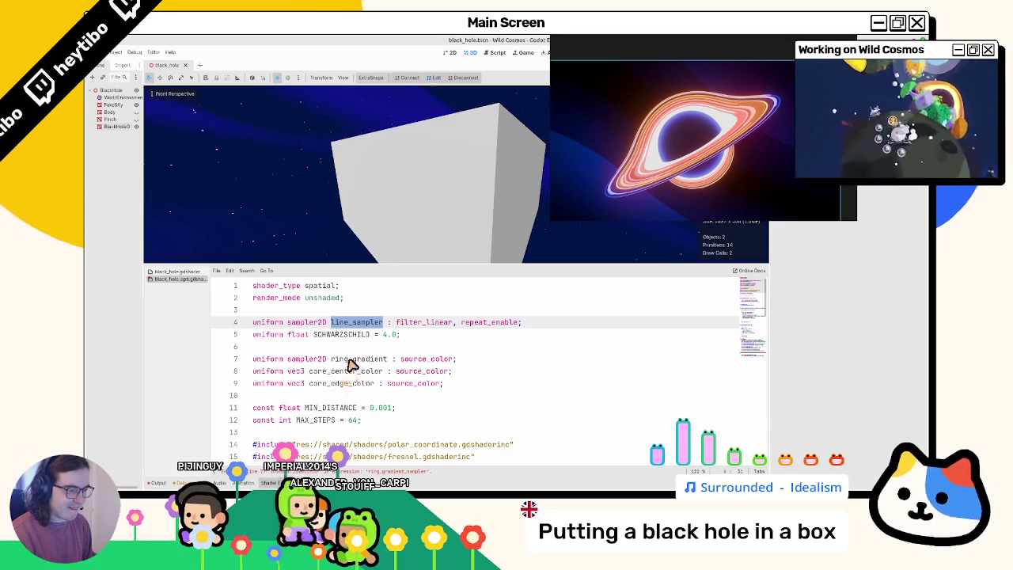
{"action": "double_click", "coordinate": [351, 360]}
{"action": "key", "text": "Right"}
{"action": "type", "text": "_sampler"}
{"action": "key", "text": "ctrl+End"}
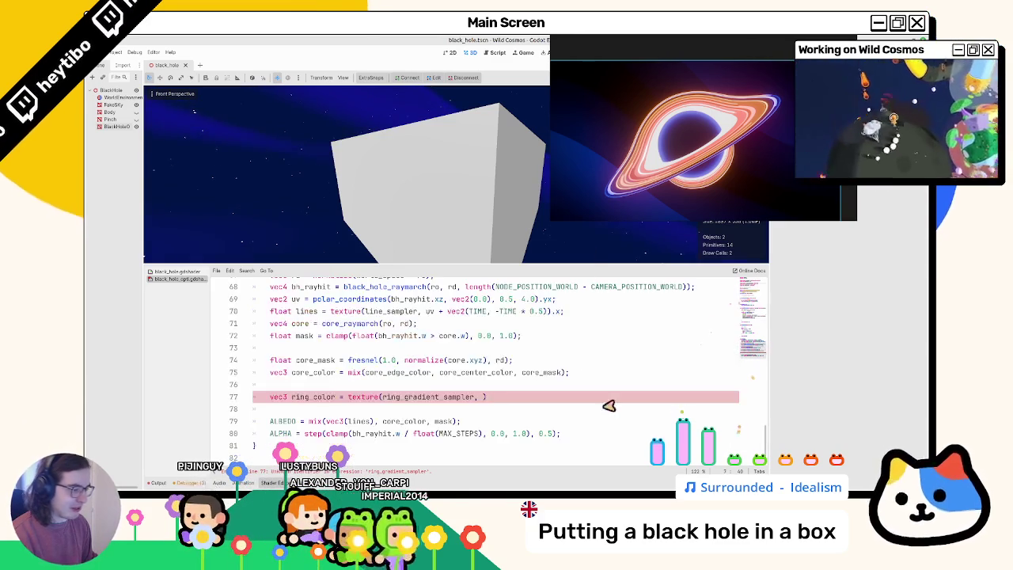
- Pass vec2(uv.x, ...) as the texture coordinate in the ring_color line
{"action": "left_click", "coordinate": [507, 174]}
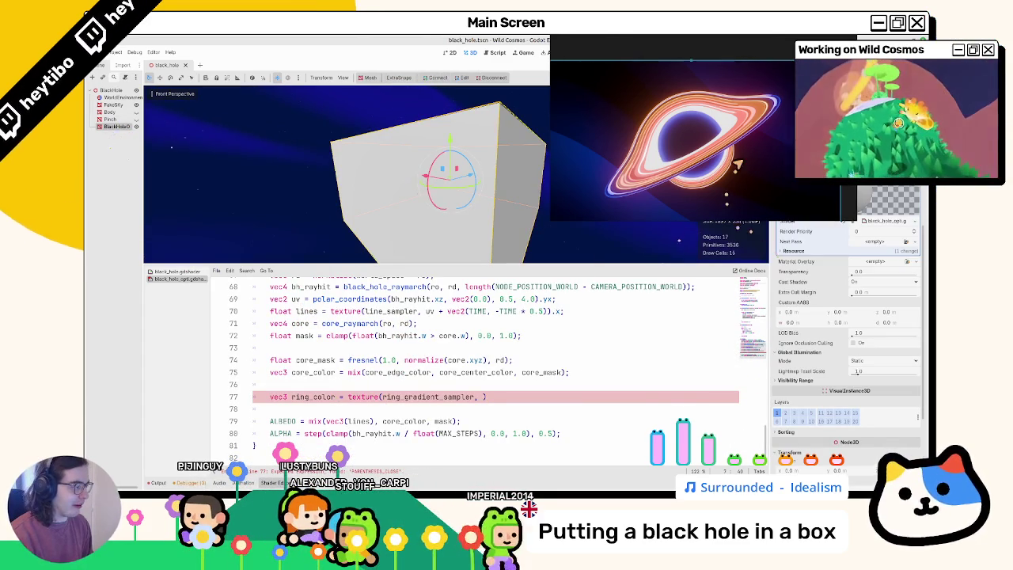
{"action": "left_click", "coordinate": [498, 399]}
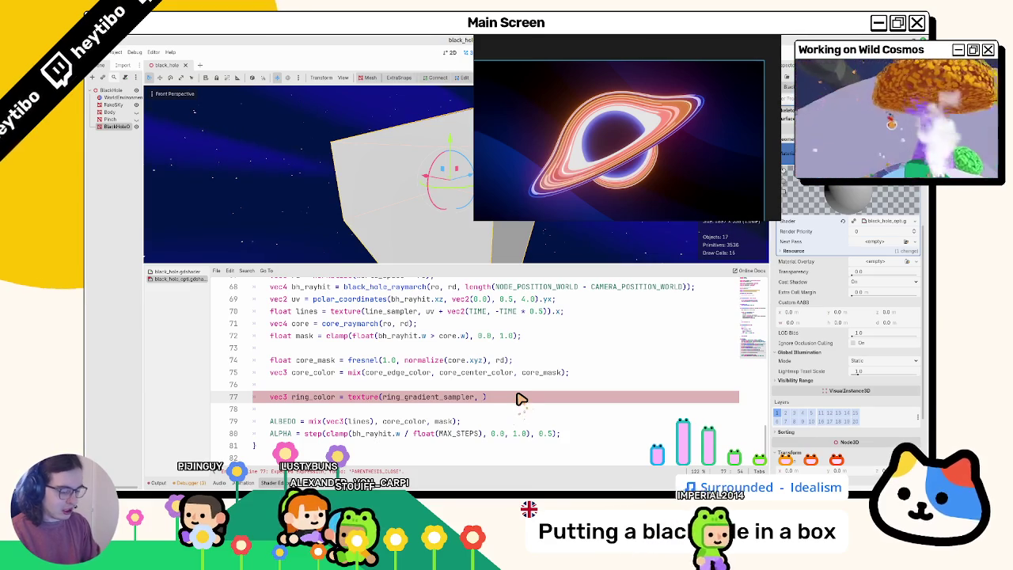
{"action": "type", "text": "uv"}
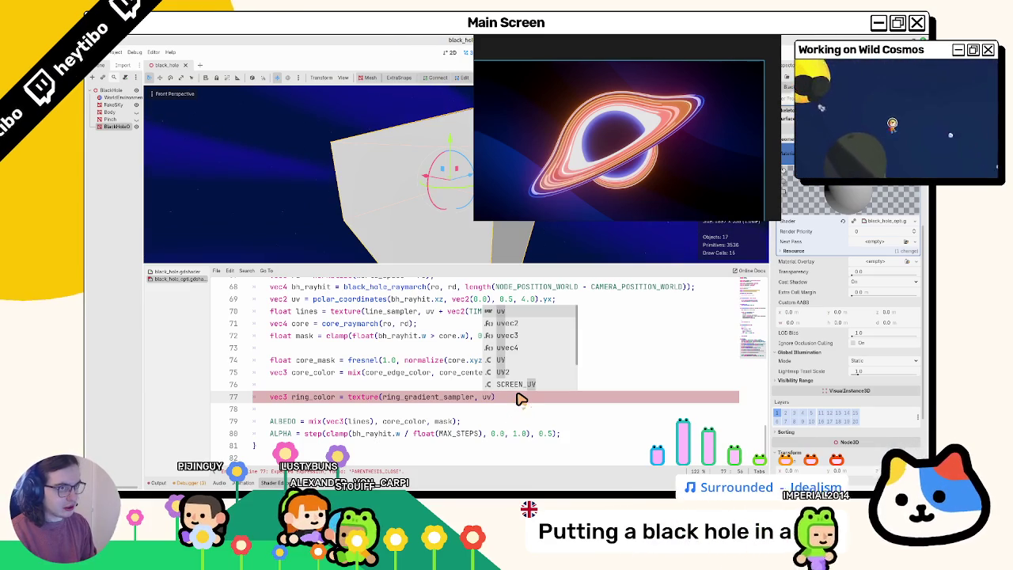
{"action": "key", "text": "BackSpace"}
{"action": "key", "text": "BackSpace"}
{"action": "type", "text": "vec2(uv.x"}
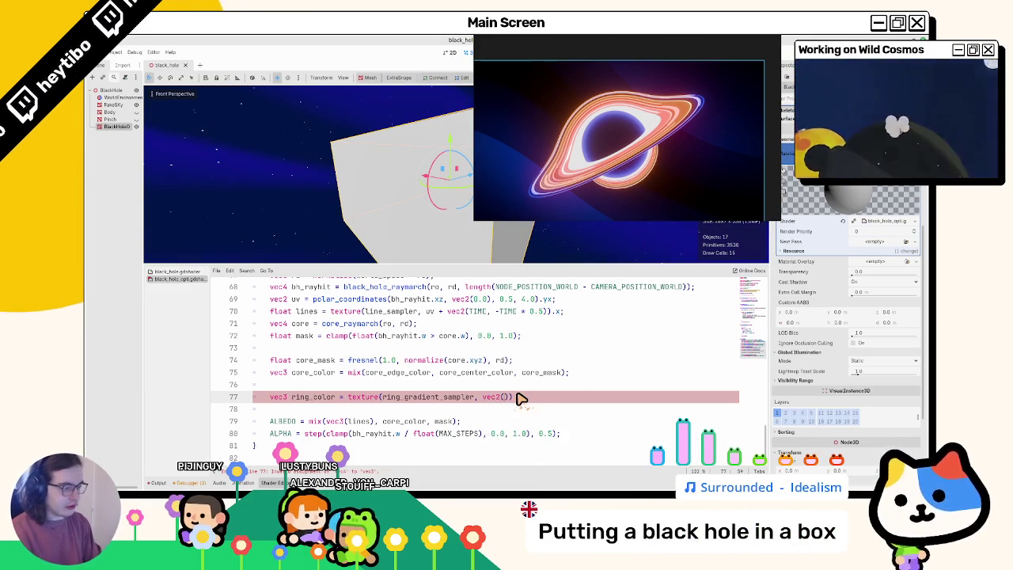
{"action": "key", "text": "Escape"}
{"action": "type", "text": ", "}
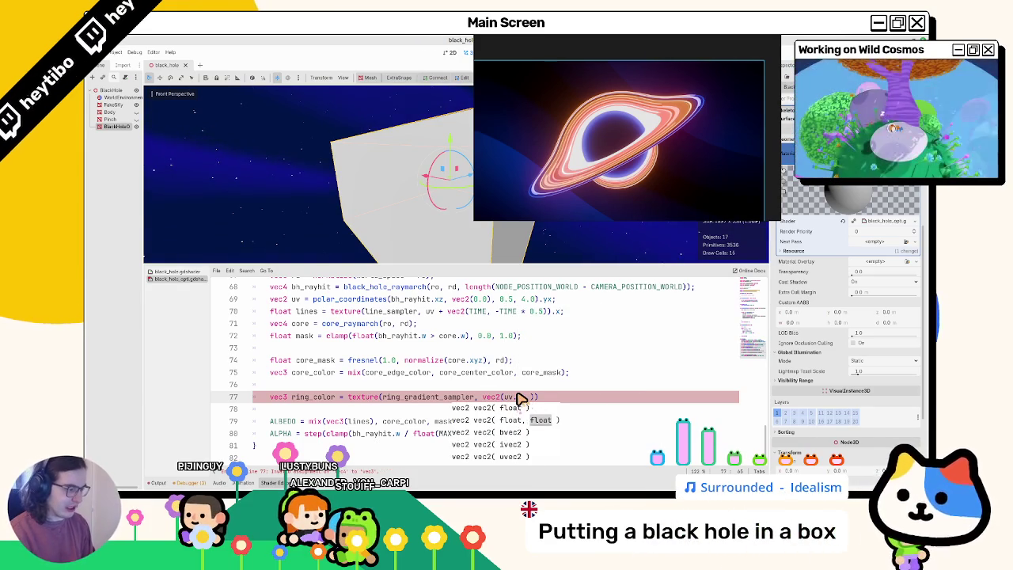
{"action": "type", "text": ";"}
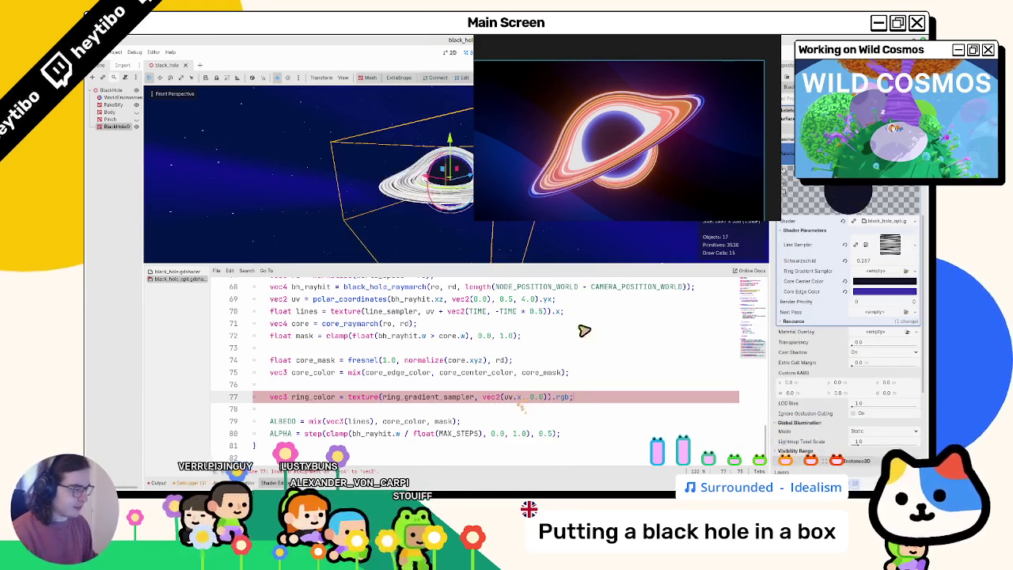
- Give Ring Gradient Sampler a new GradientTexture1D, use ring_color in ALBEDO sampled along uv.y, and save
{"action": "left_click", "coordinate": [869, 274]}
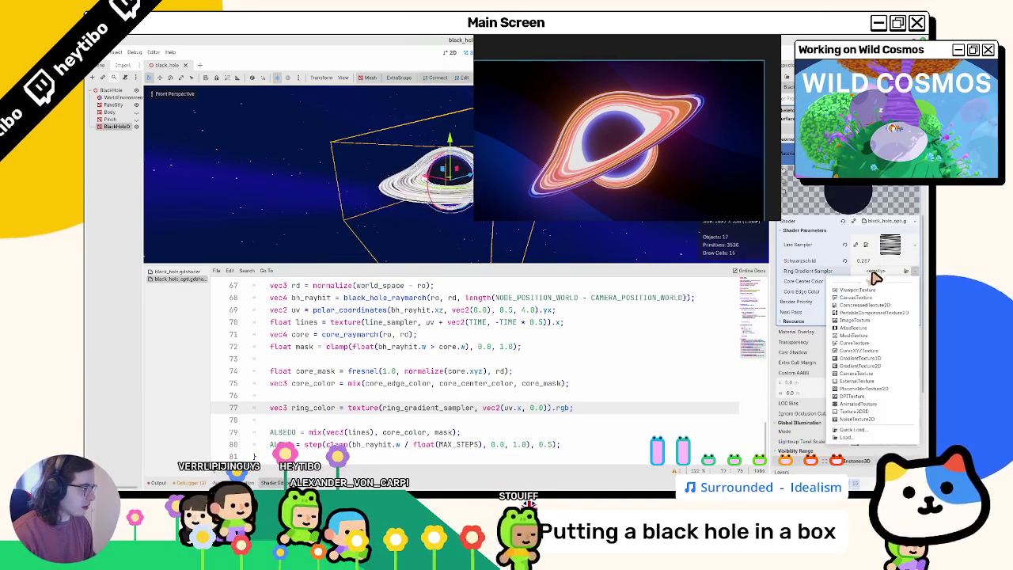
{"action": "left_click", "coordinate": [881, 363]}
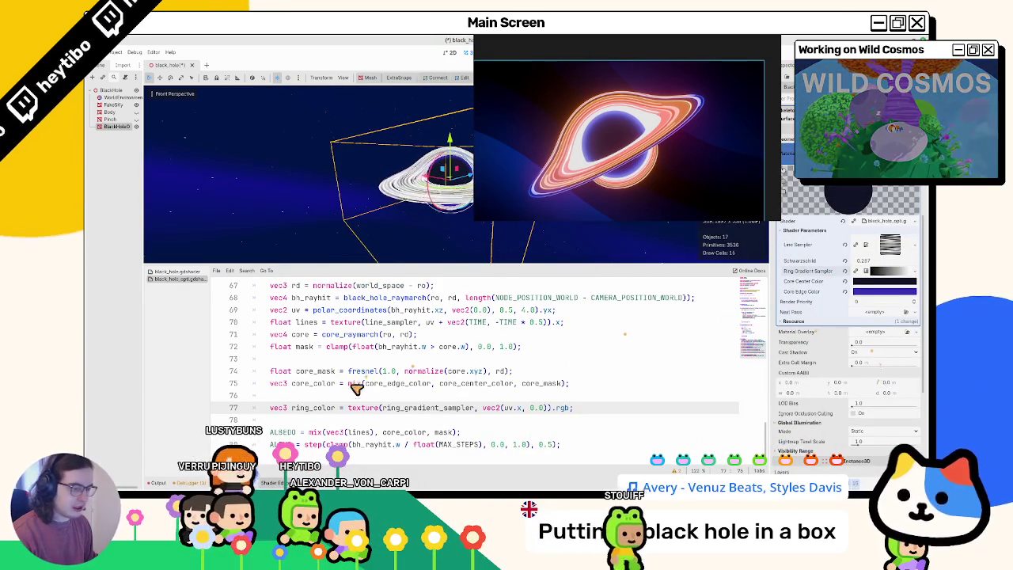
{"action": "left_click_drag", "start_coordinate": [325, 433], "coordinate": [373, 433]}
{"action": "type", "text": "ring_color"}
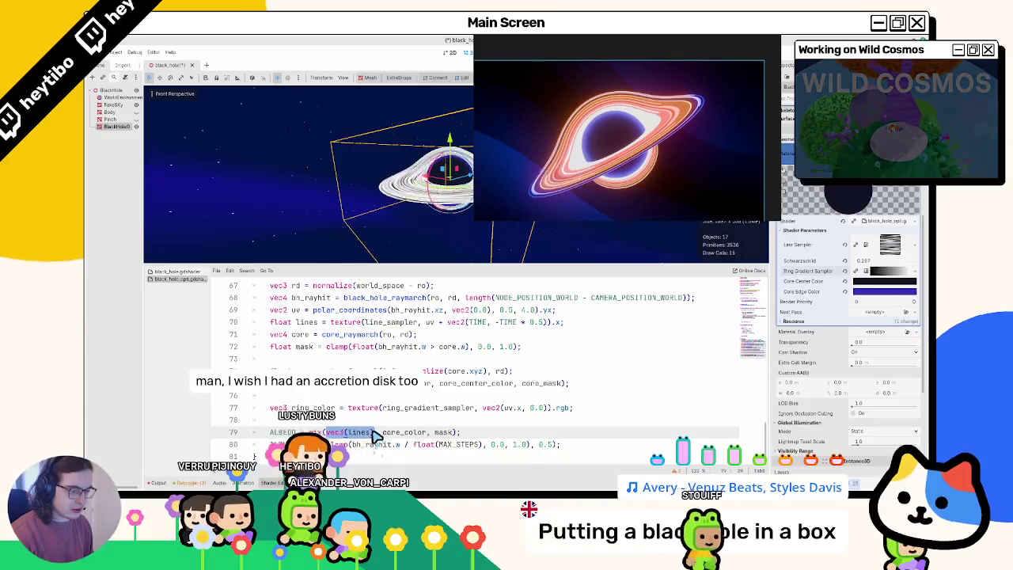
{"action": "double_click", "coordinate": [524, 407]}
{"action": "type", "text": "y"}
{"action": "key", "text": "ctrl+s"}
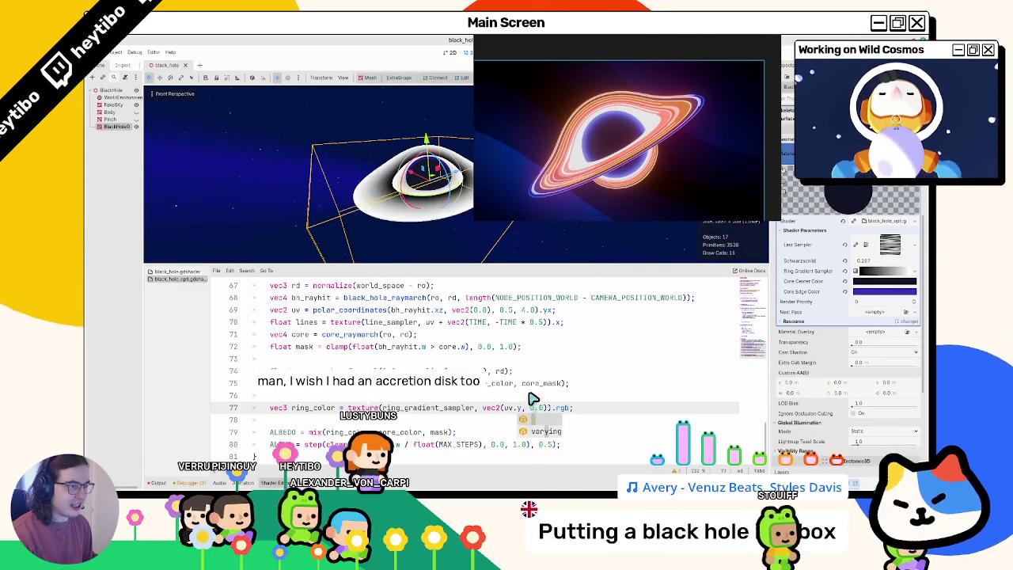
- Orbit around the disk to check the rings, and select uv and bh_rayhit.xz on line 69
{"action": "mouse_move", "coordinate": [431, 238]}
{"action": "left_mouse_down"}
{"action": "mouse_move", "coordinate": [414, 210]}
{"action": "mouse_move", "coordinate": [376, 223]}
{"action": "mouse_move", "coordinate": [380, 198]}
{"action": "mouse_move", "coordinate": [412, 170]}
{"action": "mouse_move", "coordinate": [419, 224]}
{"action": "mouse_move", "coordinate": [443, 237]}
{"action": "mouse_move", "coordinate": [452, 229]}
{"action": "mouse_move", "coordinate": [437, 182]}
{"action": "mouse_move", "coordinate": [437, 190]}
{"action": "left_mouse_up"}
{"action": "left_click", "coordinate": [556, 347]}
{"action": "left_click", "coordinate": [557, 361]}
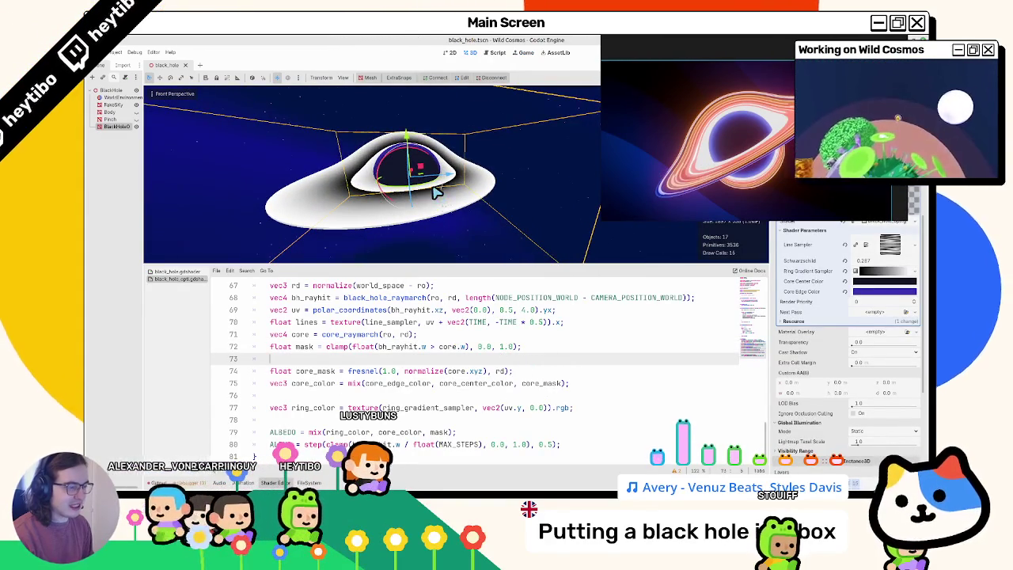
{"action": "double_click", "coordinate": [297, 311]}
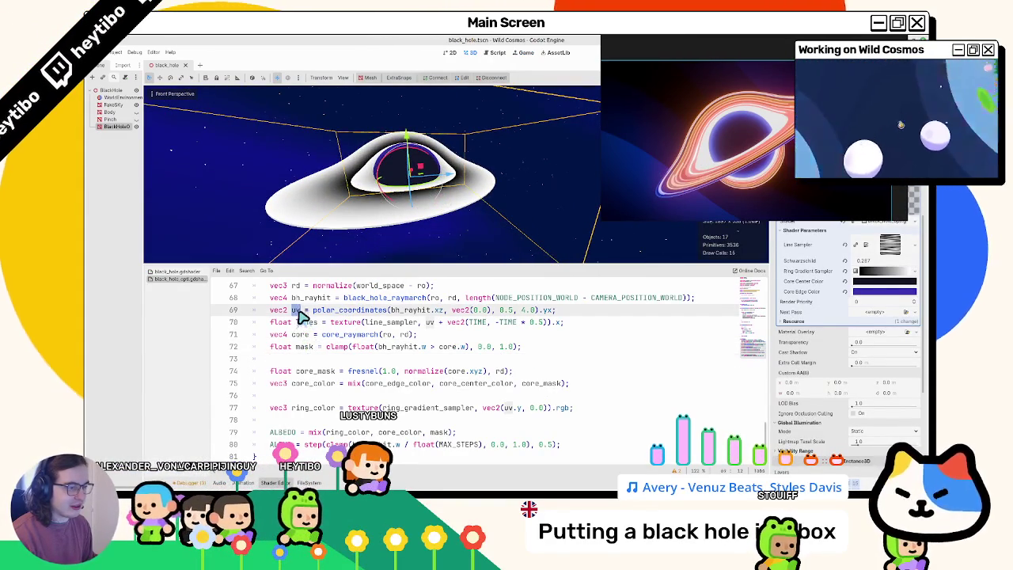
{"action": "left_click_drag", "start_coordinate": [391, 311], "coordinate": [445, 311]}
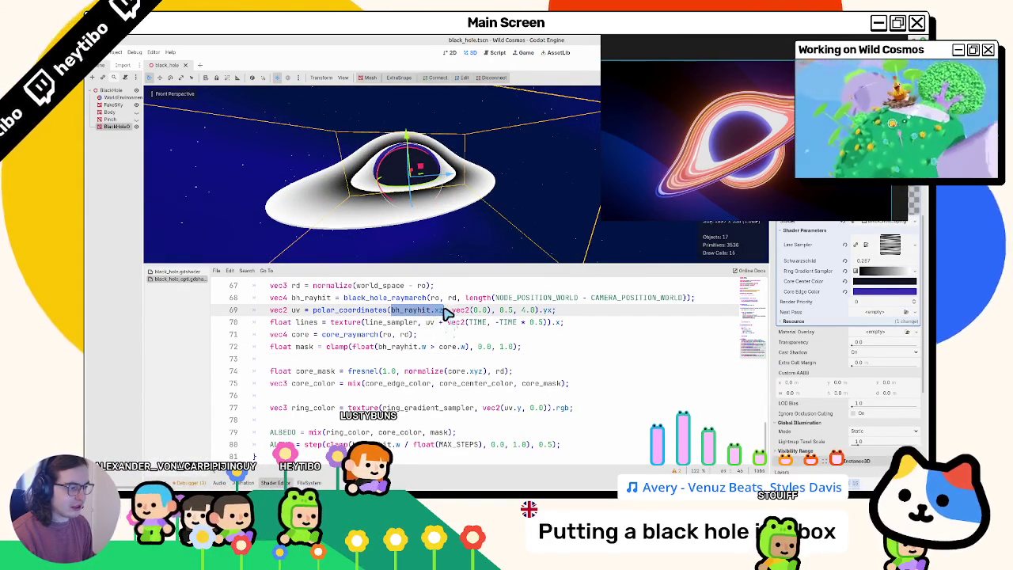
{"action": "left_click_drag", "start_coordinate": [441, 246], "coordinate": [436, 220]}
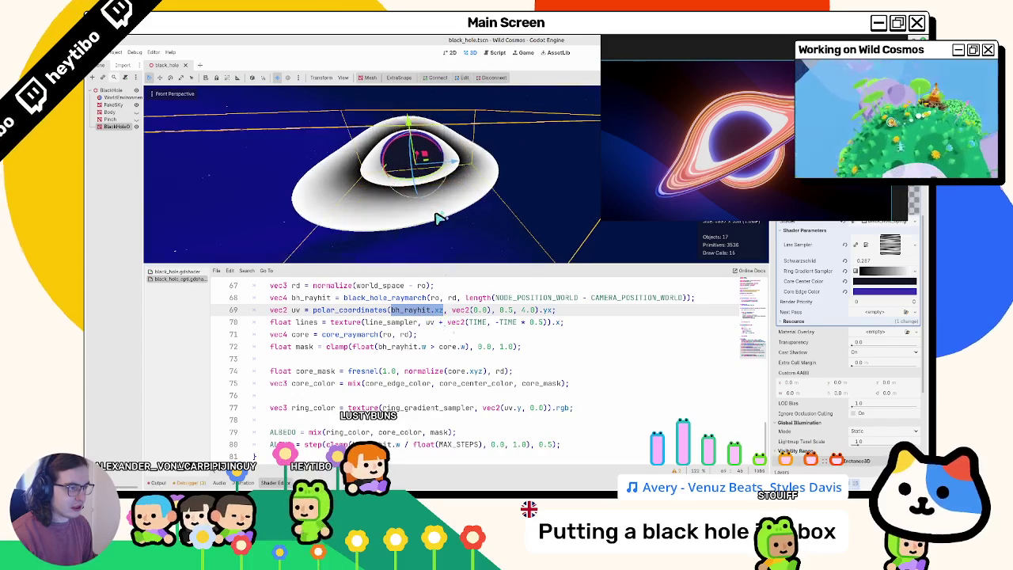
- Retype the polar_coordinates arguments on line 69 (4.0, zoom 1.0), then show black_hole.gdshader
{"action": "double_click", "coordinate": [510, 311]}
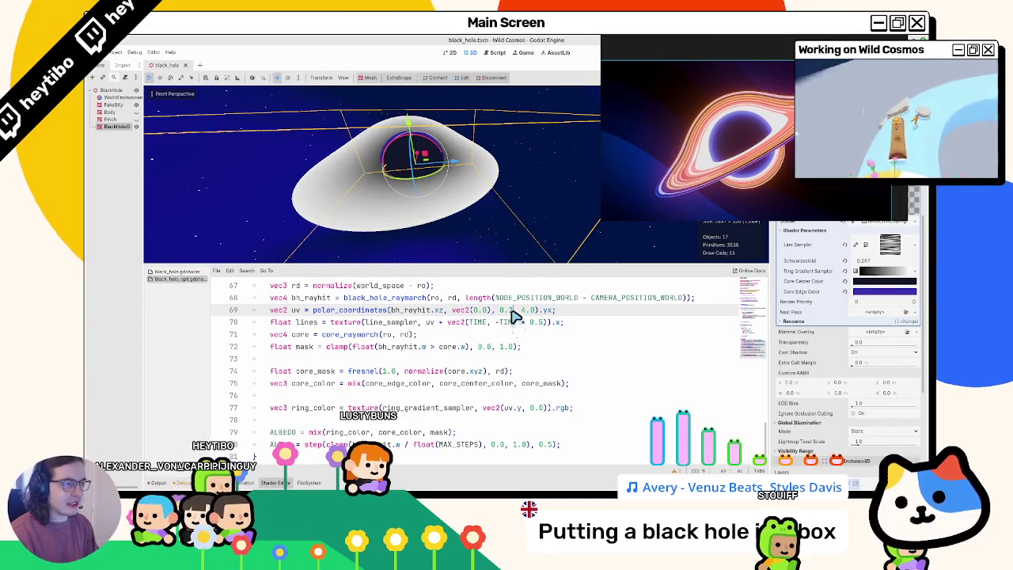
{"action": "key", "text": "BackSpace"}
{"action": "type", "text": "4.0"}
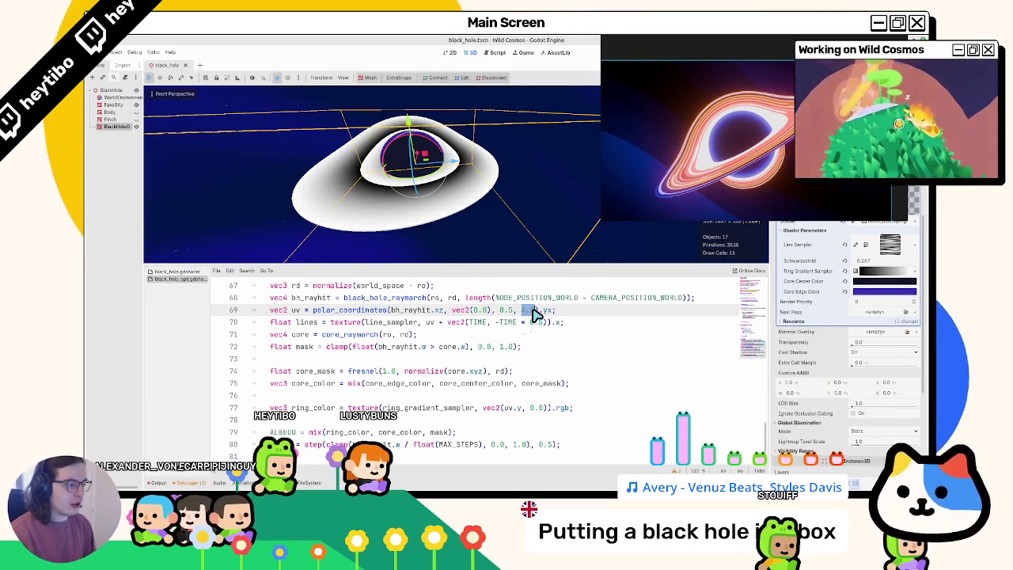
{"action": "type", "text": "0"}
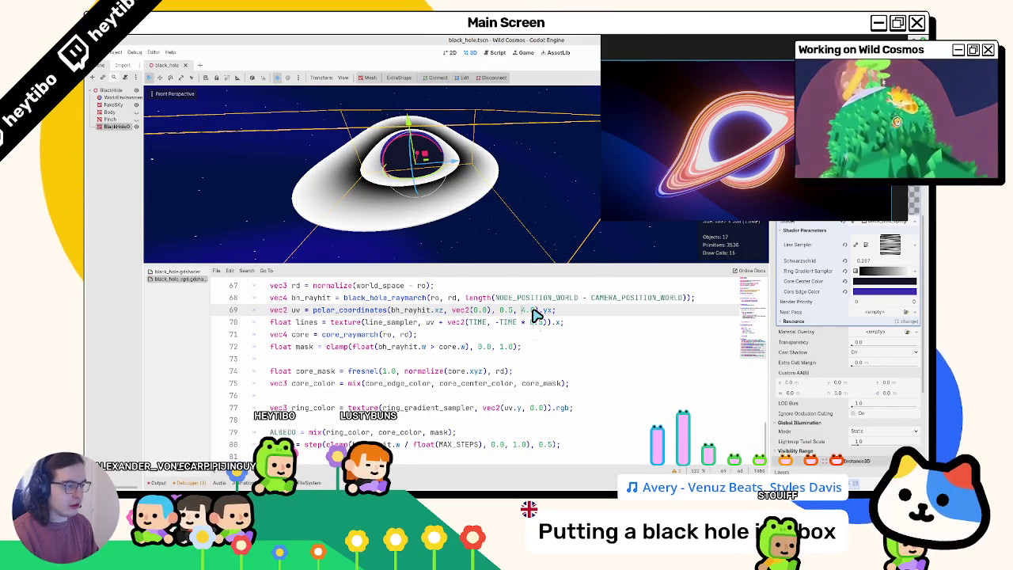
{"action": "type", "text": ".0"}
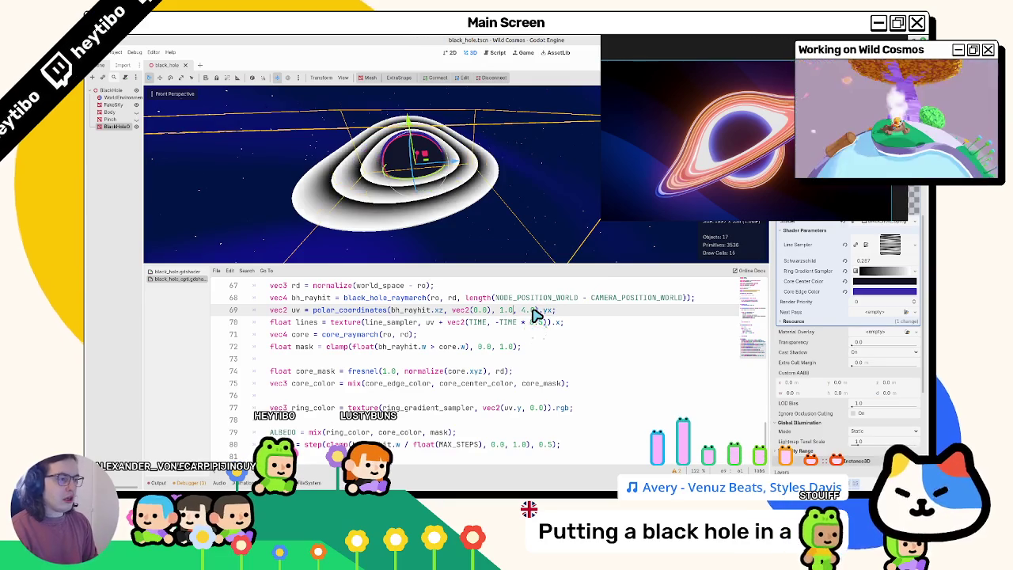
{"action": "left_click", "coordinate": [176, 270]}
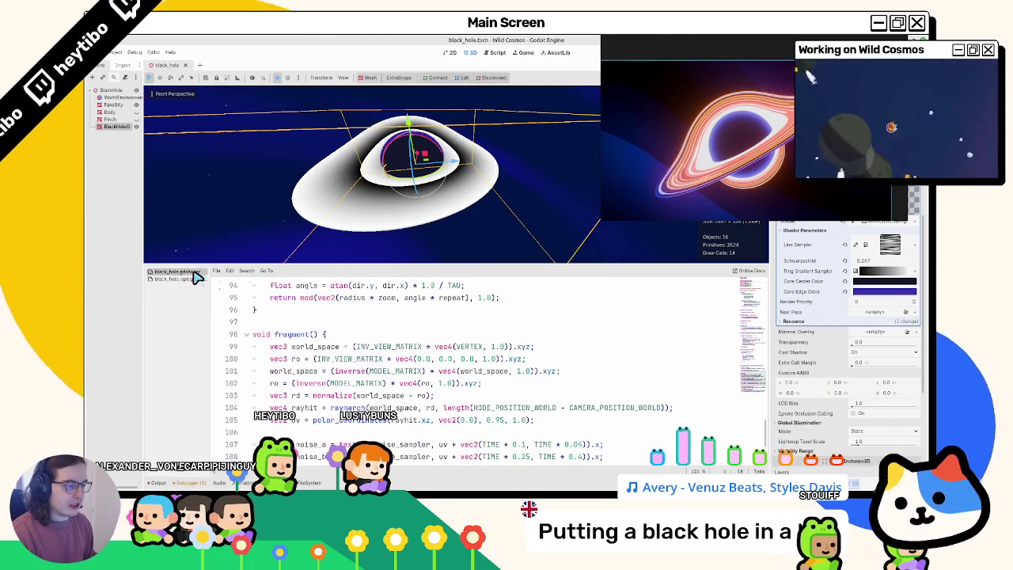
- Trace the uv variable on line 105 of the original shader and widen the code editor
{"action": "scroll", "coordinate": [443, 339], "scroll_direction": "down", "scroll_amount": 2}
{"action": "scroll", "coordinate": [443, 339], "scroll_direction": "down", "scroll_amount": 1}
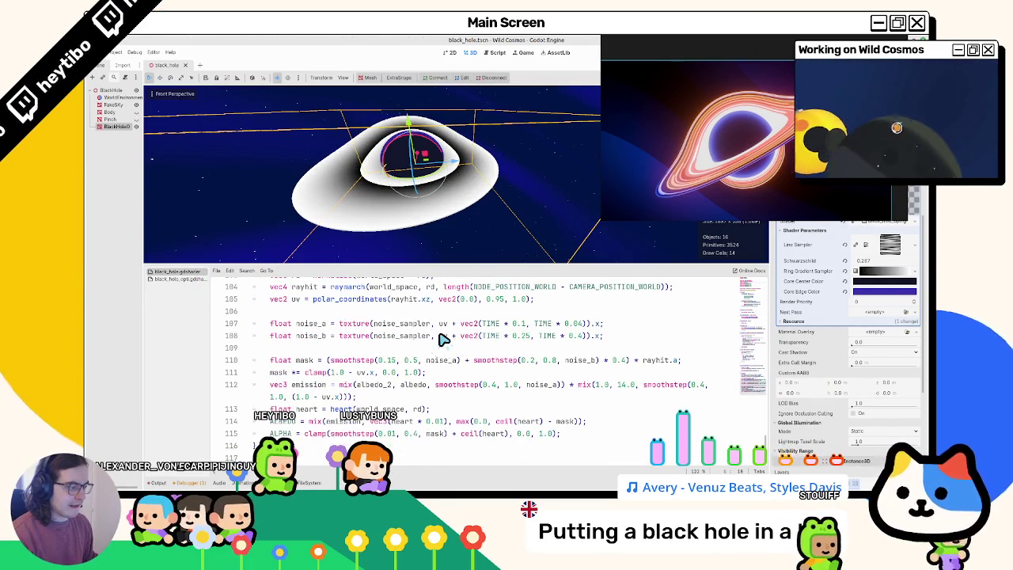
{"action": "scroll", "coordinate": [444, 339], "scroll_direction": "up", "scroll_amount": 3}
{"action": "scroll", "coordinate": [443, 339], "scroll_direction": "down", "scroll_amount": 3}
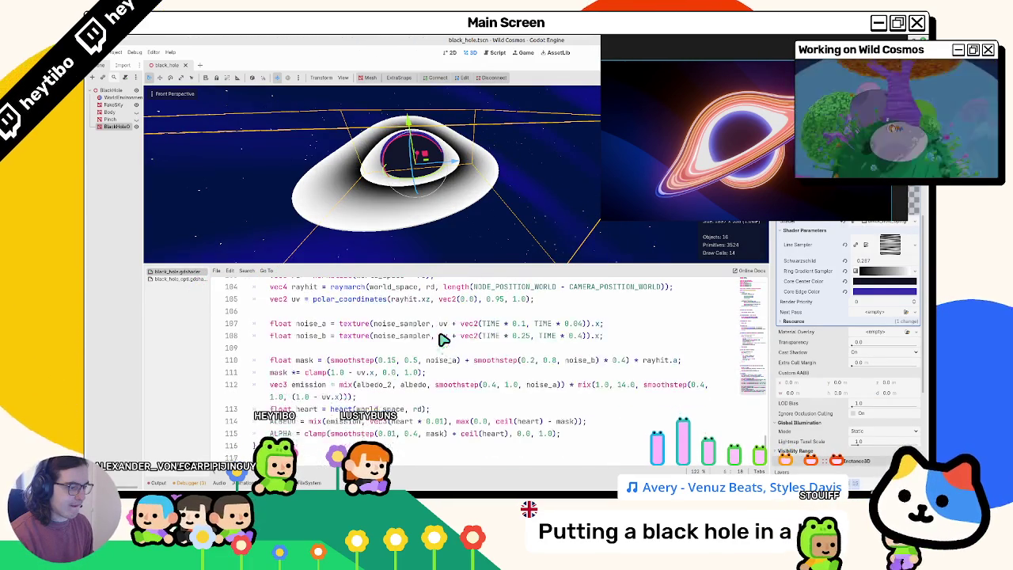
{"action": "left_click", "coordinate": [496, 300]}
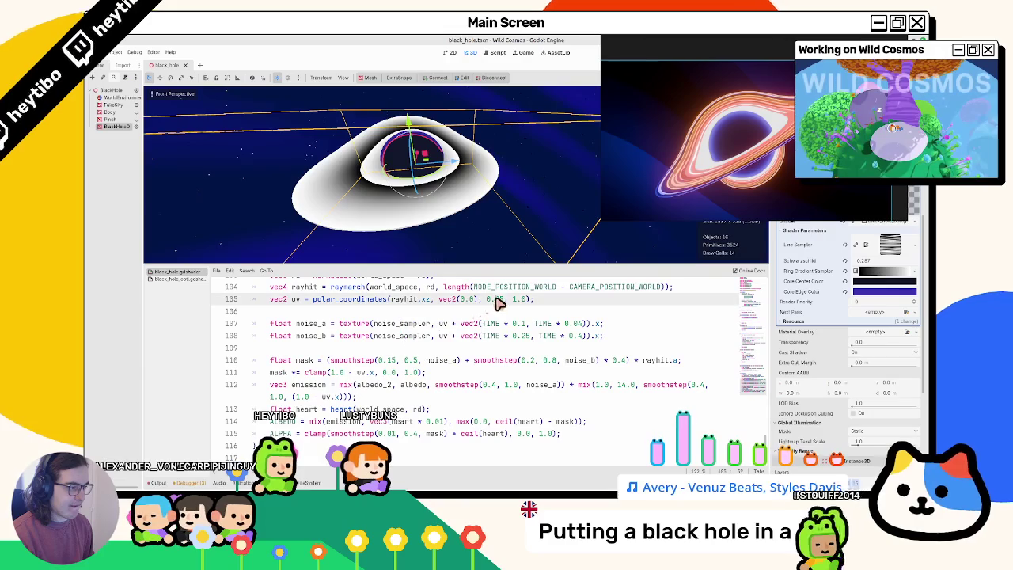
{"action": "double_click", "coordinate": [372, 302]}
{"action": "double_click", "coordinate": [298, 300]}
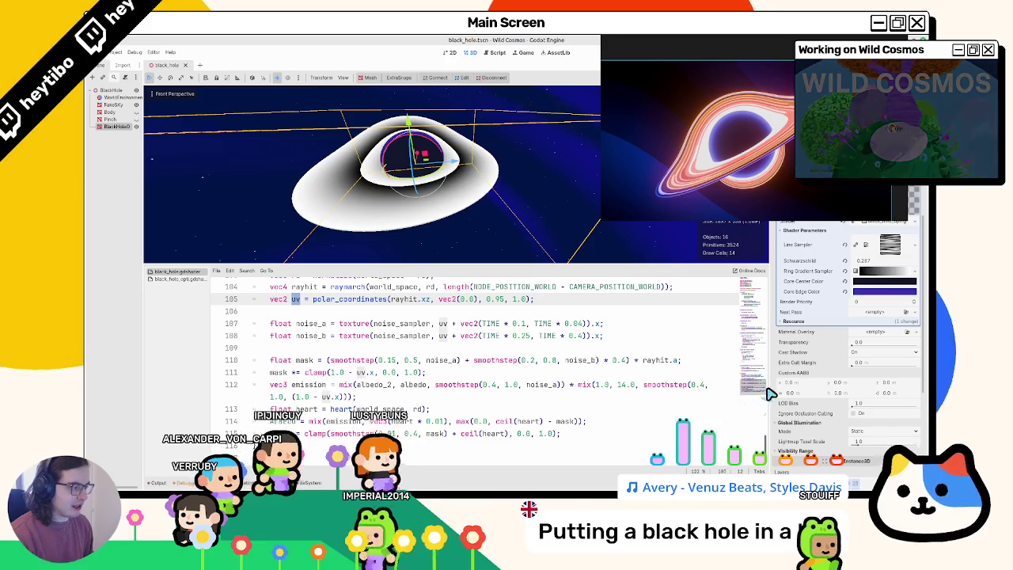
{"action": "left_click_drag", "start_coordinate": [770, 393], "coordinate": [890, 393]}
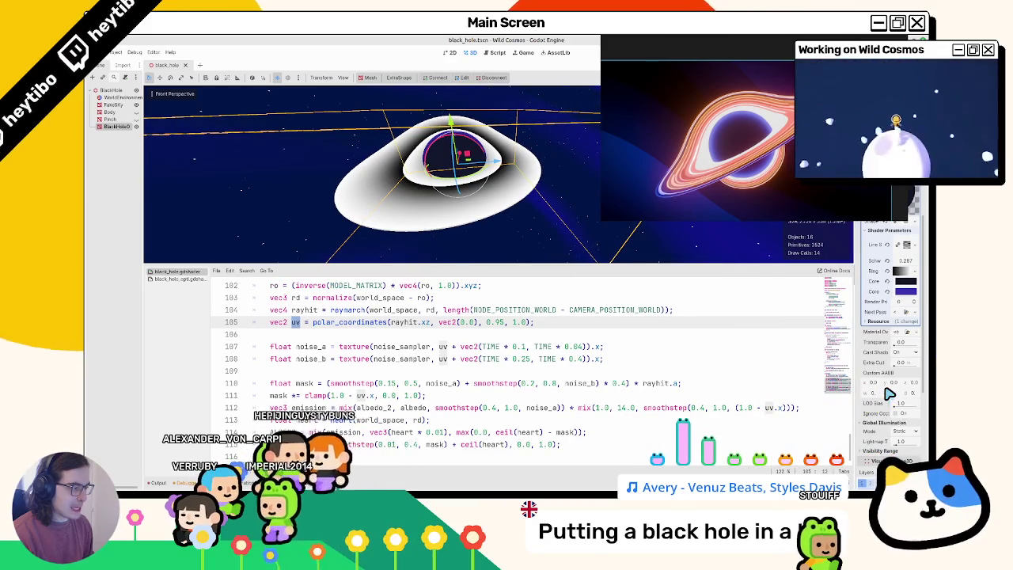
- Inspect the smoothstep falloff term in emission line 112, then return to black_hole_opti.gdshader
{"action": "left_click", "coordinate": [176, 279]}
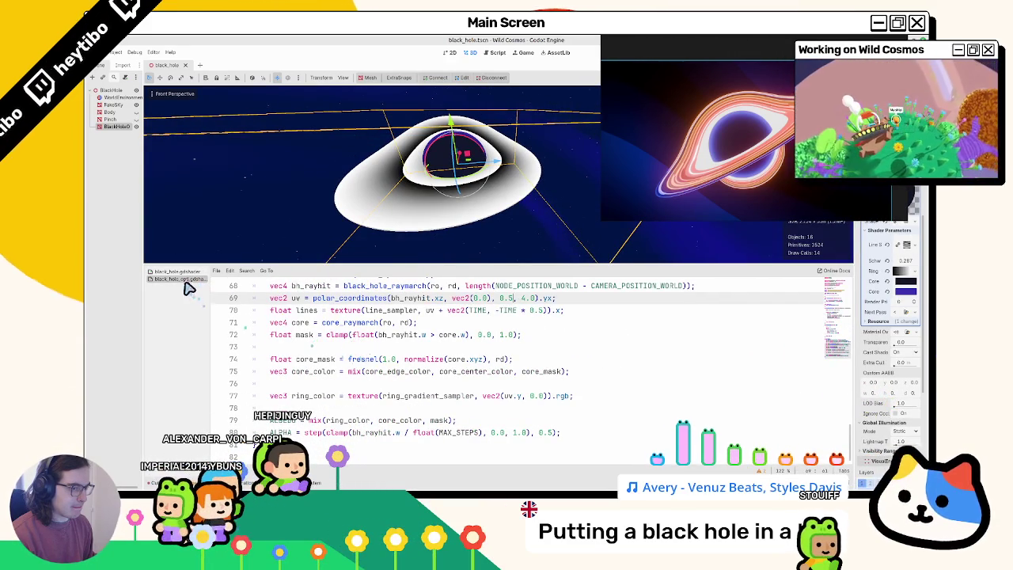
{"action": "left_click", "coordinate": [189, 273]}
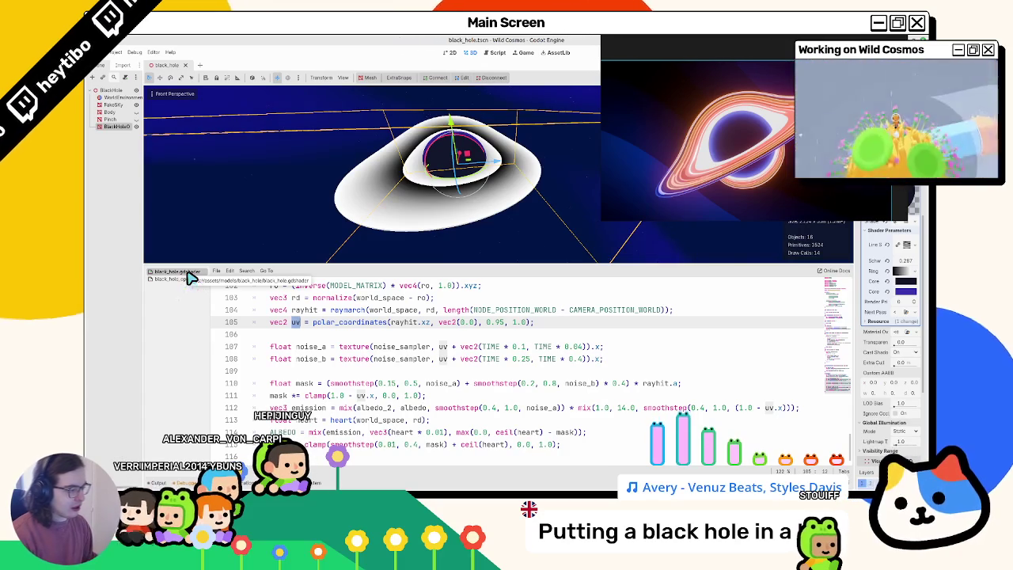
{"action": "double_click", "coordinate": [633, 408]}
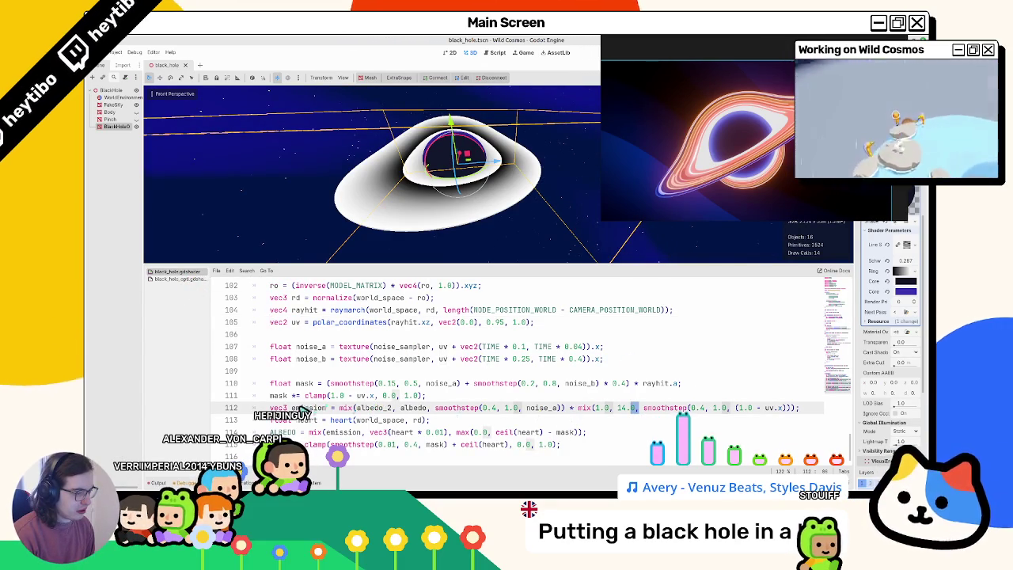
{"action": "left_click_drag", "start_coordinate": [315, 409], "coordinate": [617, 410]}
{"action": "left_click", "coordinate": [658, 410]}
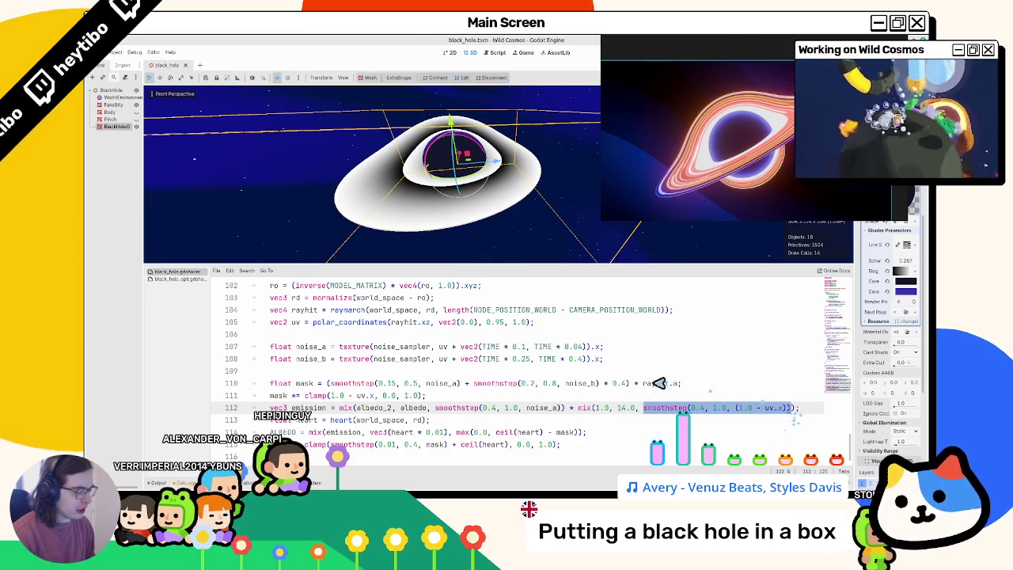
{"action": "left_click", "coordinate": [190, 279]}
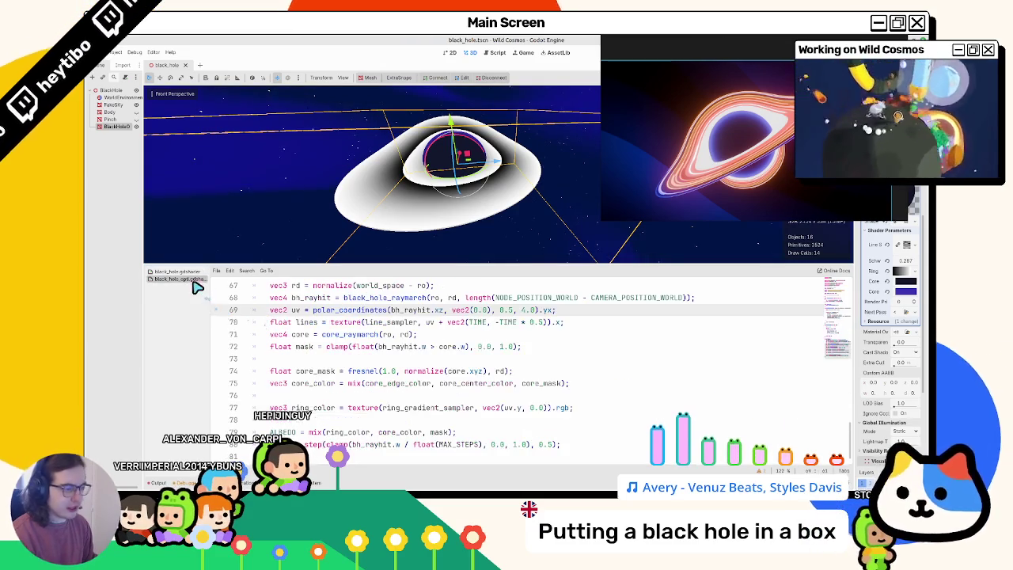
- Compare ring_gradient_sampler with the original shader's noise_a, noise_b and smoothstep usage
{"action": "double_click", "coordinate": [456, 409]}
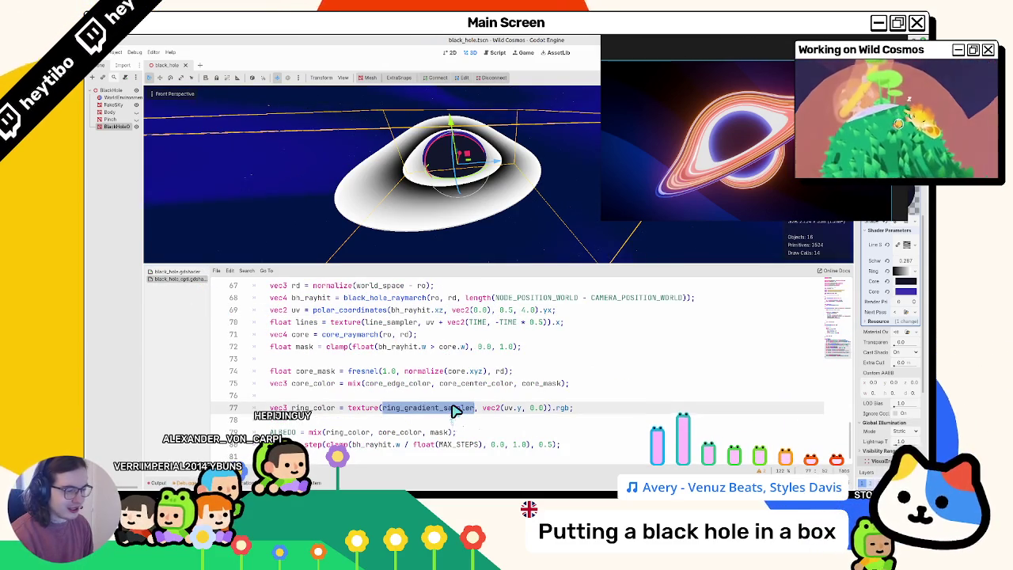
{"action": "left_click", "coordinate": [179, 272]}
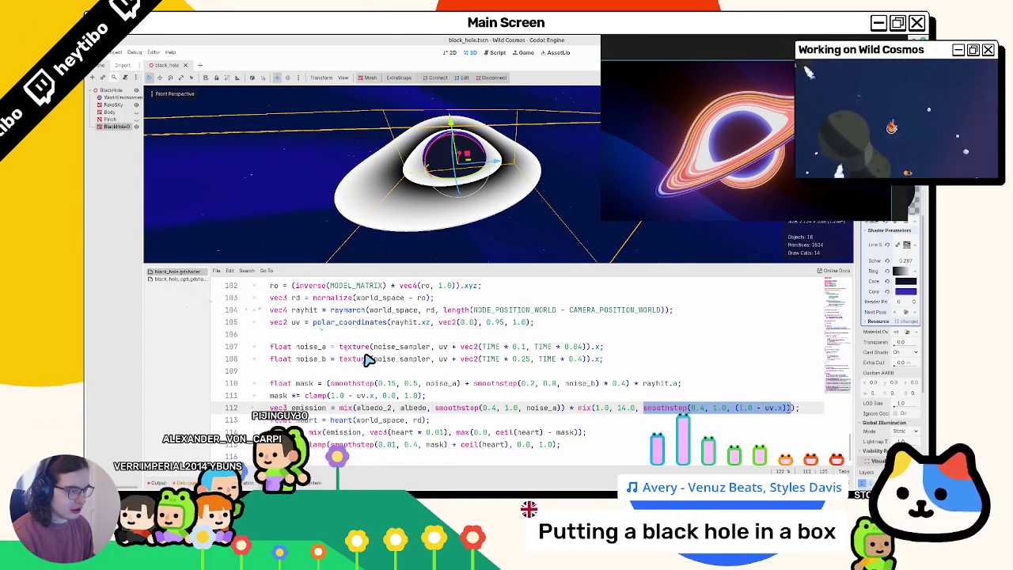
{"action": "left_click", "coordinate": [395, 325]}
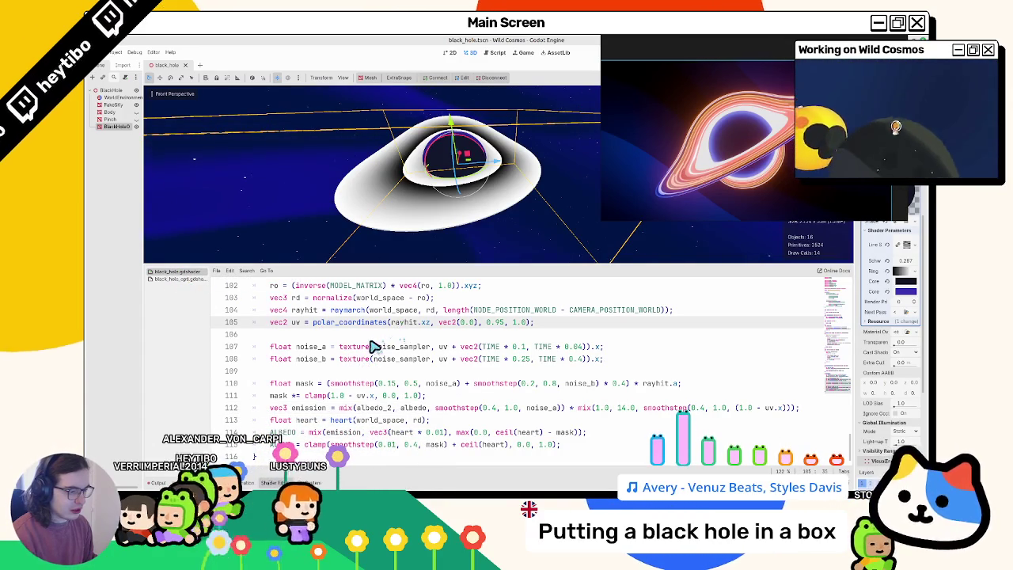
{"action": "scroll", "coordinate": [367, 372], "scroll_direction": "up", "scroll_amount": 3}
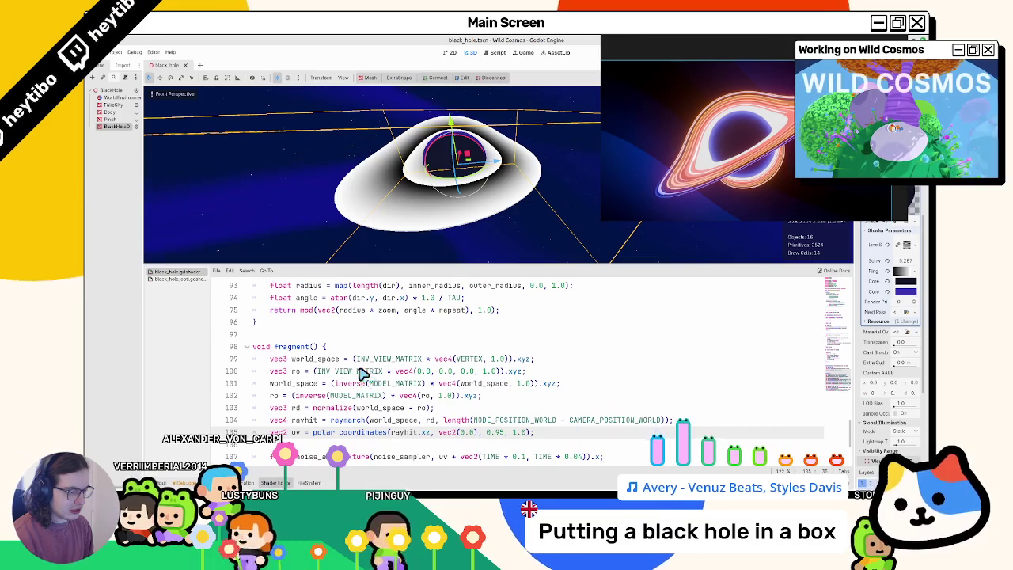
{"action": "scroll", "coordinate": [366, 373], "scroll_direction": "down", "scroll_amount": 3}
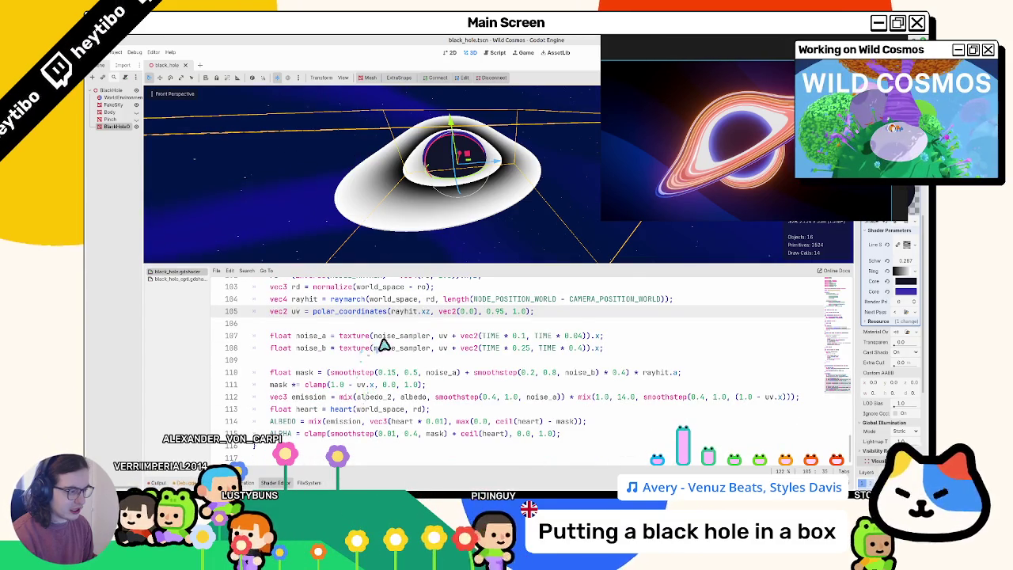
{"action": "double_click", "coordinate": [314, 335]}
{"action": "double_click", "coordinate": [312, 349]}
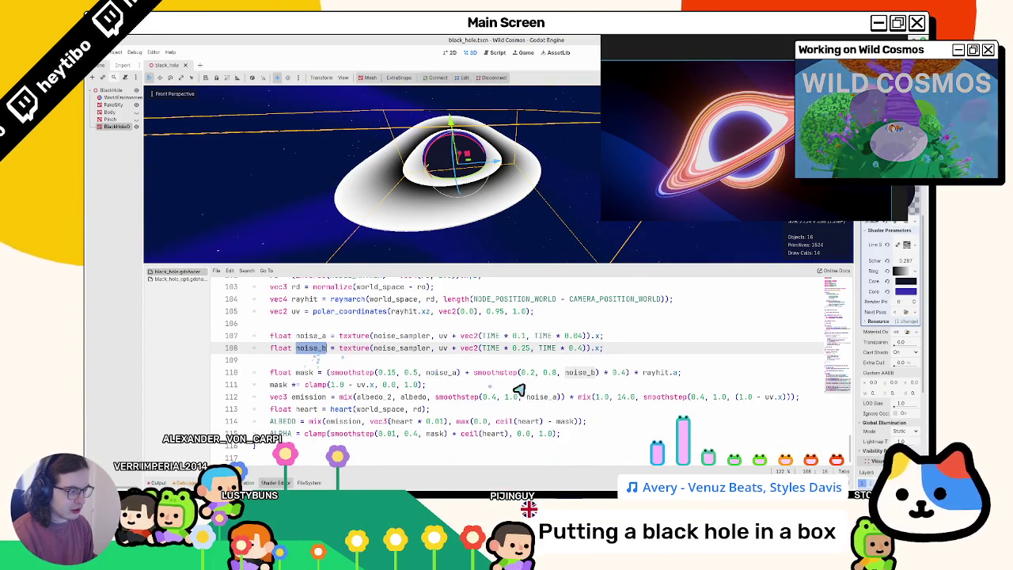
{"action": "double_click", "coordinate": [679, 397]}
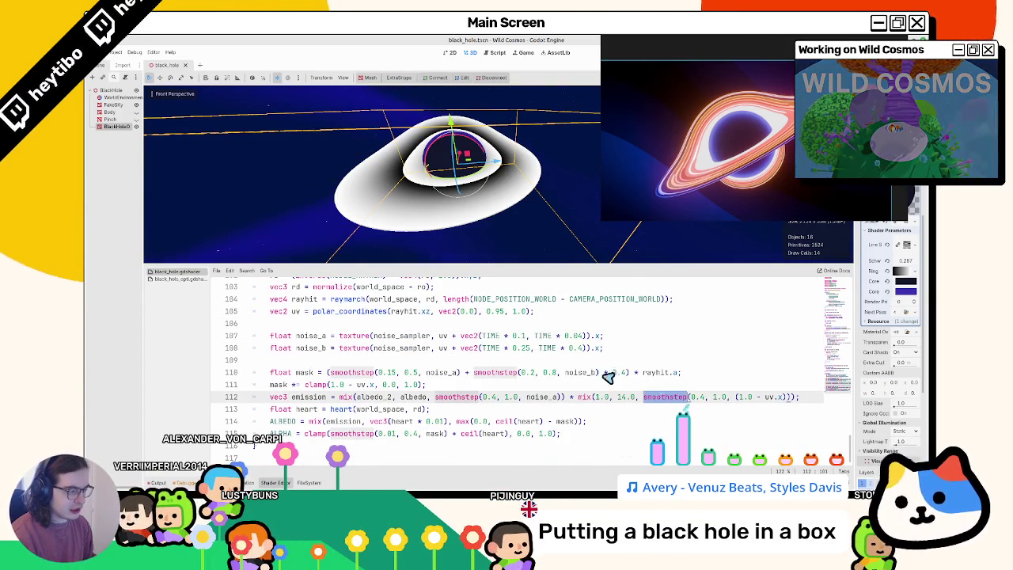
{"action": "left_click", "coordinate": [177, 280]}
- Try a smoothstep wrap and offsets on uv.y in the ring_color lookup, ending with plain uv.y
{"action": "scroll", "coordinate": [500, 379], "scroll_direction": "down", "scroll_amount": 1}
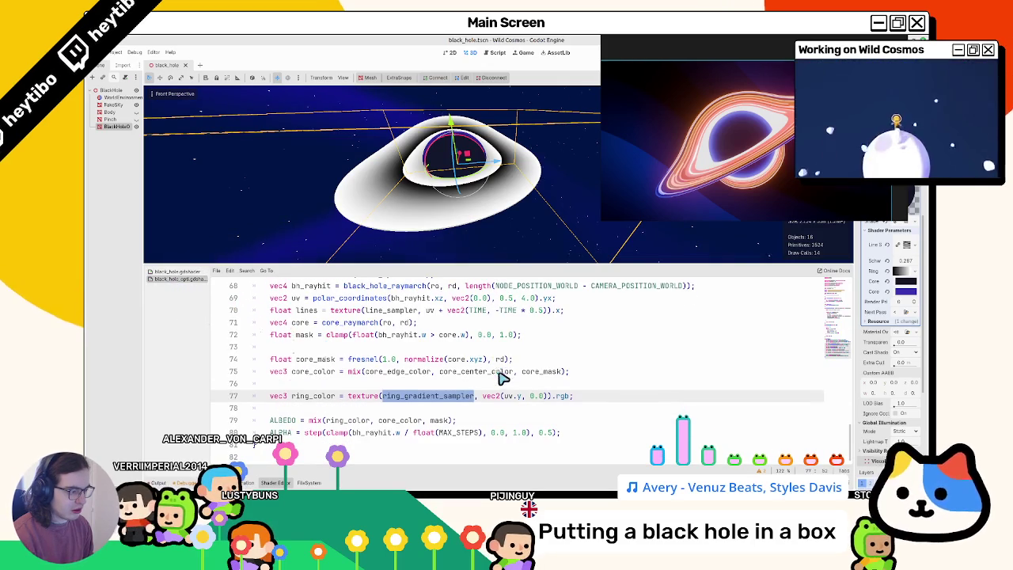
{"action": "left_click", "coordinate": [509, 401]}
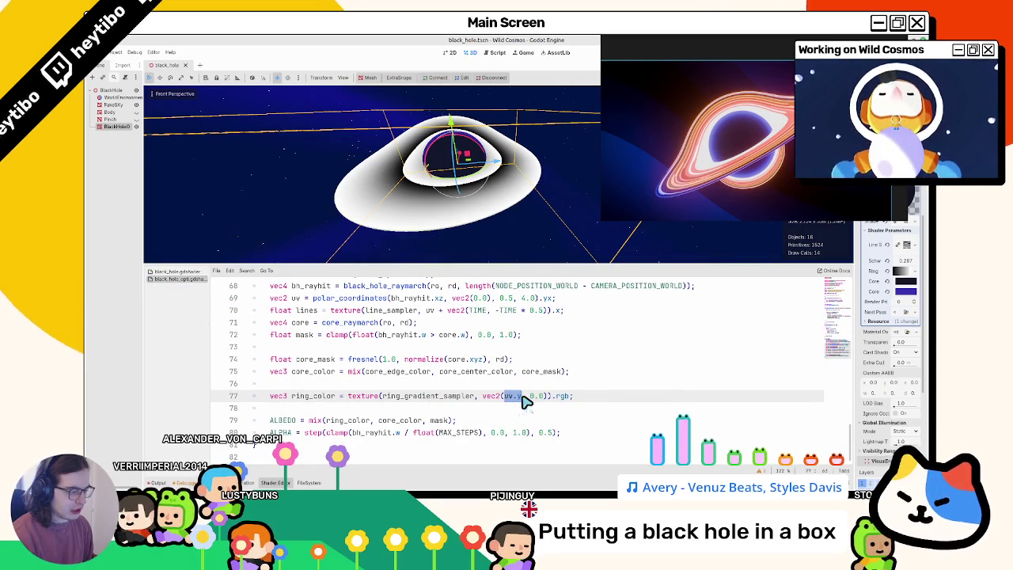
{"action": "key", "text": "Return"}
{"action": "type", "text": "smoothstep(0.4, 1.0, (1.0 - uv.y"}
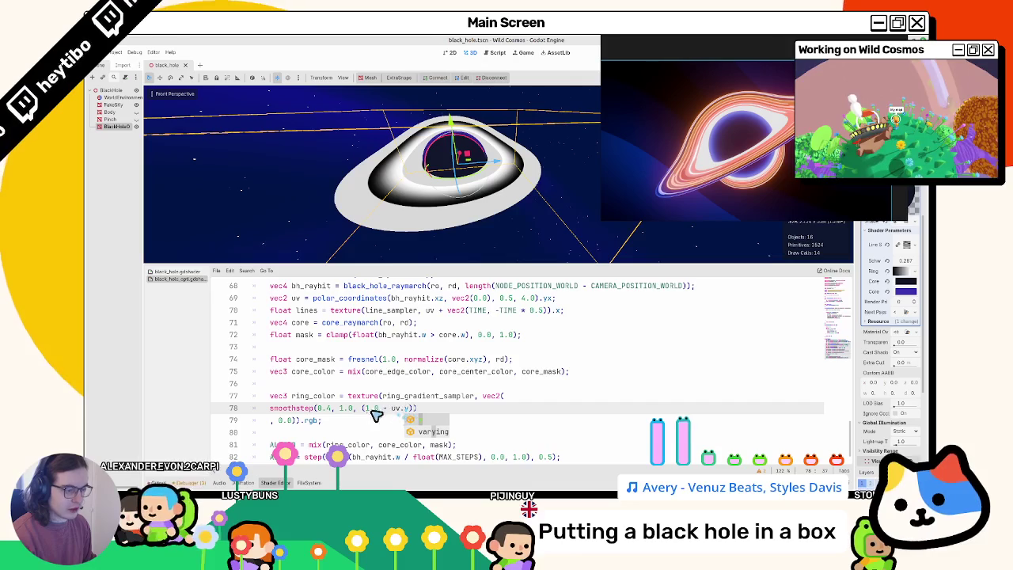
{"action": "type", "text": "))"}
{"action": "type", "text": "2"}
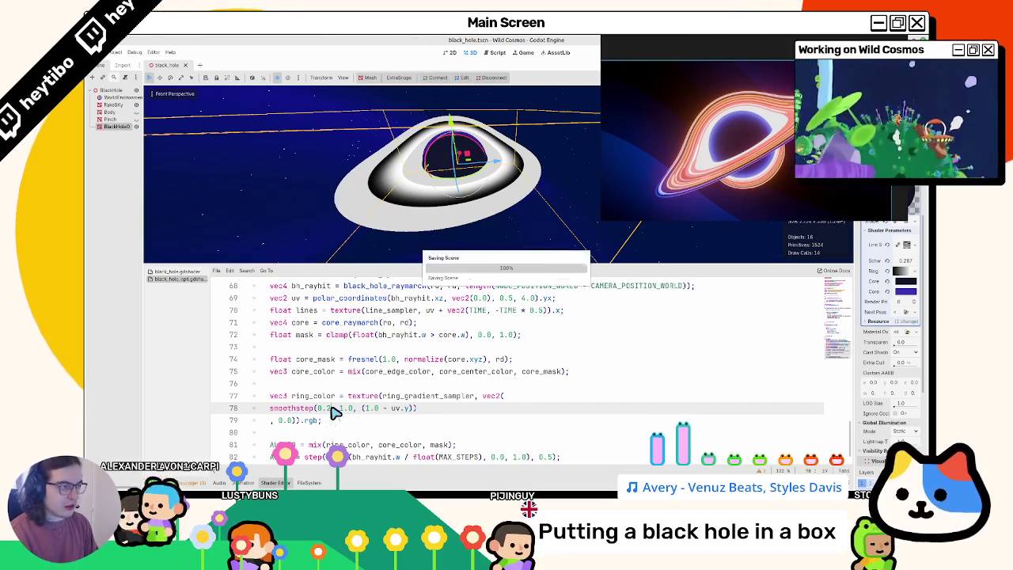
{"action": "type", "text": "1"}
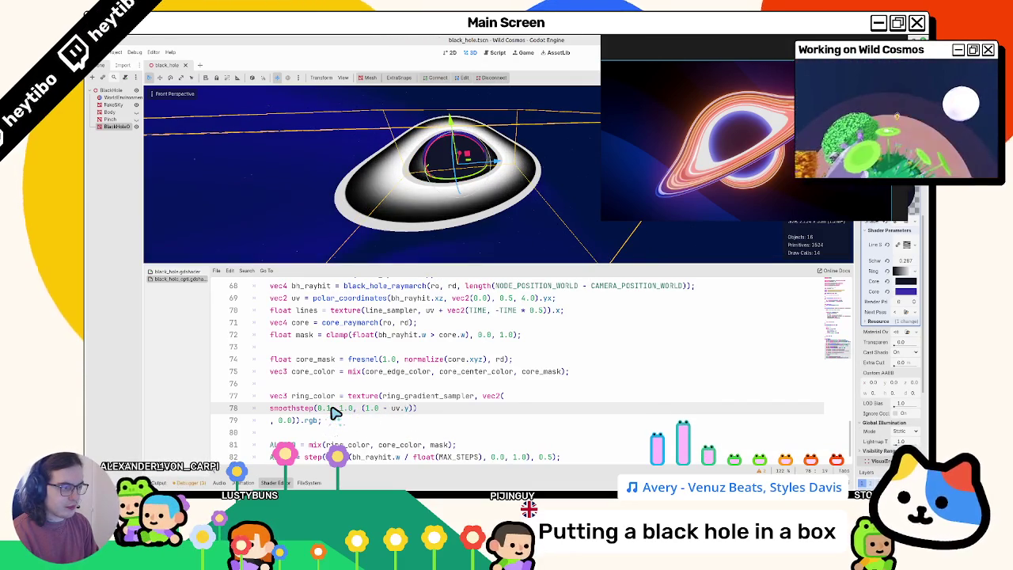
{"action": "type", "text": "0"}
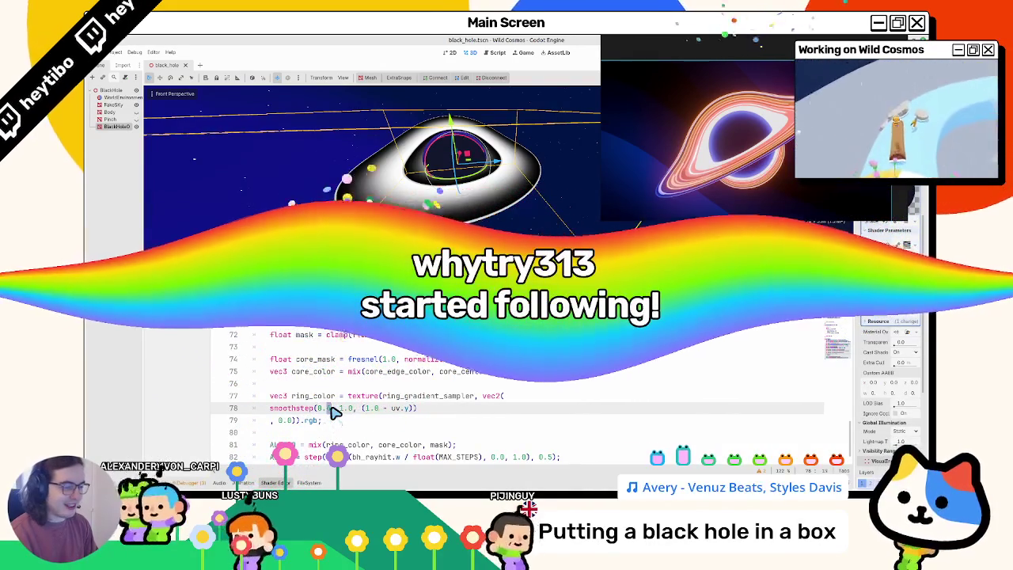
{"action": "key", "text": "ctrl+z"}
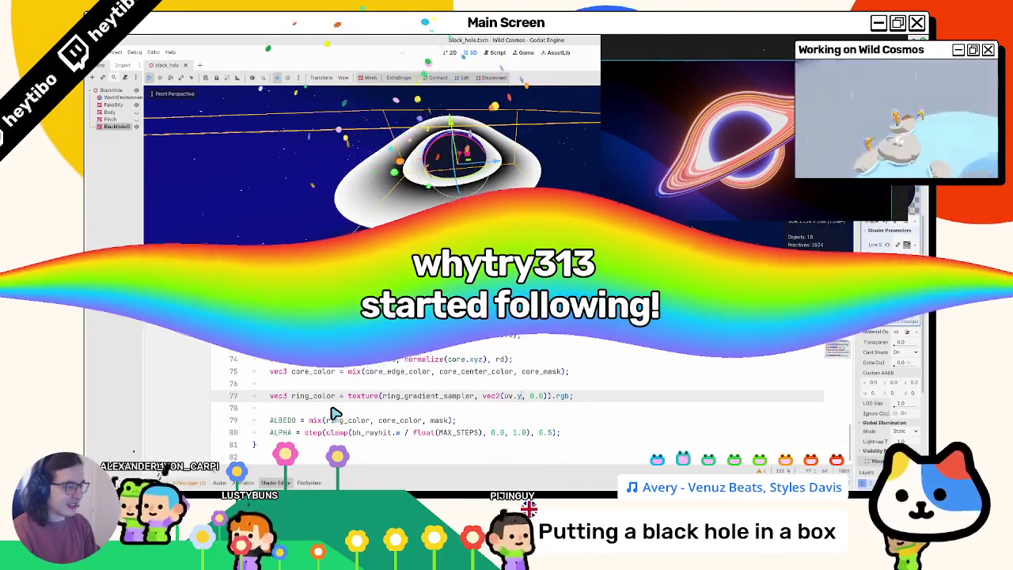
{"action": "key", "text": "Right"}
{"action": "type", "text": "* 0"}
{"action": "key", "text": "BackSpace"}
{"action": "key", "text": "BackSpace"}
{"action": "key", "text": "BackSpace"}
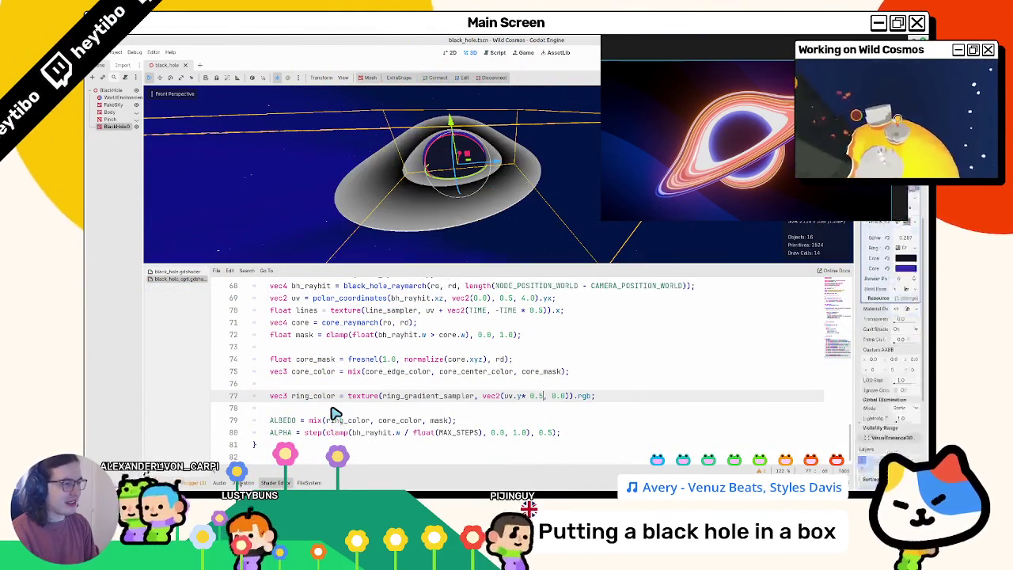
{"action": "type", "text": "0.5"}
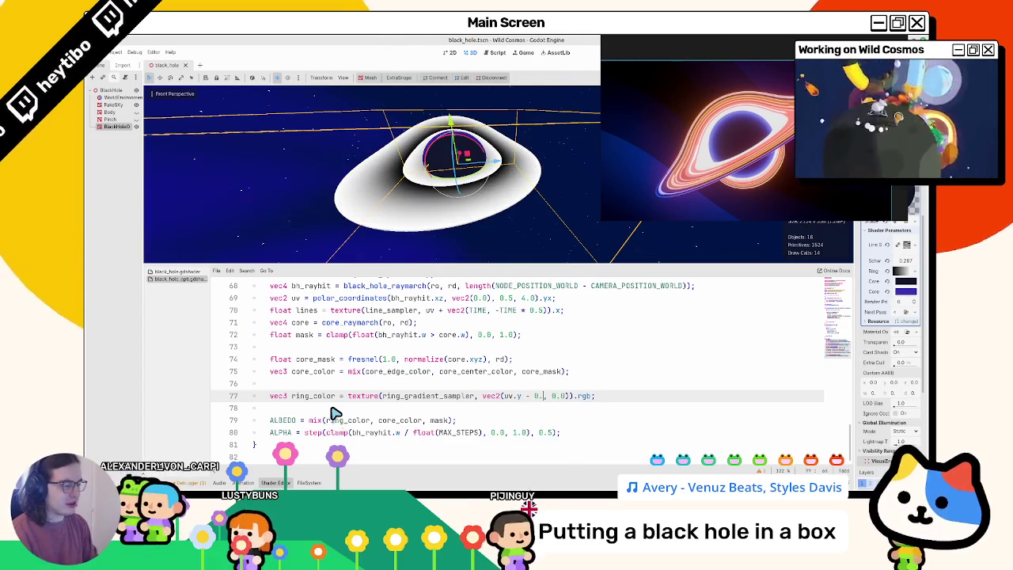
{"action": "type", "text": " 5"}
{"action": "key", "text": "BackSpace"}
{"action": "key", "text": "BackSpace"}
{"action": "key", "text": "BackSpace"}
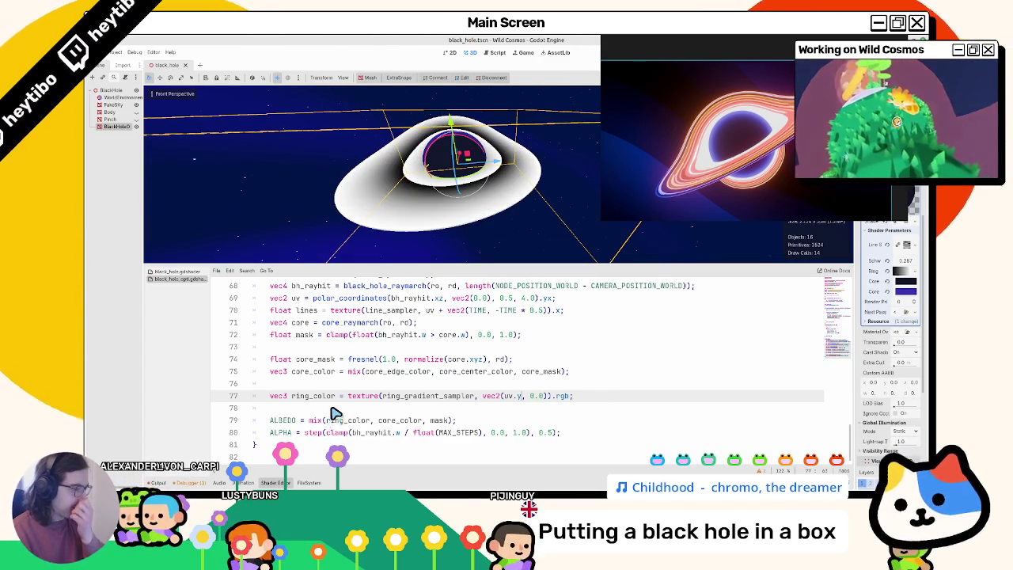
{"action": "left_click", "coordinate": [509, 299]}
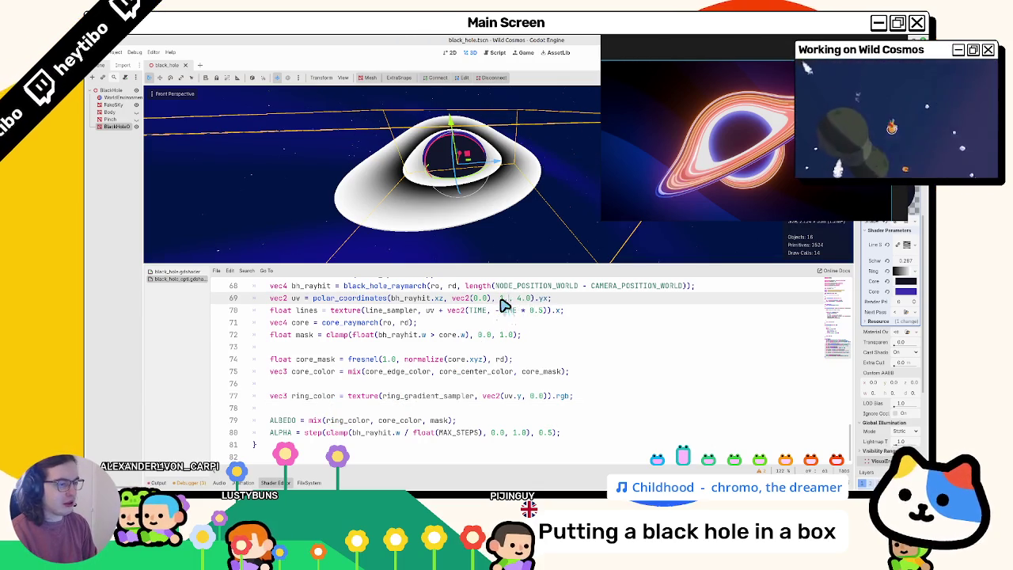
- Test zoom values like 1.0 and 0.25 in the polar_coordinates call, then undo to a shorter value
{"action": "type", "text": ".0"}
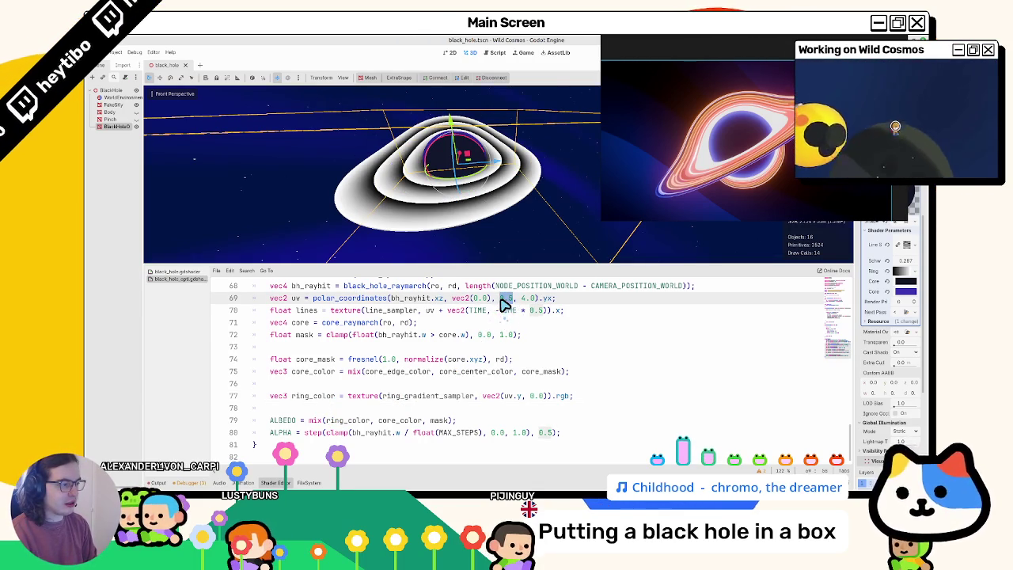
{"action": "type", "text": "5"}
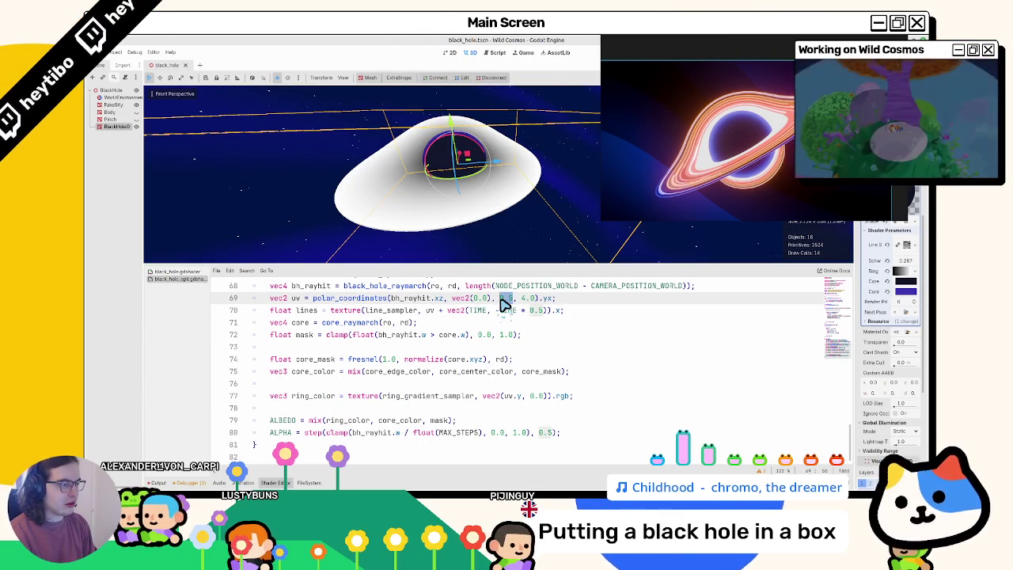
{"action": "type", "text": "4"}
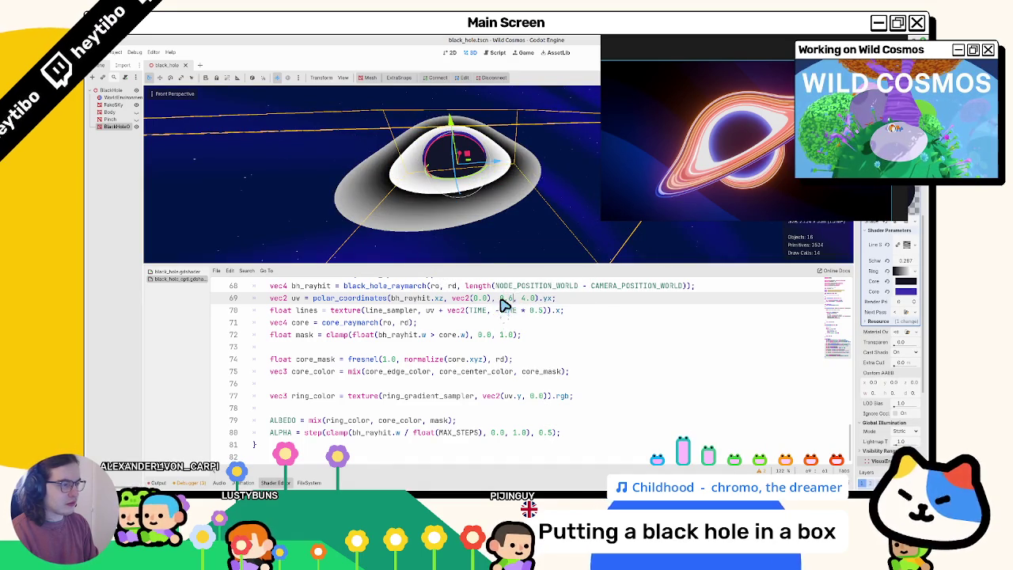
{"action": "type", "text": "2"}
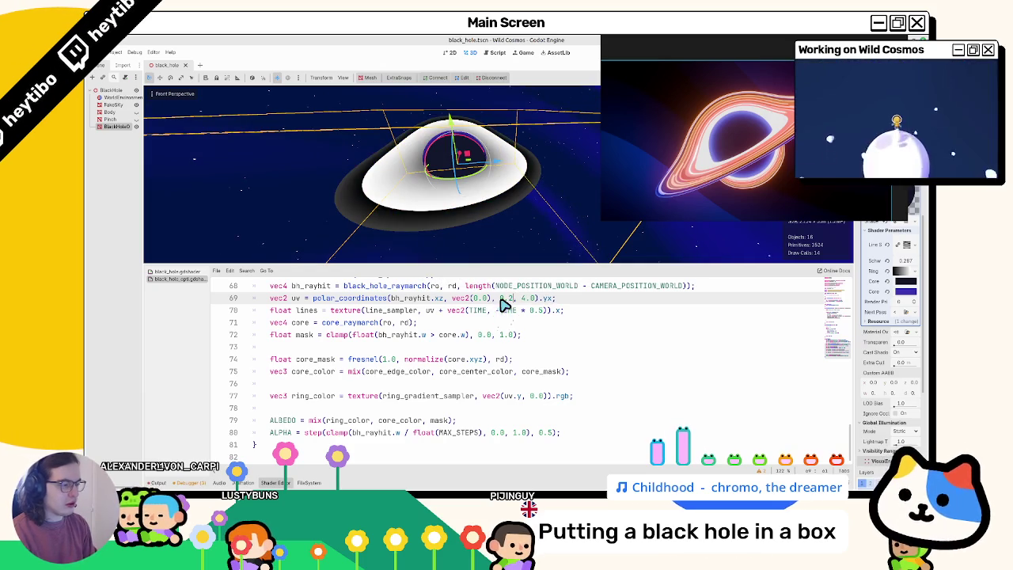
{"action": "type", "text": "25"}
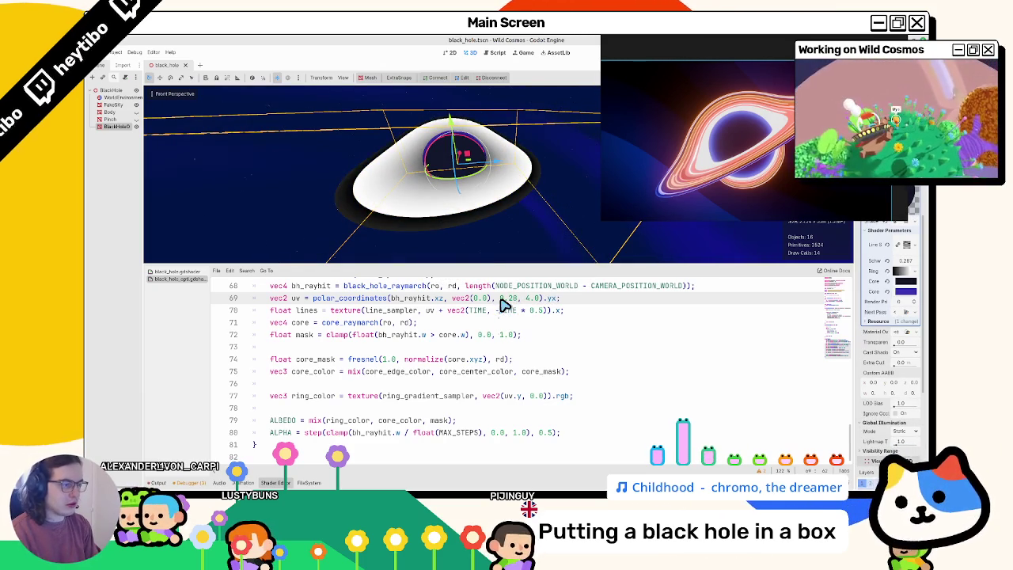
{"action": "type", "text": "7"}
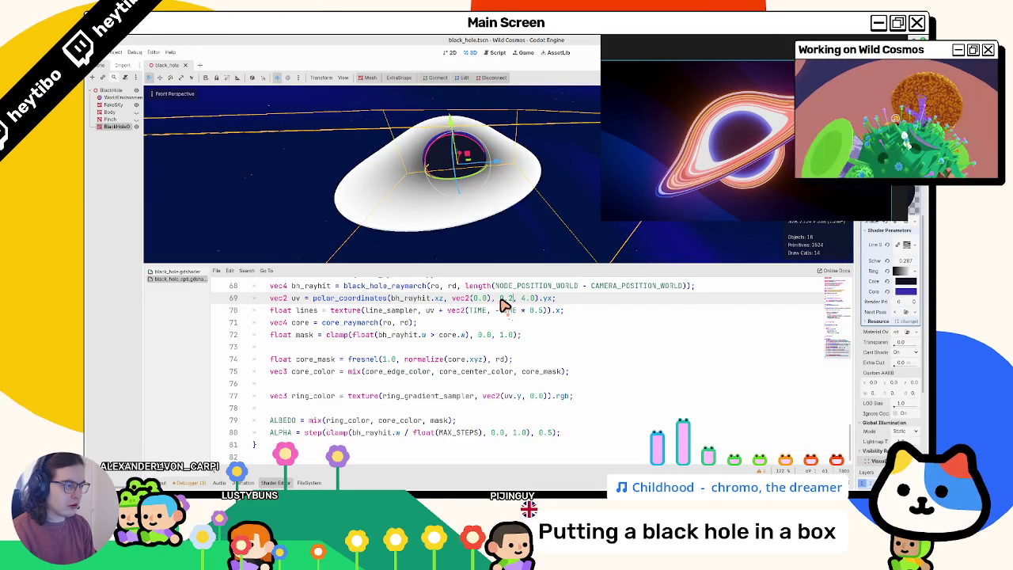
{"action": "type", "text": "55"}
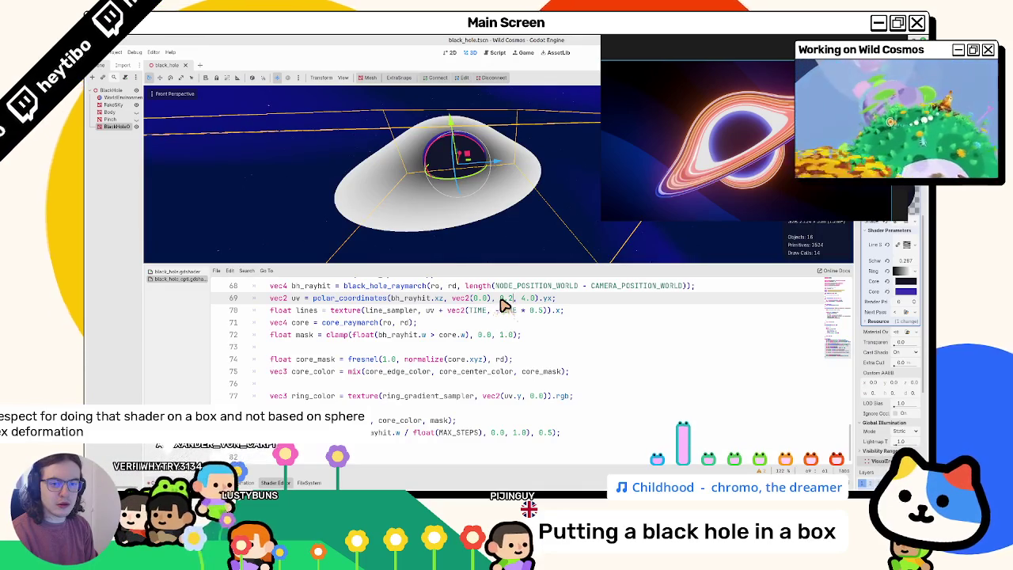
{"action": "type", "text": "5"}
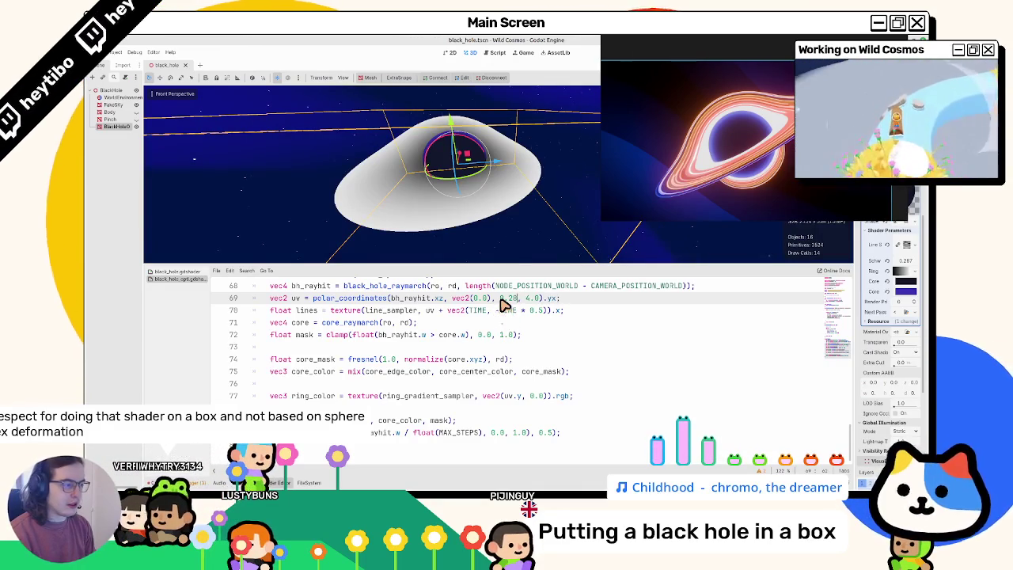
{"action": "key", "text": "ctrl+z"}
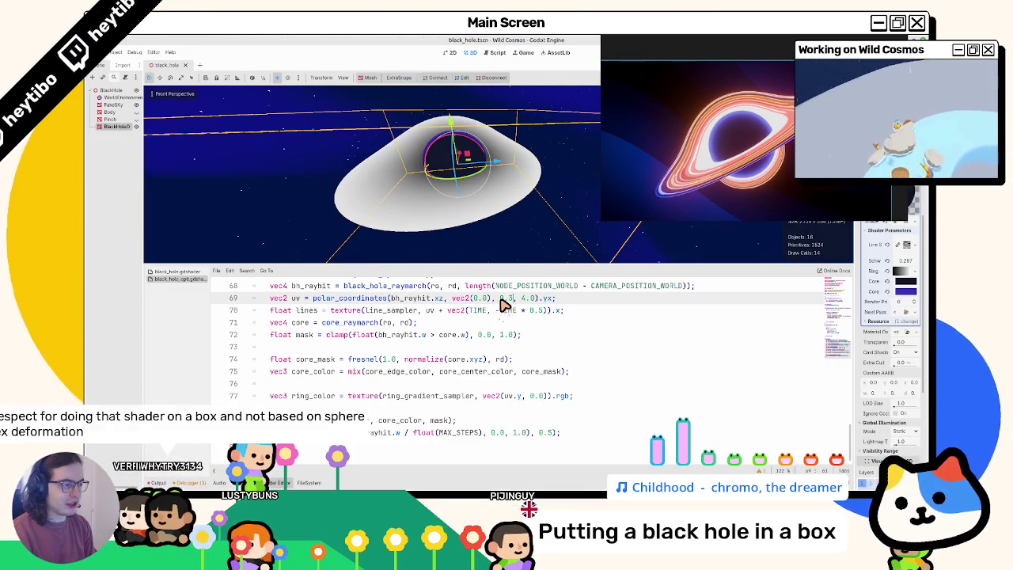
{"action": "mouse_move", "coordinate": [467, 198]}
{"action": "left_mouse_down"}
{"action": "mouse_move", "coordinate": [447, 140]}
{"action": "mouse_move", "coordinate": [453, 185]}
{"action": "left_mouse_up"}
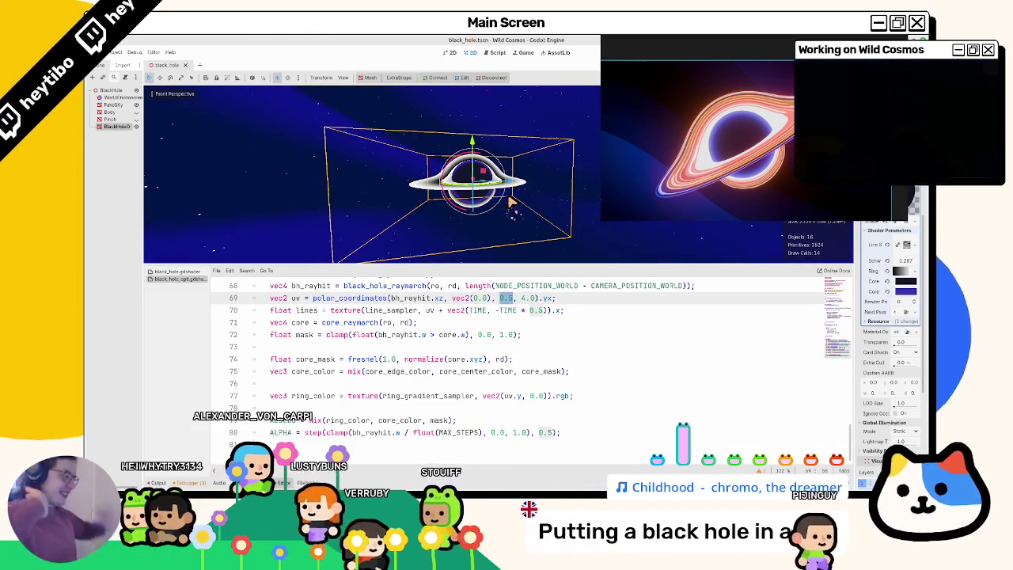
{"action": "scroll", "coordinate": [511, 202], "scroll_direction": "up", "scroll_amount": 3}
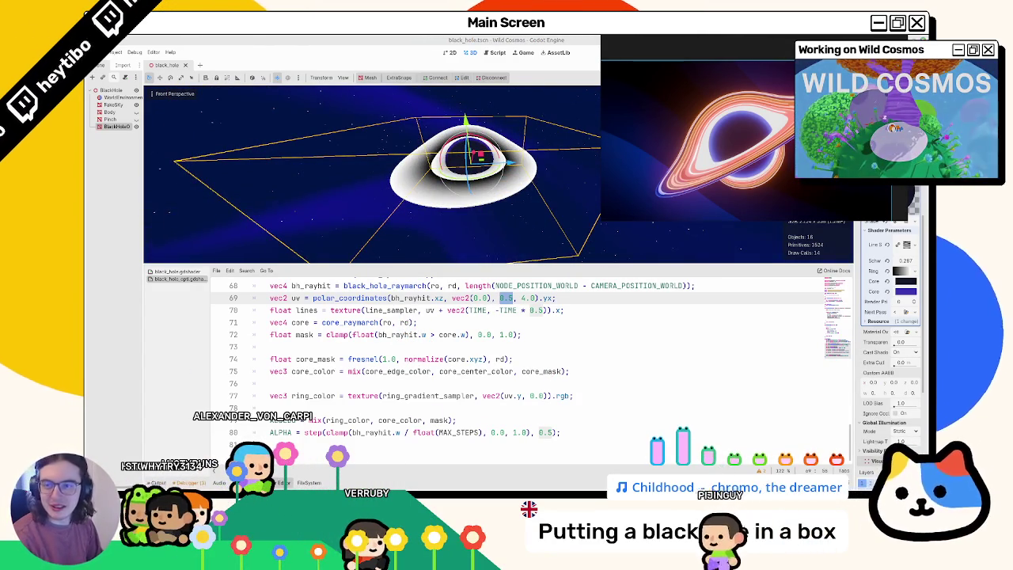
{"action": "left_click_drag", "start_coordinate": [380, 153], "coordinate": [375, 158]}
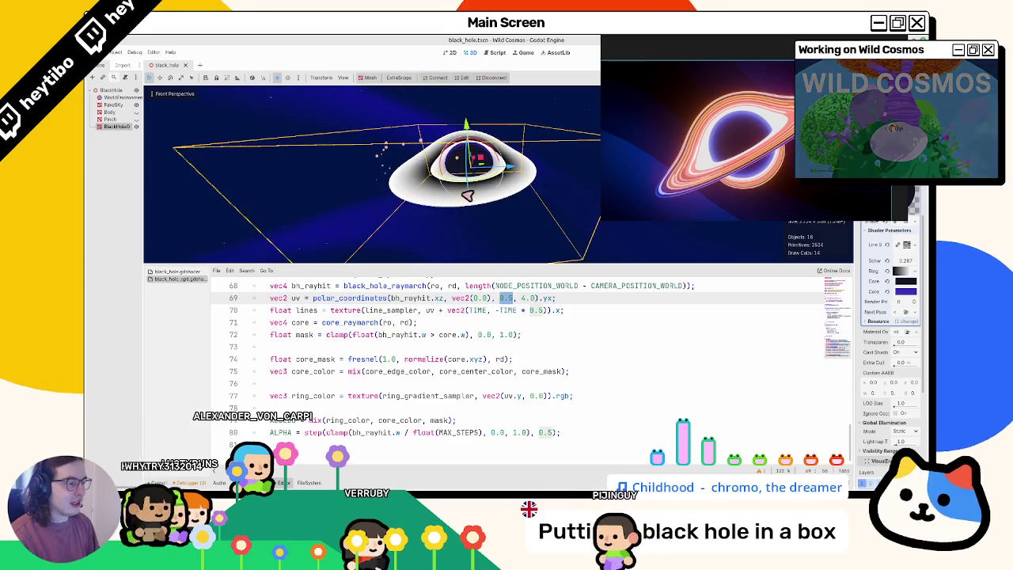
{"action": "mouse_move", "coordinate": [420, 238]}
{"action": "left_mouse_down"}
{"action": "mouse_move", "coordinate": [425, 95]}
{"action": "mouse_move", "coordinate": [446, 129]}
{"action": "mouse_move", "coordinate": [463, 253]}
{"action": "left_mouse_up"}
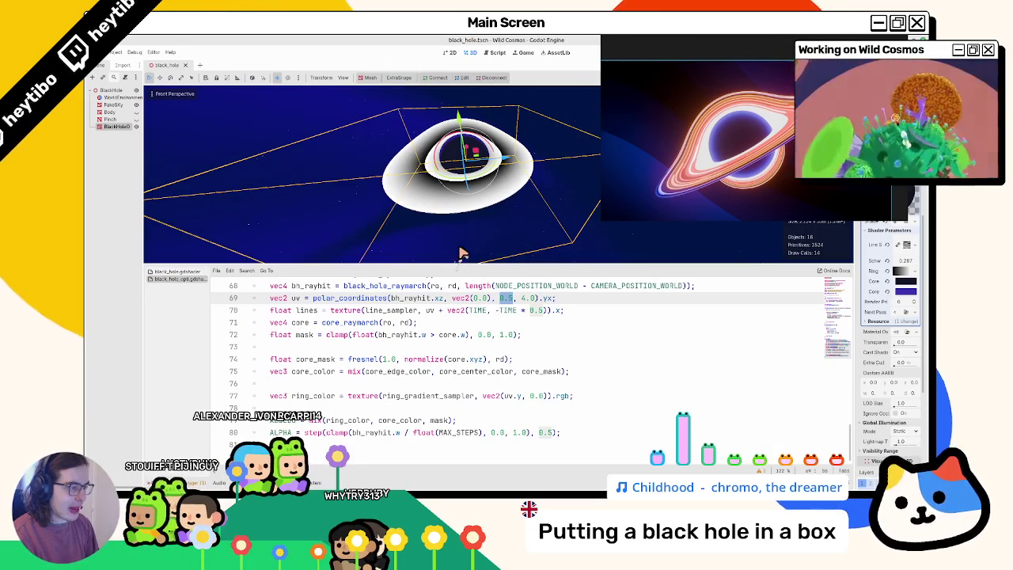
{"action": "left_click_drag", "start_coordinate": [463, 254], "coordinate": [453, 325]}
{"action": "scroll", "coordinate": [449, 354], "scroll_direction": "up", "scroll_amount": 2}
{"action": "scroll", "coordinate": [451, 354], "scroll_direction": "up", "scroll_amount": 2}
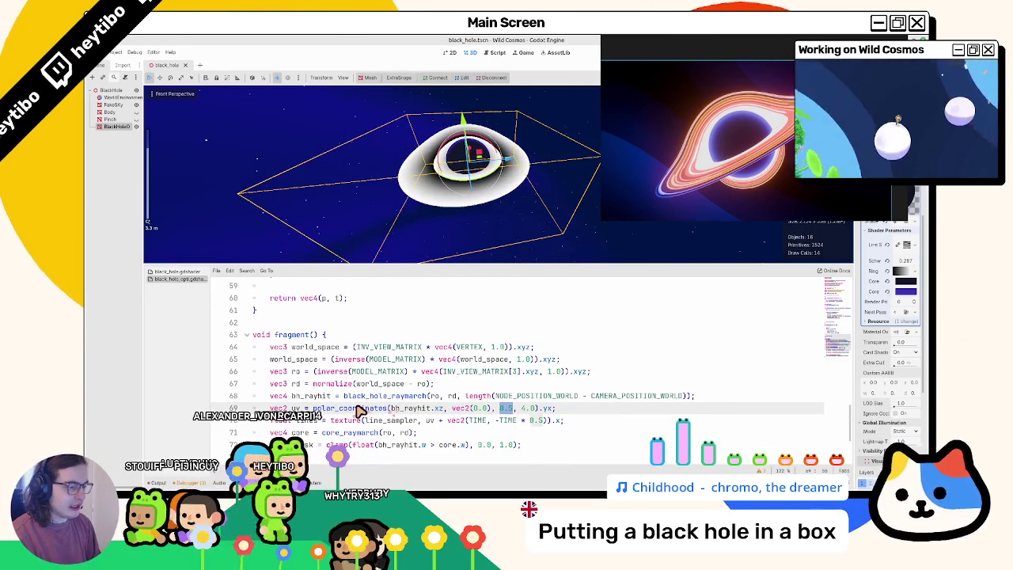
{"action": "double_click", "coordinate": [410, 408]}
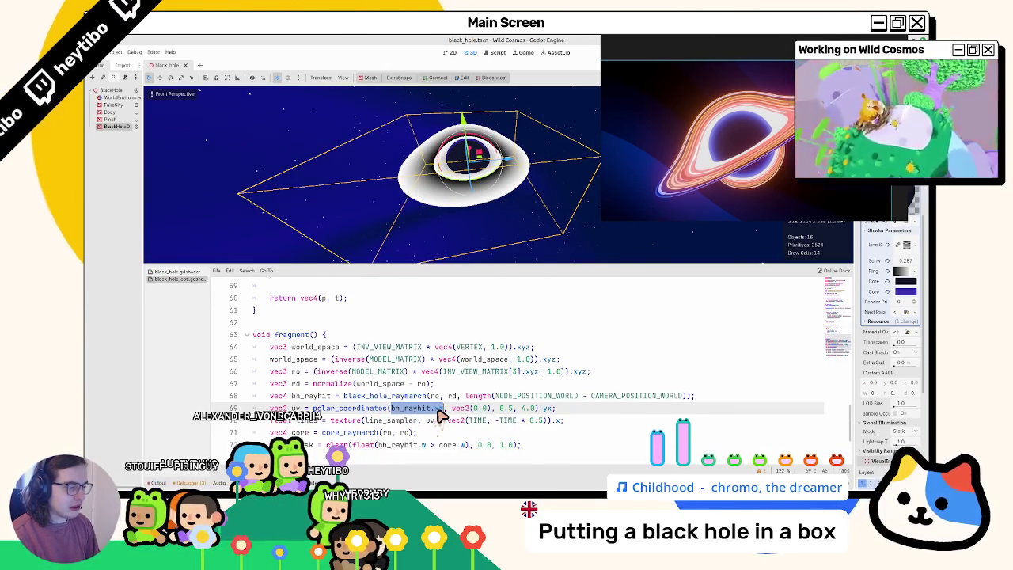
{"action": "key", "text": "shift+Right"}
{"action": "key", "text": "shift+Right"}
{"action": "key", "text": "shift+Right"}
{"action": "type", "text": "r"}
{"action": "key", "text": "BackSpace"}
{"action": "type", "text": "normal"}
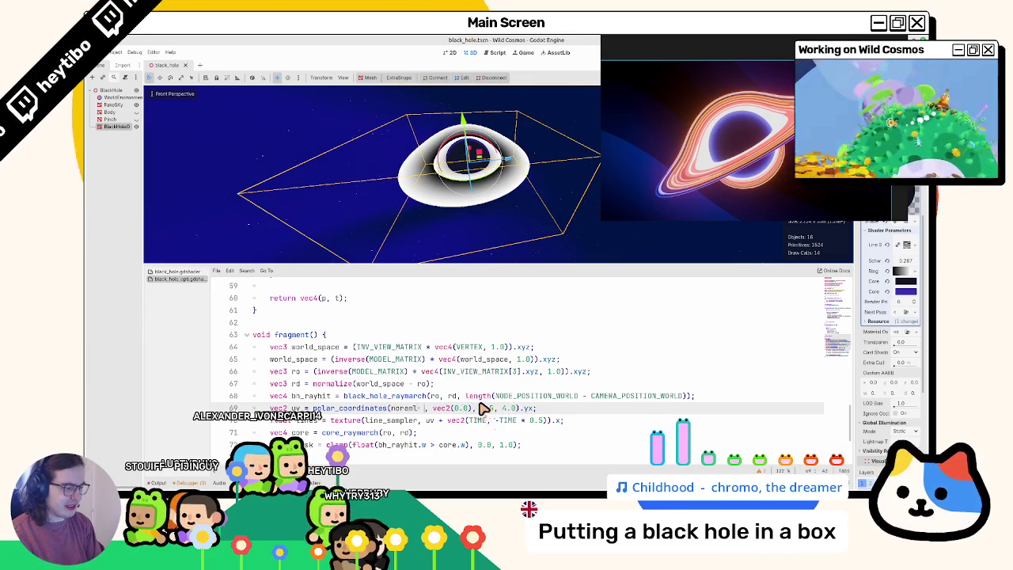
{"action": "key", "text": "BackSpace"}
{"action": "key", "text": "BackSpace"}
{"action": "key", "text": "BackSpace"}
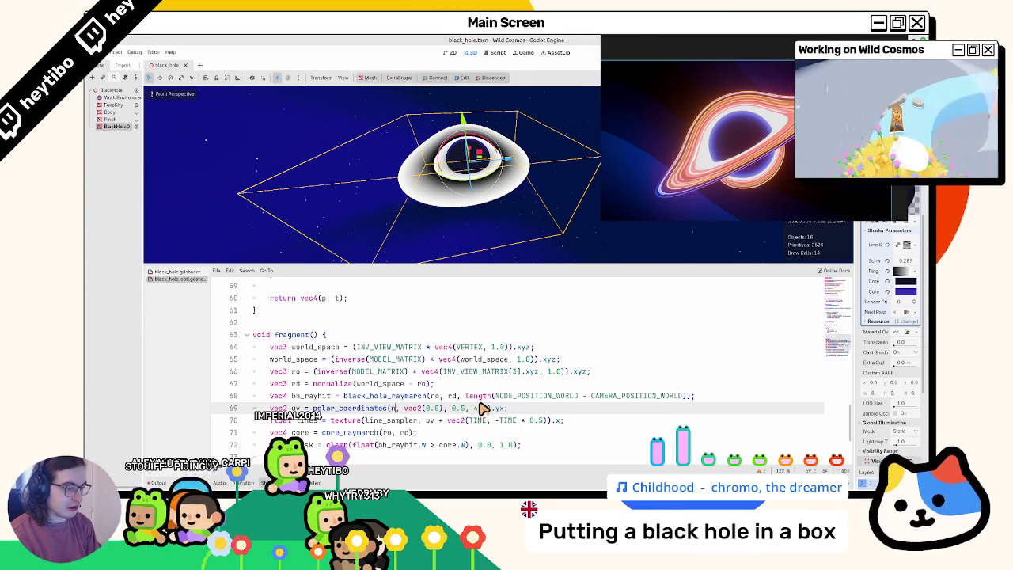
{"action": "type", "text": "ormalize(bh_rayhit.xz"}
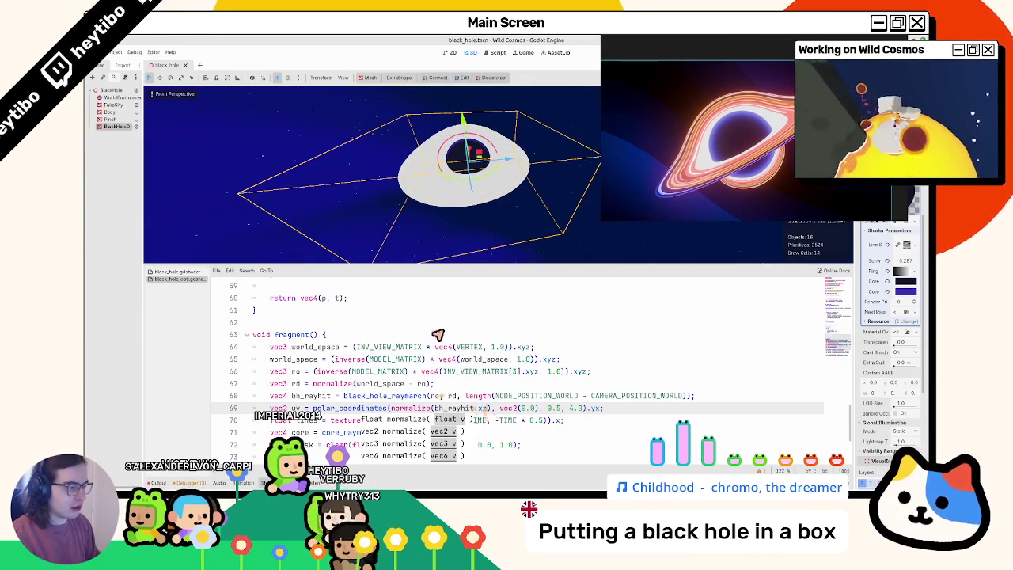
{"action": "double_click", "coordinate": [553, 409]}
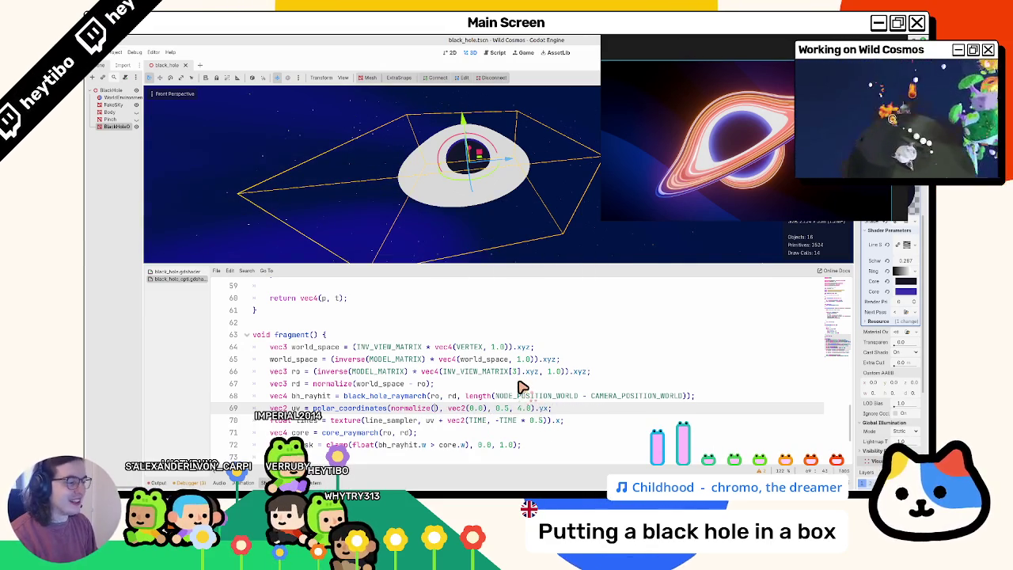
{"action": "key", "text": "ctrl+z"}
{"action": "key", "text": "ctrl+z"}
{"action": "key", "text": "ctrl+z"}
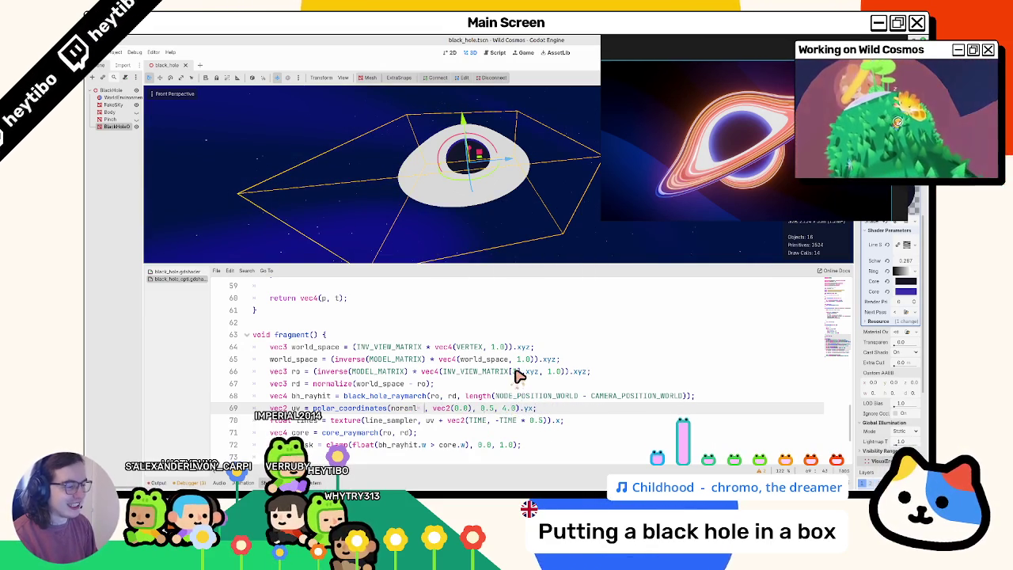
{"action": "key", "text": "ctrl+z"}
{"action": "key", "text": "ctrl+z"}
{"action": "key", "text": "ctrl+z"}
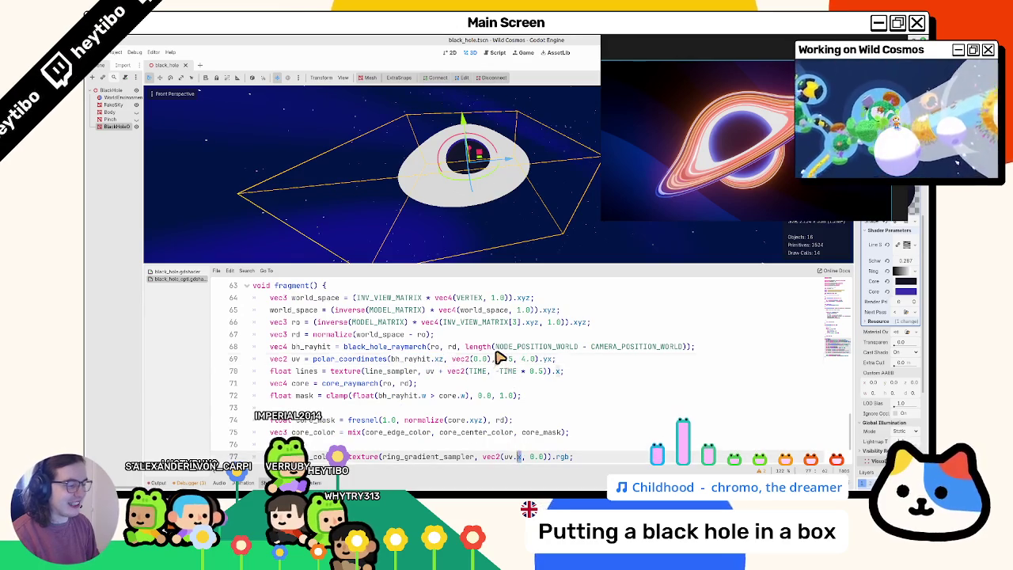
- Search black_hole.gdshader for 'map', select its polar_coordinates function, and show the FileSystem dock
{"action": "left_click", "coordinate": [182, 277]}
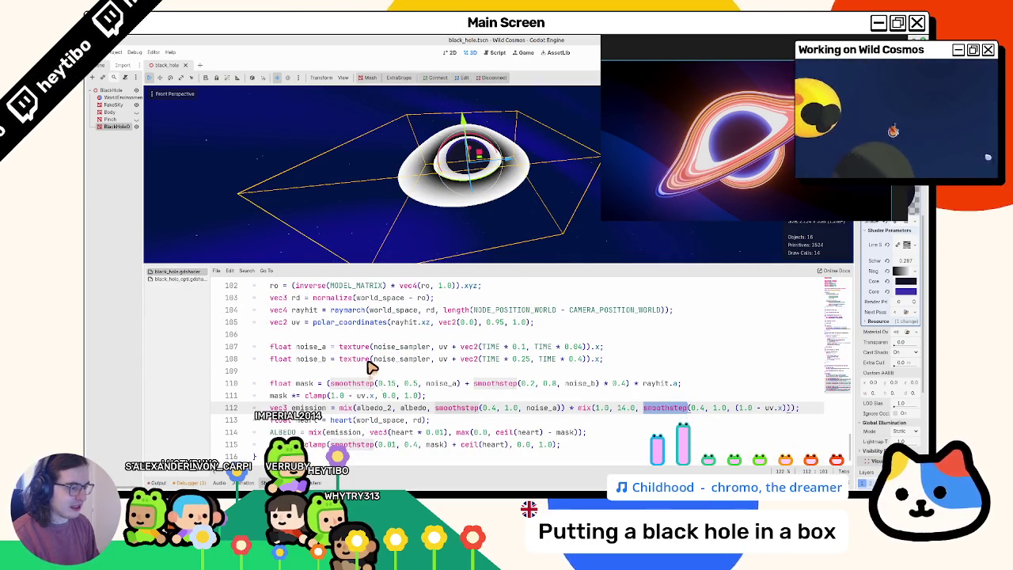
{"action": "key", "text": "ctrl+f"}
{"action": "type", "text": "map"}
{"action": "key", "text": "Return"}
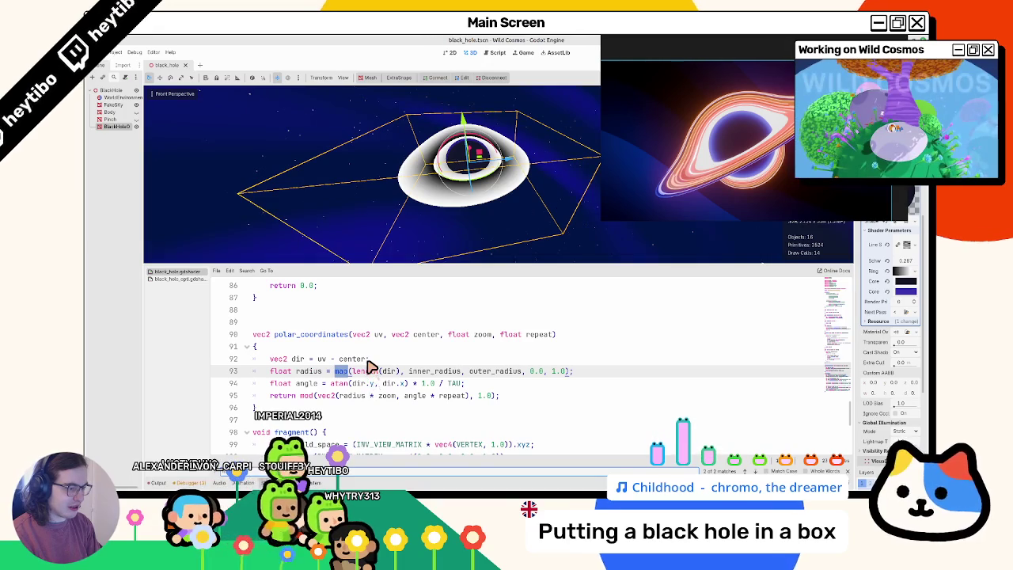
{"action": "key", "text": "Return"}
{"action": "key", "text": "Return"}
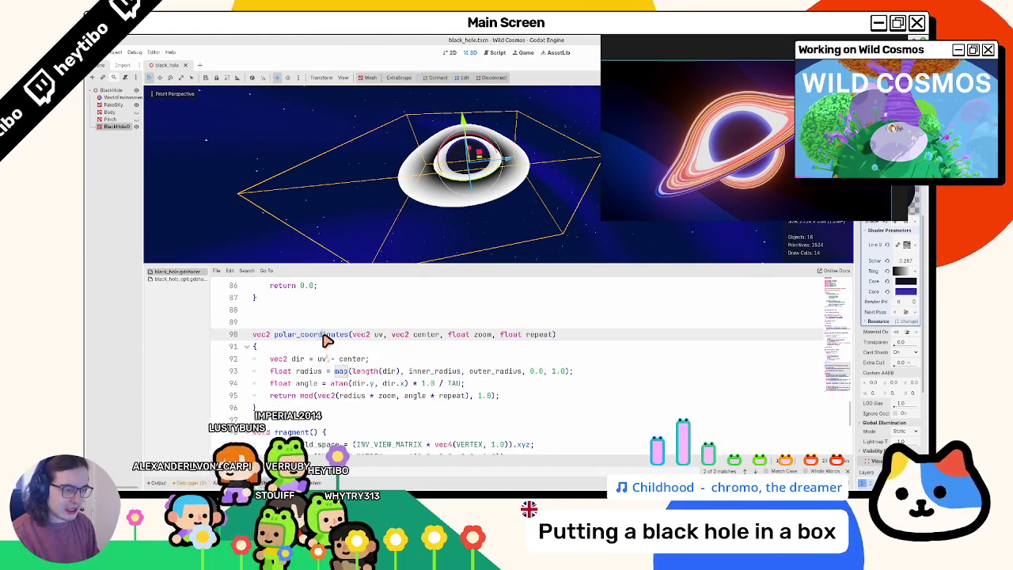
{"action": "double_click", "coordinate": [324, 336]}
{"action": "left_click_drag", "start_coordinate": [253, 336], "coordinate": [282, 403]}
{"action": "scroll", "coordinate": [287, 400], "scroll_direction": "up", "scroll_amount": 3}
{"action": "scroll", "coordinate": [287, 400], "scroll_direction": "up", "scroll_amount": 6}
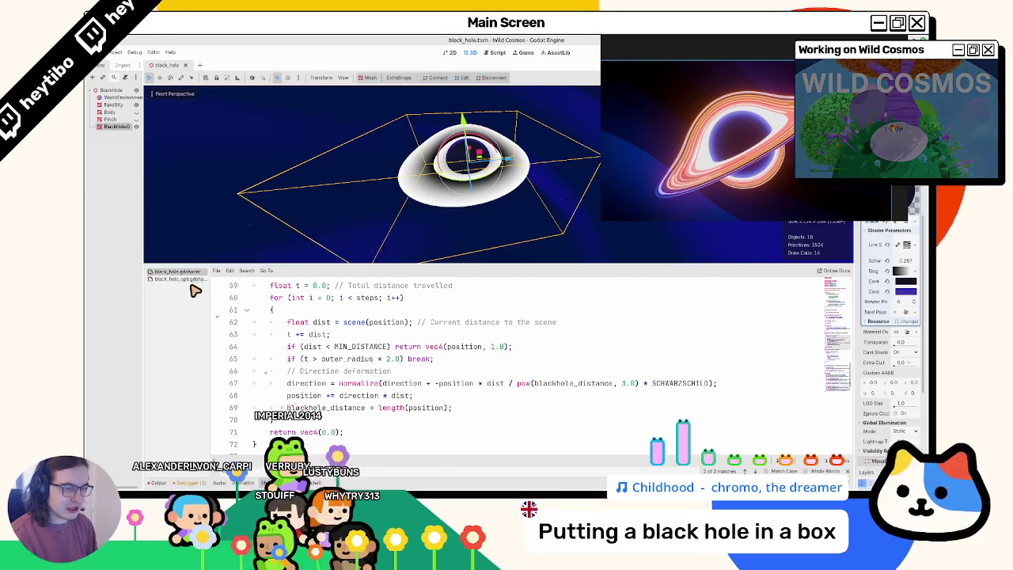
{"action": "key", "text": "alt+f"}
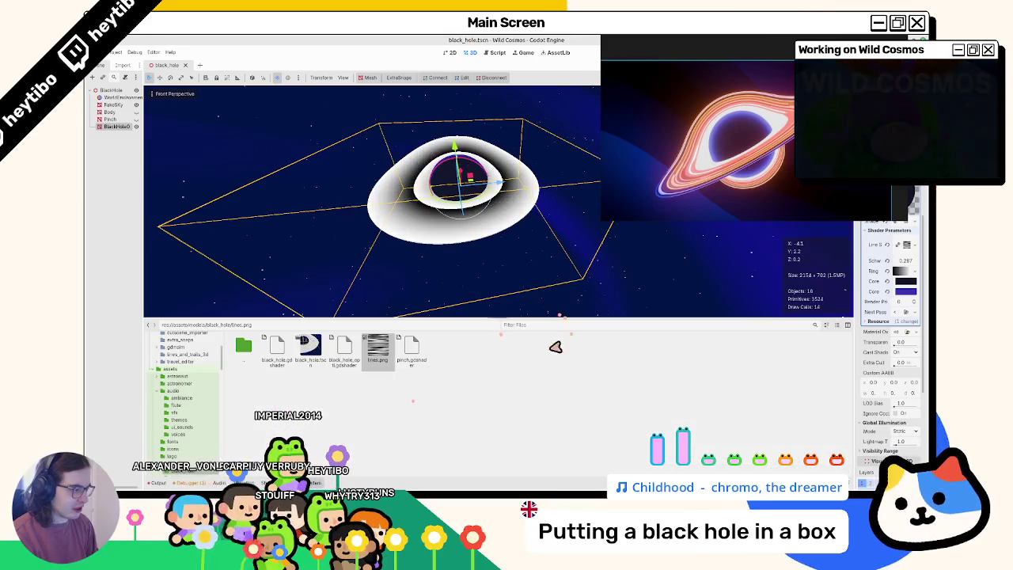
- Bring back the shader code and clear the error log in the Output panel
{"action": "key", "text": "alt+f"}
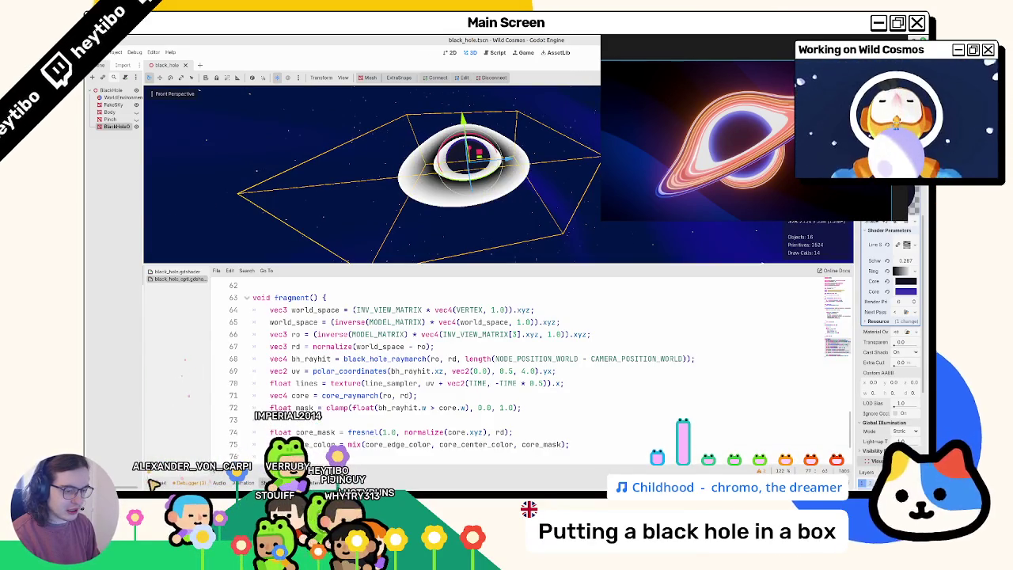
{"action": "left_click", "coordinate": [155, 482]}
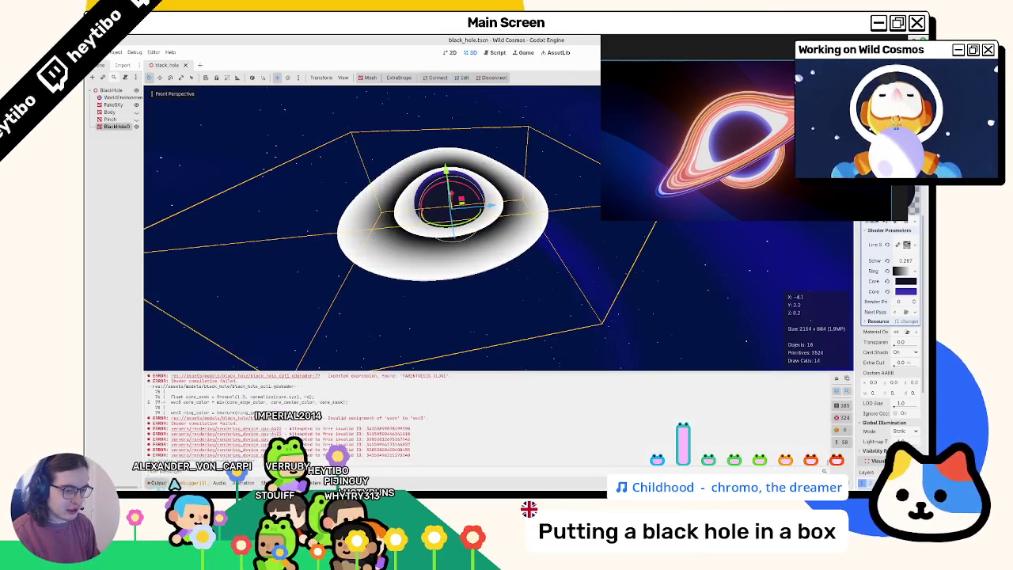
{"action": "left_click", "coordinate": [837, 379]}
- Filter the files by 'polar', open polar_coordinate.gdshader, and return to the optimised shader
{"action": "key", "text": "alt+f"}
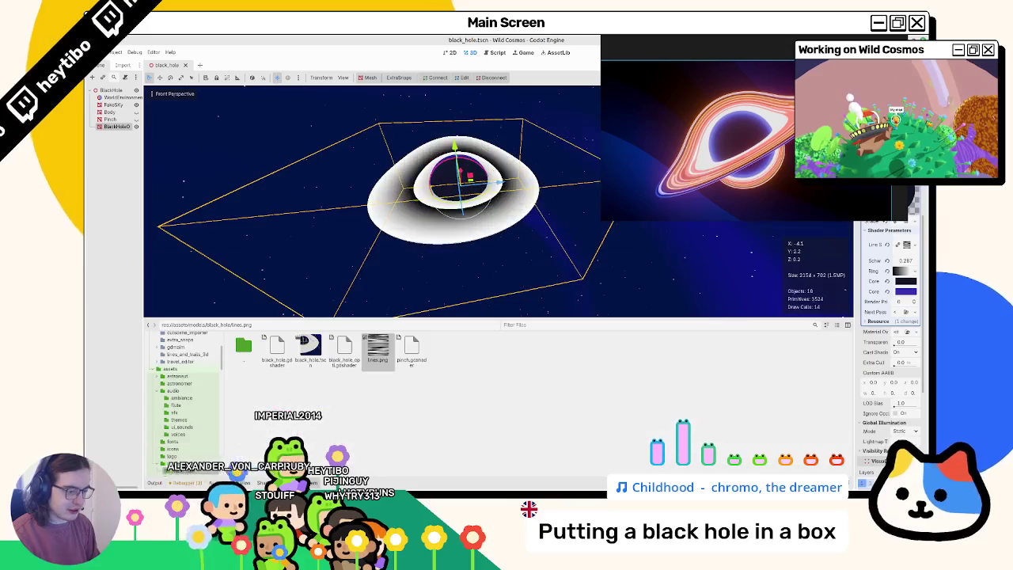
{"action": "left_click", "coordinate": [745, 327]}
{"action": "type", "text": "polar"}
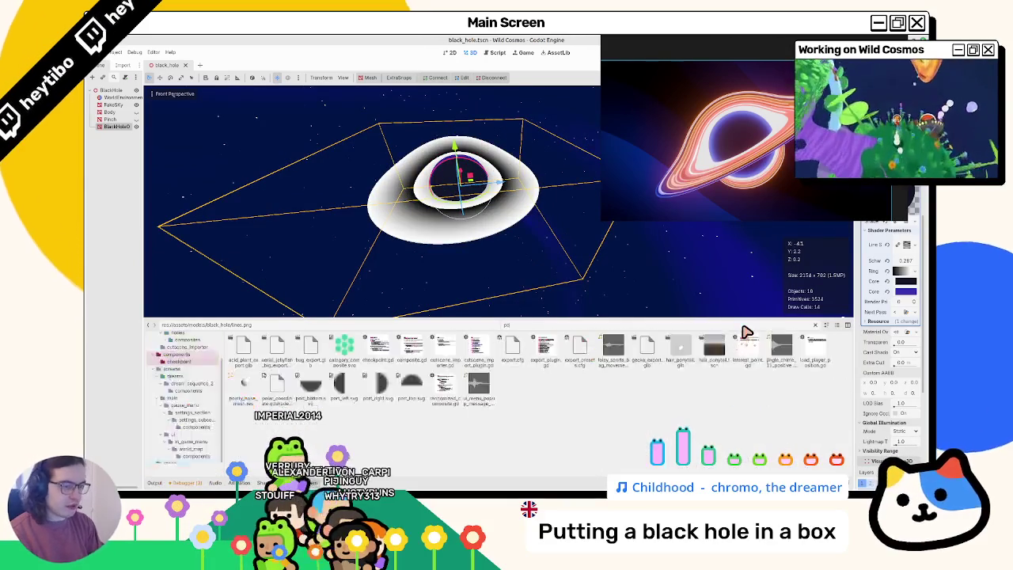
{"action": "double_click", "coordinate": [256, 361]}
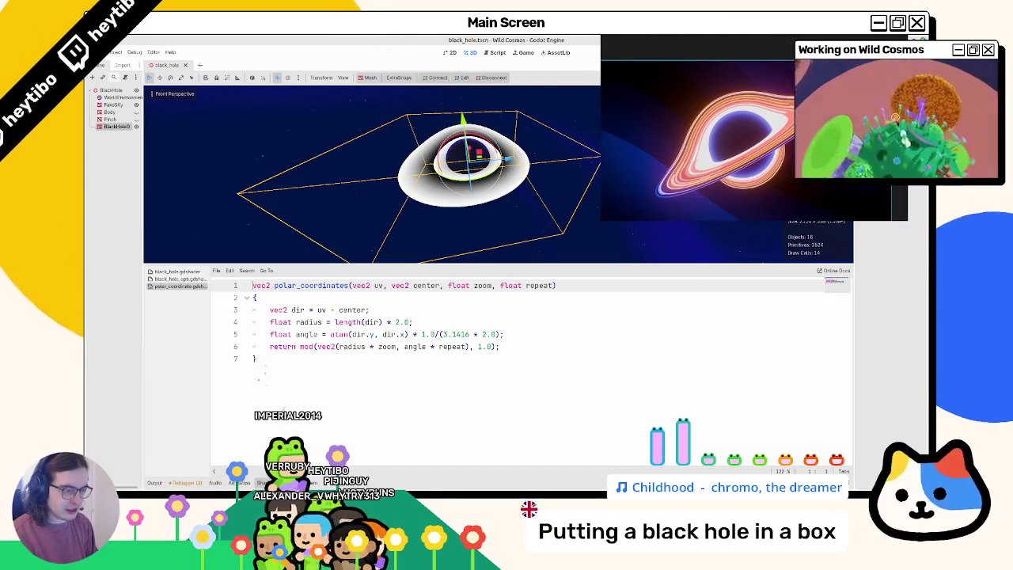
{"action": "left_click", "coordinate": [188, 281]}
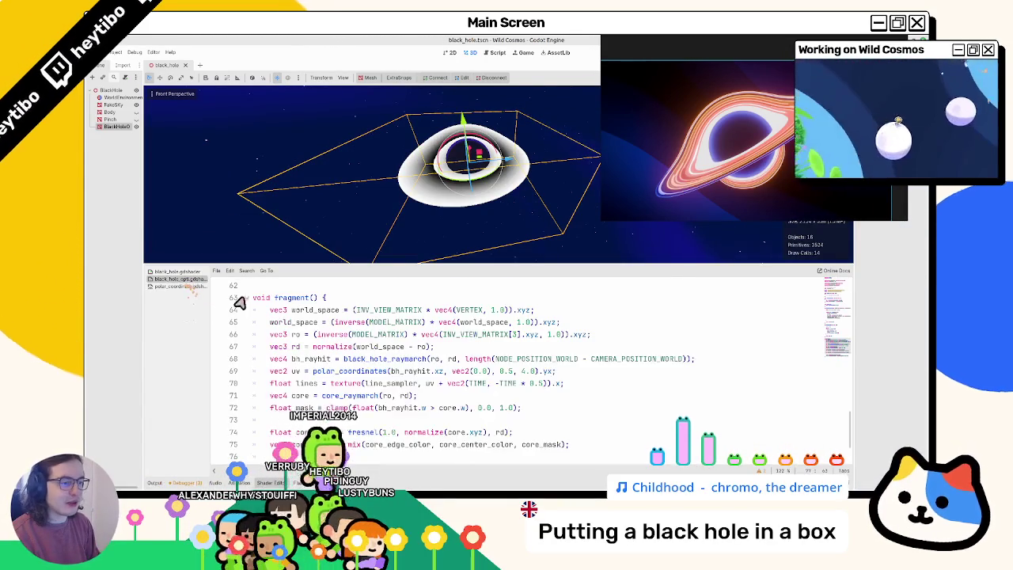
- Find the map call in the original shader and highlight dir and the inner/outer radius arguments
{"action": "scroll", "coordinate": [216, 290], "scroll_direction": "up", "scroll_amount": 5}
{"action": "scroll", "coordinate": [321, 364], "scroll_direction": "up", "scroll_amount": 15}
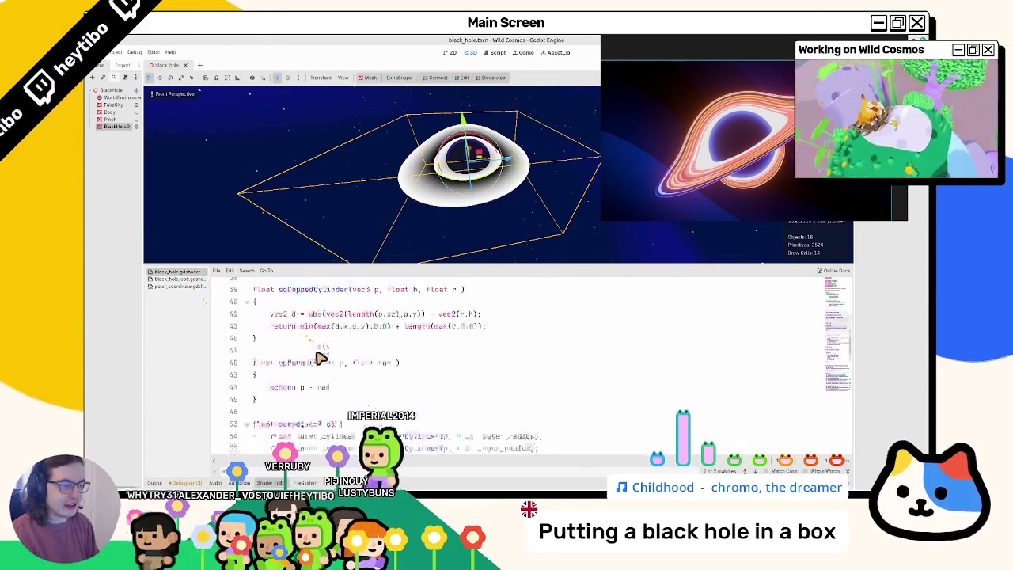
{"action": "scroll", "coordinate": [320, 370], "scroll_direction": "down", "scroll_amount": 11}
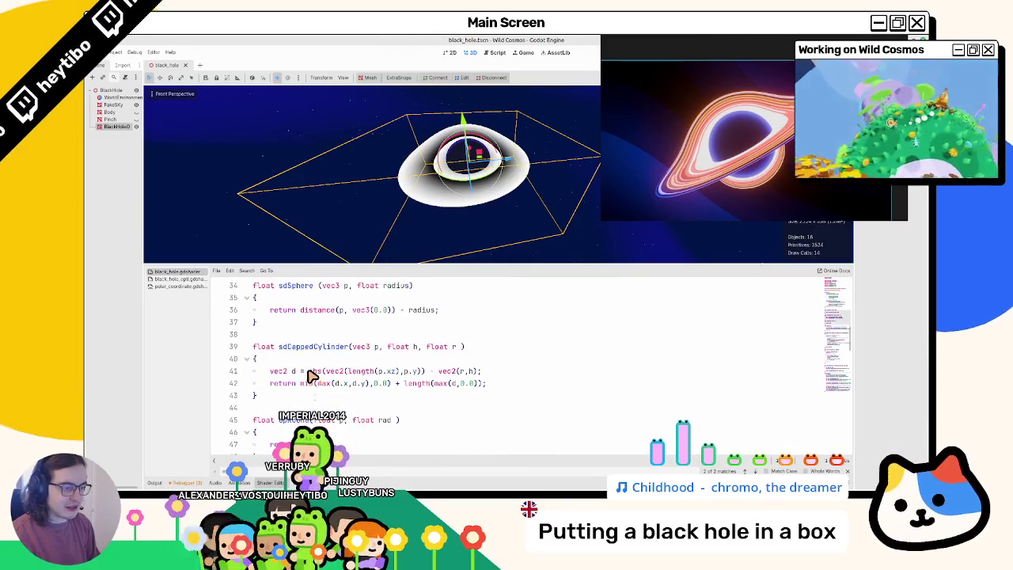
{"action": "scroll", "coordinate": [312, 377], "scroll_direction": "down", "scroll_amount": 8}
{"action": "scroll", "coordinate": [308, 372], "scroll_direction": "up", "scroll_amount": 13}
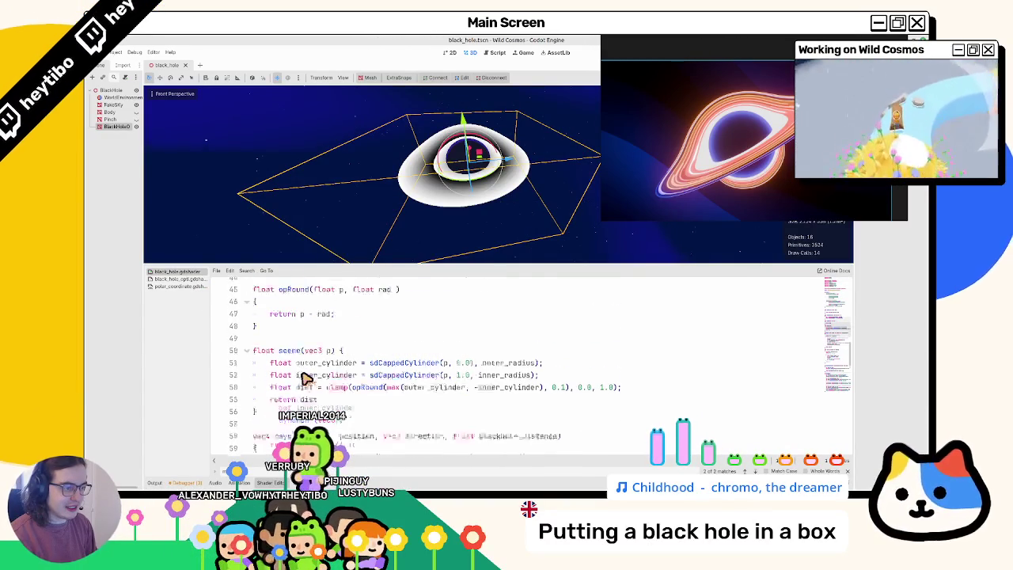
{"action": "scroll", "coordinate": [310, 356], "scroll_direction": "up", "scroll_amount": 6}
{"action": "scroll", "coordinate": [309, 356], "scroll_direction": "down", "scroll_amount": 15}
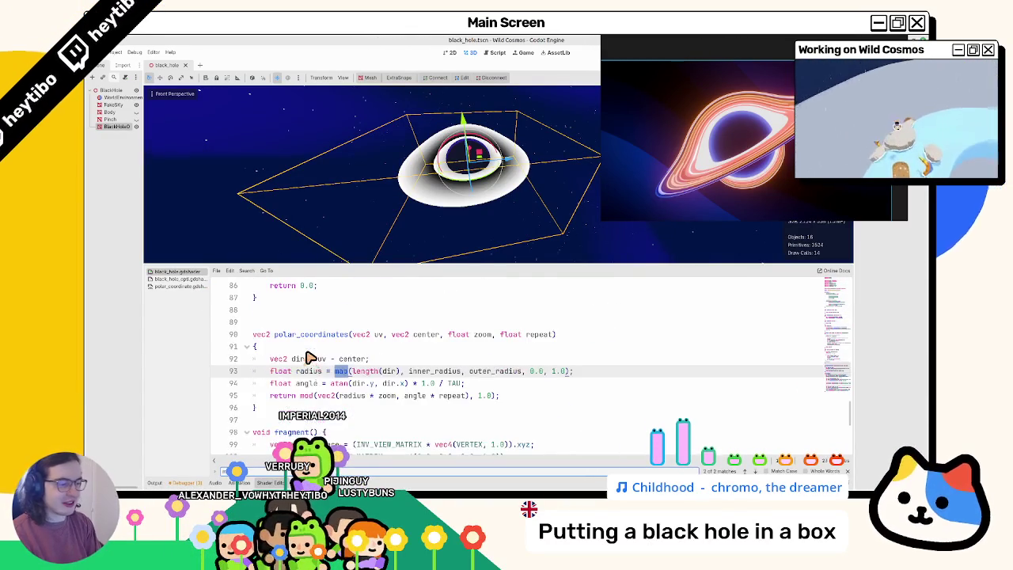
{"action": "key", "text": "Return"}
{"action": "key", "text": "Return"}
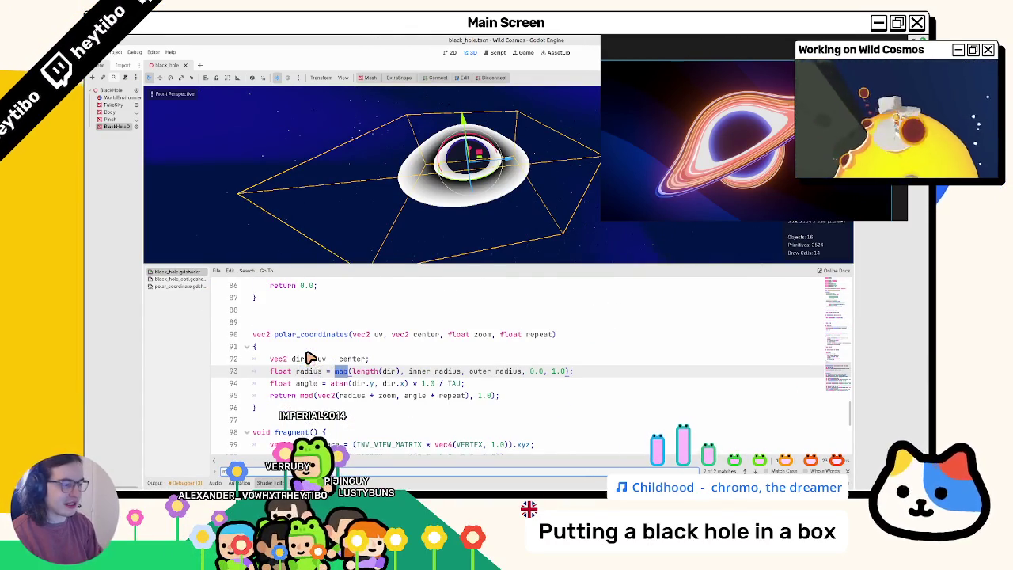
{"action": "double_click", "coordinate": [387, 374]}
{"action": "mouse_move", "coordinate": [429, 381]}
{"action": "left_mouse_down"}
{"action": "mouse_move", "coordinate": [481, 378]}
{"action": "mouse_move", "coordinate": [446, 379]}
{"action": "left_mouse_up"}
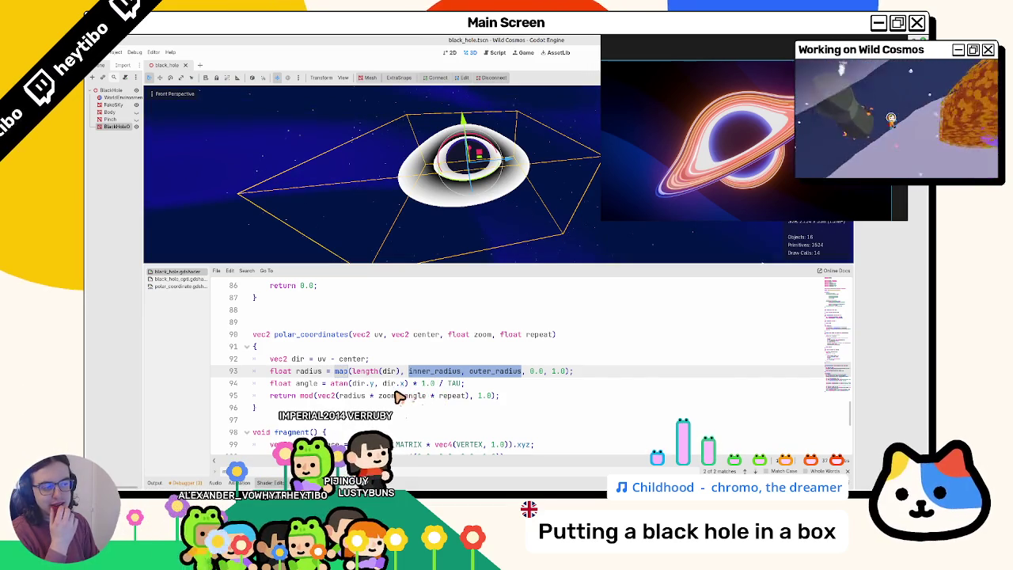
- Trace radius, length(dir) and outer_radius, then select the whole polar_coordinates function (lines 90–96)
{"action": "double_click", "coordinate": [320, 373]}
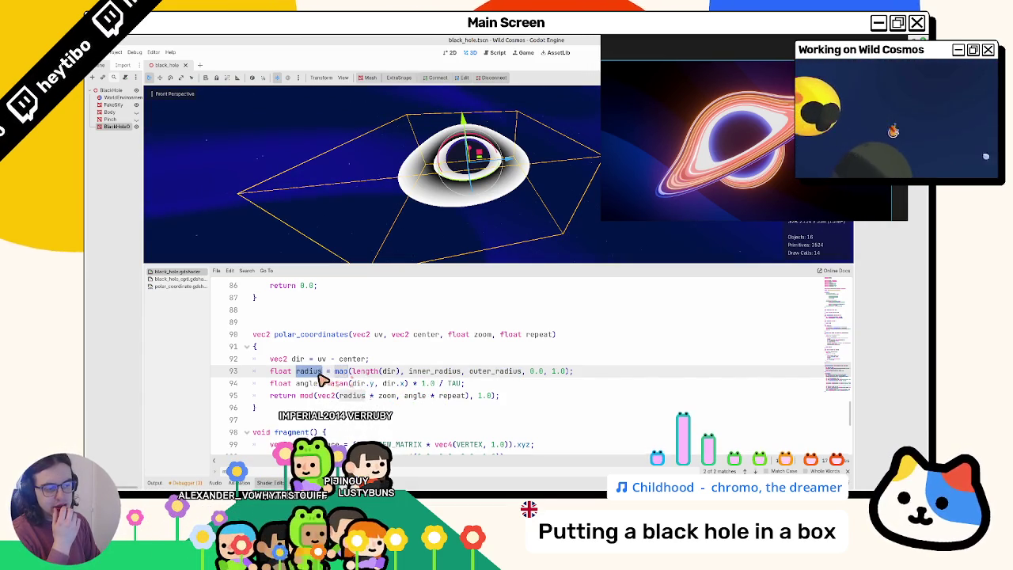
{"action": "double_click", "coordinate": [390, 371]}
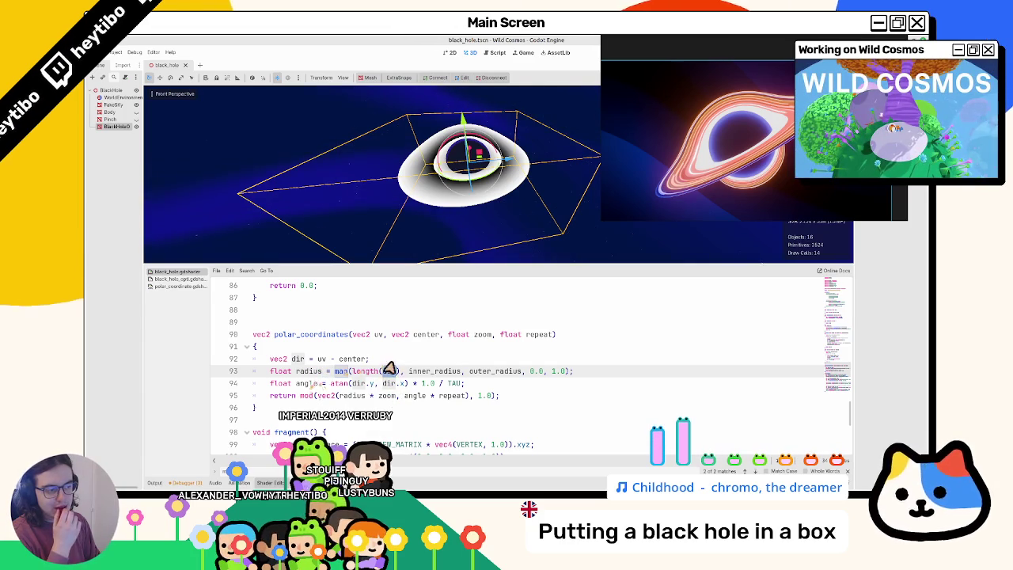
{"action": "double_click", "coordinate": [484, 372]}
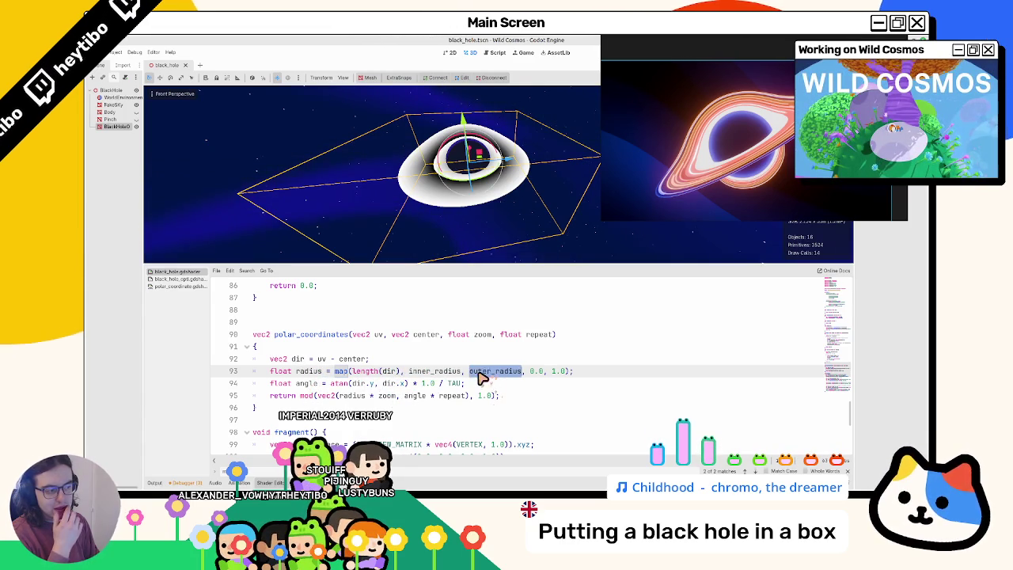
{"action": "double_click", "coordinate": [390, 372]}
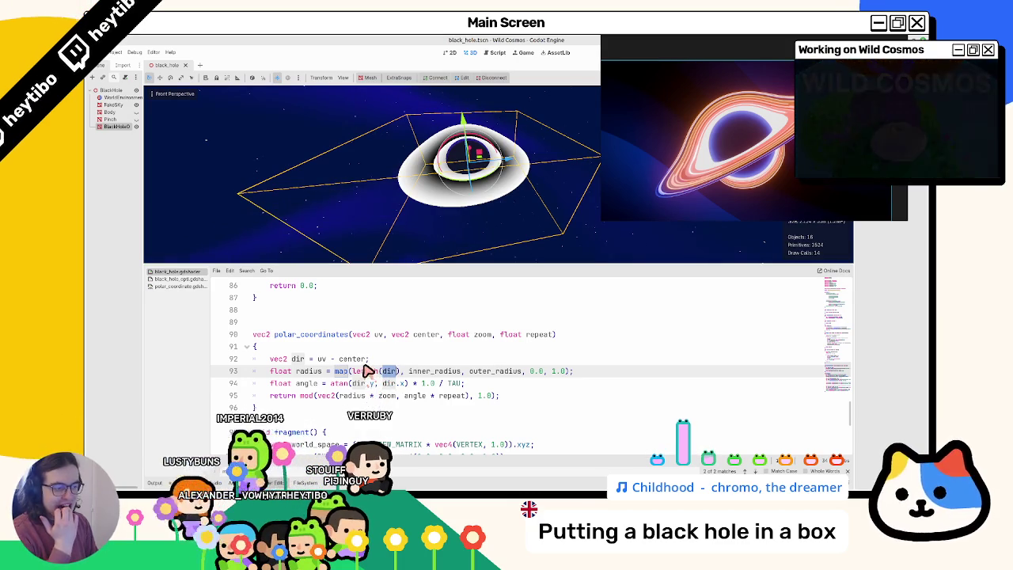
{"action": "left_click_drag", "start_coordinate": [283, 405], "coordinate": [218, 334]}
{"action": "key", "text": "ctrl+c"}
- Review the optimised shader, then show the polar_coordinate.gdshader file
{"action": "left_click", "coordinate": [181, 280]}
{"action": "scroll", "coordinate": [291, 386], "scroll_direction": "up", "scroll_amount": 10}
{"action": "scroll", "coordinate": [292, 386], "scroll_direction": "down", "scroll_amount": 15}
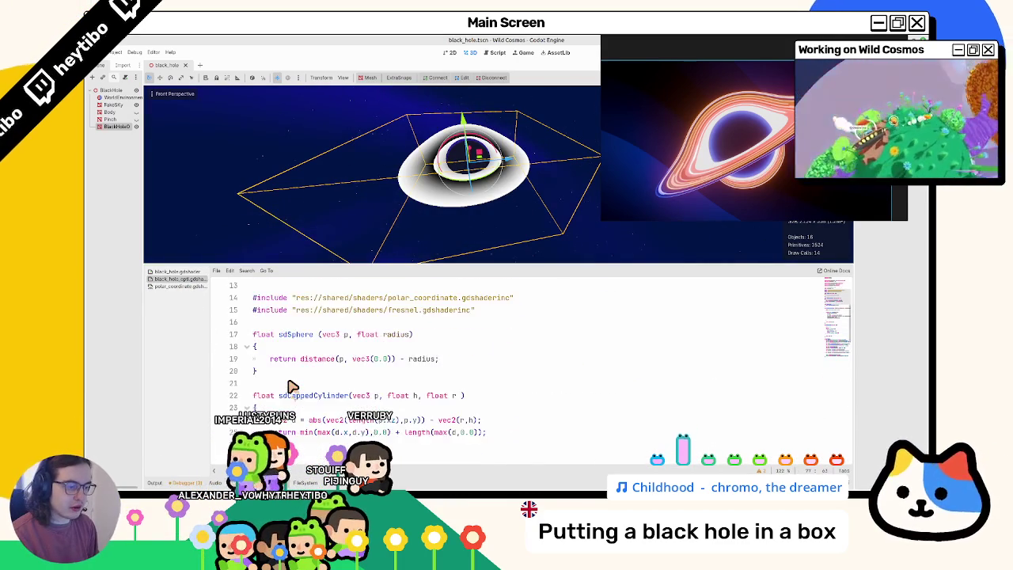
{"action": "scroll", "coordinate": [287, 386], "scroll_direction": "down", "scroll_amount": 5}
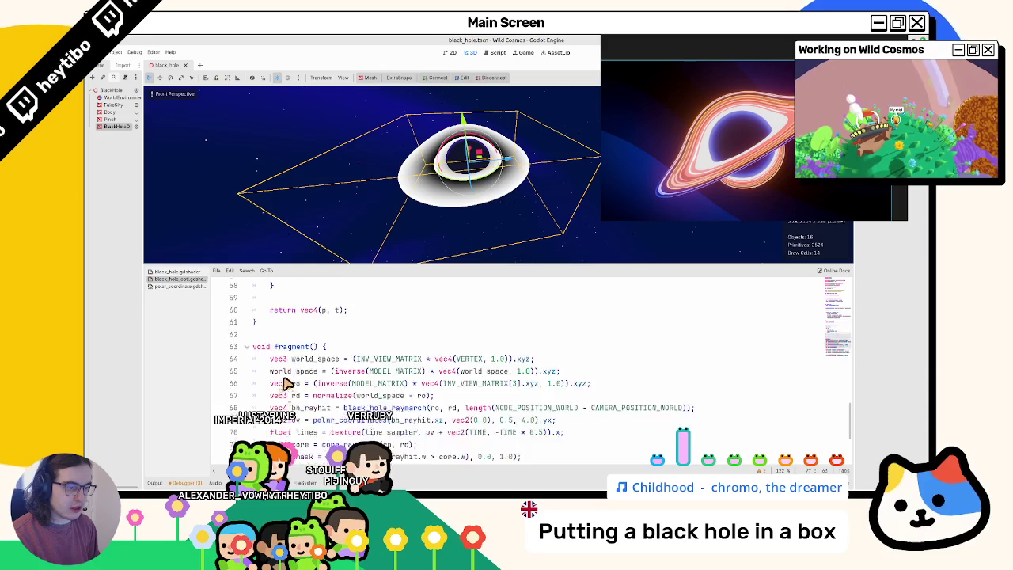
{"action": "scroll", "coordinate": [288, 384], "scroll_direction": "up", "scroll_amount": 2}
{"action": "left_click", "coordinate": [180, 286]}
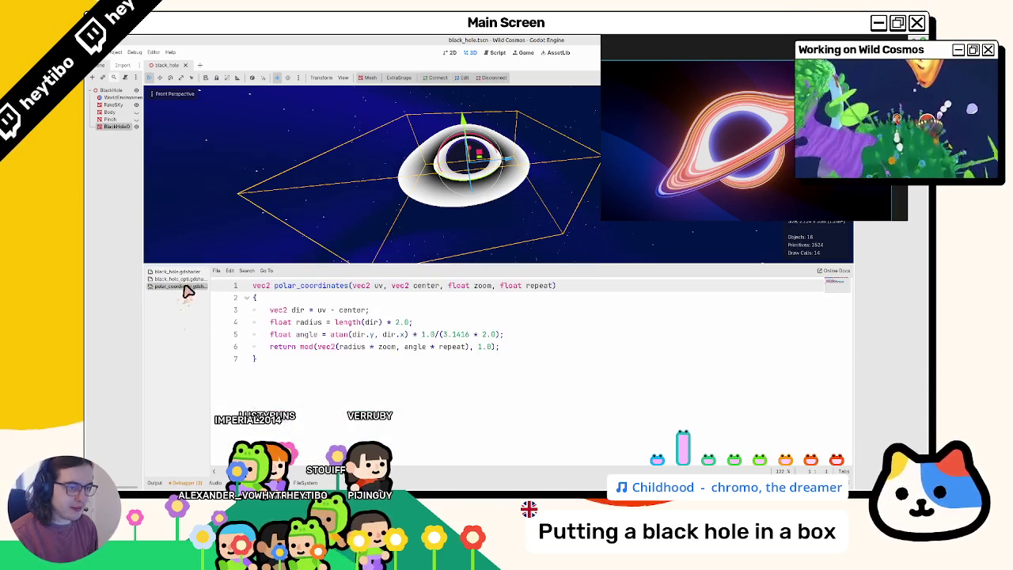
- Replace the polar_coordinate include on line 14 with map.gdshaderinc
{"action": "left_click", "coordinate": [182, 280]}
{"action": "left_click", "coordinate": [242, 348]}
{"action": "key", "text": "ctrl+f"}
{"action": "type", "text": "po"}
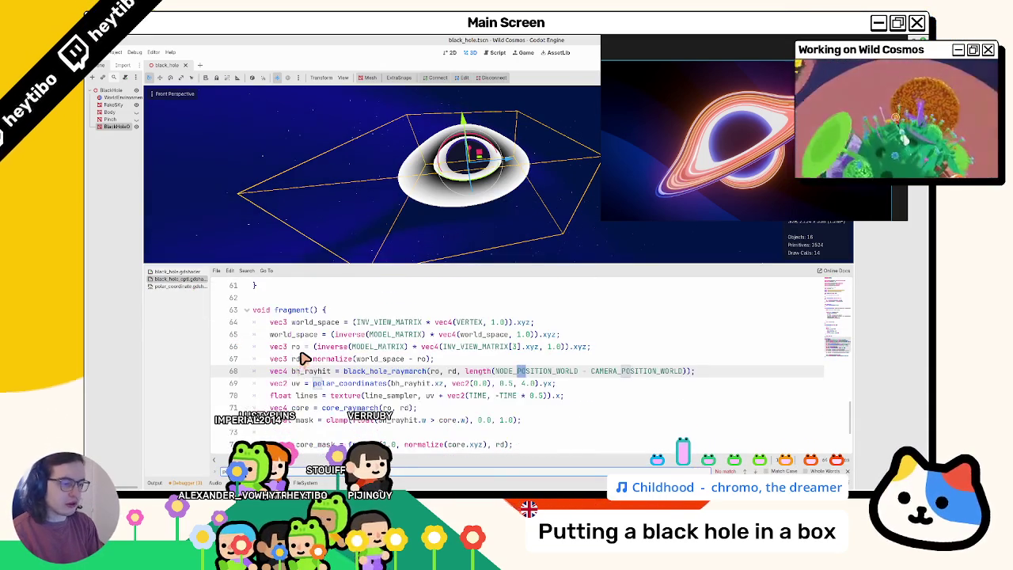
{"action": "type", "text": "lar"}
{"action": "key", "text": "Return"}
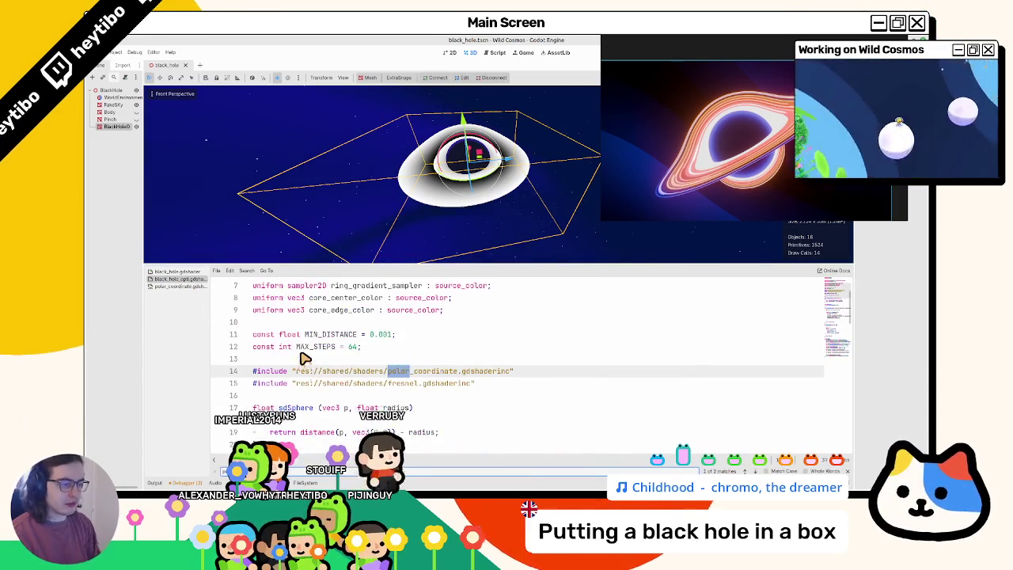
{"action": "key", "text": "Escape"}
{"action": "left_click_drag", "start_coordinate": [297, 371], "coordinate": [584, 376]}
{"action": "key", "text": "BackSpace"}
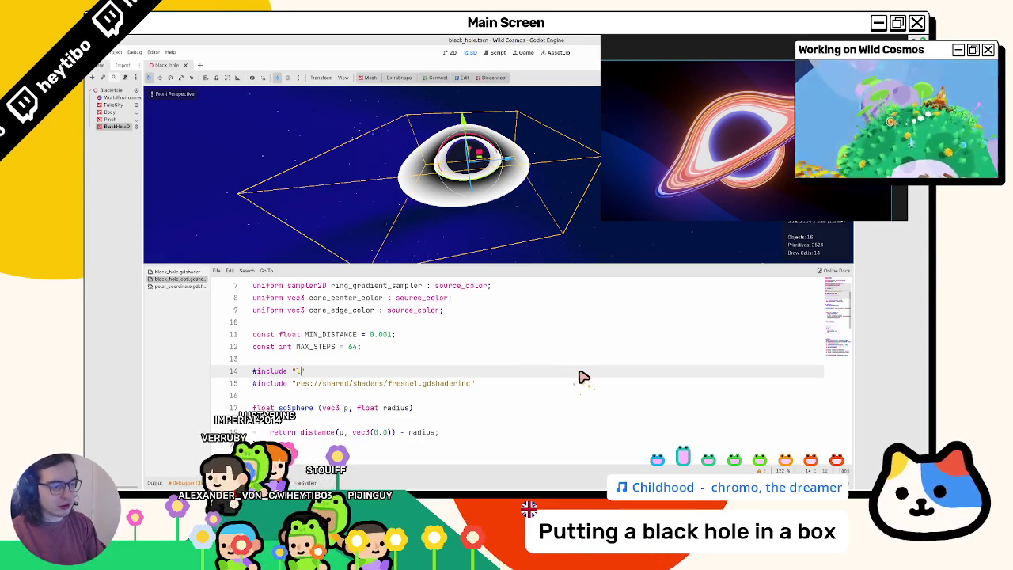
{"action": "type", "text": "p"}
{"action": "key", "text": "Return"}
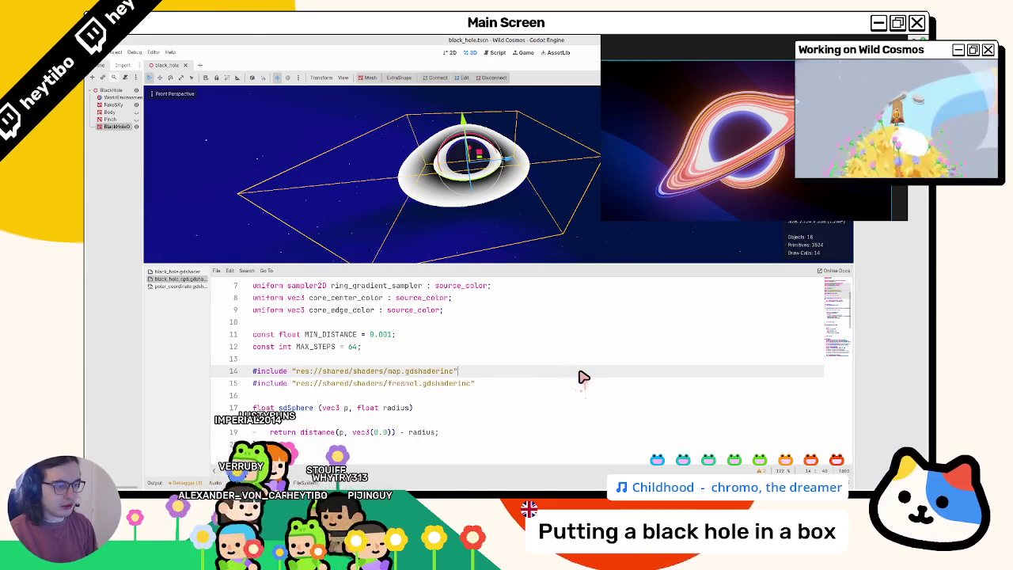
- Paste the remapped polar_coordinates function onto the blank line above sdSphere
{"action": "scroll", "coordinate": [426, 391], "scroll_direction": "down", "scroll_amount": 1}
{"action": "left_click", "coordinate": [377, 367]}
{"action": "key", "text": "ctrl+v"}
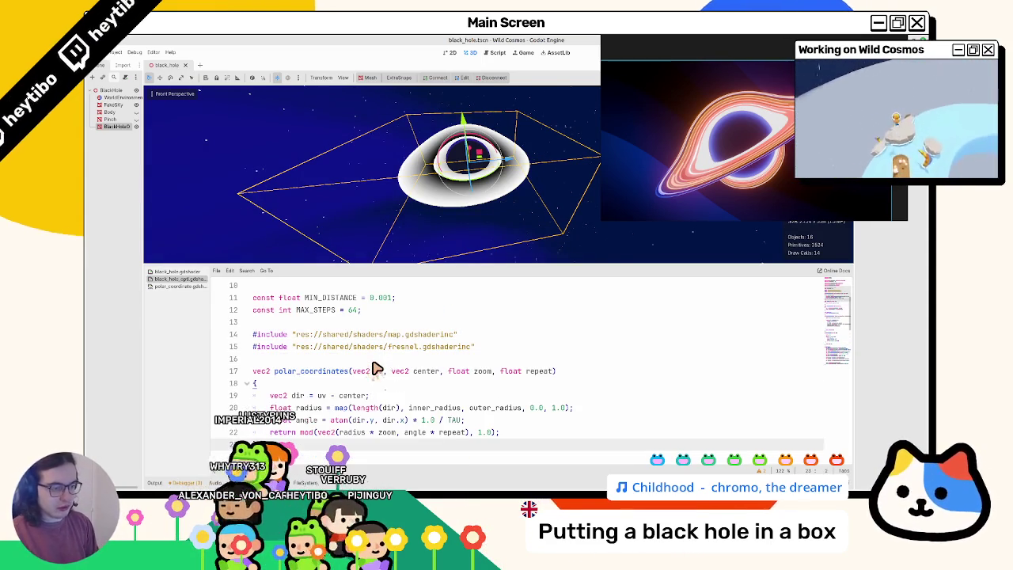
{"action": "double_click", "coordinate": [323, 369]}
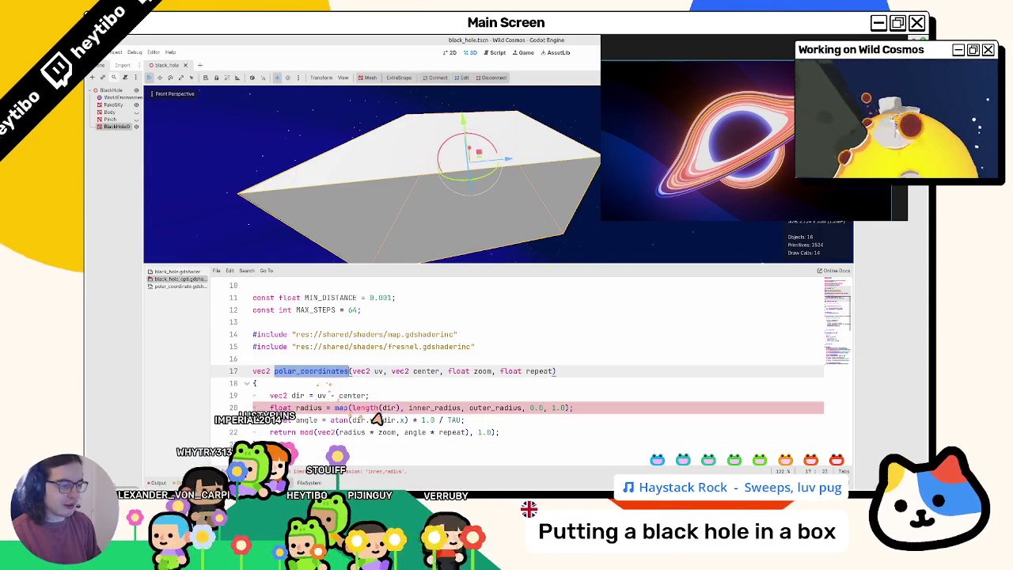
- Copy the outer_radius and inner_radius uniforms from the original shader into the optimised one, above ring_gradient_sampler
{"action": "double_click", "coordinate": [427, 409]}
{"action": "left_click", "coordinate": [178, 272]}
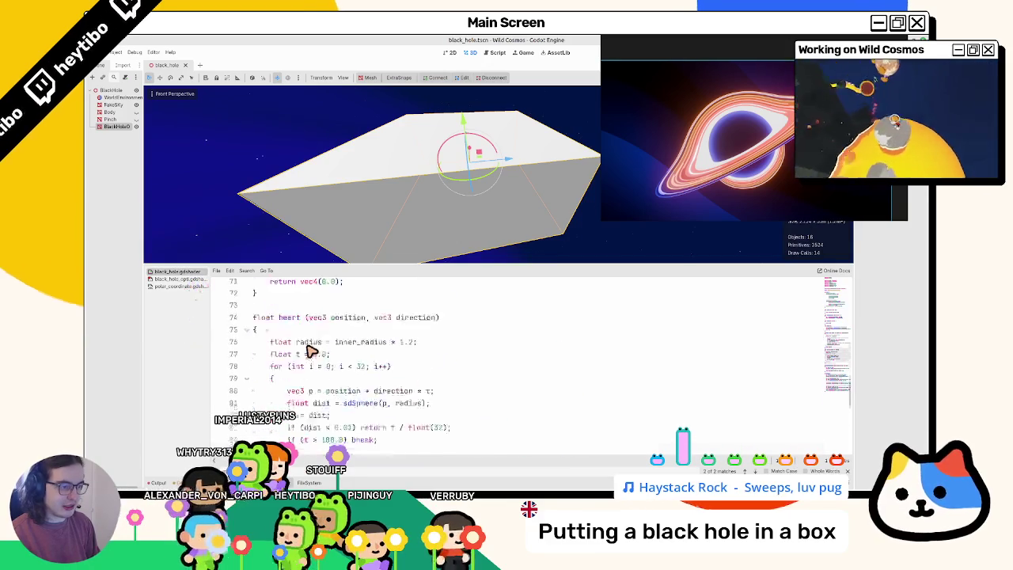
{"action": "scroll", "coordinate": [309, 362], "scroll_direction": "up", "scroll_amount": 15}
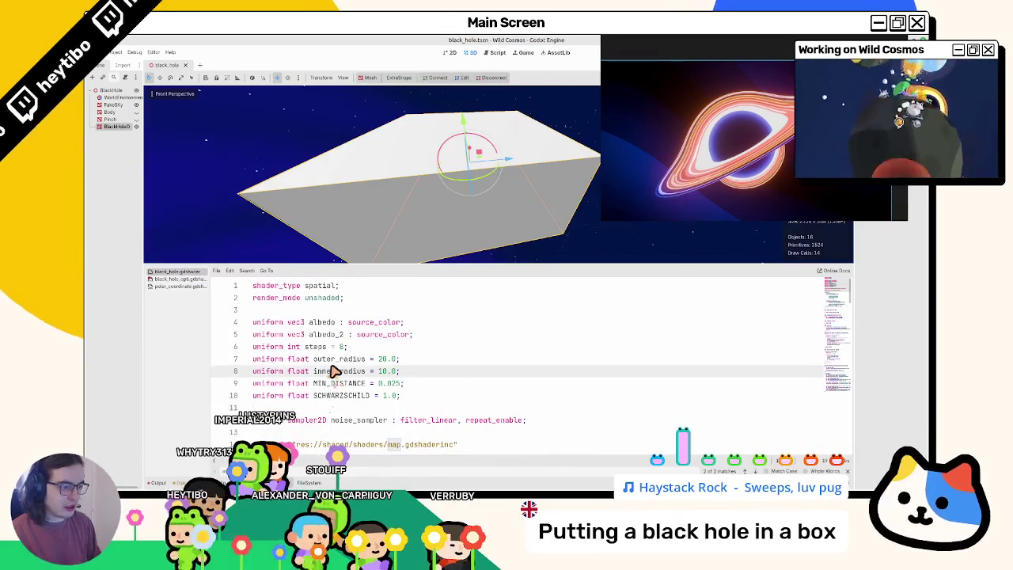
{"action": "left_click_drag", "start_coordinate": [333, 369], "coordinate": [332, 365]}
{"action": "key", "text": "ctrl+c"}
{"action": "left_click", "coordinate": [178, 279]}
{"action": "scroll", "coordinate": [325, 376], "scroll_direction": "up", "scroll_amount": 3}
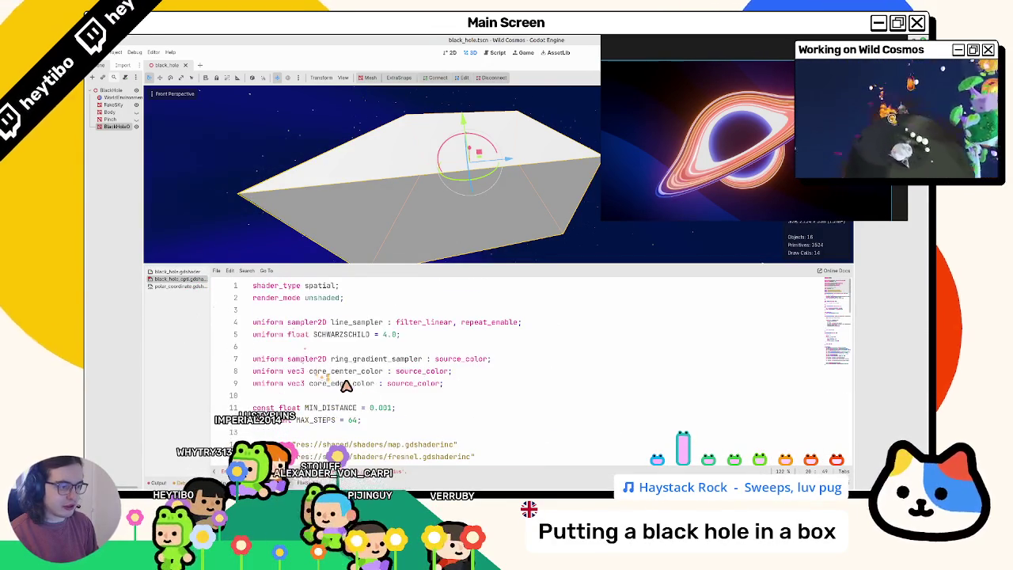
{"action": "left_click", "coordinate": [376, 404]}
{"action": "key", "text": "Return"}
{"action": "key", "text": "ctrl+v"}
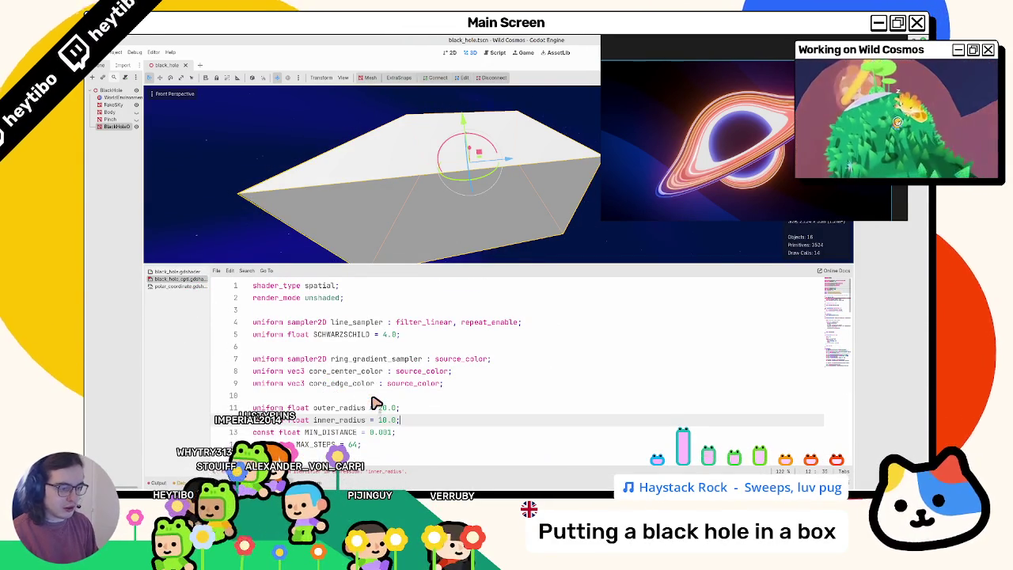
{"action": "key", "text": "ctrl+z"}
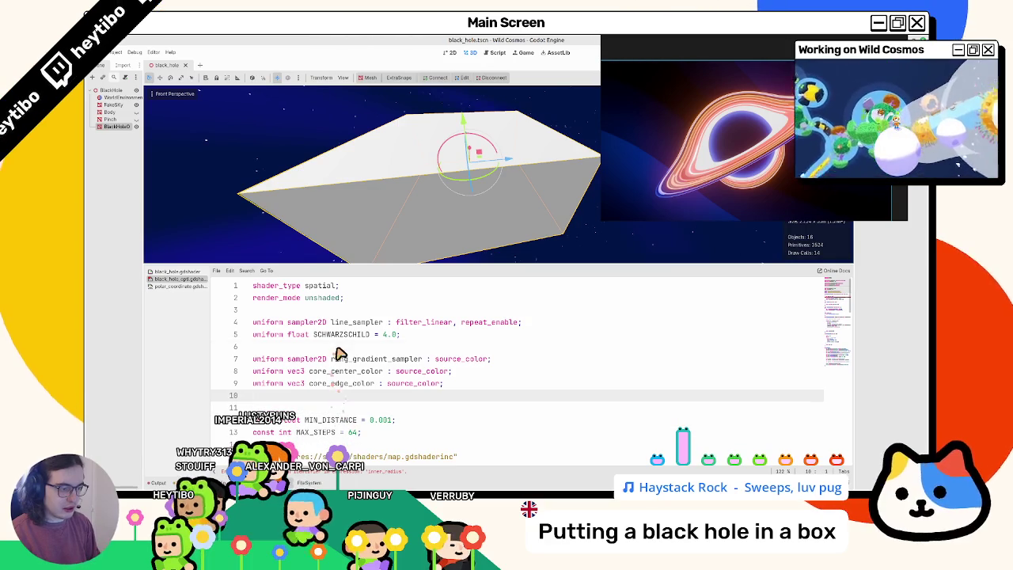
{"action": "left_click", "coordinate": [339, 353]}
{"action": "key", "text": "Return"}
{"action": "key", "text": "ctrl+v"}
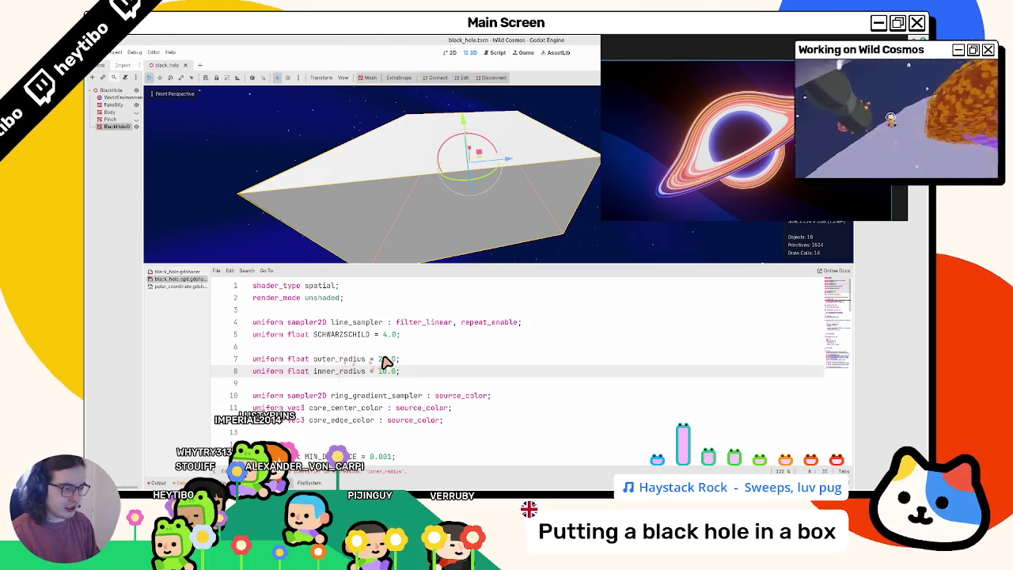
- Review the pasted radius values and make the capped cylinder's 2.0 argument use outer_radius
{"action": "double_click", "coordinate": [386, 361]}
{"action": "key", "text": "Down"}
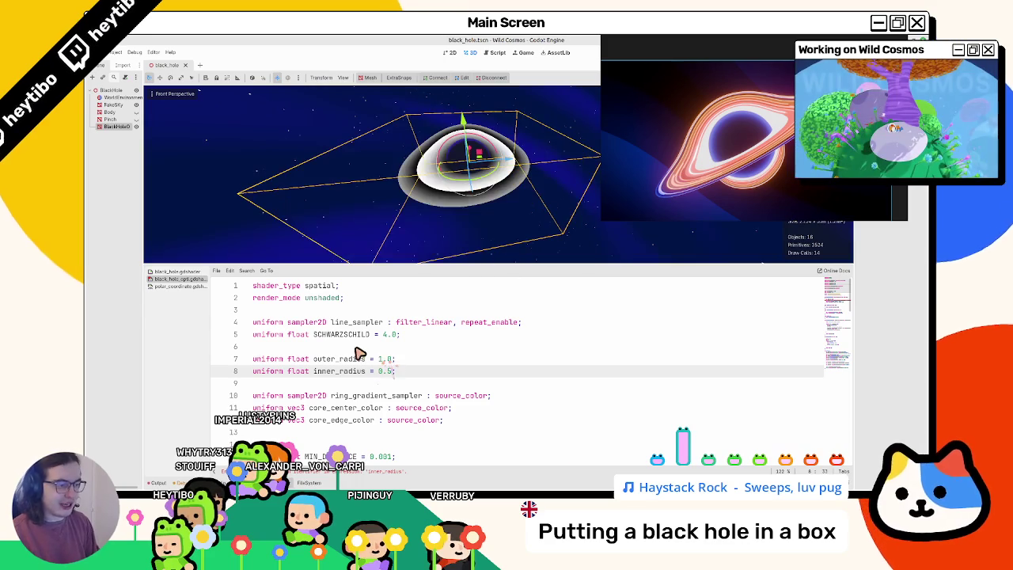
{"action": "double_click", "coordinate": [387, 335]}
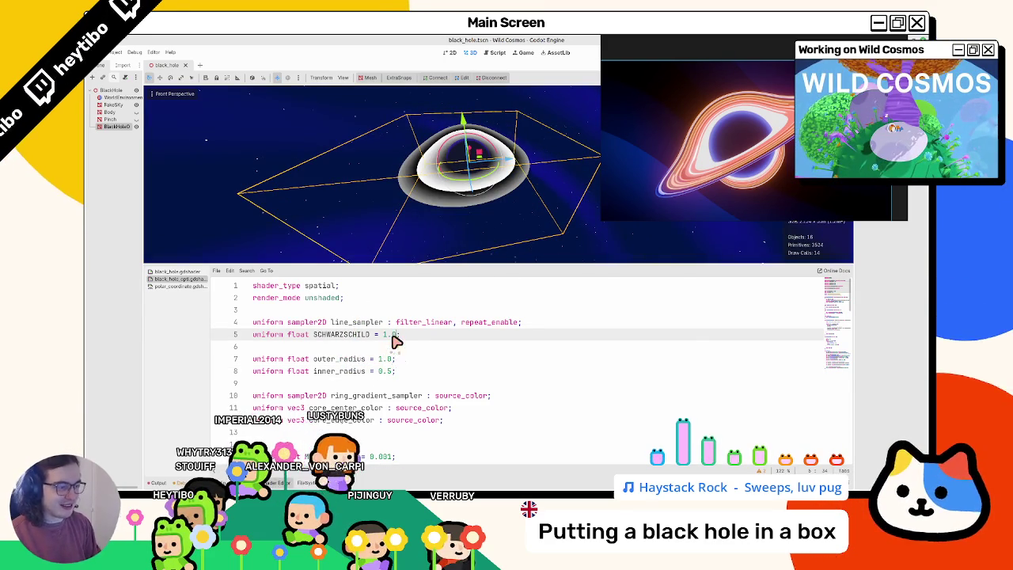
{"action": "left_click", "coordinate": [339, 359]}
{"action": "scroll", "coordinate": [344, 372], "scroll_direction": "down", "scroll_amount": 15}
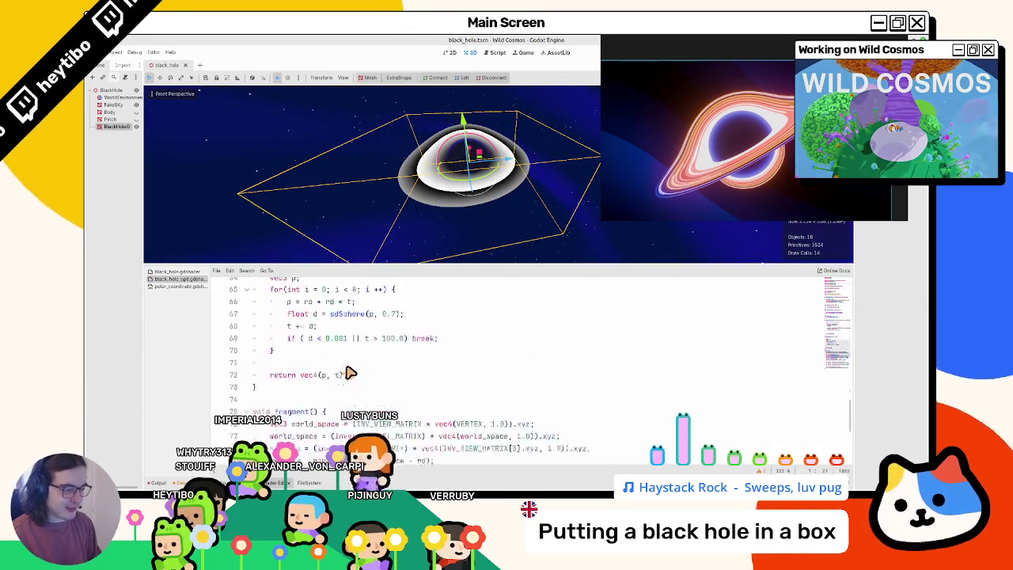
{"action": "scroll", "coordinate": [349, 372], "scroll_direction": "down", "scroll_amount": 7}
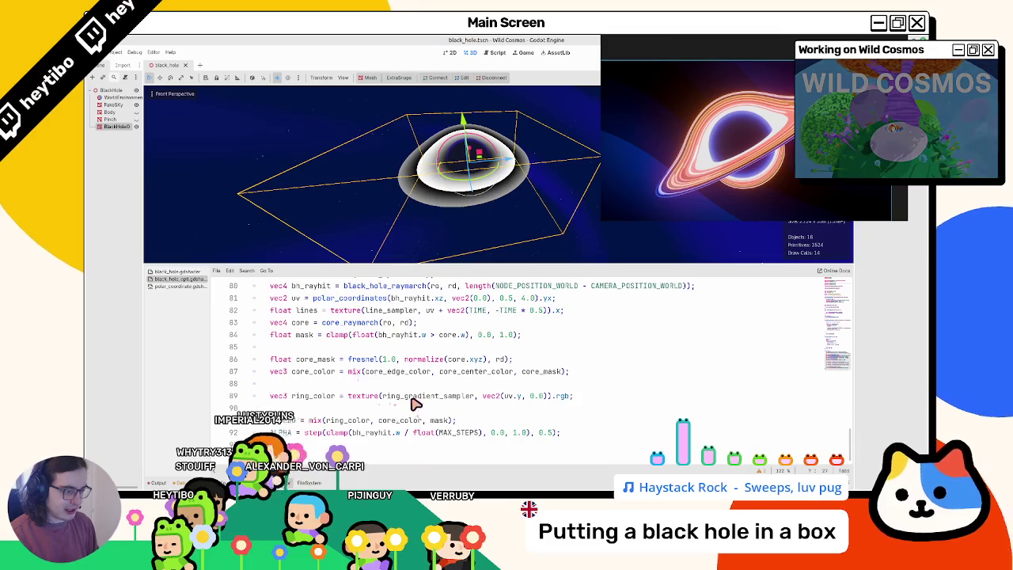
{"action": "scroll", "coordinate": [413, 403], "scroll_direction": "up", "scroll_amount": 10}
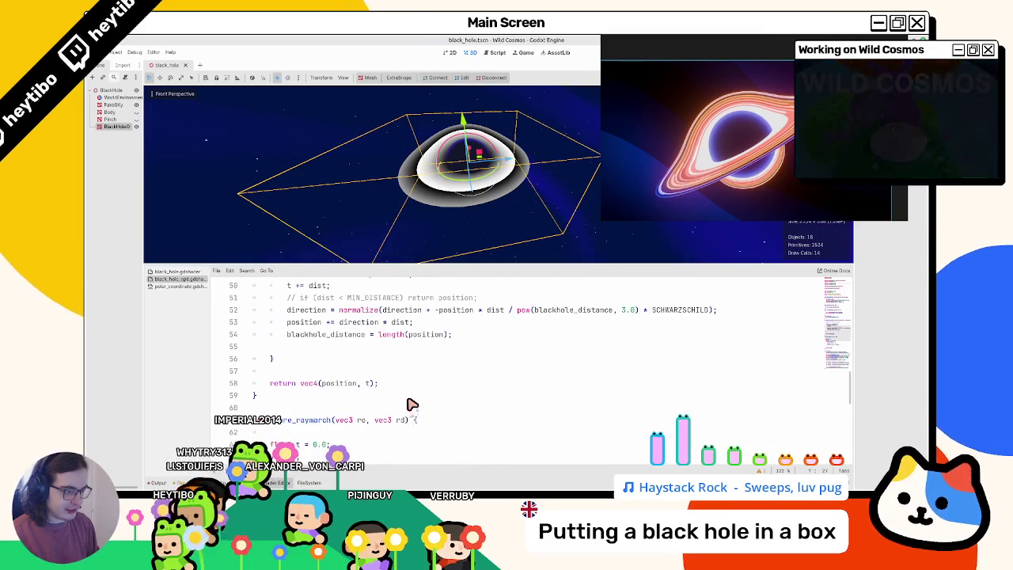
{"action": "scroll", "coordinate": [412, 404], "scroll_direction": "up", "scroll_amount": 2}
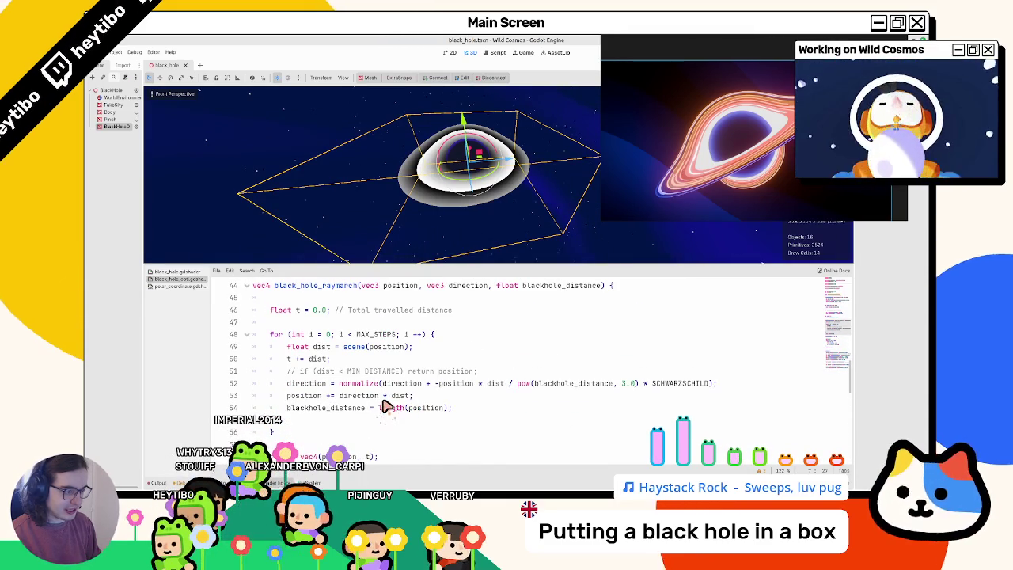
{"action": "scroll", "coordinate": [386, 406], "scroll_direction": "up", "scroll_amount": 4}
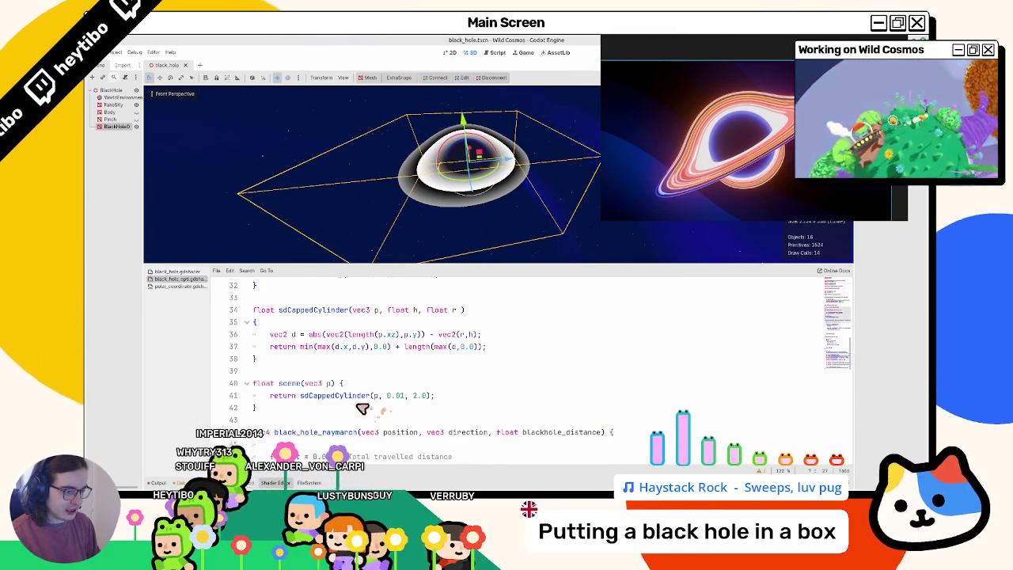
{"action": "double_click", "coordinate": [349, 396]}
{"action": "double_click", "coordinate": [418, 396]}
{"action": "type", "text": "outer_radius"}
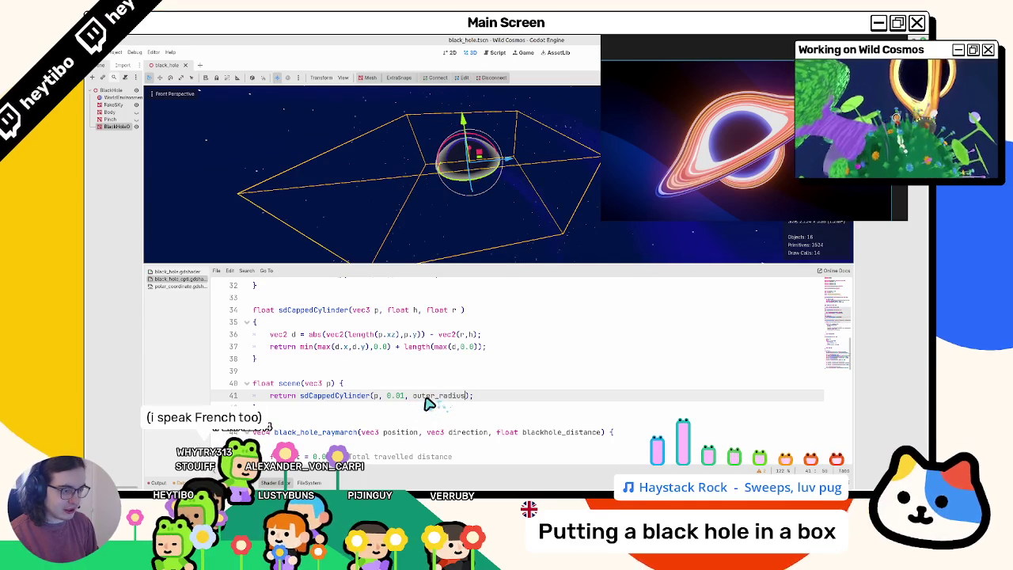
- Replace the sdSphere radius 0.7 with inner_radius and save the shader
{"action": "scroll", "coordinate": [427, 404], "scroll_direction": "up", "scroll_amount": 2}
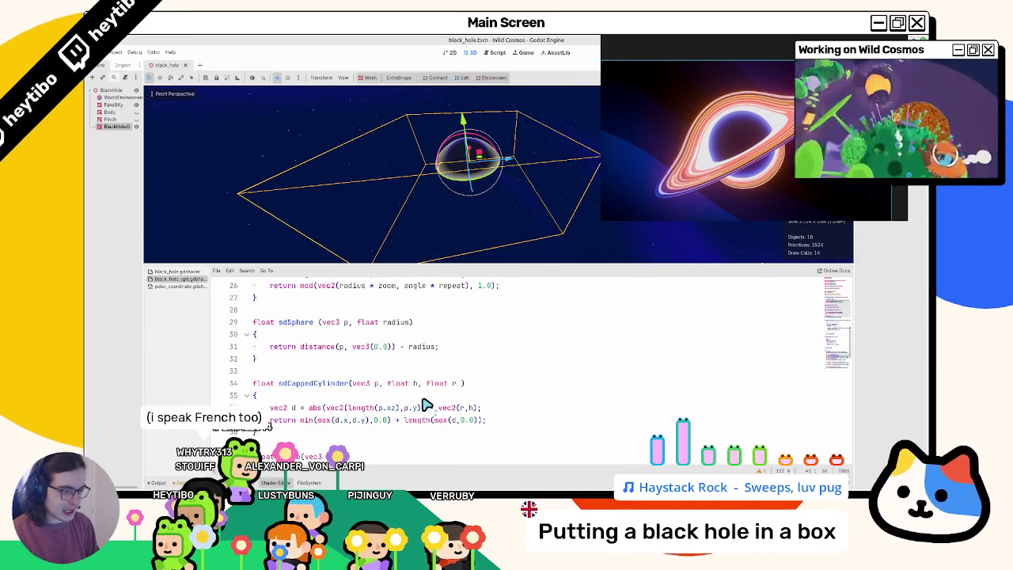
{"action": "scroll", "coordinate": [426, 405], "scroll_direction": "down", "scroll_amount": 2}
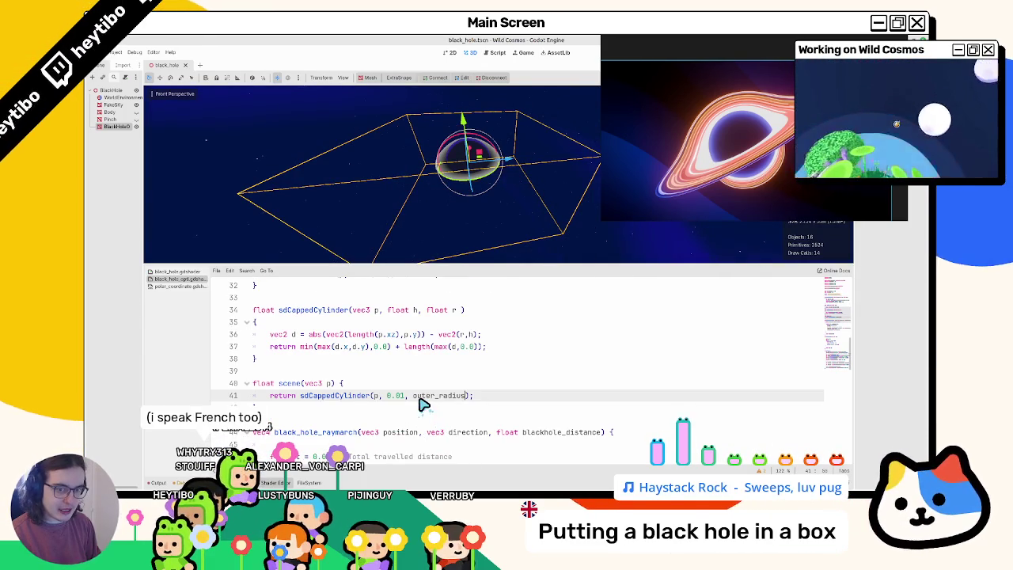
{"action": "scroll", "coordinate": [423, 404], "scroll_direction": "down", "scroll_amount": 7}
{"action": "scroll", "coordinate": [415, 401], "scroll_direction": "down", "scroll_amount": 4}
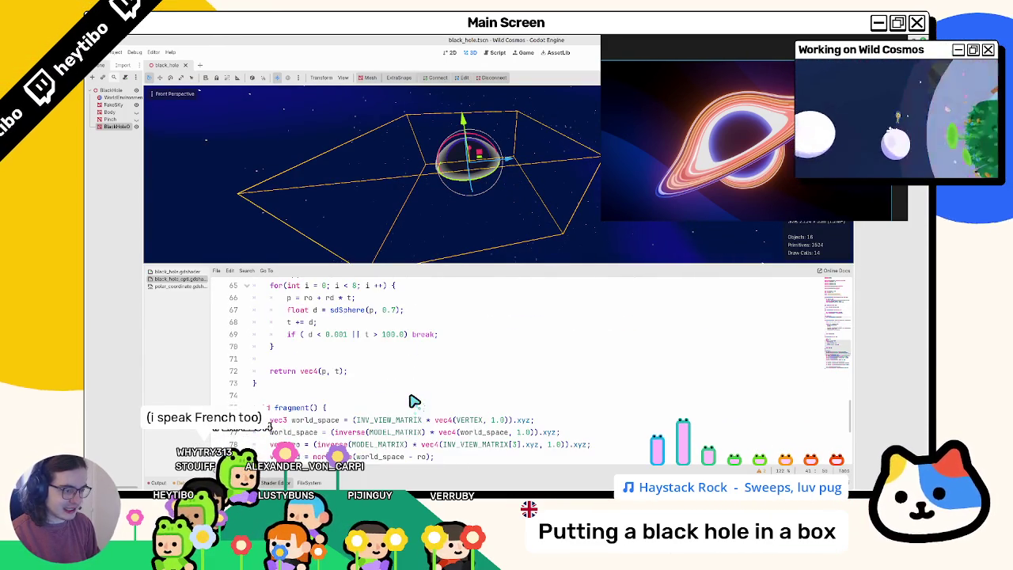
{"action": "scroll", "coordinate": [391, 380], "scroll_direction": "up", "scroll_amount": 1}
{"action": "left_click_drag", "start_coordinate": [383, 346], "coordinate": [395, 347]}
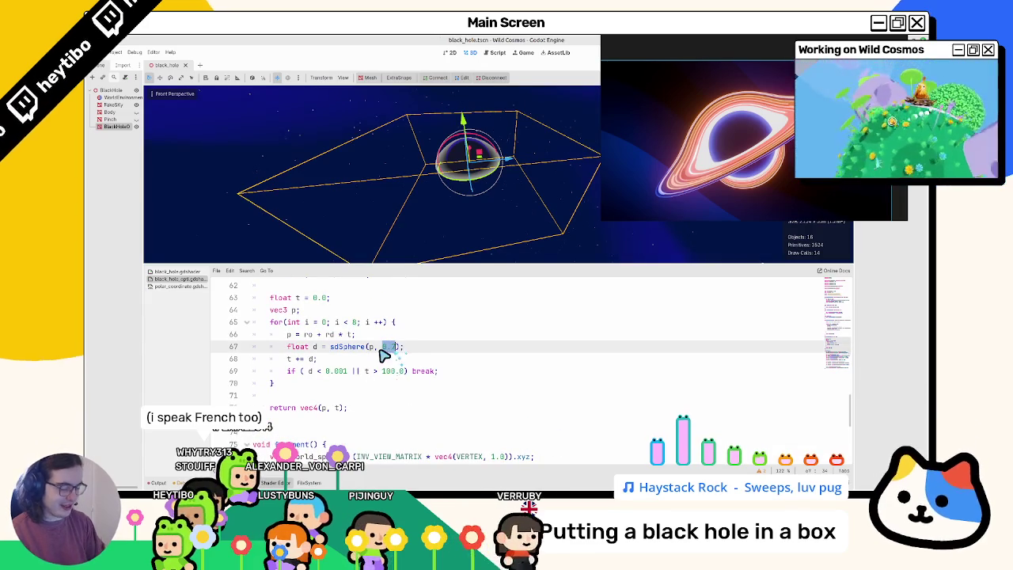
{"action": "type", "text": "inner_radius"}
{"action": "key", "text": "ctrl+s"}
{"action": "mouse_move", "coordinate": [384, 262]}
{"action": "left_mouse_down"}
{"action": "mouse_move", "coordinate": [385, 199]}
{"action": "mouse_move", "coordinate": [433, 239]}
{"action": "mouse_move", "coordinate": [488, 210]}
{"action": "mouse_move", "coordinate": [538, 202]}
{"action": "left_mouse_up"}
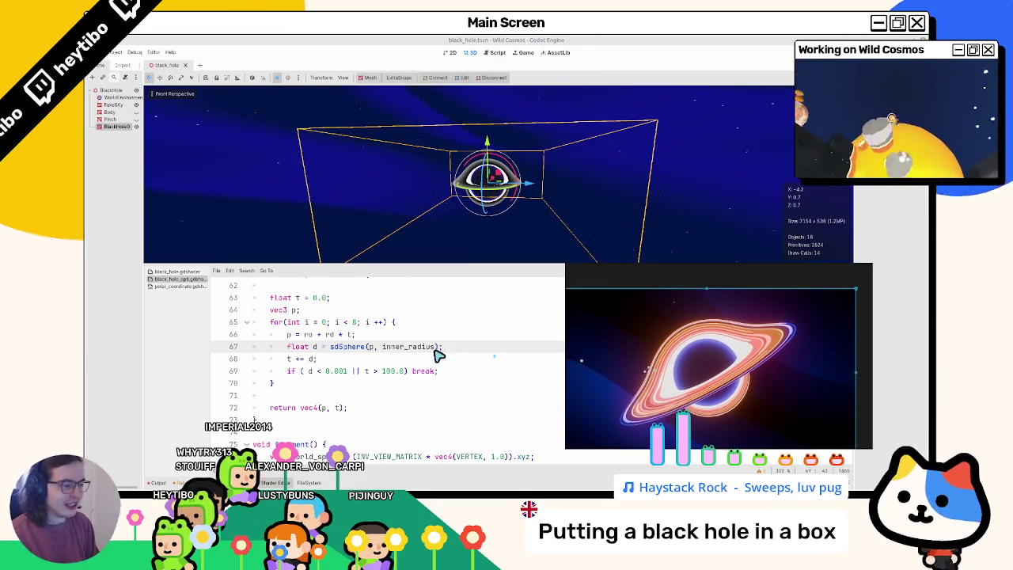
- Set the BlackHole box mesh size to 1 × 2 × 2 in the Inspector
{"action": "left_click", "coordinate": [267, 124]}
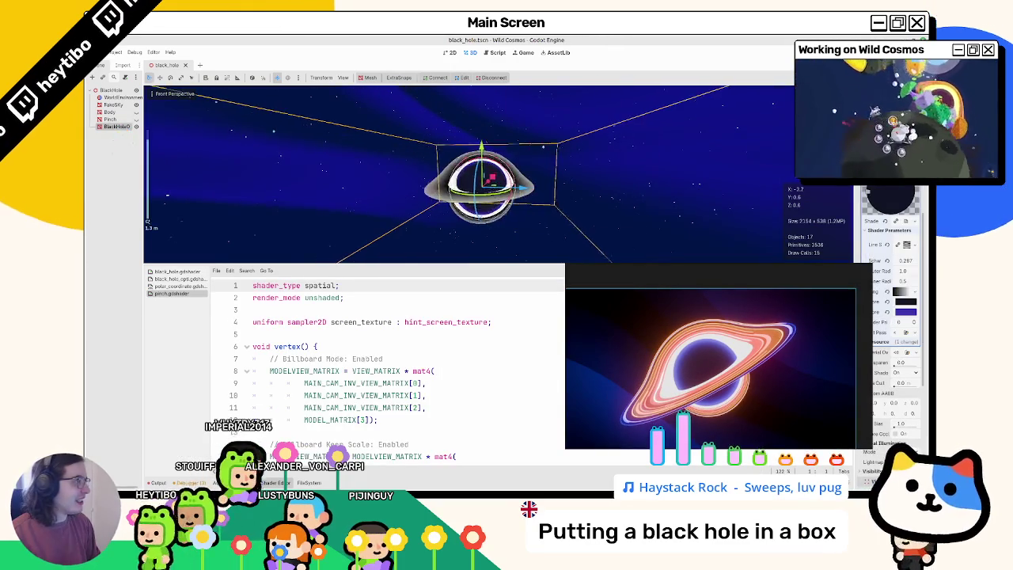
{"action": "left_click_drag", "start_coordinate": [856, 224], "coordinate": [731, 224]}
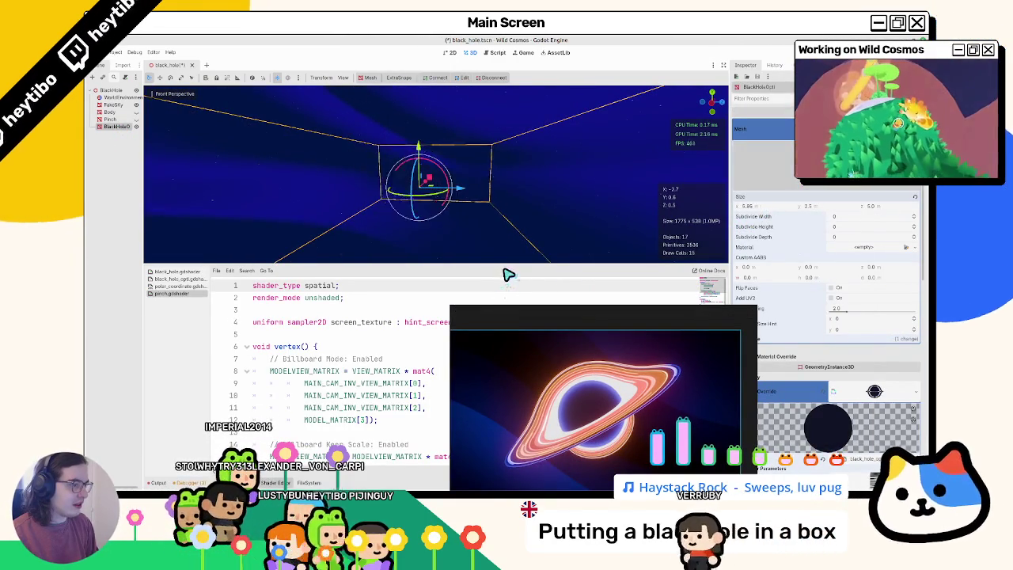
{"action": "left_click", "coordinate": [764, 206]}
{"action": "type", "text": "1"}
{"action": "key", "text": "Tab"}
{"action": "type", "text": "2"}
{"action": "key", "text": "Tab"}
{"action": "type", "text": "2"}
{"action": "key", "text": "Tab"}
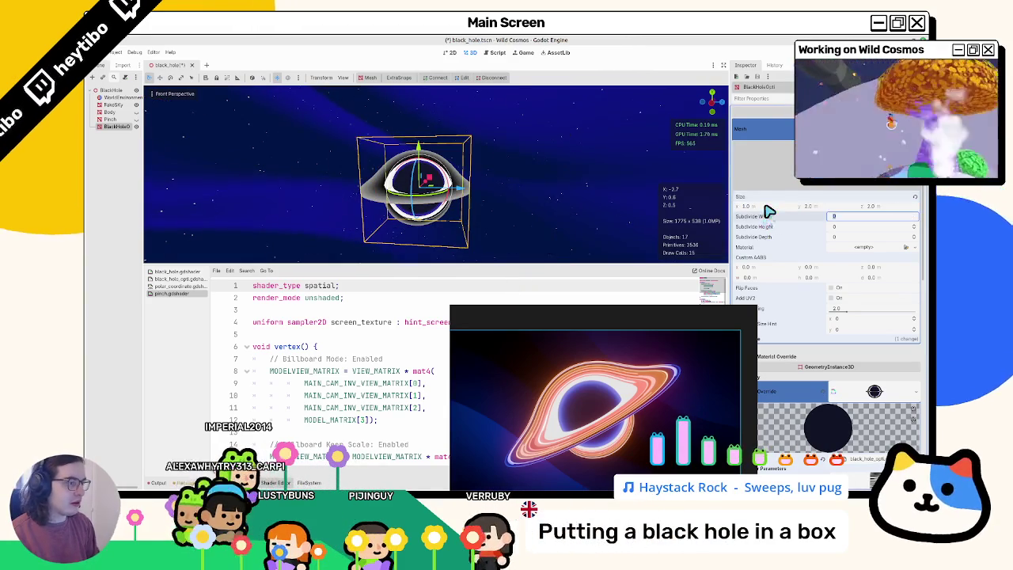
- Enlarge the box mesh to 4 × 2 × 4
{"action": "left_click", "coordinate": [782, 208]}
{"action": "type", "text": "2"}
{"action": "key", "text": "Tab"}
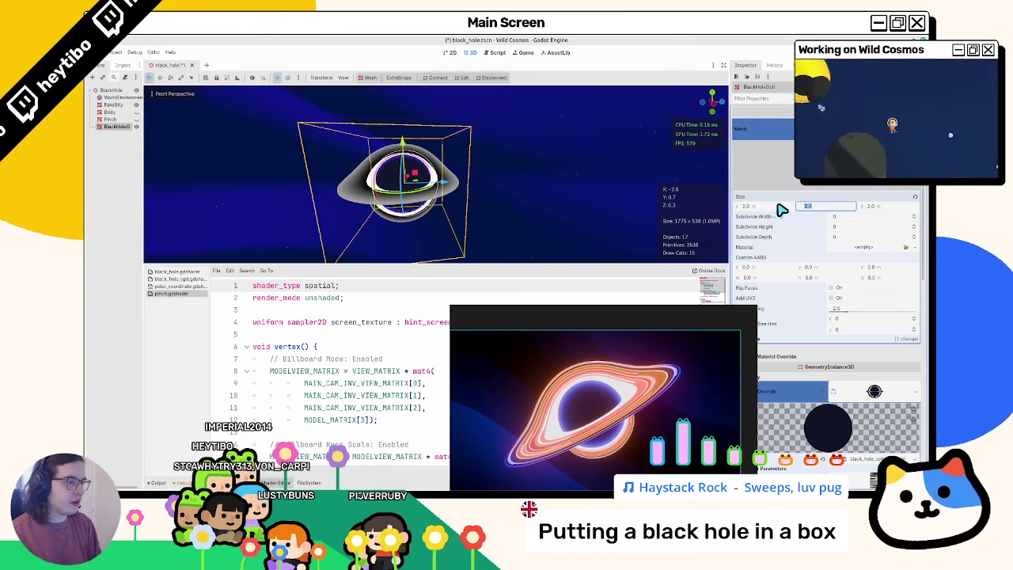
{"action": "mouse_move", "coordinate": [475, 186]}
{"action": "left_mouse_down"}
{"action": "mouse_move", "coordinate": [420, 188]}
{"action": "mouse_move", "coordinate": [522, 184]}
{"action": "left_mouse_up"}
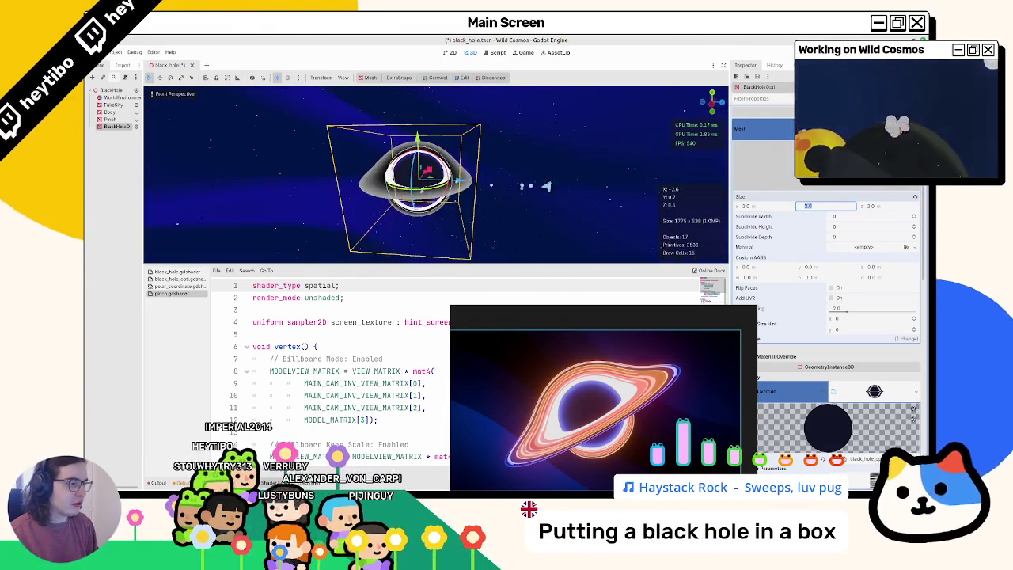
{"action": "type", "text": "4"}
{"action": "key", "text": "Tab"}
{"action": "key", "text": "Tab"}
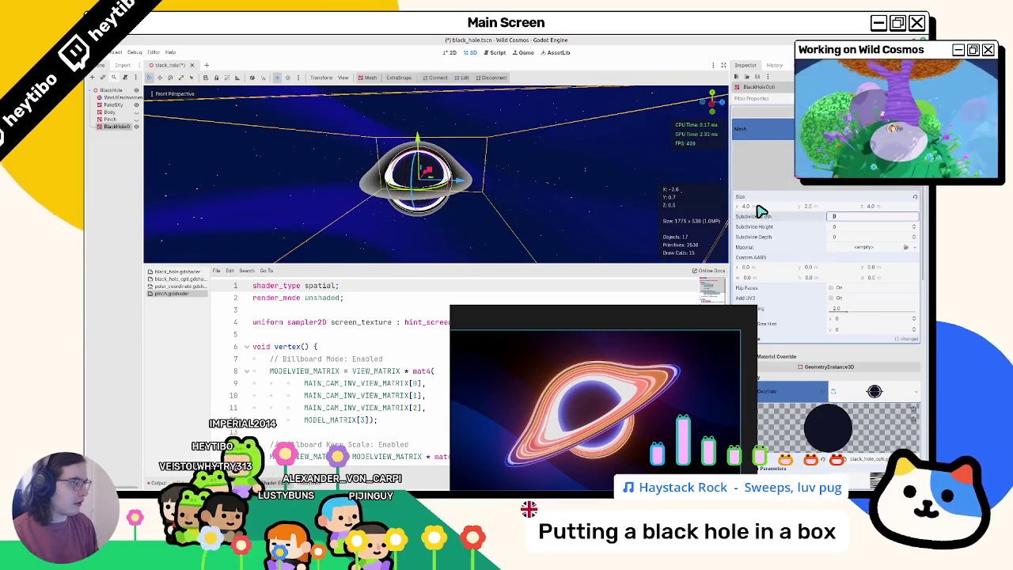
{"action": "type", "text": "4"}
{"action": "key", "text": "Tab"}
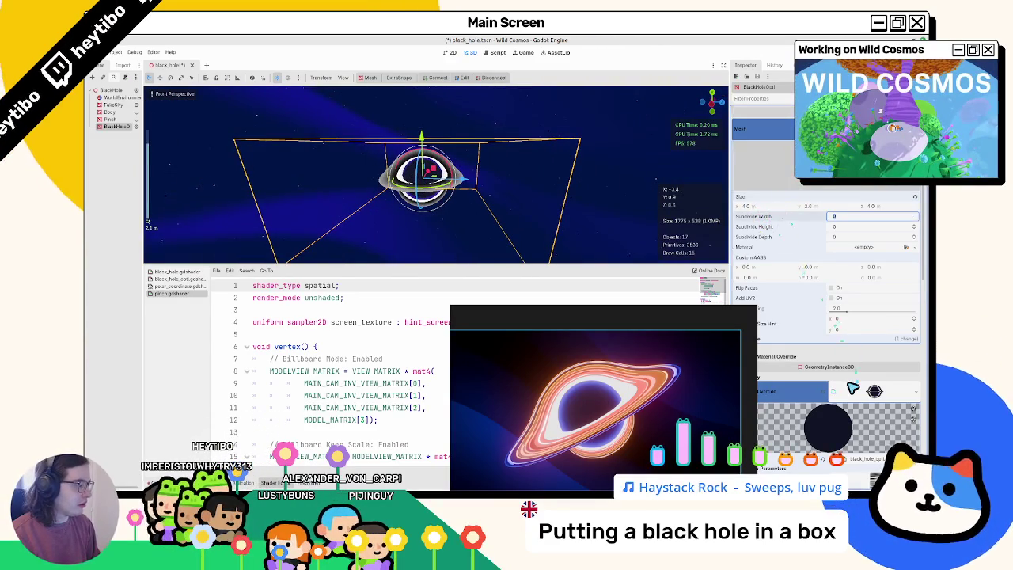
{"action": "scroll", "coordinate": [853, 388], "scroll_direction": "down", "scroll_amount": 5}
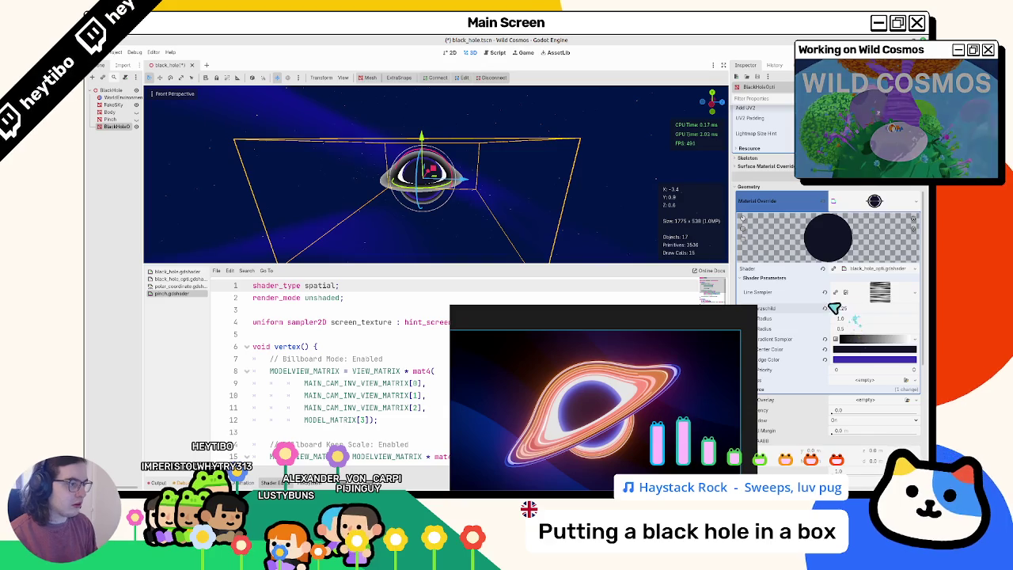
{"action": "mouse_move", "coordinate": [567, 219]}
{"action": "left_mouse_down"}
{"action": "mouse_move", "coordinate": [563, 190]}
{"action": "mouse_move", "coordinate": [466, 204]}
{"action": "left_mouse_up"}
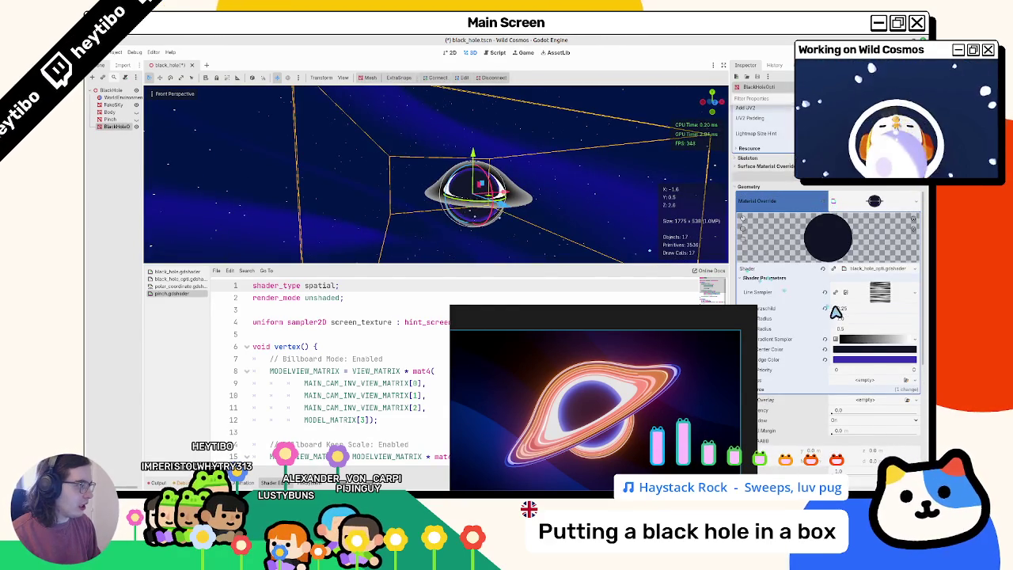
- Adjust Inner Radius toward 0.4 and try a larger Schwarzschild, restoring it to 0.25
{"action": "left_click_drag", "start_coordinate": [853, 331], "coordinate": [845, 331]}
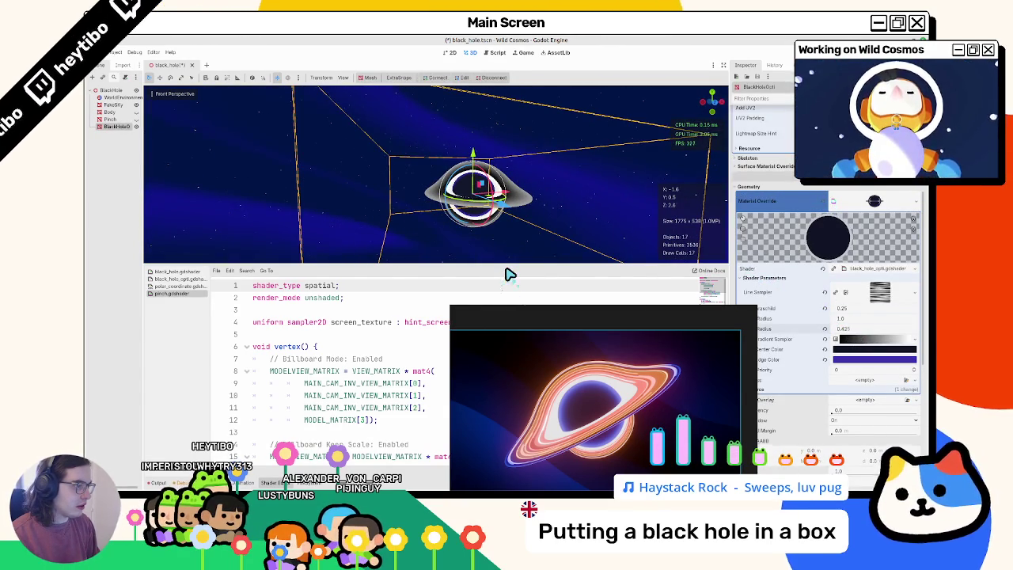
{"action": "key", "text": "ctrl+z"}
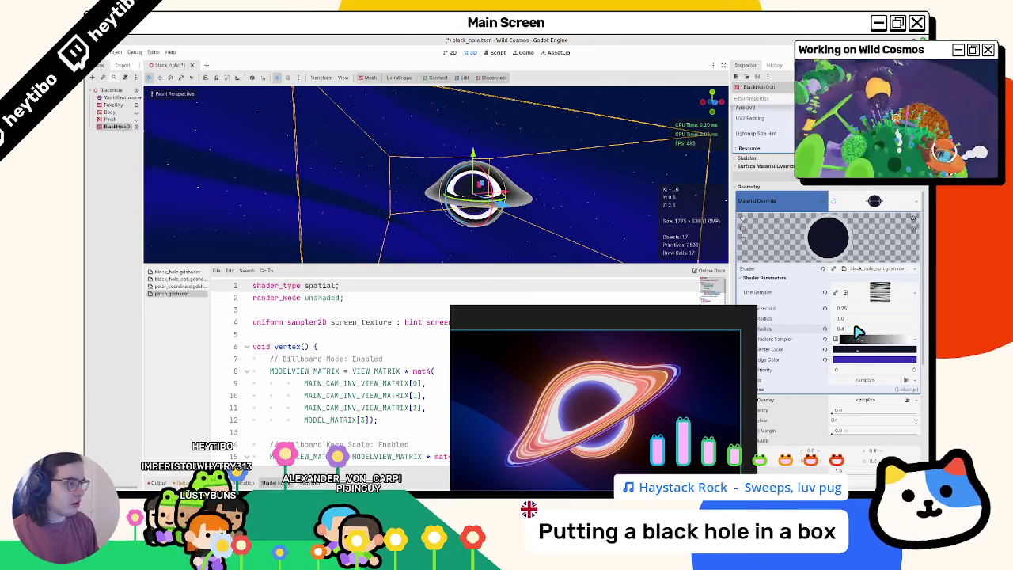
{"action": "left_click_drag", "start_coordinate": [602, 229], "coordinate": [552, 215]}
{"action": "mouse_move", "coordinate": [626, 313]}
{"action": "left_mouse_down"}
{"action": "mouse_move", "coordinate": [753, 71]}
{"action": "mouse_move", "coordinate": [746, 84]}
{"action": "left_mouse_up"}
{"action": "mouse_move", "coordinate": [492, 200]}
{"action": "left_mouse_down"}
{"action": "mouse_move", "coordinate": [480, 220]}
{"action": "mouse_move", "coordinate": [499, 199]}
{"action": "mouse_move", "coordinate": [449, 173]}
{"action": "mouse_move", "coordinate": [414, 111]}
{"action": "mouse_move", "coordinate": [410, 261]}
{"action": "mouse_move", "coordinate": [418, 194]}
{"action": "mouse_move", "coordinate": [396, 202]}
{"action": "left_mouse_up"}
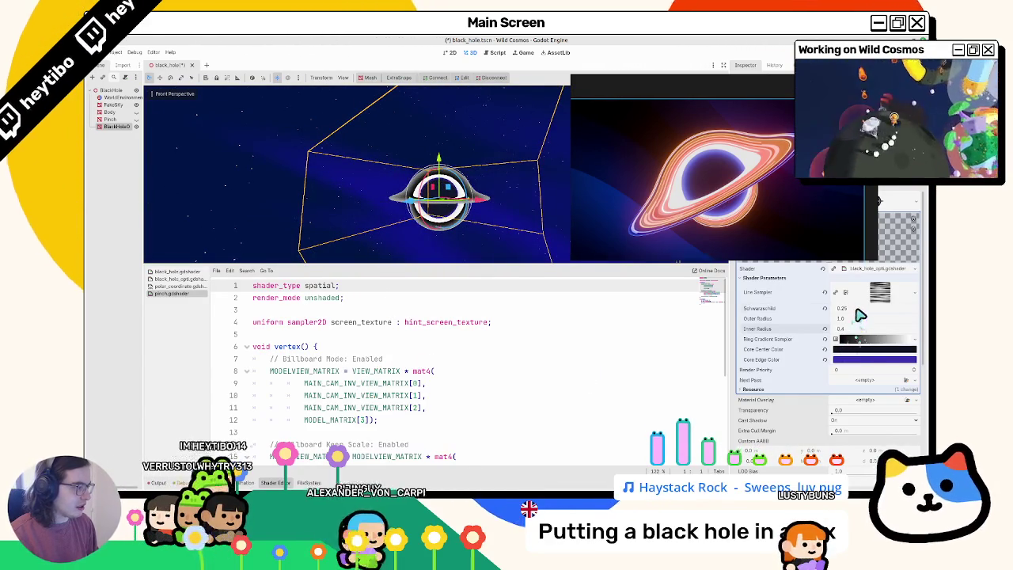
{"action": "left_click_drag", "start_coordinate": [857, 310], "coordinate": [511, 275]}
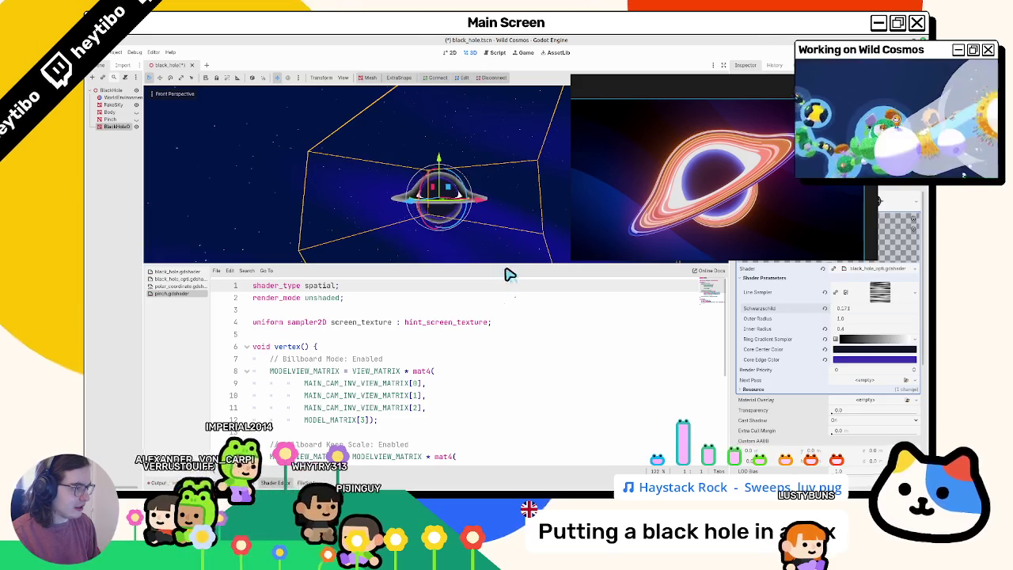
{"action": "key", "text": "ctrl+z"}
{"action": "mouse_move", "coordinate": [511, 275]}
{"action": "left_mouse_down"}
{"action": "mouse_move", "coordinate": [479, 245]}
{"action": "mouse_move", "coordinate": [475, 207]}
{"action": "mouse_move", "coordinate": [472, 235]}
{"action": "left_mouse_up"}
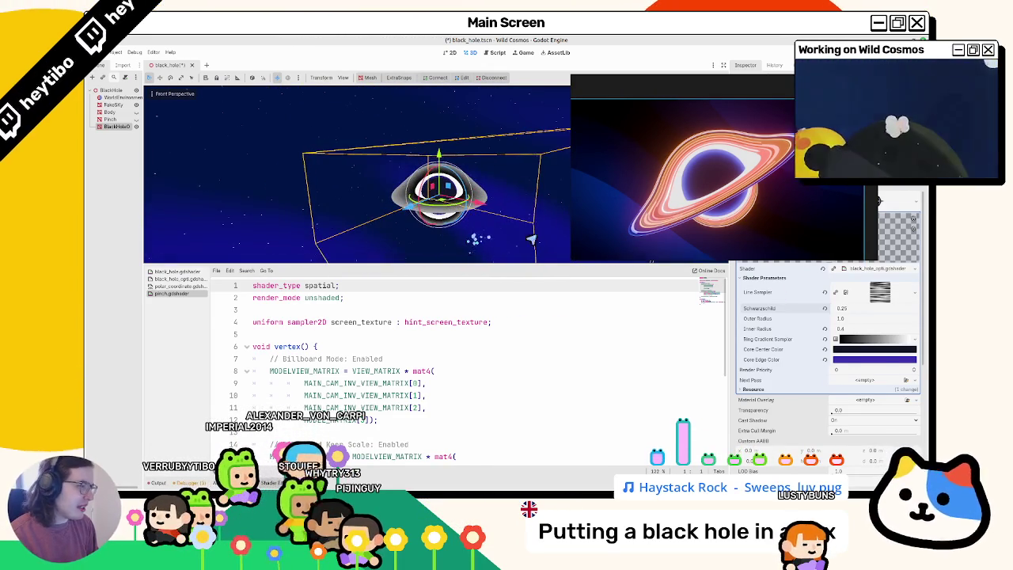
- Delete the ring gradient's dark stop, color the remaining stop blue (0015ff), and reposition the stops
{"action": "left_click", "coordinate": [866, 339]}
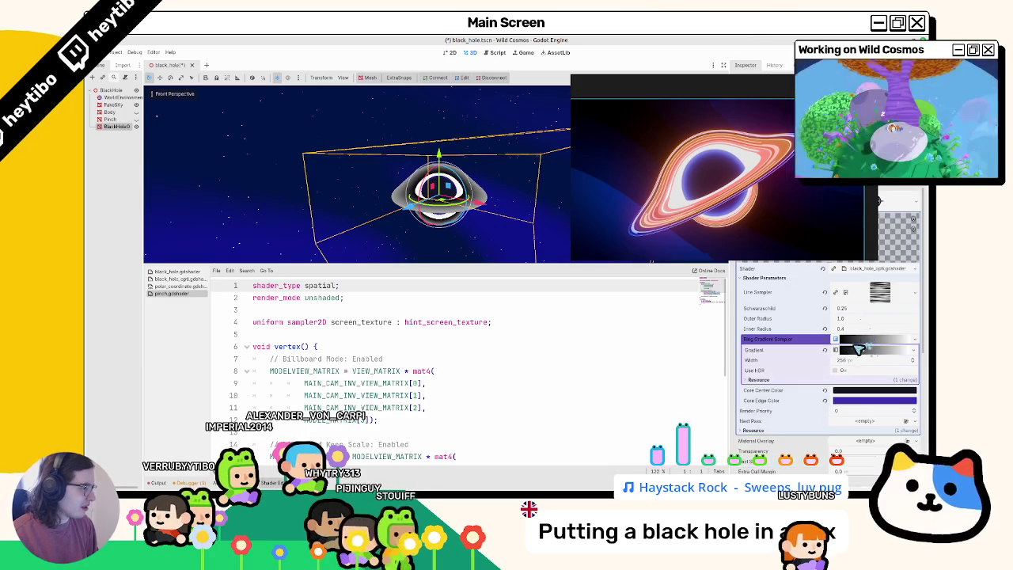
{"action": "right_click", "coordinate": [749, 379]}
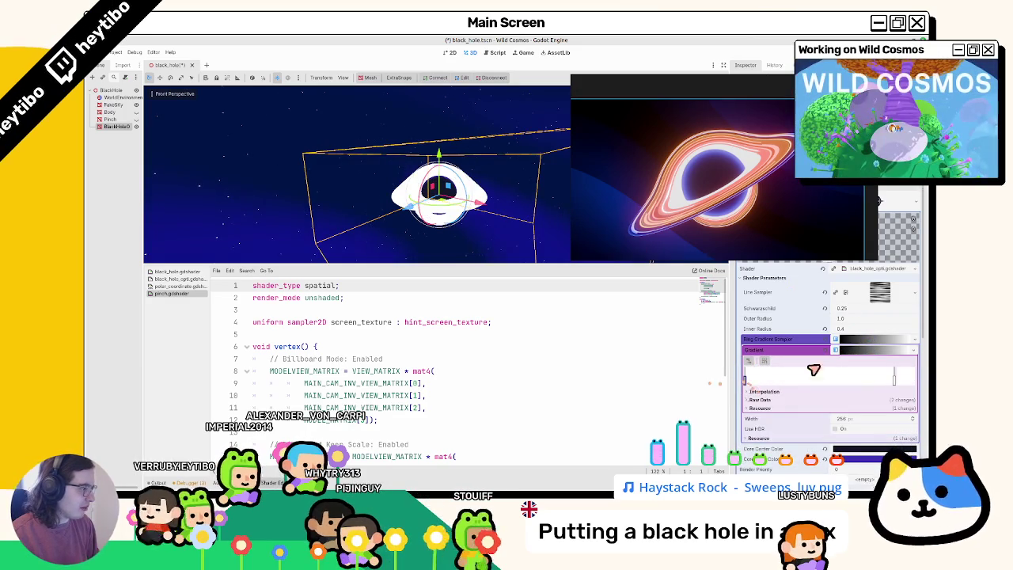
{"action": "double_click", "coordinate": [895, 380]}
{"action": "left_click", "coordinate": [795, 289]}
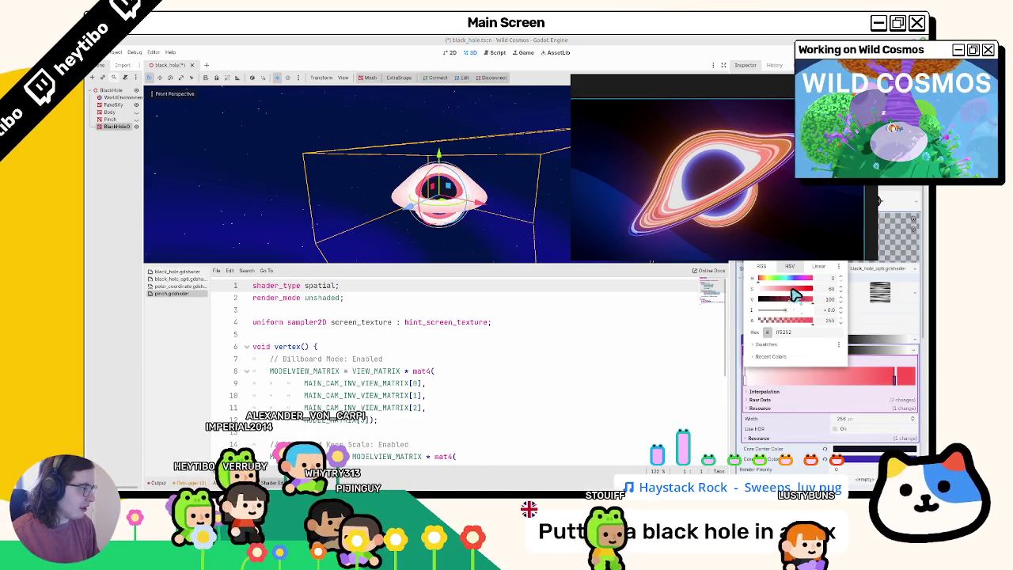
{"action": "left_click", "coordinate": [774, 279]}
{"action": "left_click_drag", "start_coordinate": [776, 283], "coordinate": [799, 279]}
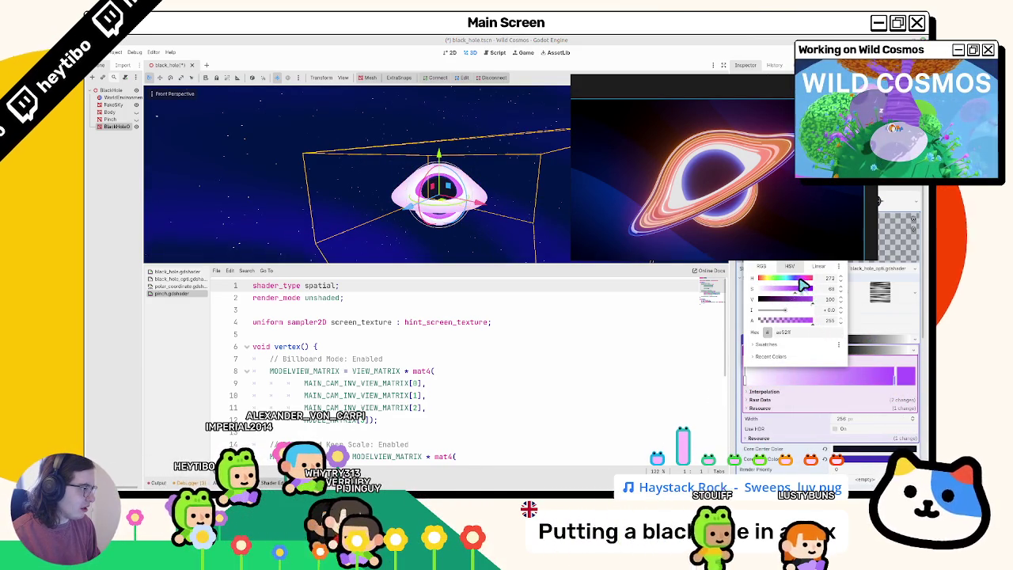
{"action": "left_click", "coordinate": [803, 288]}
{"action": "left_click", "coordinate": [794, 278]}
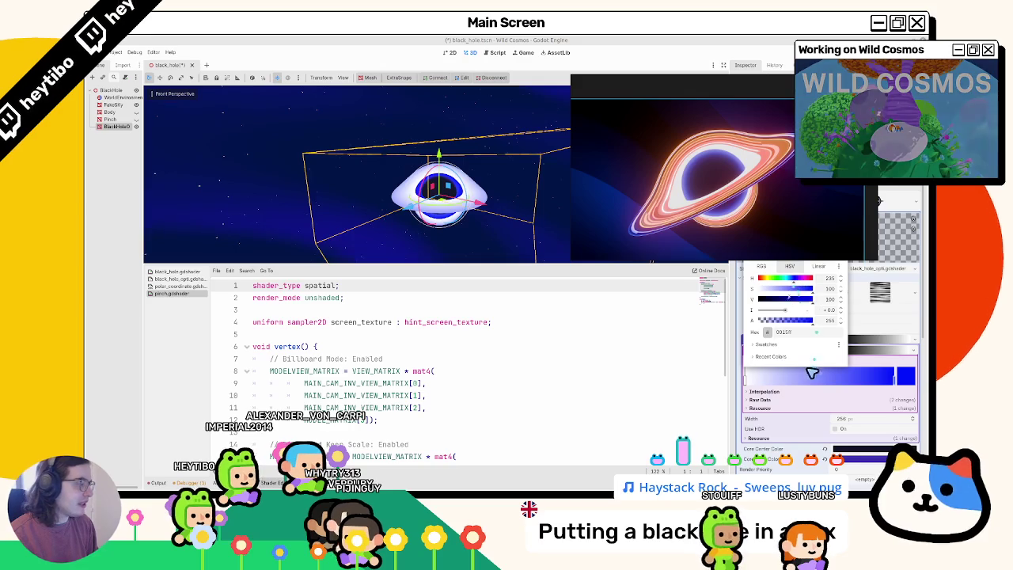
{"action": "left_click", "coordinate": [766, 386]}
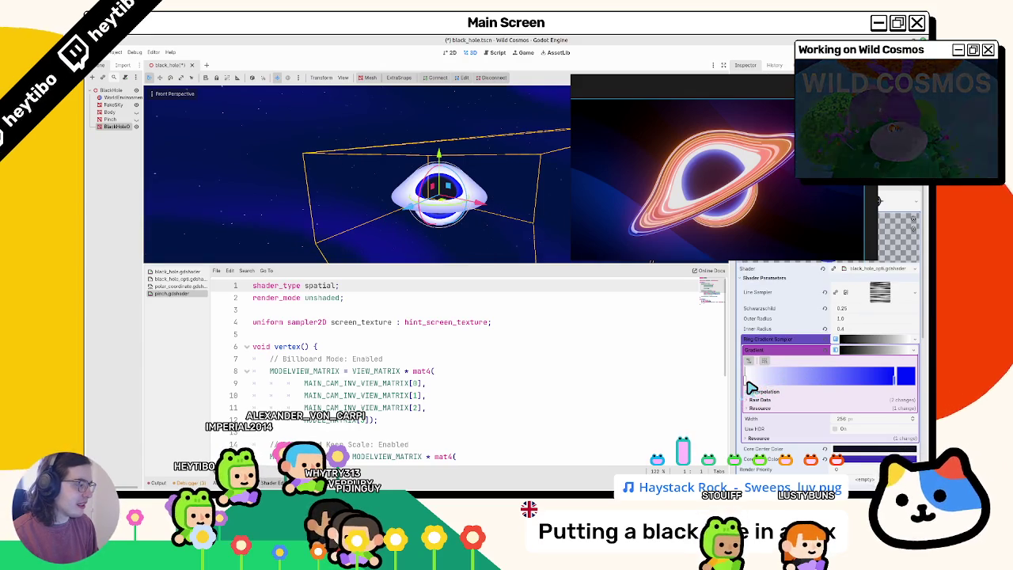
{"action": "mouse_move", "coordinate": [751, 385]}
{"action": "left_mouse_down"}
{"action": "mouse_move", "coordinate": [823, 380]}
{"action": "mouse_move", "coordinate": [555, 374]}
{"action": "left_mouse_up"}
- Add a repeat_disable hint to ring_gradient_sampler in black_hole_opti.gdshader
{"action": "left_click", "coordinate": [460, 348]}
{"action": "scroll", "coordinate": [461, 346], "scroll_direction": "down", "scroll_amount": 2}
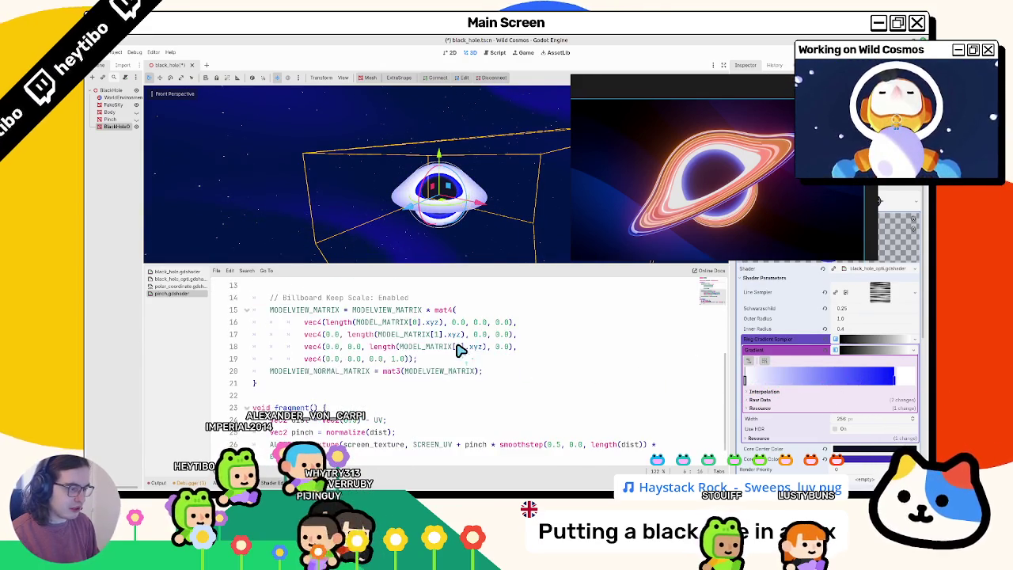
{"action": "scroll", "coordinate": [460, 348], "scroll_direction": "up", "scroll_amount": 2}
{"action": "left_click", "coordinate": [171, 280]}
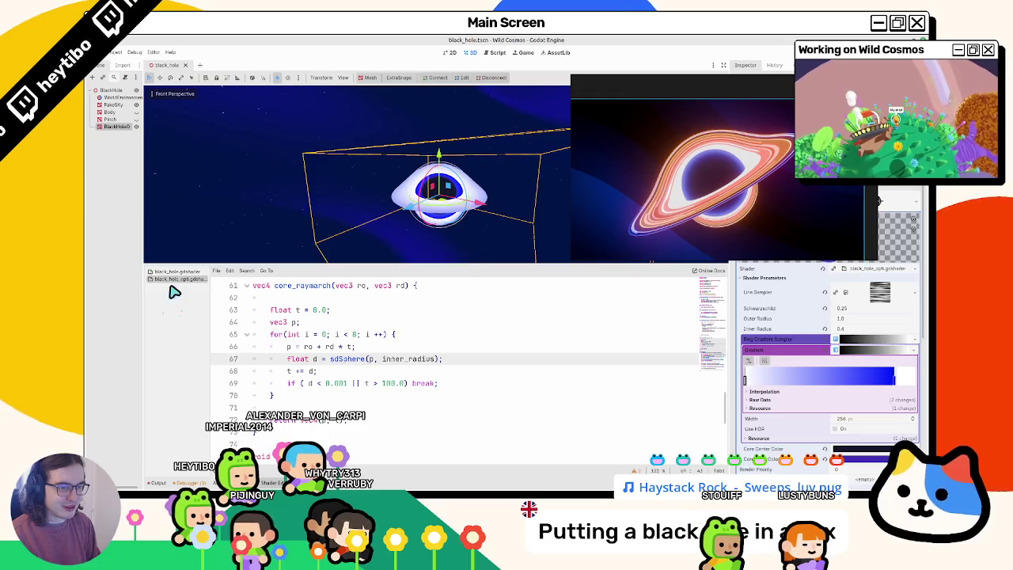
{"action": "scroll", "coordinate": [356, 332], "scroll_direction": "up", "scroll_amount": 15}
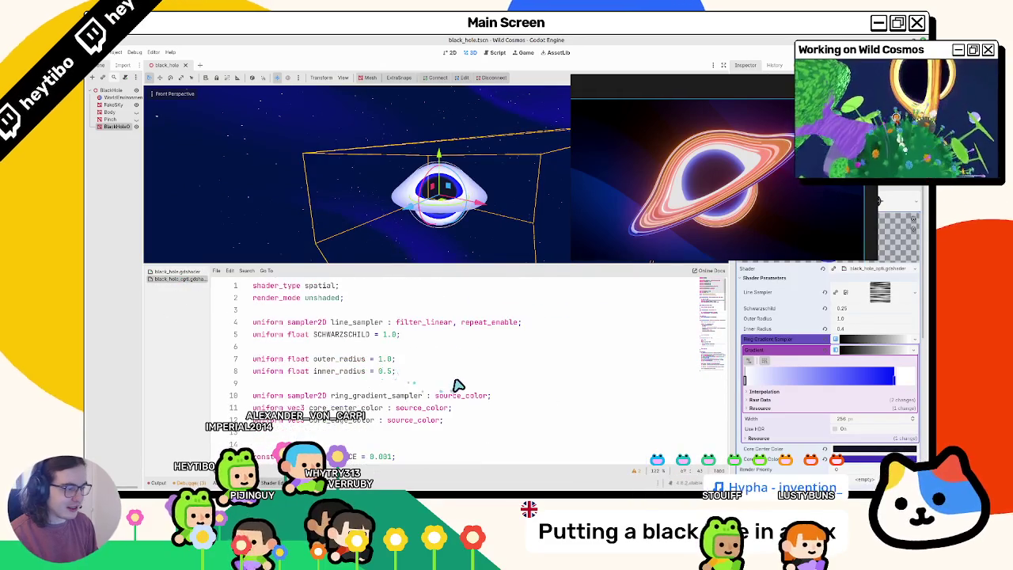
{"action": "double_click", "coordinate": [479, 323]}
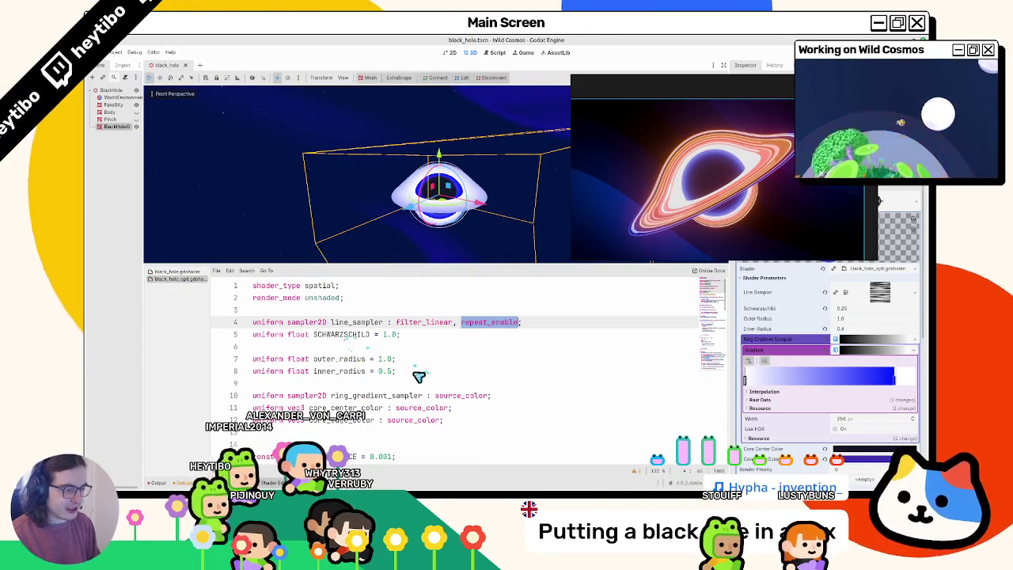
{"action": "left_click", "coordinate": [489, 397]}
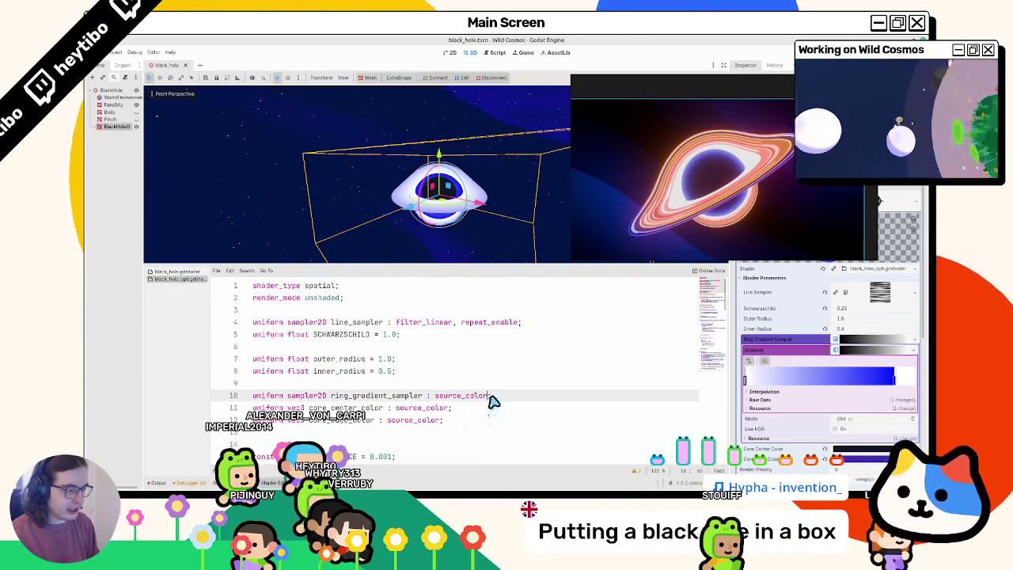
{"action": "type", "text": ","}
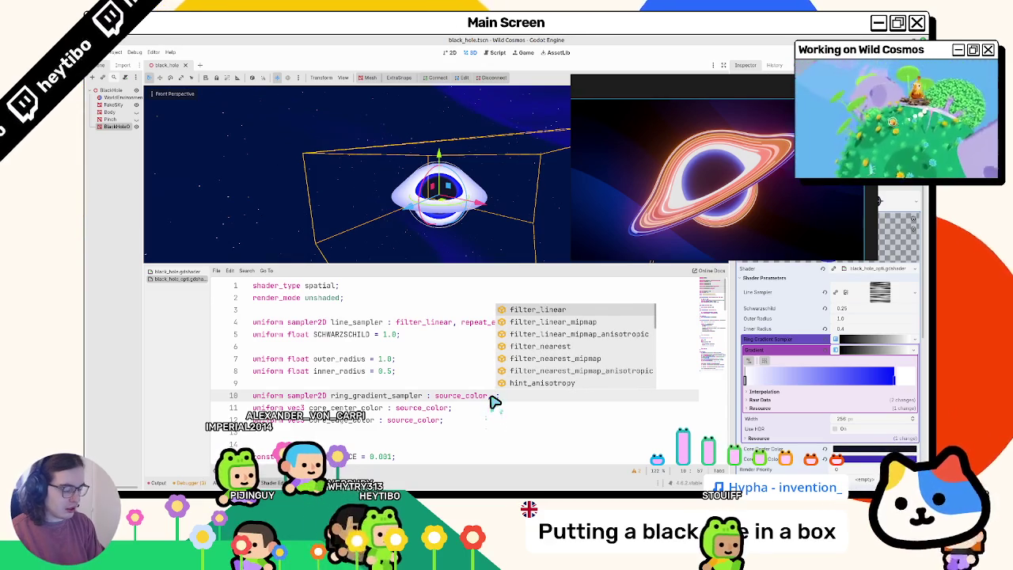
{"action": "type", "text": " repeat_disable;"}
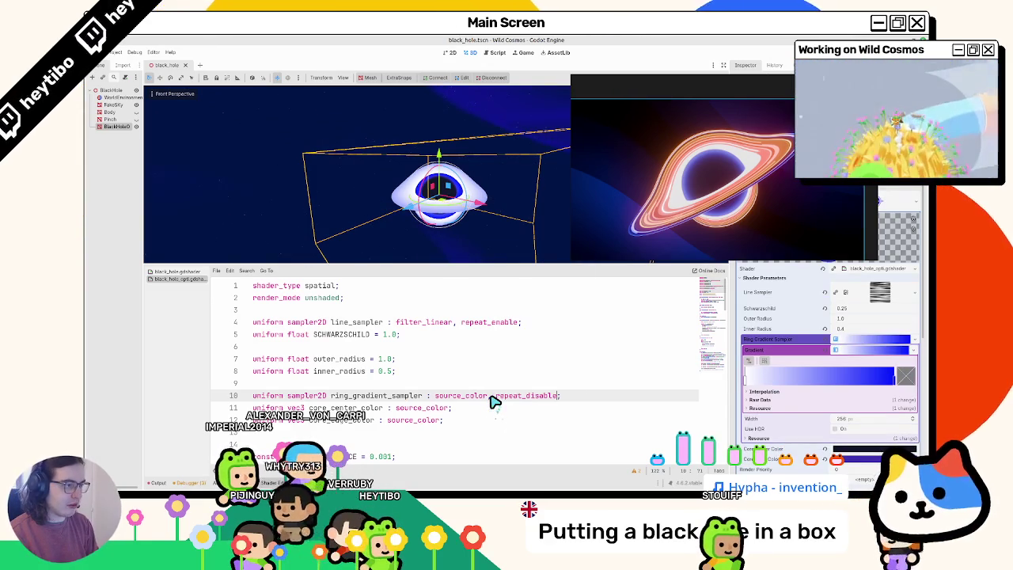
{"action": "type", "text": ", repeat_enable"}
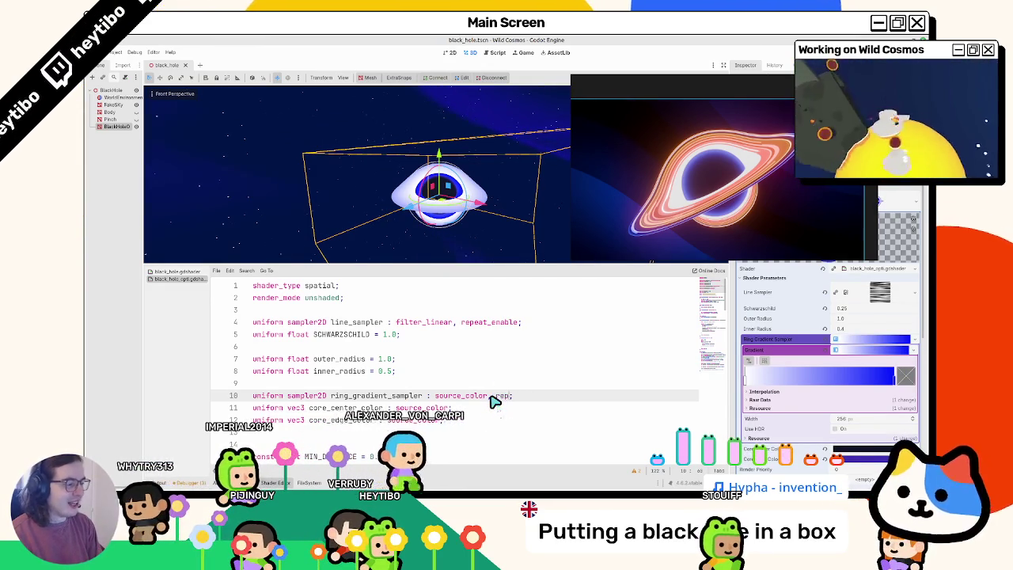
{"action": "key", "text": "ctrl+z"}
- Change line 81's polar_coordinates zoom argument from 0.5 to 0.95
{"action": "scroll", "coordinate": [467, 398], "scroll_direction": "down", "scroll_amount": 2}
{"action": "scroll", "coordinate": [467, 398], "scroll_direction": "down", "scroll_amount": 8}
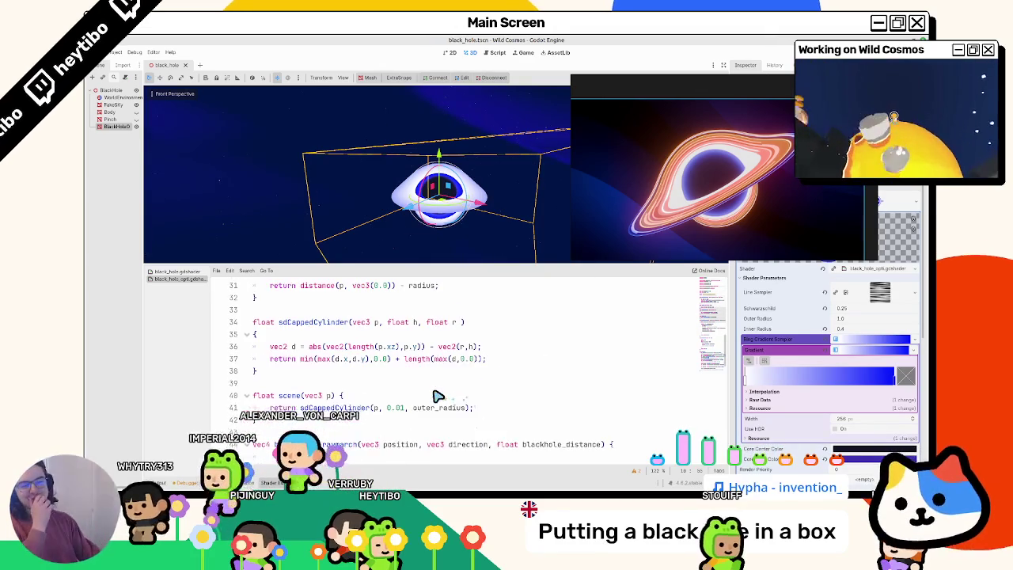
{"action": "scroll", "coordinate": [432, 396], "scroll_direction": "down", "scroll_amount": 5}
{"action": "scroll", "coordinate": [382, 388], "scroll_direction": "up", "scroll_amount": 5}
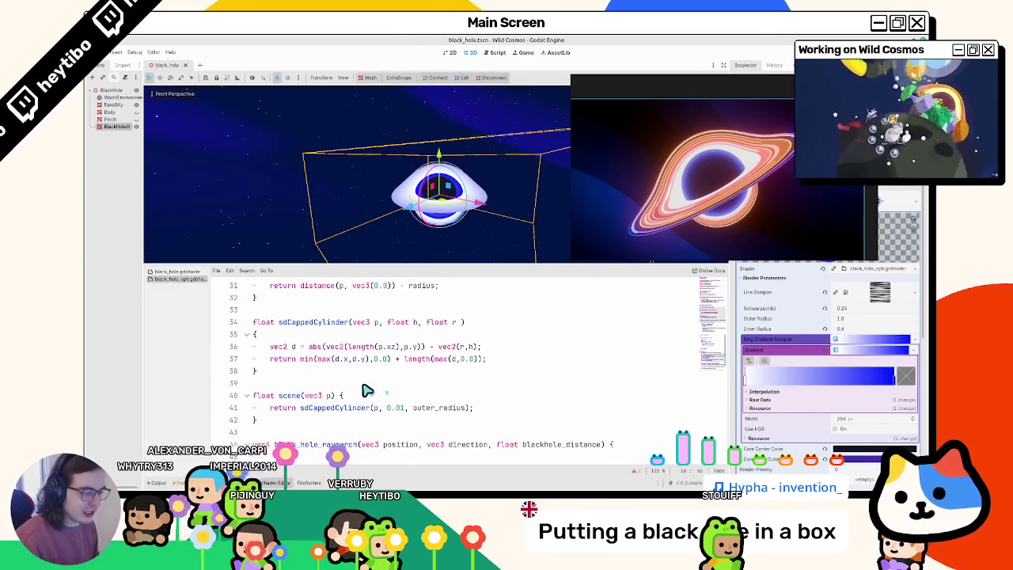
{"action": "scroll", "coordinate": [366, 390], "scroll_direction": "up", "scroll_amount": 3}
{"action": "scroll", "coordinate": [307, 391], "scroll_direction": "up", "scroll_amount": 5}
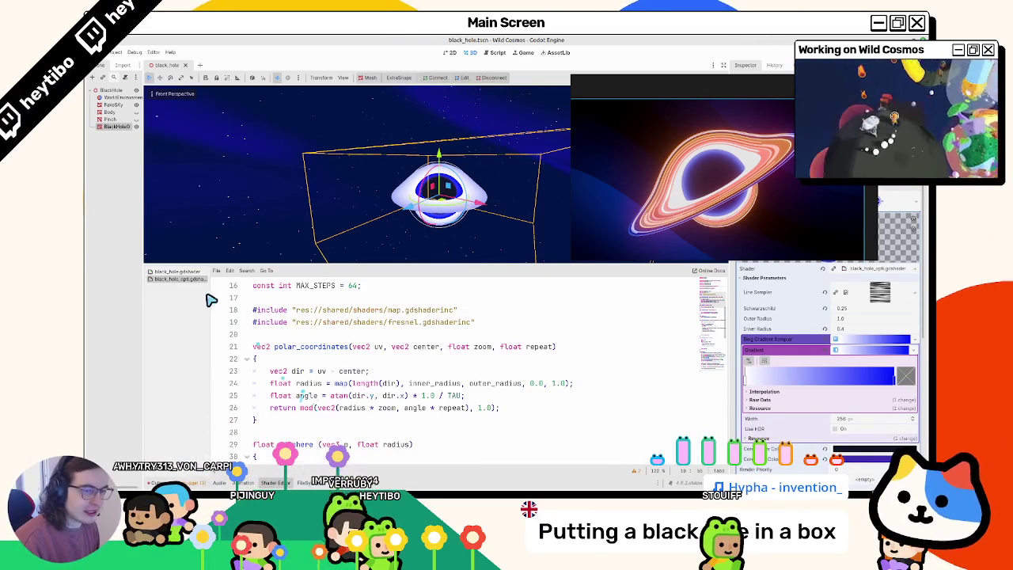
{"action": "scroll", "coordinate": [402, 362], "scroll_direction": "down", "scroll_amount": 20}
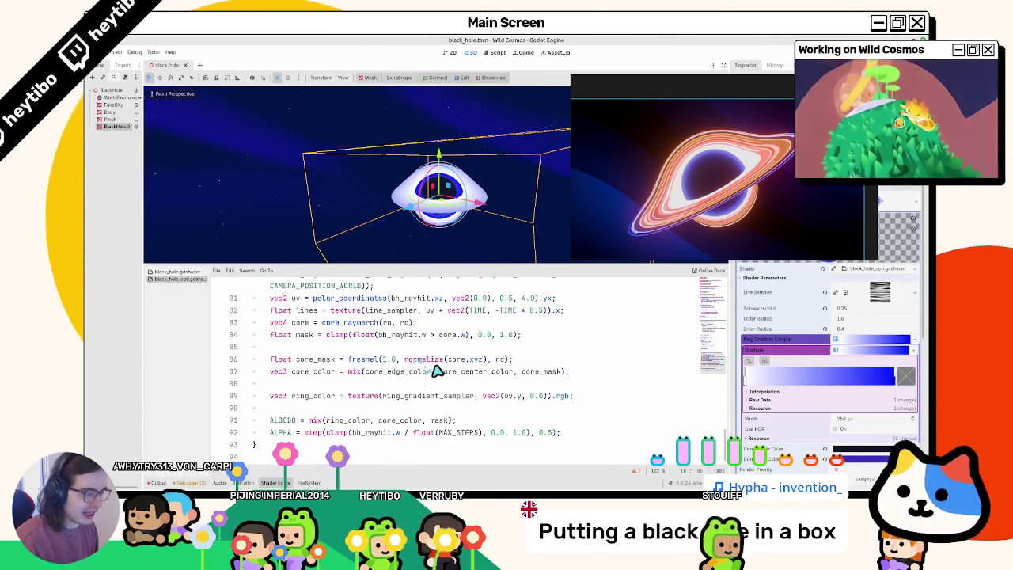
{"action": "scroll", "coordinate": [413, 355], "scroll_direction": "up", "scroll_amount": 1}
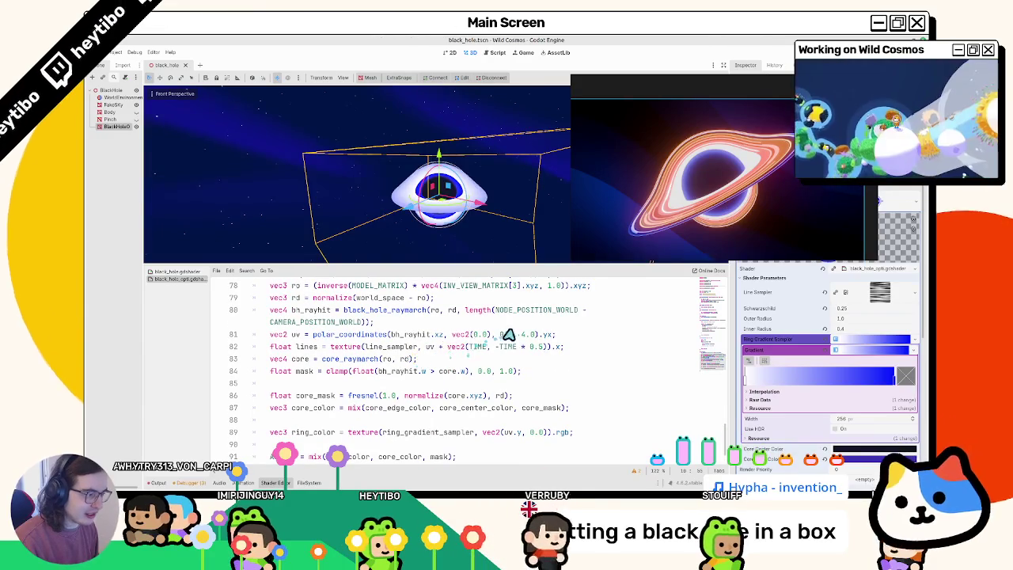
{"action": "left_click", "coordinate": [513, 336]}
{"action": "double_click", "coordinate": [505, 335]}
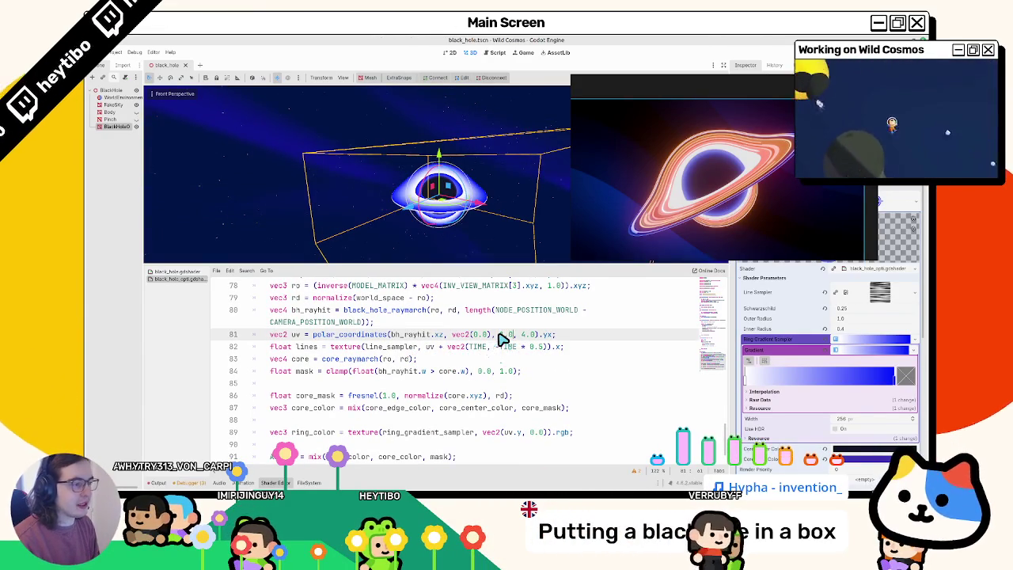
{"action": "double_click", "coordinate": [505, 335]}
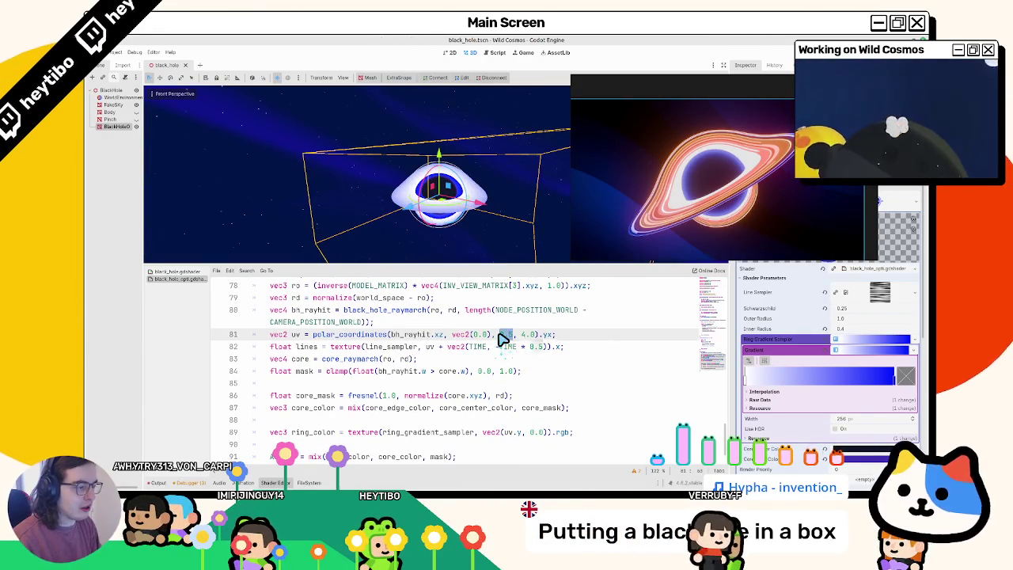
{"action": "key", "text": "BackSpace"}
{"action": "key", "text": "Escape"}
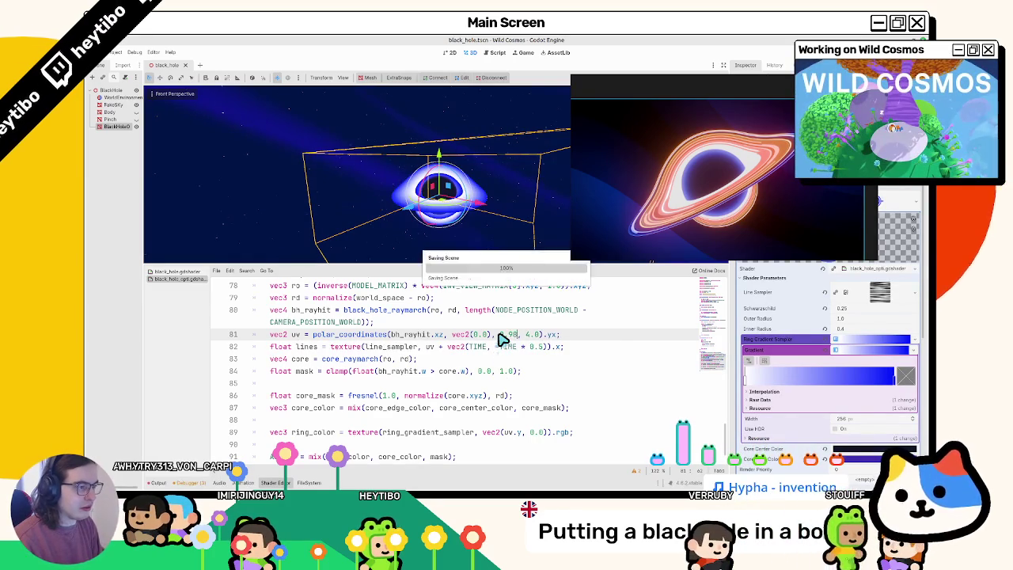
{"action": "key", "text": "BackSpace"}
{"action": "key", "text": "BackSpace"}
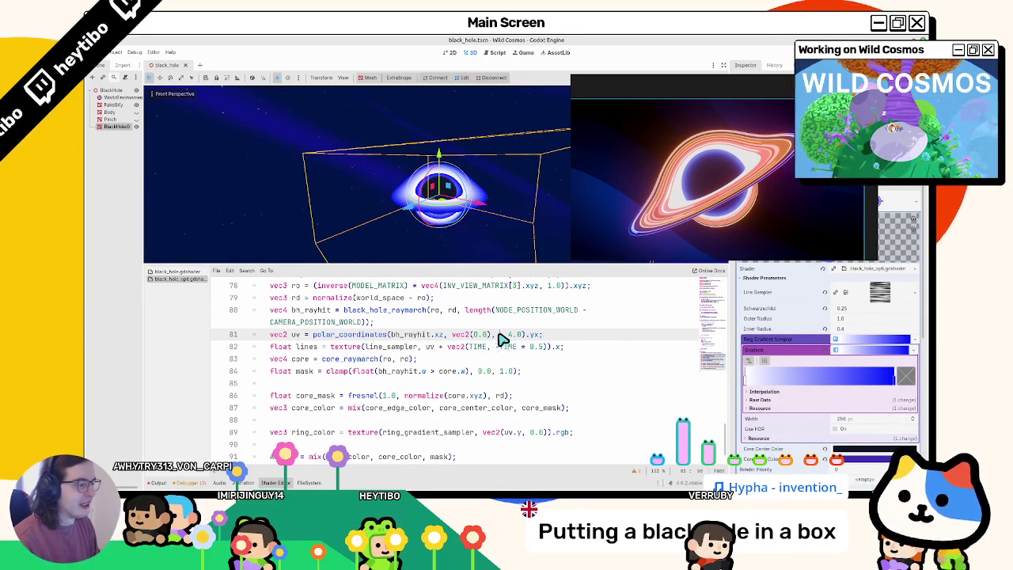
{"action": "left_click_drag", "start_coordinate": [458, 263], "coordinate": [451, 229]}
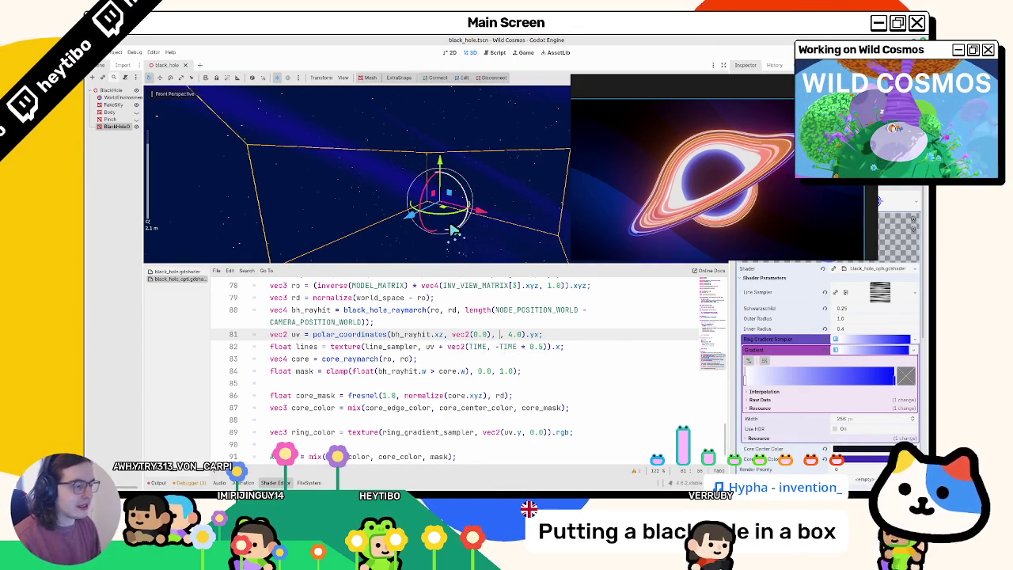
{"action": "type", "text": "0.95"}
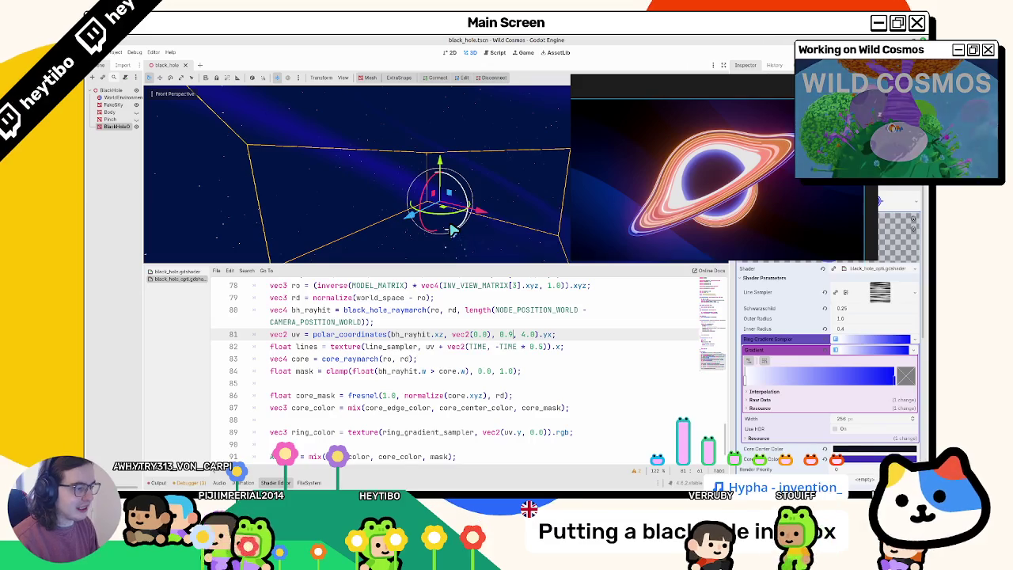
{"action": "left_click_drag", "start_coordinate": [452, 226], "coordinate": [427, 155]}
{"action": "key", "text": "BackSpace"}
{"action": "type", "text": "5"}
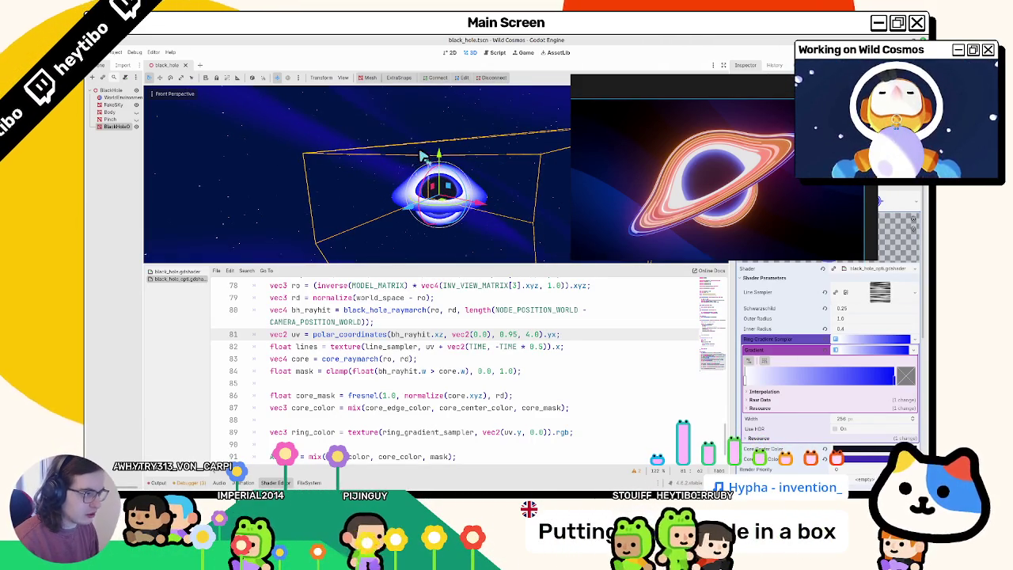
{"action": "scroll", "coordinate": [416, 154], "scroll_direction": "up", "scroll_amount": 2}
{"action": "left_click_drag", "start_coordinate": [411, 140], "coordinate": [512, 236]}
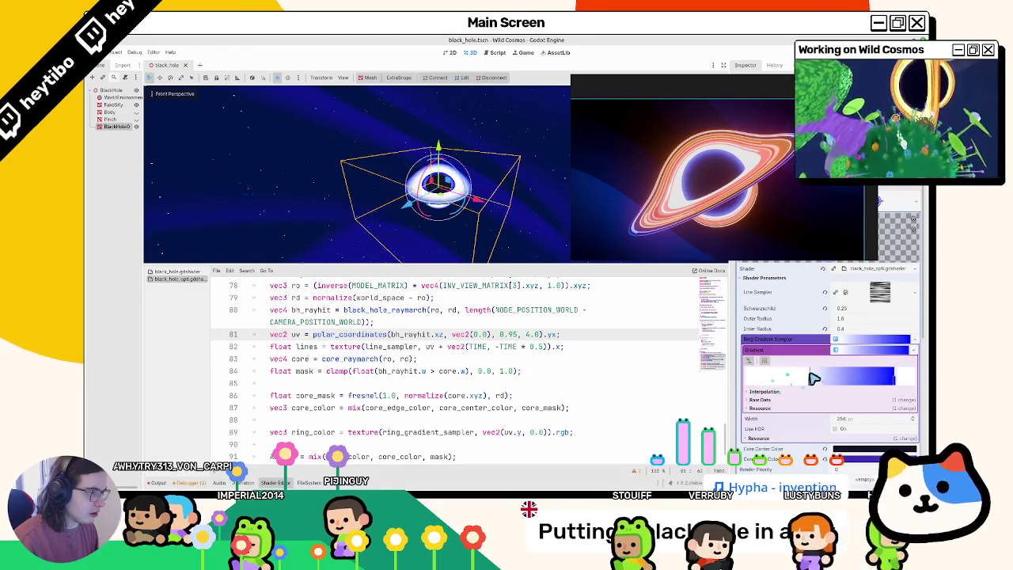
{"action": "mouse_move", "coordinate": [555, 217]}
{"action": "left_mouse_down"}
{"action": "mouse_move", "coordinate": [530, 188]}
{"action": "mouse_move", "coordinate": [548, 228]}
{"action": "mouse_move", "coordinate": [537, 199]}
{"action": "mouse_move", "coordinate": [509, 220]}
{"action": "mouse_move", "coordinate": [366, 186]}
{"action": "left_mouse_up"}
{"action": "mouse_move", "coordinate": [374, 157]}
{"action": "left_mouse_down"}
{"action": "mouse_move", "coordinate": [346, 117]}
{"action": "mouse_move", "coordinate": [335, 174]}
{"action": "mouse_move", "coordinate": [367, 244]}
{"action": "mouse_move", "coordinate": [525, 241]}
{"action": "left_mouse_up"}
{"action": "left_click_drag", "start_coordinate": [839, 309], "coordinate": [855, 322]}
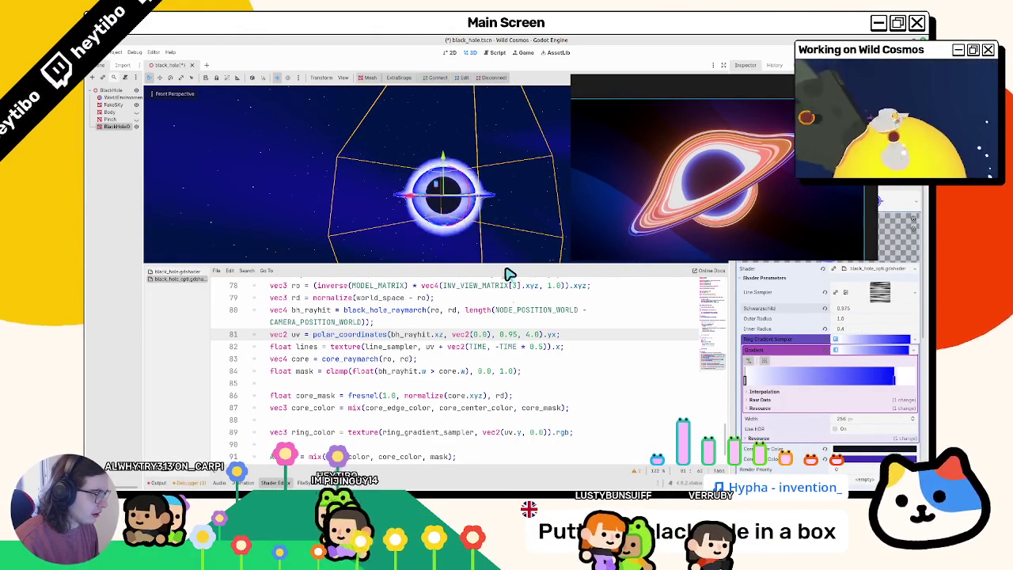
{"action": "left_click_drag", "start_coordinate": [839, 308], "coordinate": [835, 309]}
{"action": "key", "text": "ctrl+z"}
{"action": "key", "text": "ctrl+z"}
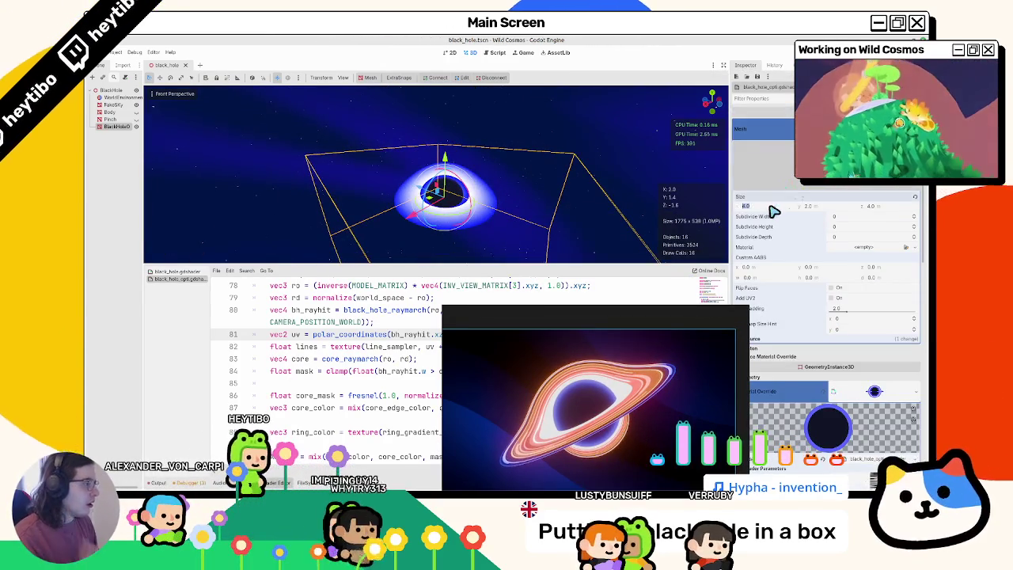
- Resize the box's x and z to 3.0 m, then to 2.5 m
{"action": "type", "text": "3"}
{"action": "key", "text": "Tab"}
{"action": "key", "text": "Return"}
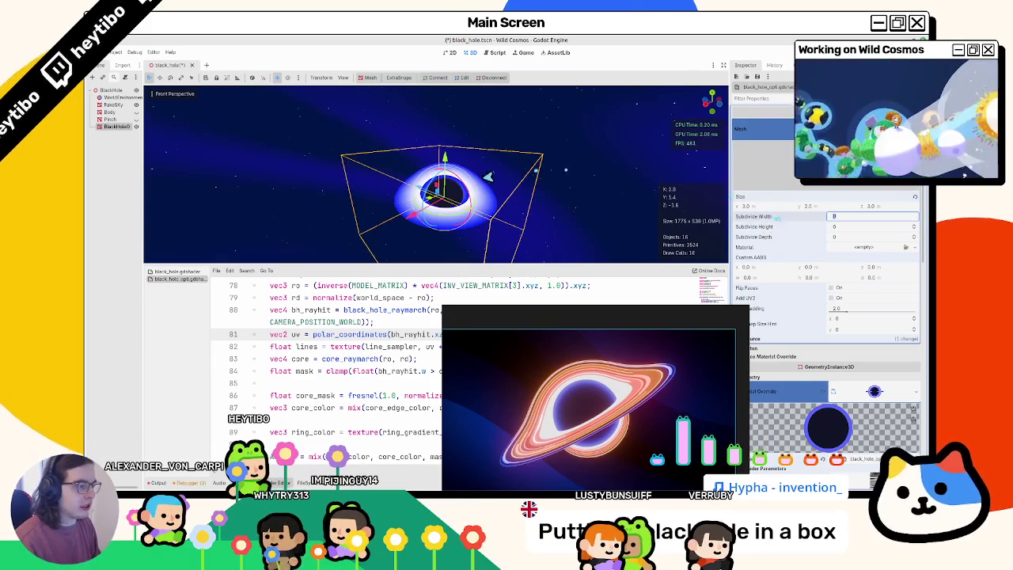
{"action": "left_click", "coordinate": [779, 207]}
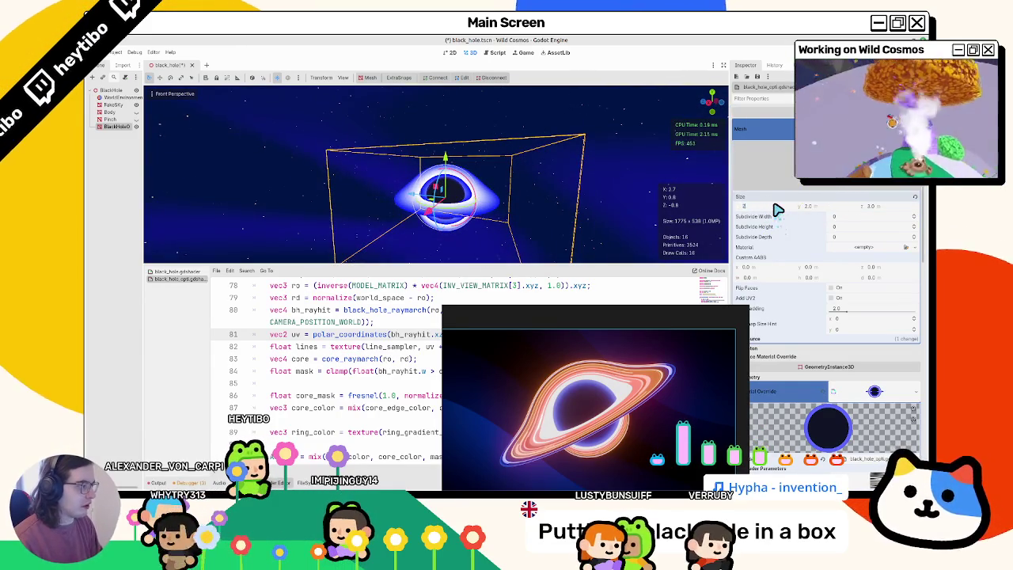
{"action": "type", "text": "2.5"}
{"action": "key", "text": "Tab"}
{"action": "key", "text": "Tab"}
{"action": "type", "text": ".5"}
{"action": "key", "text": "Tab"}
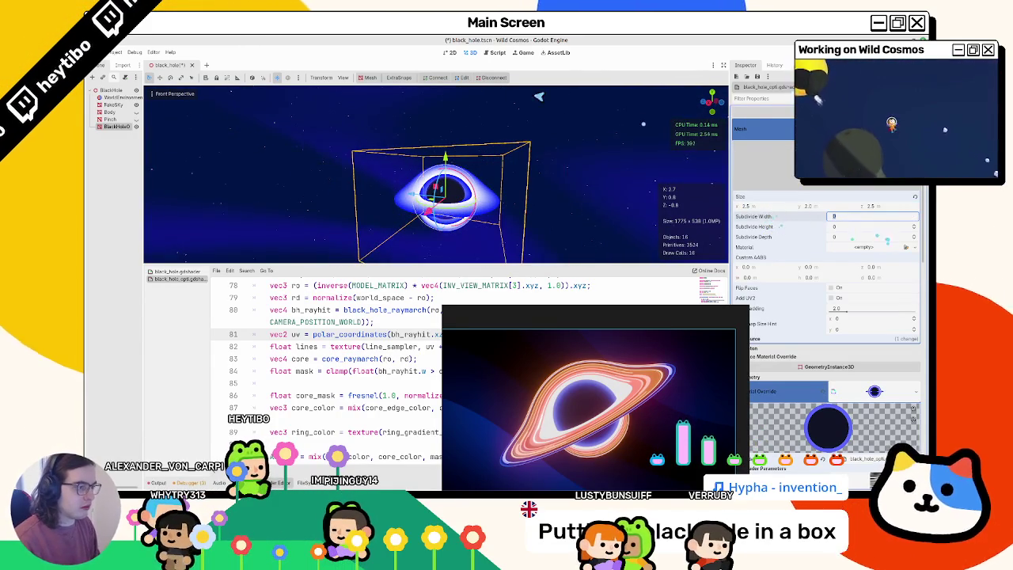
- Set the box's y size to 1.5 m and reselect the black hole mesh
{"action": "left_click", "coordinate": [816, 207]}
{"action": "type", "text": "1"}
{"action": "key", "text": "Tab"}
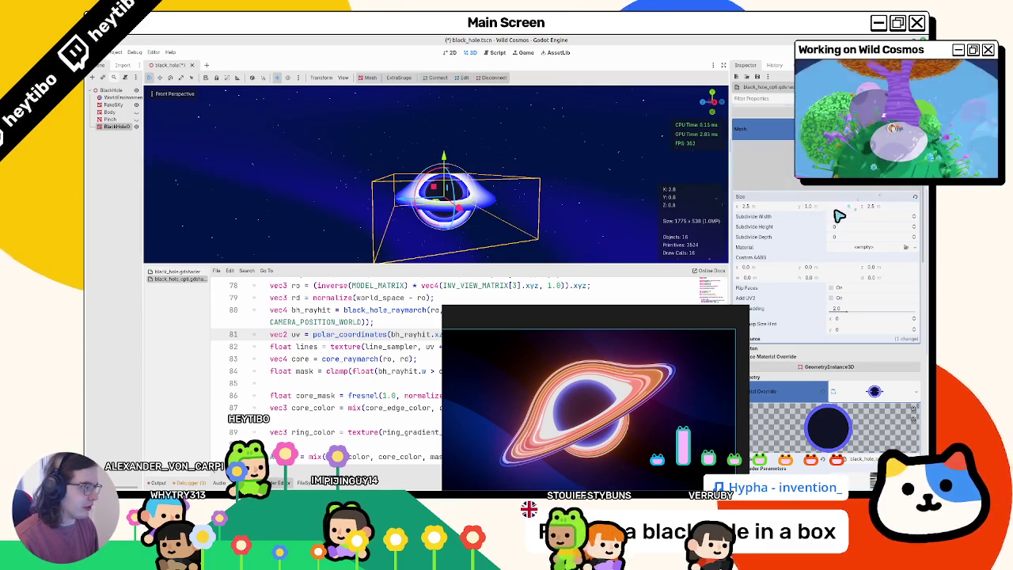
{"action": "key", "text": "shift+Tab"}
{"action": "type", "text": "1.5"}
{"action": "key", "text": "Tab"}
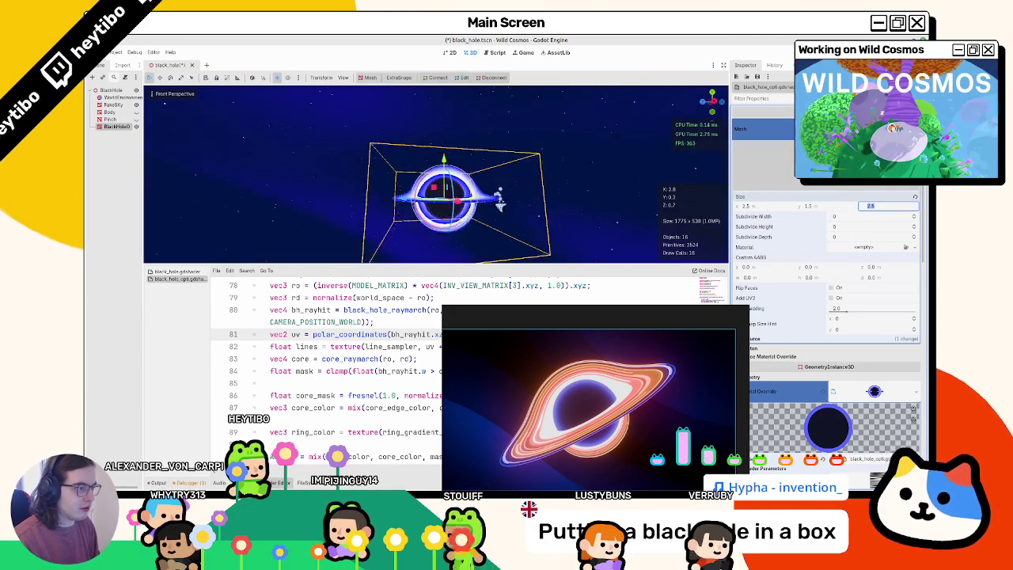
{"action": "left_click", "coordinate": [581, 203]}
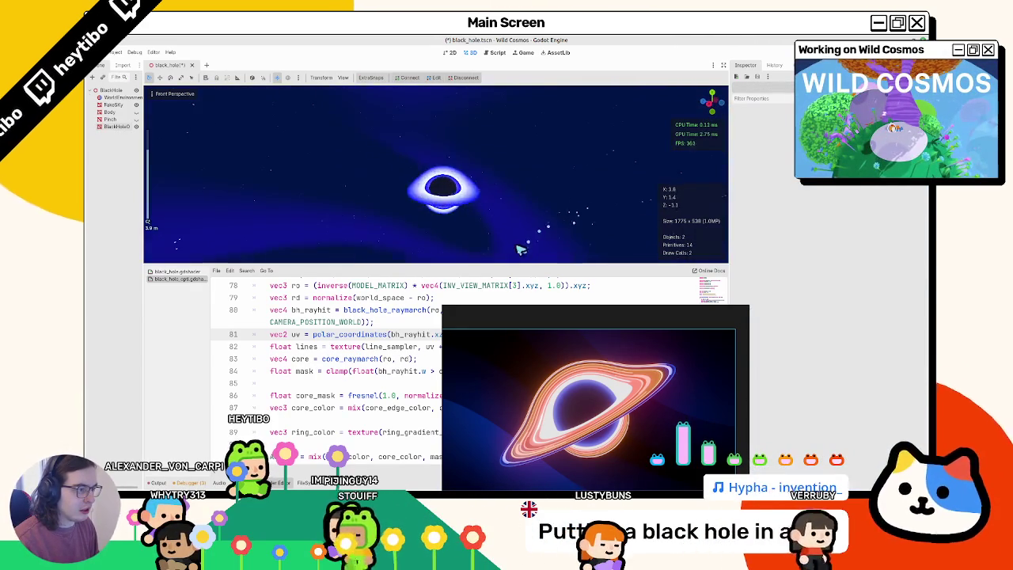
{"action": "left_click", "coordinate": [460, 217]}
{"action": "scroll", "coordinate": [783, 349], "scroll_direction": "down", "scroll_amount": 5}
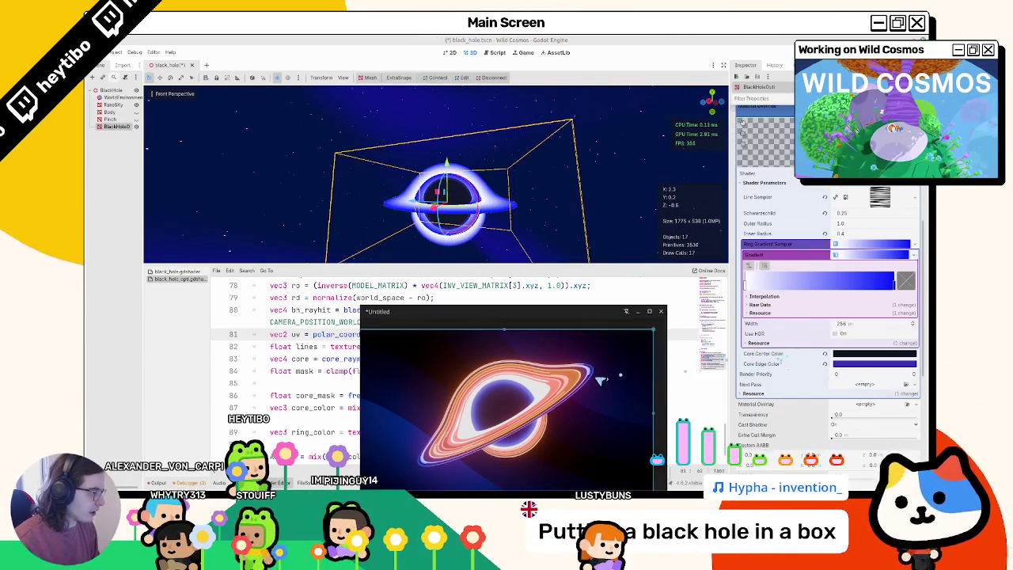
- Lower Schwarzschild from 0.25 to 0.15, then to 0
{"action": "left_click", "coordinate": [843, 349]}
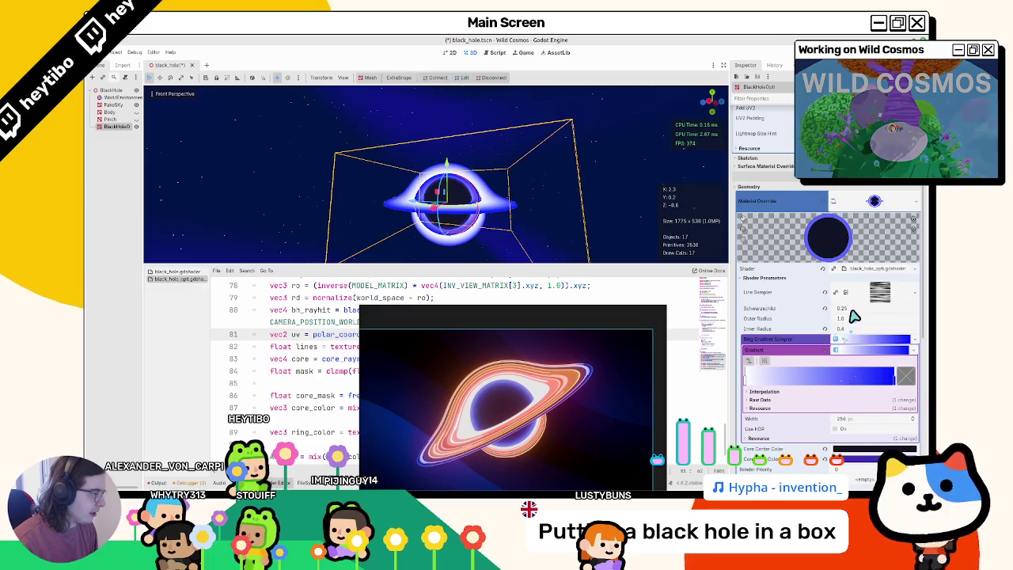
{"action": "left_click_drag", "start_coordinate": [851, 311], "coordinate": [823, 310]}
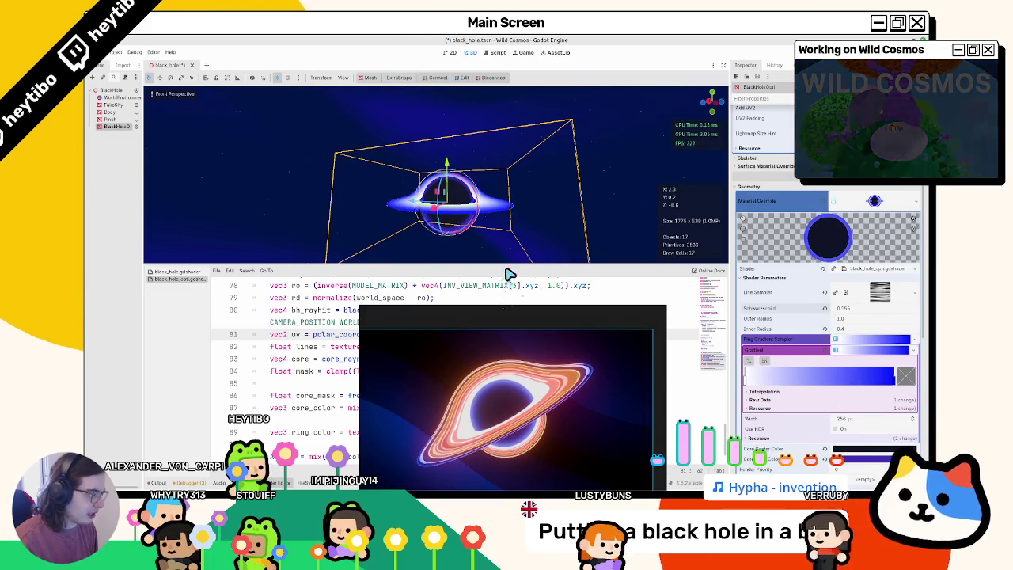
{"action": "left_click_drag", "start_coordinate": [863, 316], "coordinate": [855, 316]}
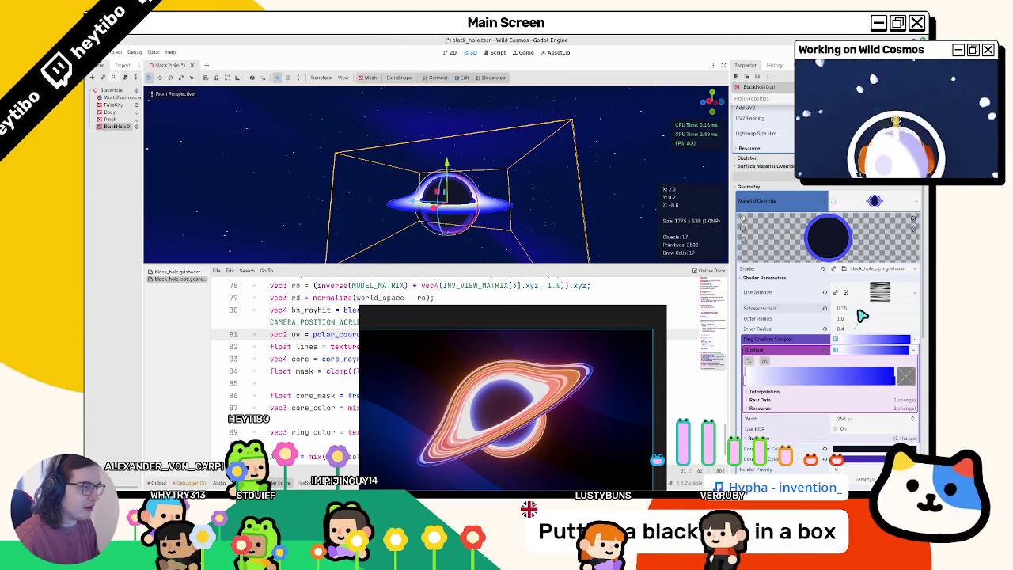
{"action": "left_click", "coordinate": [863, 316]}
{"action": "type", "text": "0"}
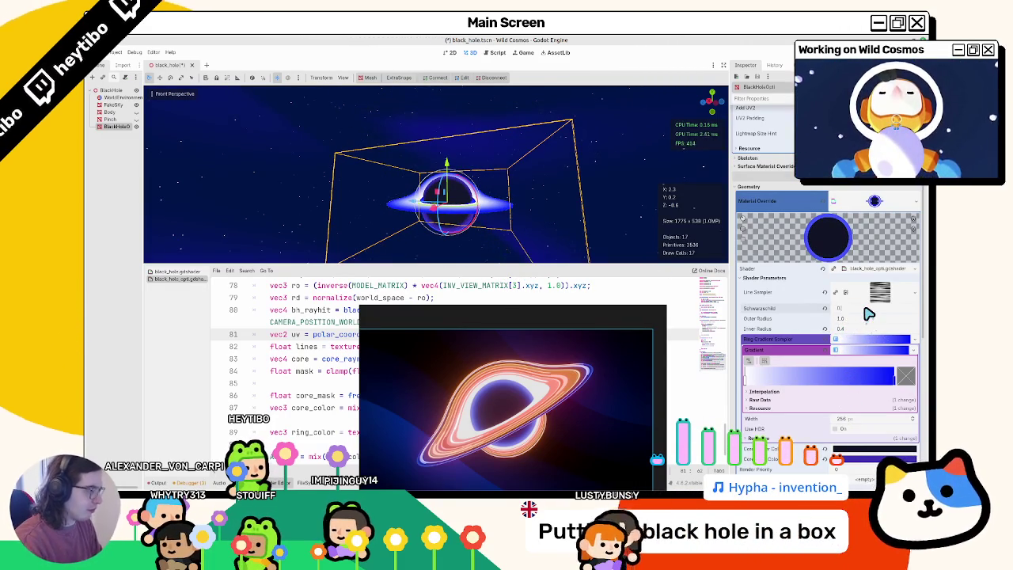
{"action": "key", "text": "Return"}
{"action": "left_click", "coordinate": [309, 210]}
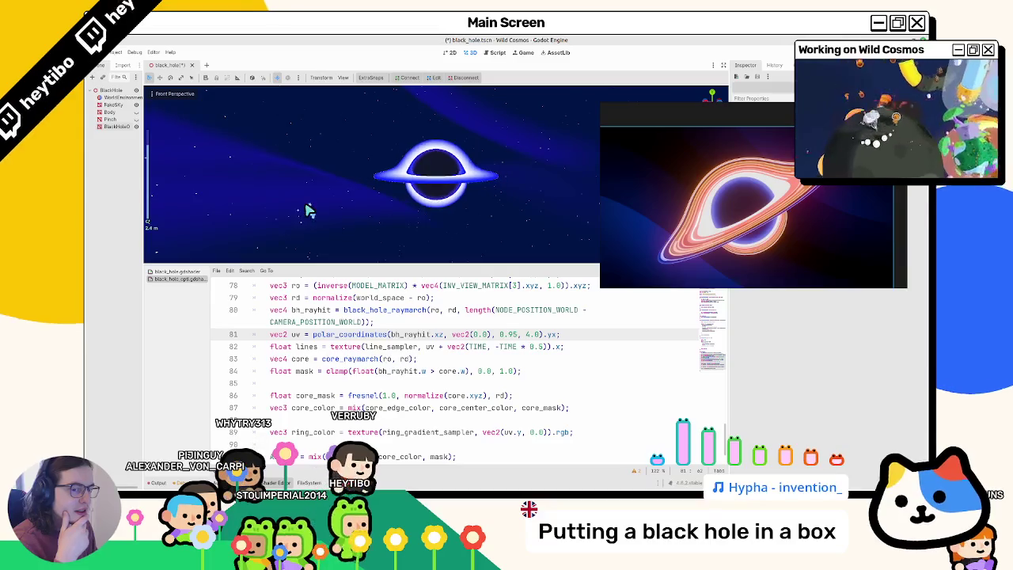
{"action": "scroll", "coordinate": [430, 375], "scroll_direction": "down", "scroll_amount": 2}
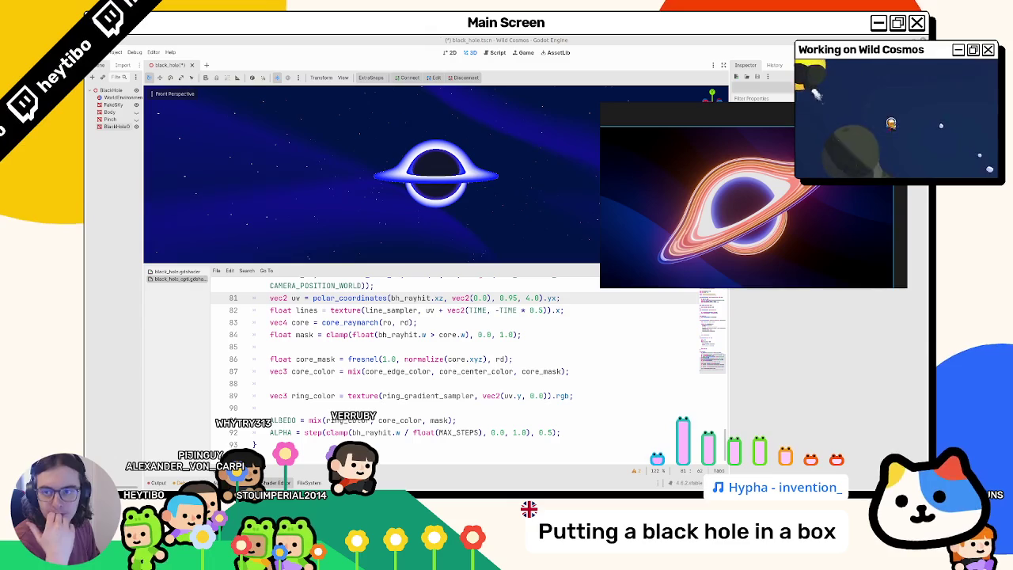
{"action": "double_click", "coordinate": [313, 397]}
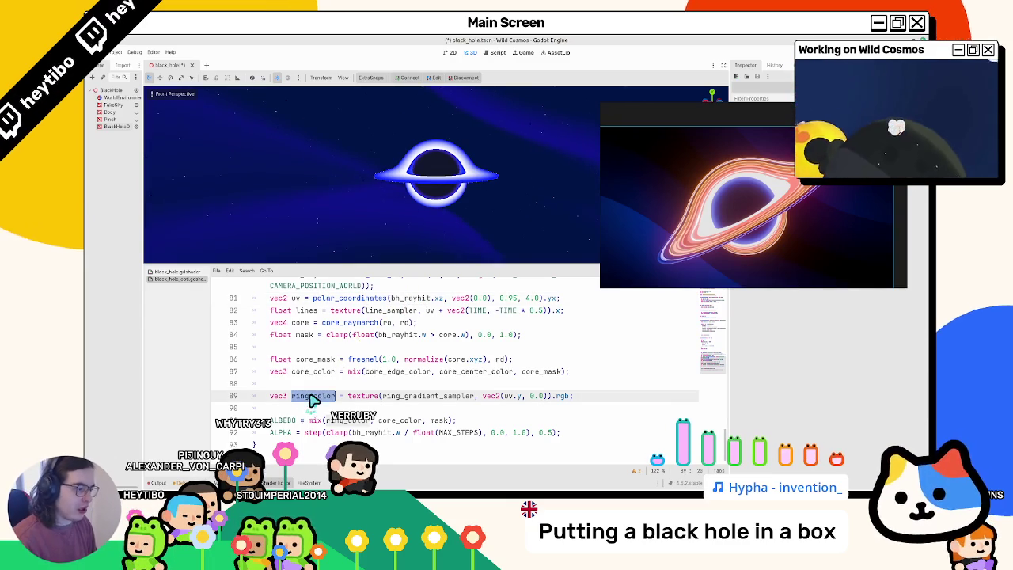
{"action": "left_click", "coordinate": [515, 398]}
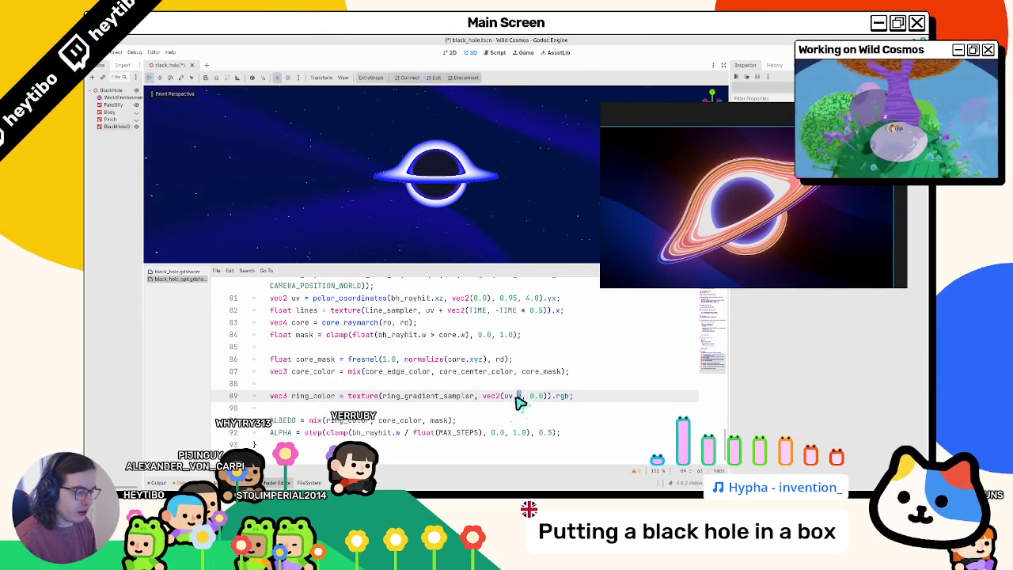
{"action": "scroll", "coordinate": [505, 341], "scroll_direction": "up", "scroll_amount": 3}
{"action": "scroll", "coordinate": [502, 380], "scroll_direction": "down", "scroll_amount": 3}
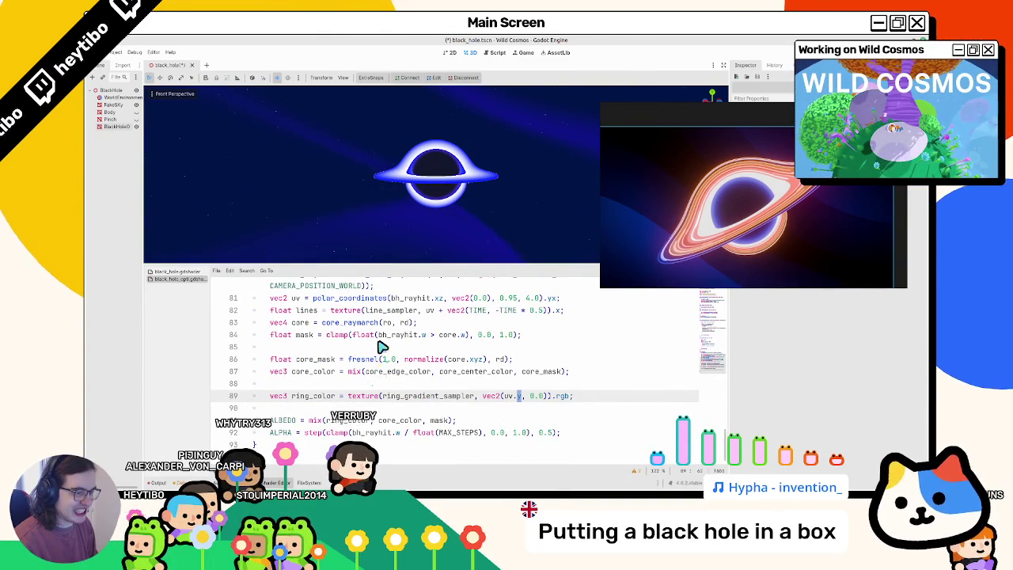
{"action": "scroll", "coordinate": [383, 347], "scroll_direction": "up", "scroll_amount": 20}
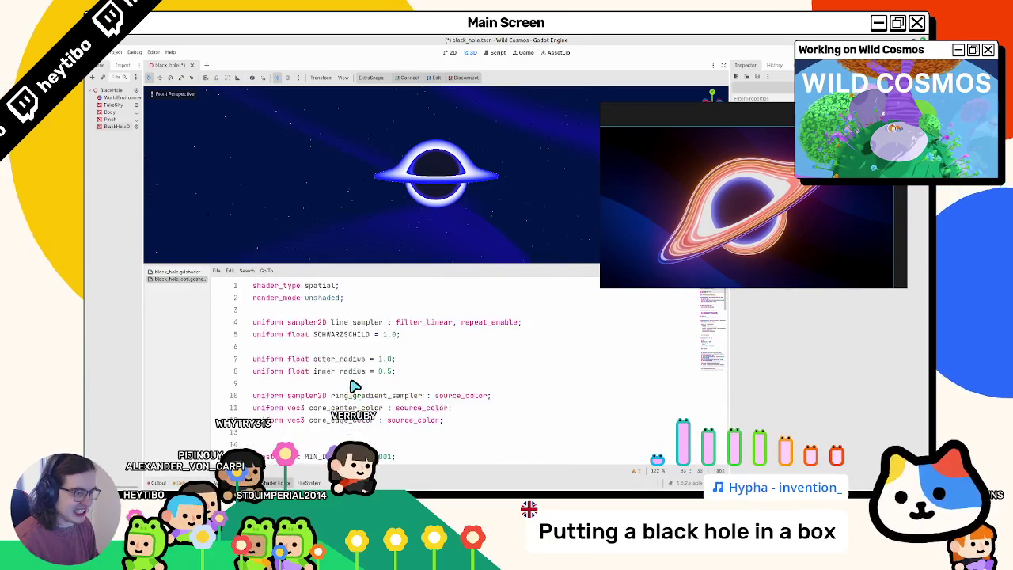
- Offset inner_radius by - 0.5 in the polar ring mapping and save the shader
{"action": "scroll", "coordinate": [355, 387], "scroll_direction": "down", "scroll_amount": 6}
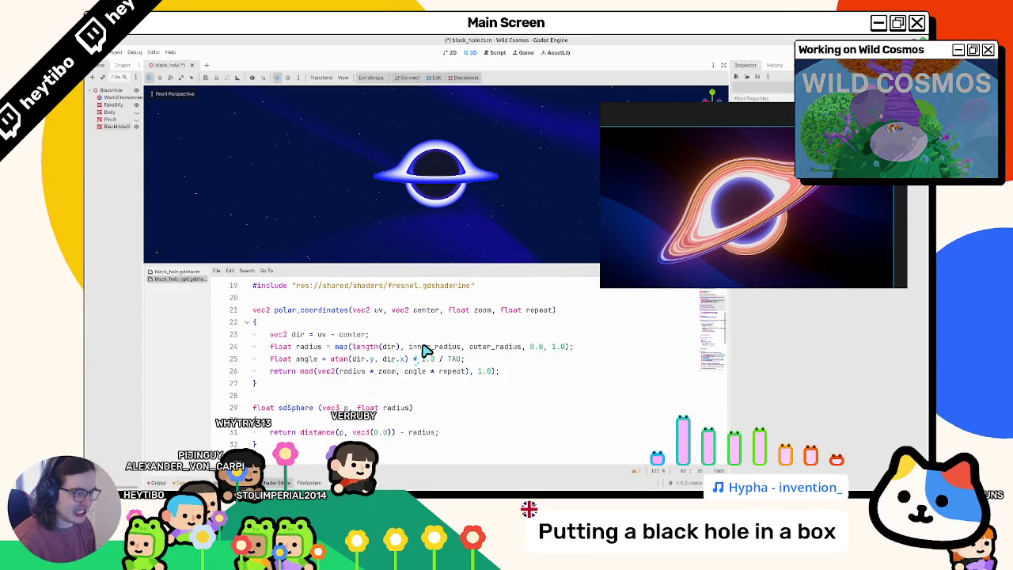
{"action": "double_click", "coordinate": [424, 348]}
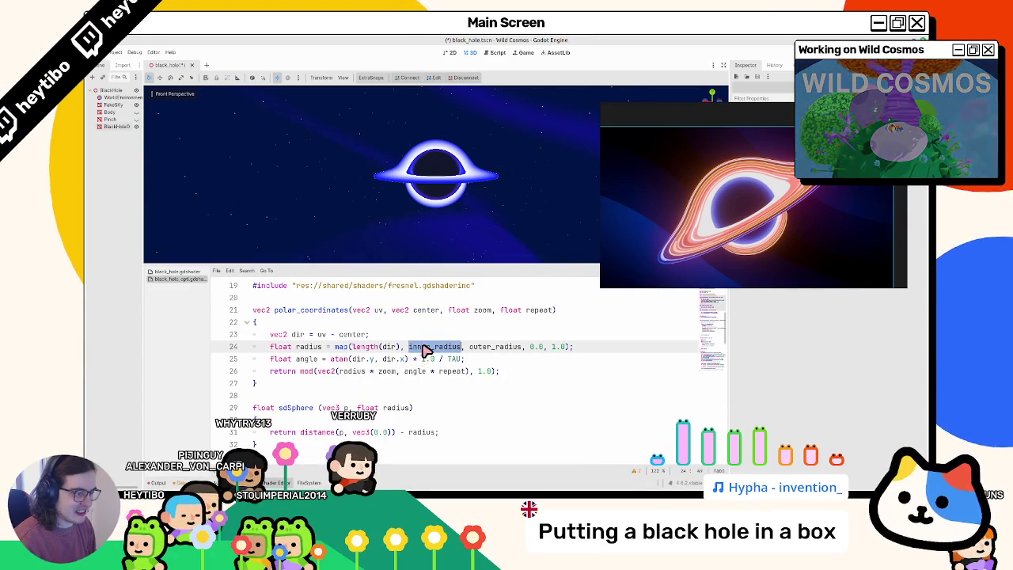
{"action": "double_click", "coordinate": [558, 348]}
{"action": "key", "text": "ctrl+s"}
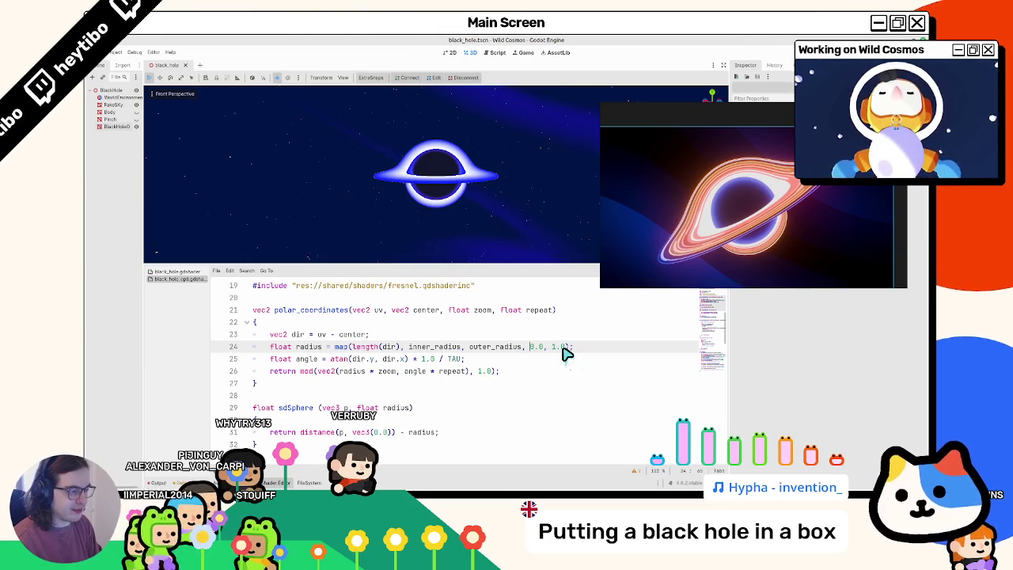
{"action": "key", "text": "ctrl+Right"}
{"action": "type", "text": "- 0.5"}
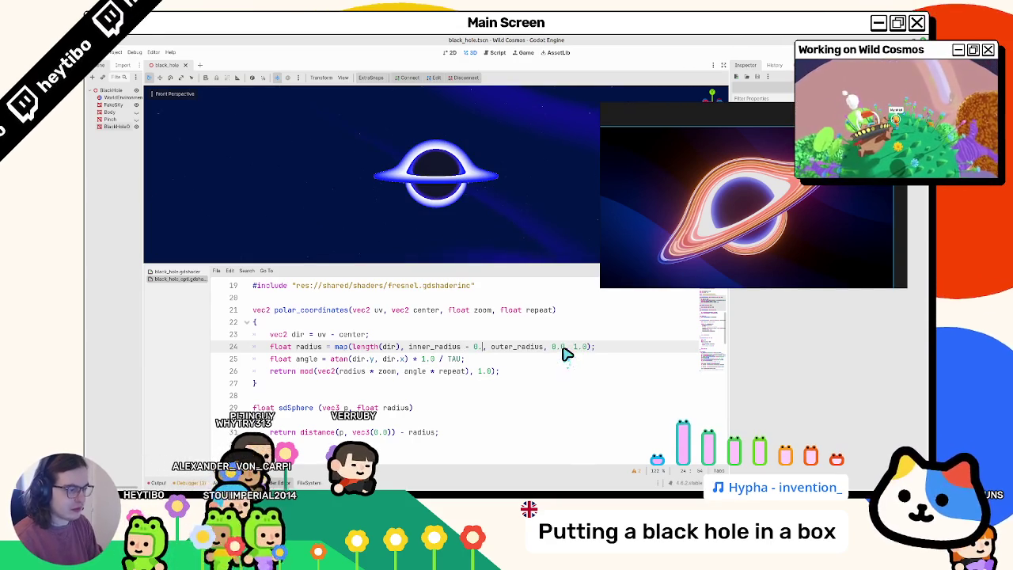
{"action": "key", "text": "ctrl+s"}
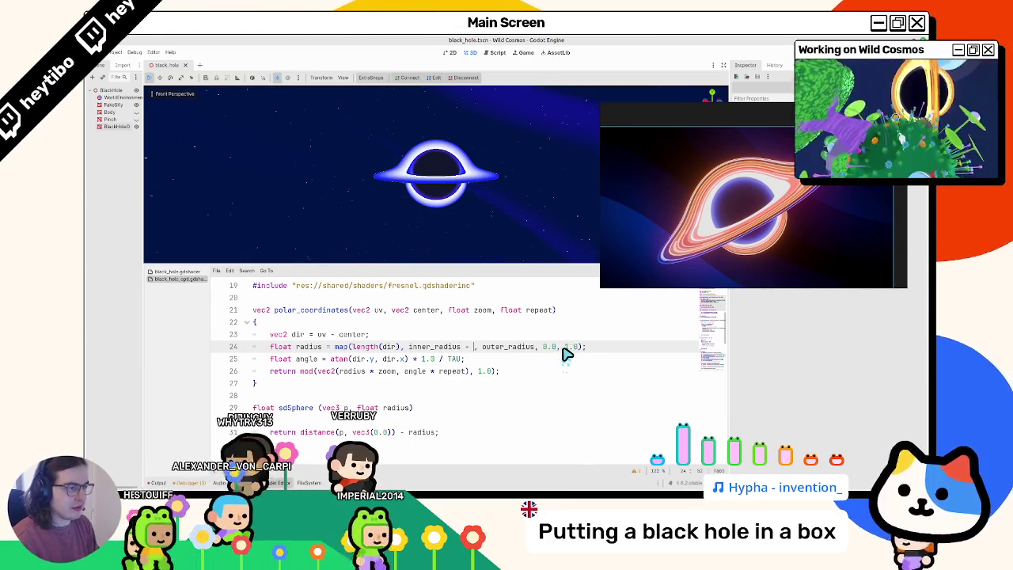
- Reduce the offset to inner_radius - 0.2, save, then remove the offset again
{"action": "key", "text": "BackSpace"}
{"action": "type", "text": "2"}
{"action": "key", "text": "ctrl+s"}
{"action": "key", "text": "ctrl+s"}
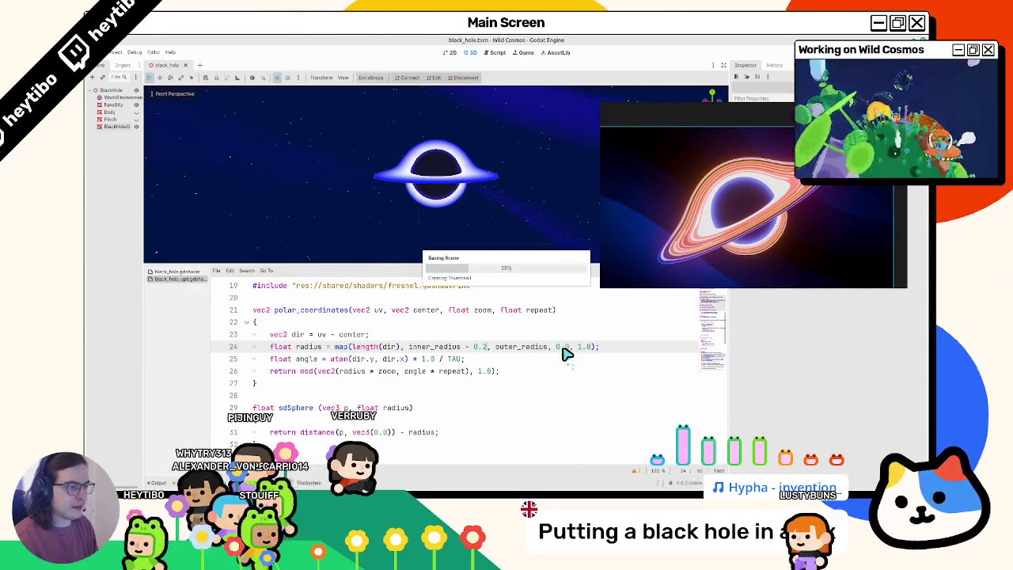
{"action": "scroll", "coordinate": [343, 245], "scroll_direction": "up", "scroll_amount": 3}
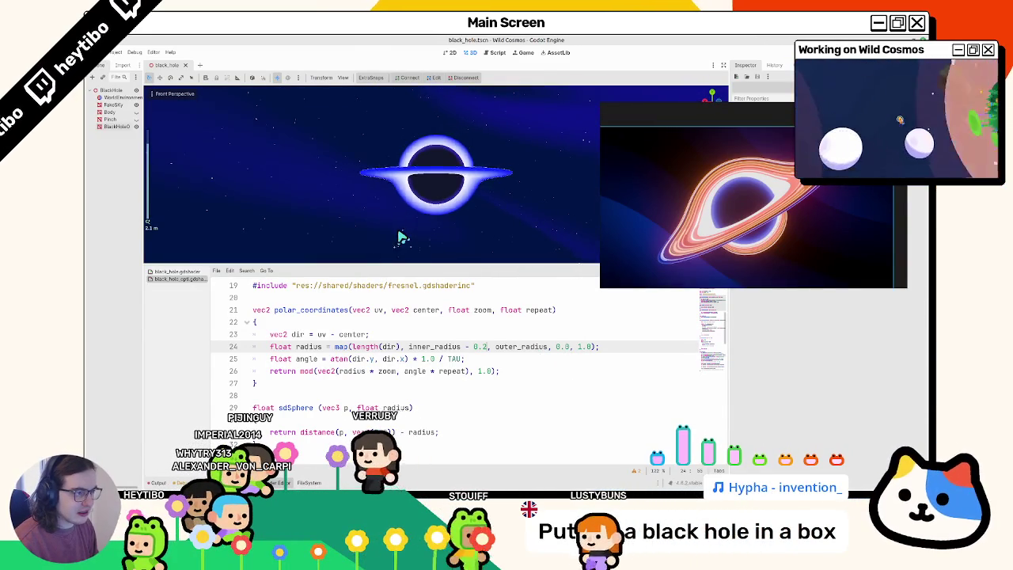
{"action": "scroll", "coordinate": [391, 247], "scroll_direction": "up", "scroll_amount": 2}
{"action": "key", "text": "BackSpace"}
{"action": "key", "text": "BackSpace"}
{"action": "key", "text": "BackSpace"}
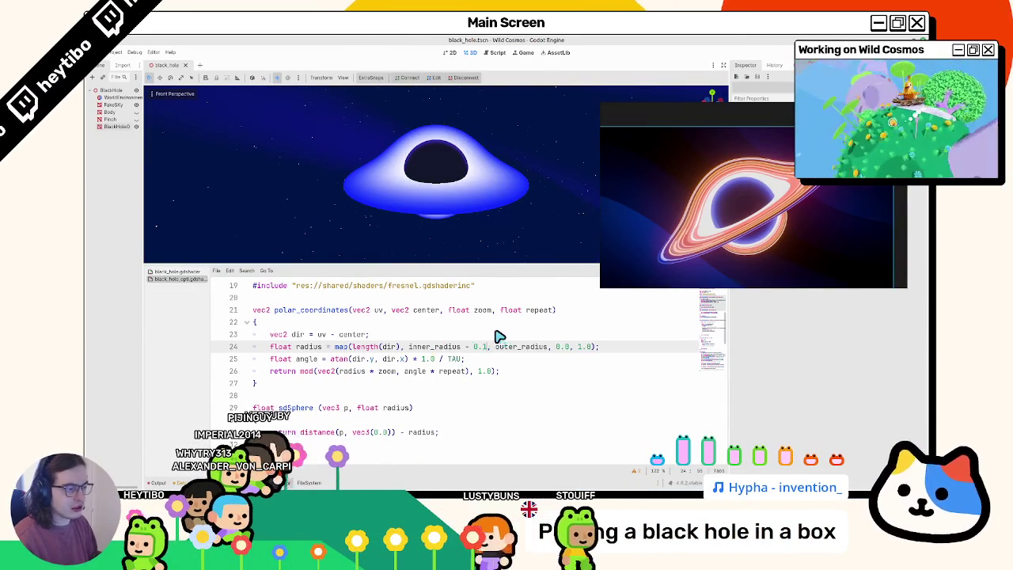
{"action": "scroll", "coordinate": [500, 336], "scroll_direction": "down", "scroll_amount": 8}
{"action": "scroll", "coordinate": [499, 334], "scroll_direction": "up", "scroll_amount": 7}
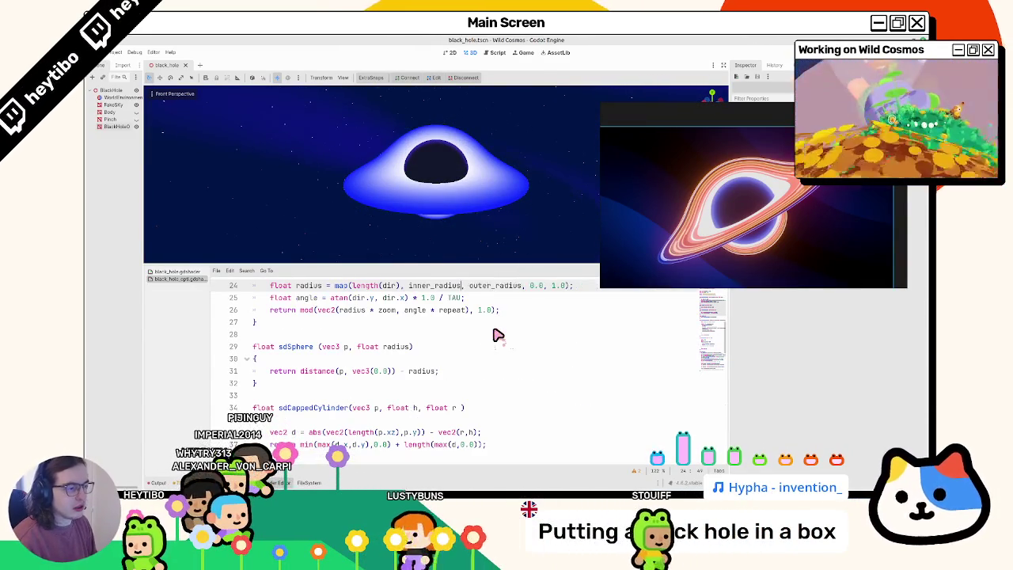
- Try 0.0 in place of inner_radius on line 24, then undo it
{"action": "double_click", "coordinate": [441, 288]}
{"action": "type", "text": "0.0"}
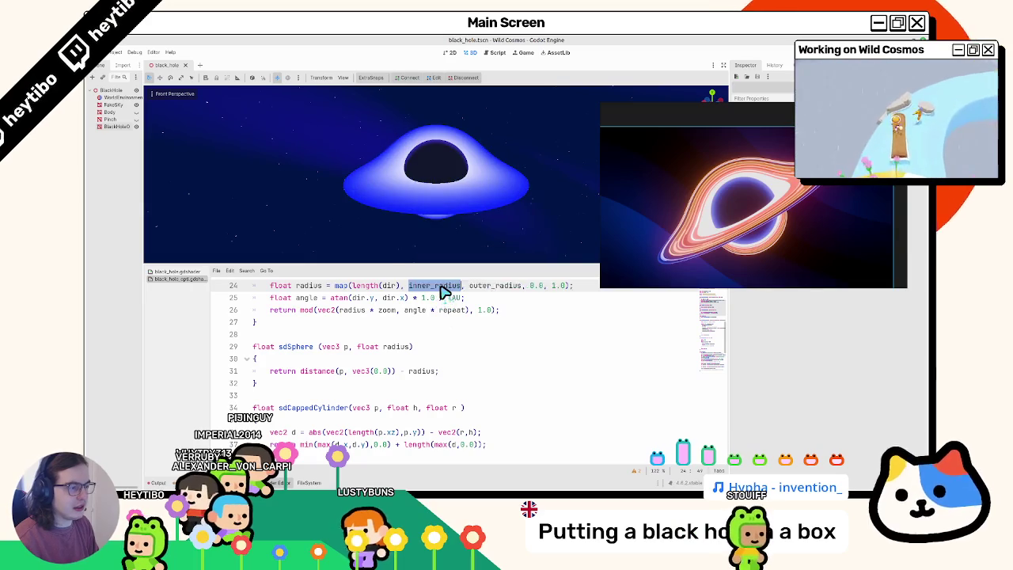
{"action": "key", "text": "ctrl+z"}
- Orbit around the black hole, then switch to the Blender reference file
{"action": "mouse_move", "coordinate": [406, 261]}
{"action": "left_mouse_down"}
{"action": "mouse_move", "coordinate": [388, 211]}
{"action": "mouse_move", "coordinate": [398, 177]}
{"action": "mouse_move", "coordinate": [410, 257]}
{"action": "mouse_move", "coordinate": [412, 129]}
{"action": "mouse_move", "coordinate": [414, 219]}
{"action": "mouse_move", "coordinate": [413, 208]}
{"action": "mouse_move", "coordinate": [430, 206]}
{"action": "left_mouse_up"}
{"action": "scroll", "coordinate": [430, 206], "scroll_direction": "up", "scroll_amount": 3}
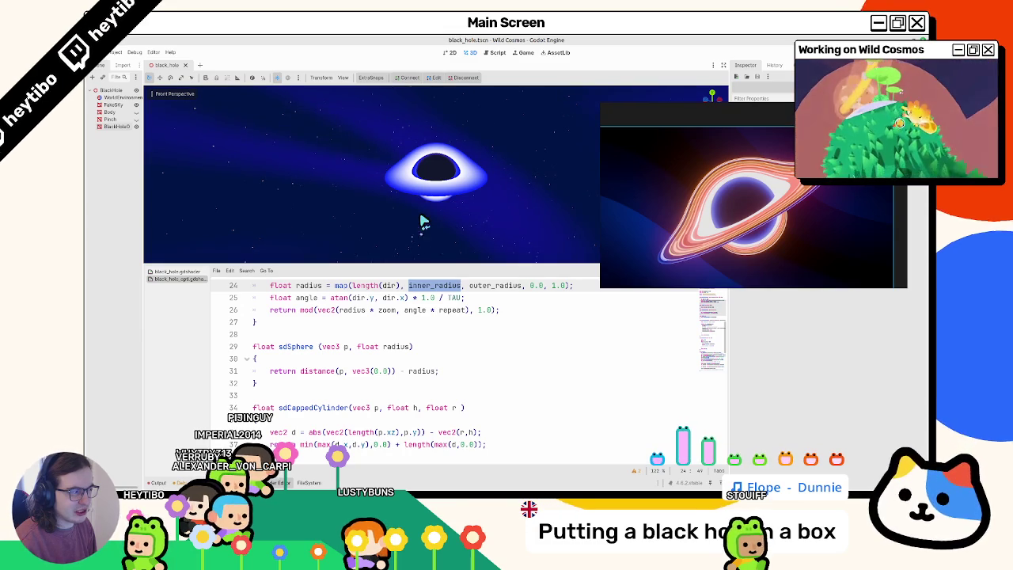
{"action": "key", "text": "alt+Tab"}
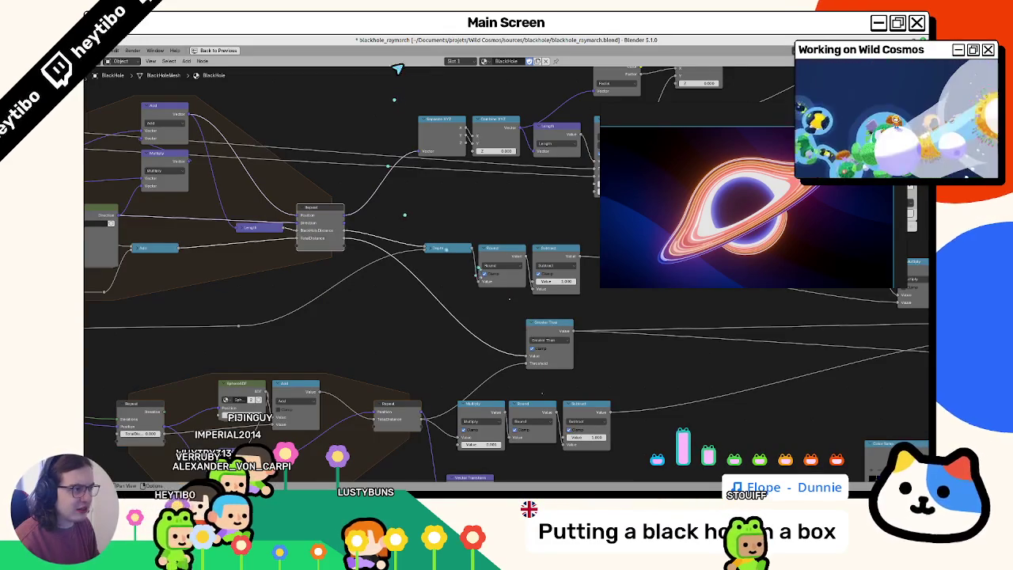
- Restore Blender's normal layout and orbit the black hole box in Material Preview shading
{"action": "key", "text": "ctrl+space"}
{"action": "key", "text": "z"}
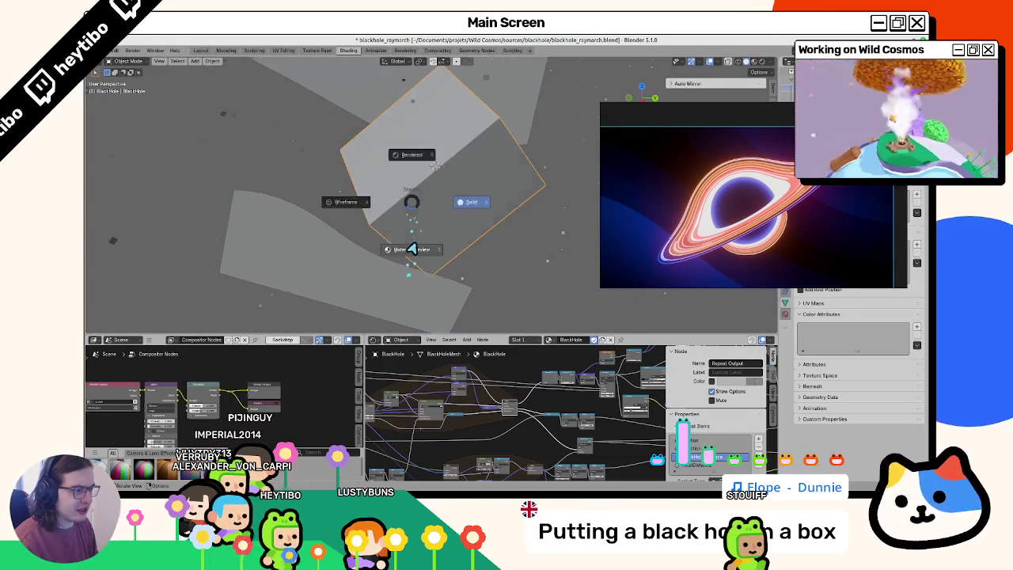
{"action": "left_click", "coordinate": [409, 251]}
{"action": "left_click_drag", "start_coordinate": [400, 212], "coordinate": [452, 287]}
{"action": "mouse_move", "coordinate": [444, 253]}
{"action": "left_mouse_down"}
{"action": "mouse_move", "coordinate": [443, 236]}
{"action": "mouse_move", "coordinate": [452, 257]}
{"action": "left_mouse_up"}
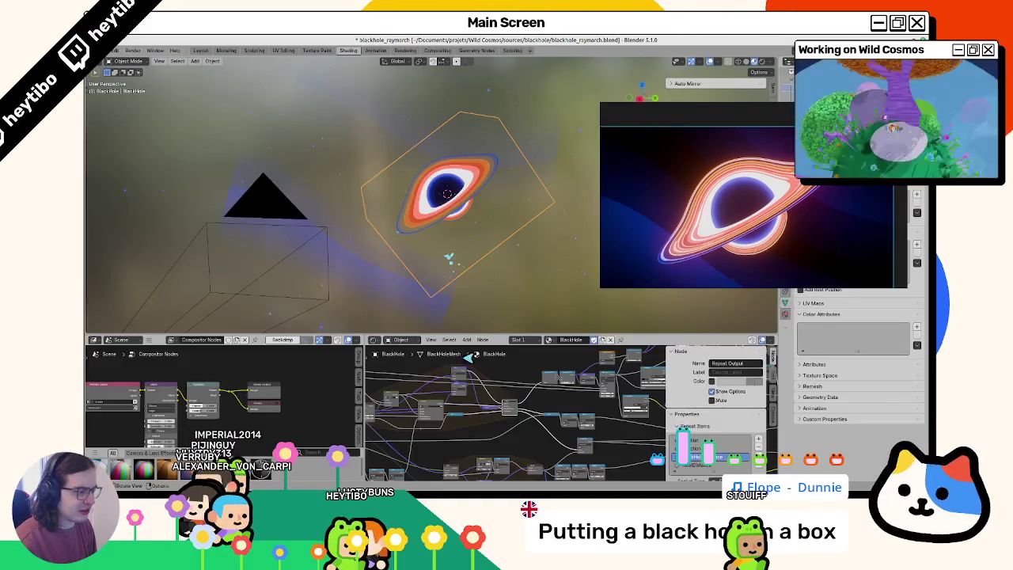
- In the maximized node editor, connect the Gradient Texture output into the Map Range node
{"action": "key", "text": "ctrl+space"}
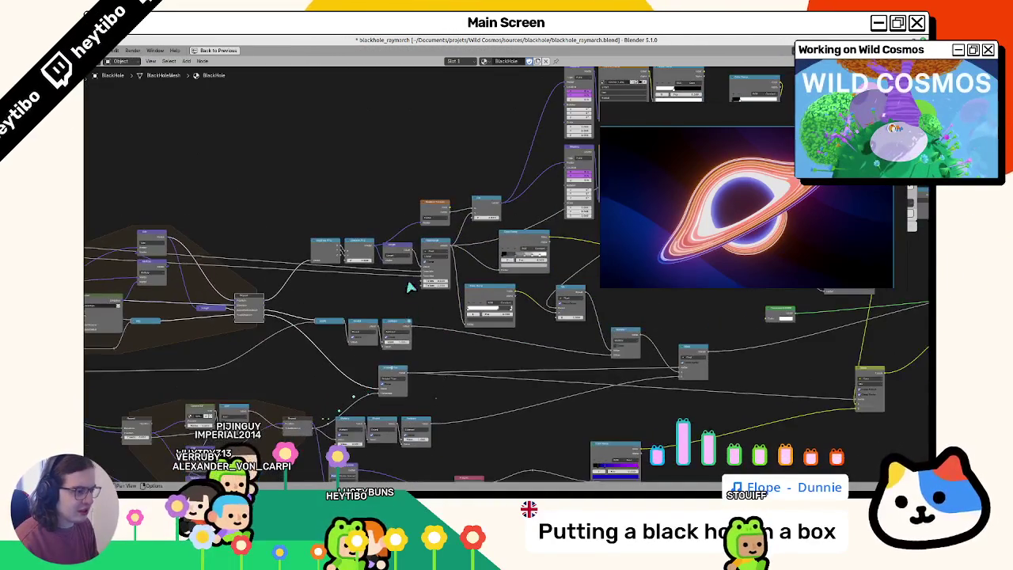
{"action": "scroll", "coordinate": [370, 317], "scroll_direction": "up", "scroll_amount": 3}
{"action": "scroll", "coordinate": [370, 317], "scroll_direction": "up", "scroll_amount": 1}
{"action": "scroll", "coordinate": [354, 319], "scroll_direction": "up", "scroll_amount": 1}
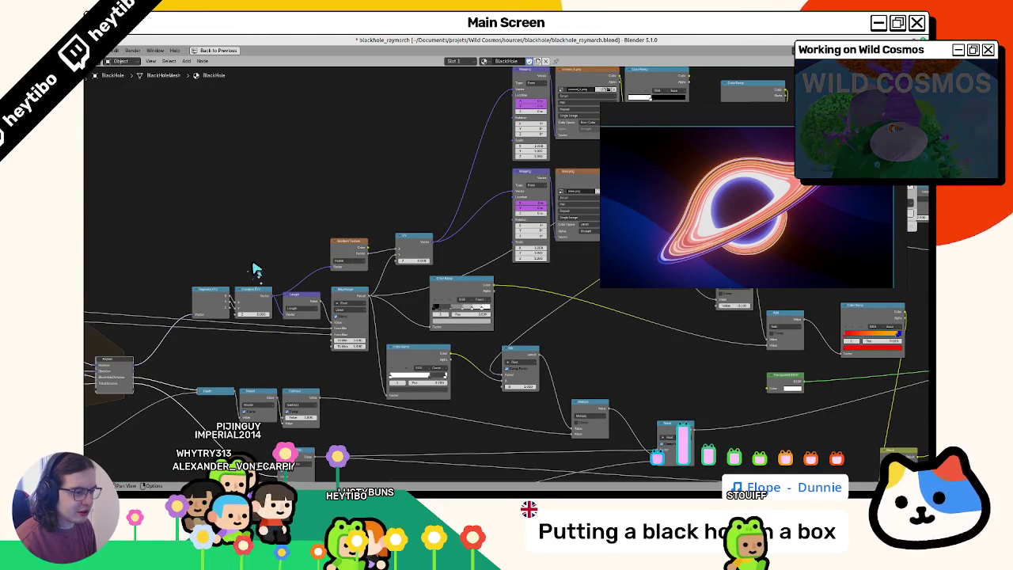
{"action": "left_click", "coordinate": [342, 262]}
{"action": "scroll", "coordinate": [348, 258], "scroll_direction": "up", "scroll_amount": 1}
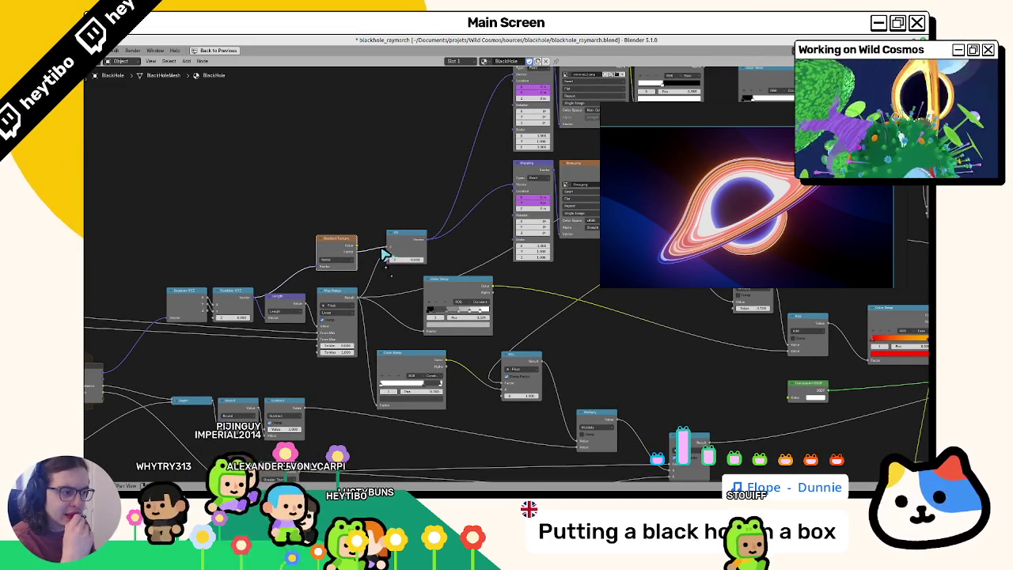
{"action": "left_click_drag", "start_coordinate": [384, 254], "coordinate": [354, 292]}
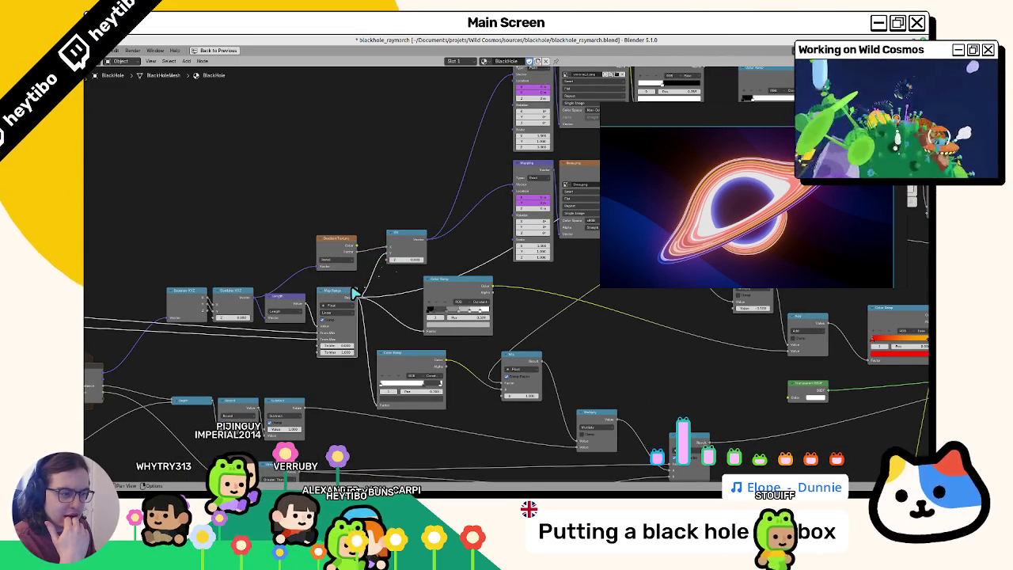
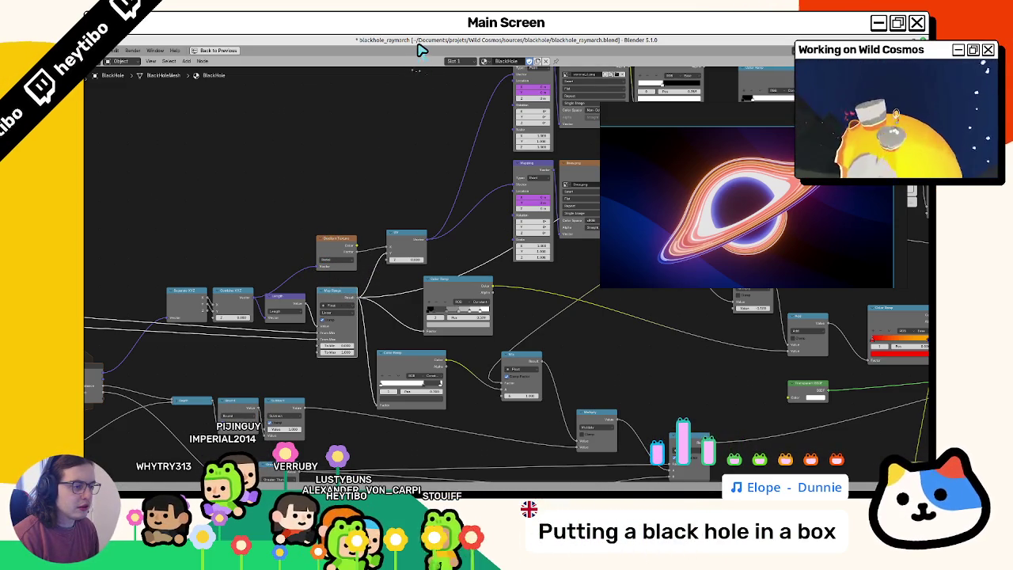
- Inspect the Combine XYZ, Separate XYZ and Map Range nodes in Blender's black-hole graph
{"action": "scroll", "coordinate": [351, 251], "scroll_direction": "up", "scroll_amount": 3}
{"action": "scroll", "coordinate": [351, 251], "scroll_direction": "right", "scroll_amount": 3}
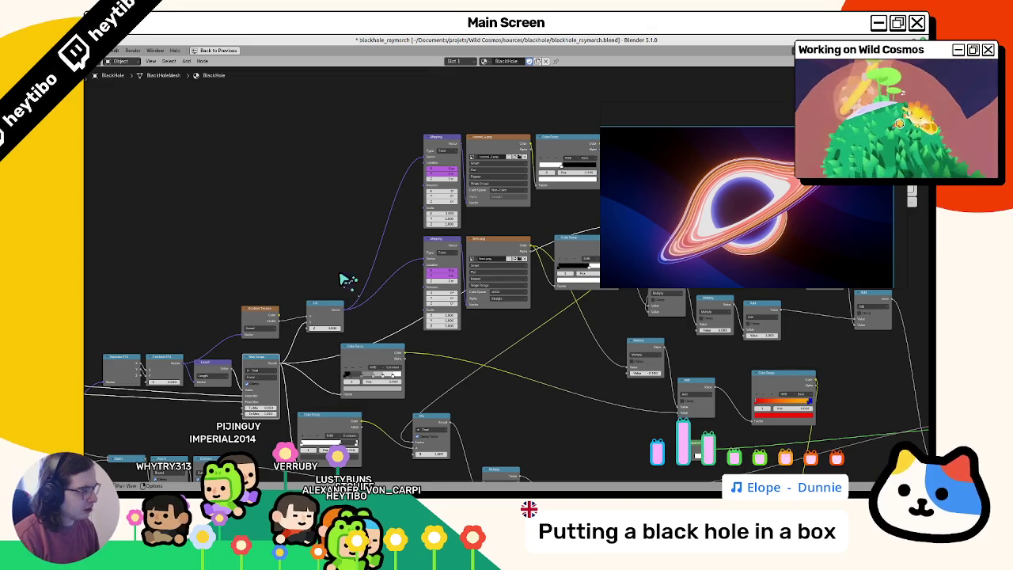
{"action": "scroll", "coordinate": [277, 253], "scroll_direction": "down", "scroll_amount": 2}
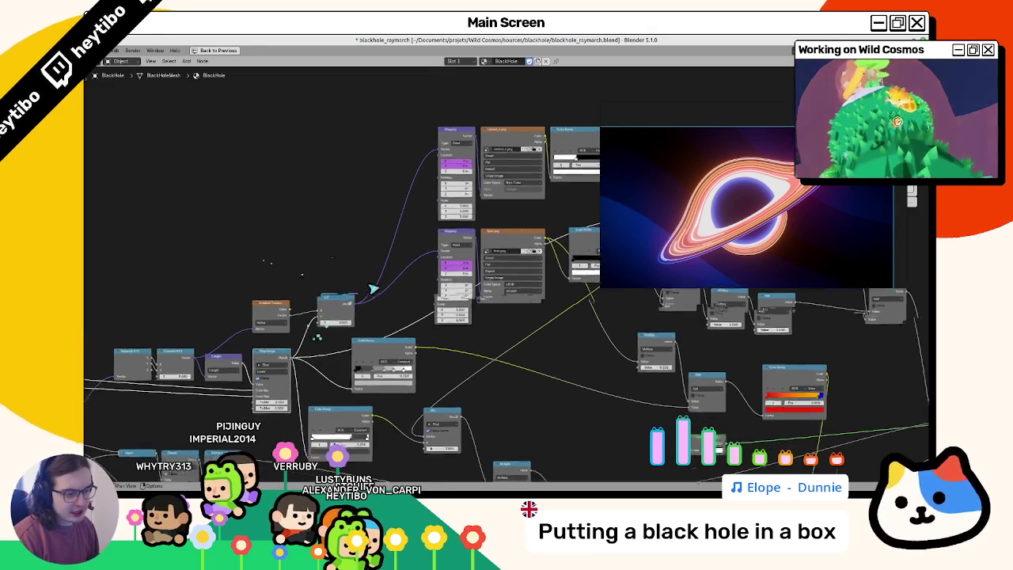
{"action": "scroll", "coordinate": [297, 337], "scroll_direction": "left", "scroll_amount": 2}
{"action": "scroll", "coordinate": [206, 345], "scroll_direction": "left", "scroll_amount": 3}
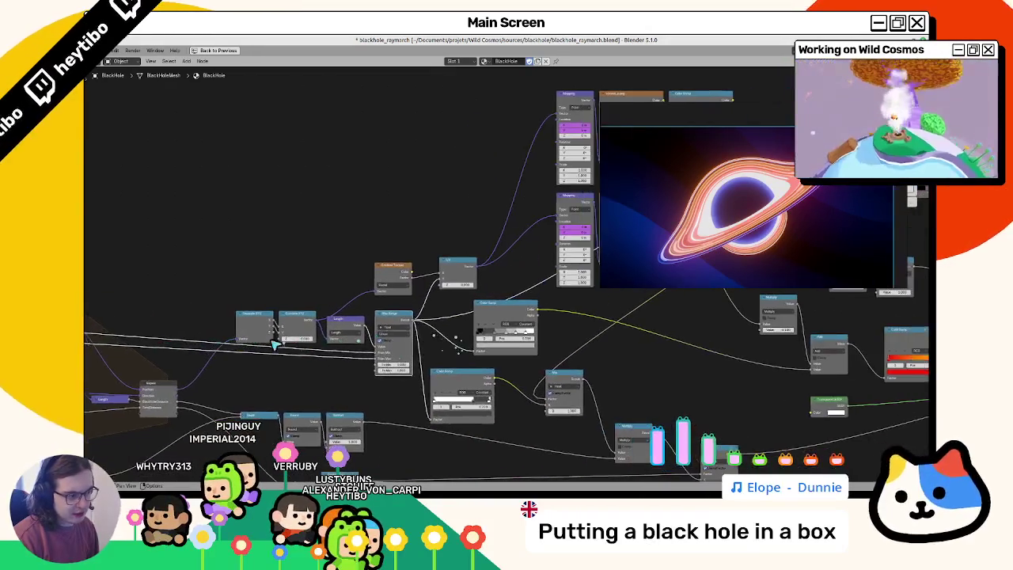
{"action": "left_click", "coordinate": [295, 323]}
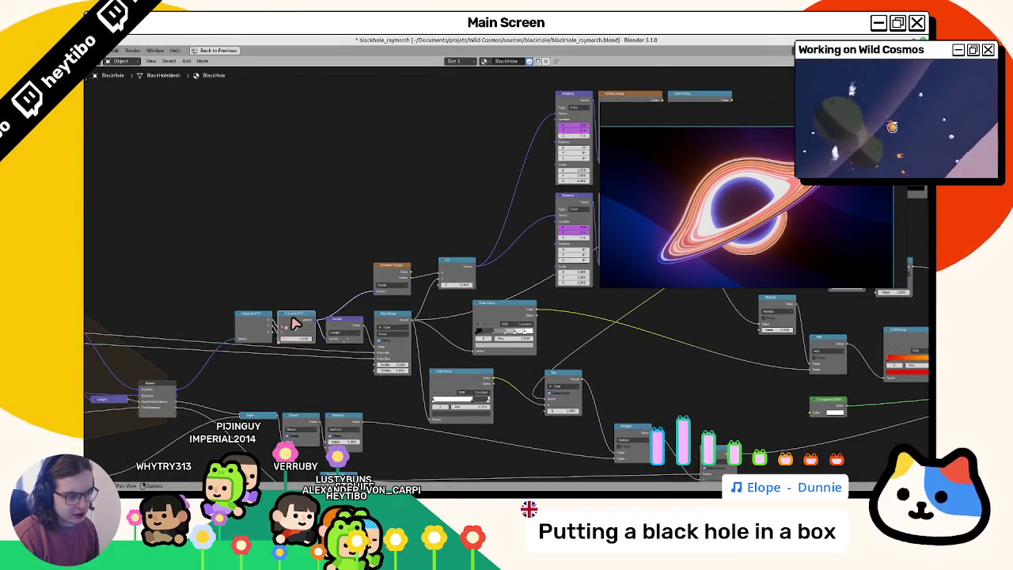
{"action": "left_click", "coordinate": [243, 323], "text": "shift"}
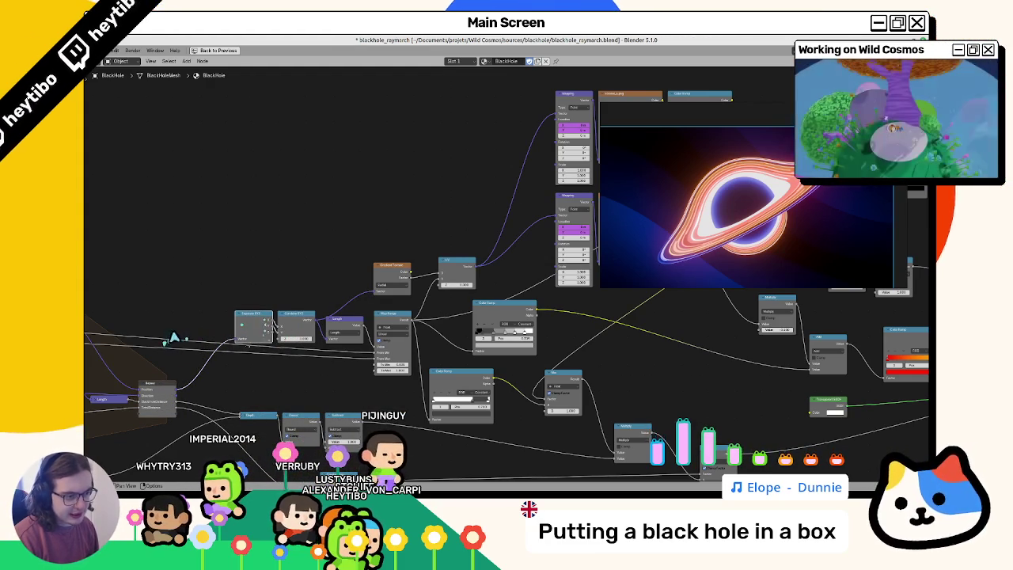
{"action": "left_click", "coordinate": [382, 320]}
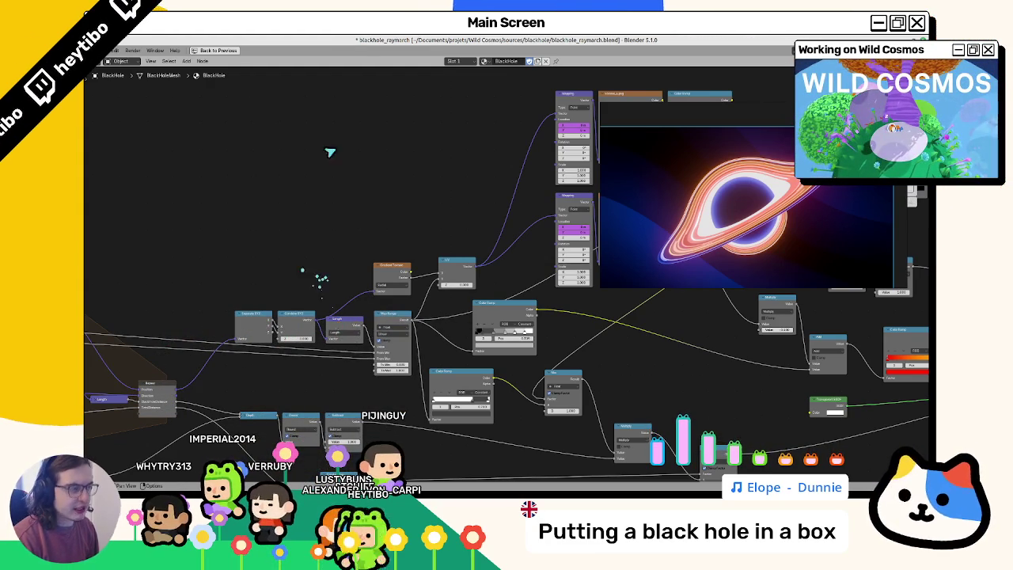
{"action": "key", "text": "alt+Tab"}
- Review the fragment function's uv calculation built from bh_rayhit.xz
{"action": "scroll", "coordinate": [467, 327], "scroll_direction": "down", "scroll_amount": 20}
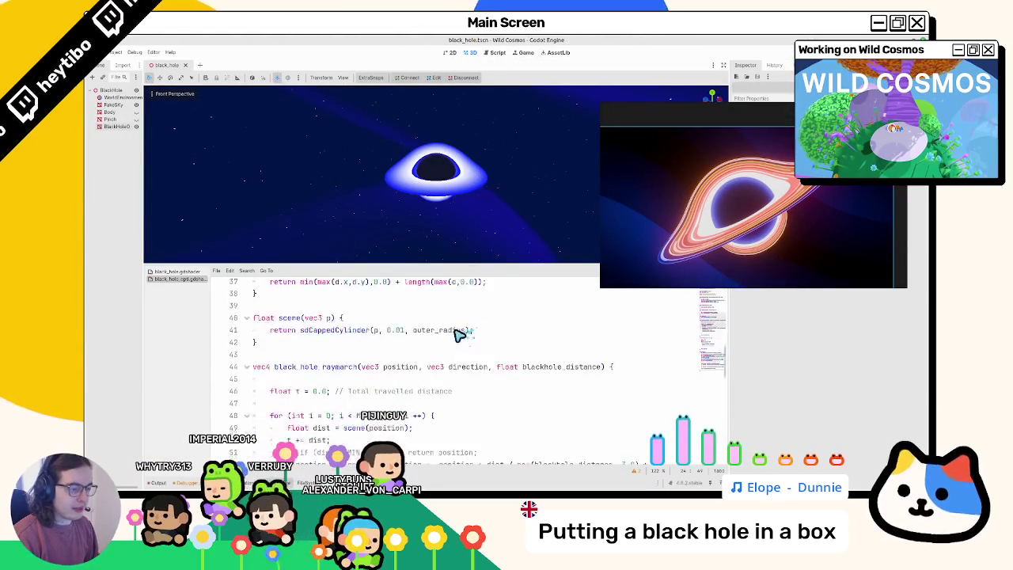
{"action": "scroll", "coordinate": [424, 345], "scroll_direction": "down", "scroll_amount": 1}
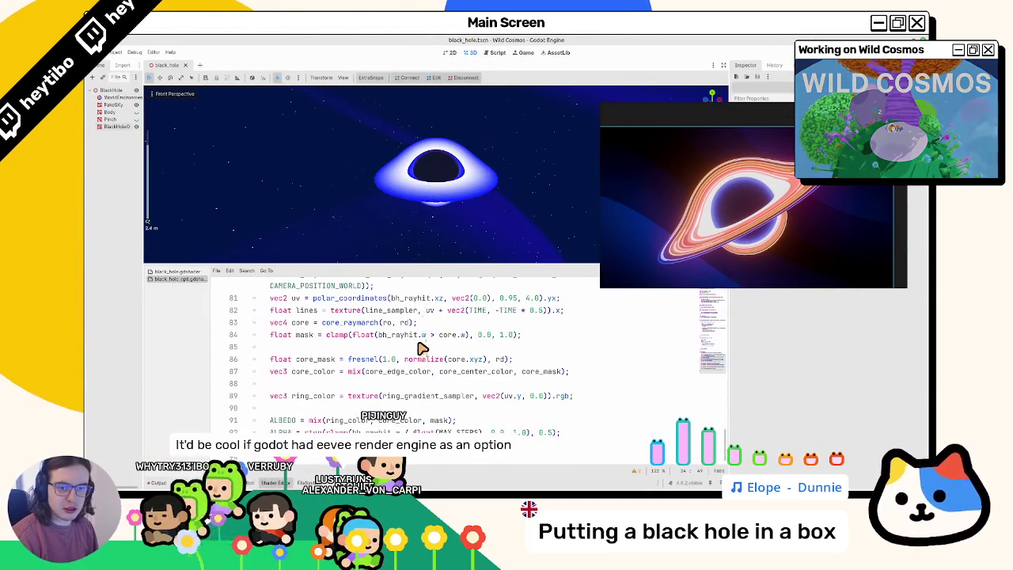
{"action": "scroll", "coordinate": [421, 347], "scroll_direction": "up", "scroll_amount": 2}
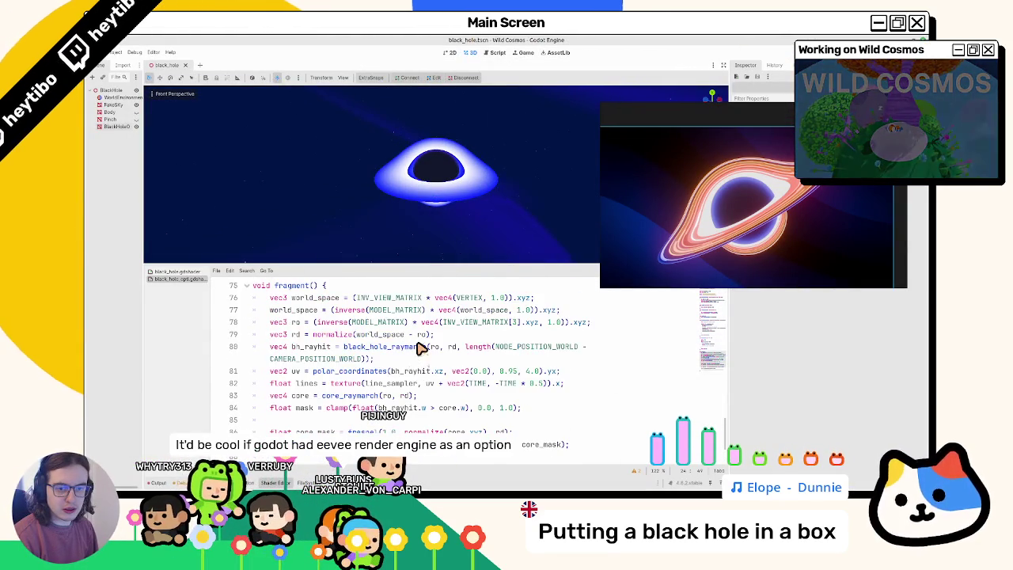
{"action": "scroll", "coordinate": [420, 347], "scroll_direction": "down", "scroll_amount": 2}
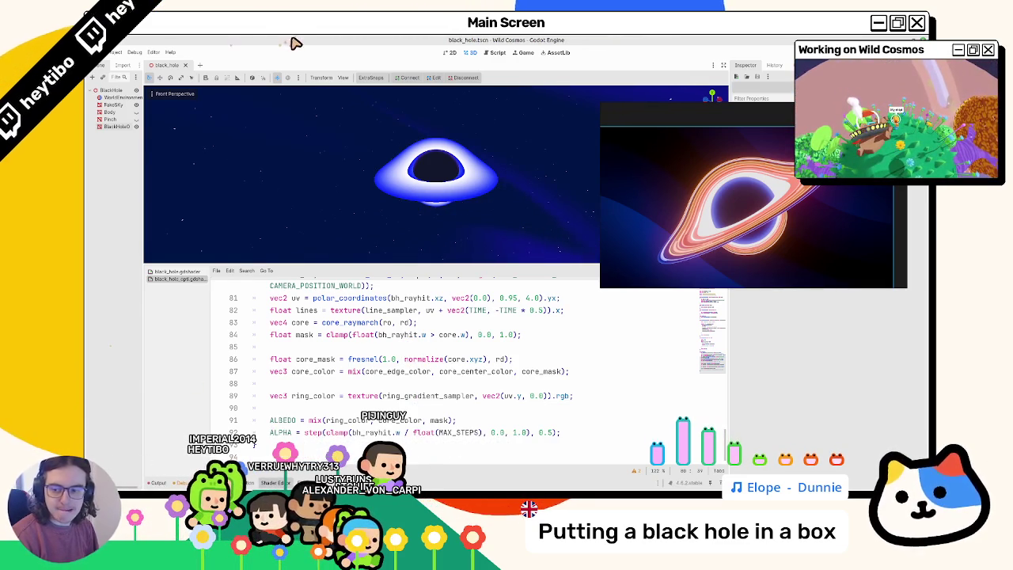
{"action": "scroll", "coordinate": [358, 159], "scroll_direction": "up", "scroll_amount": 1}
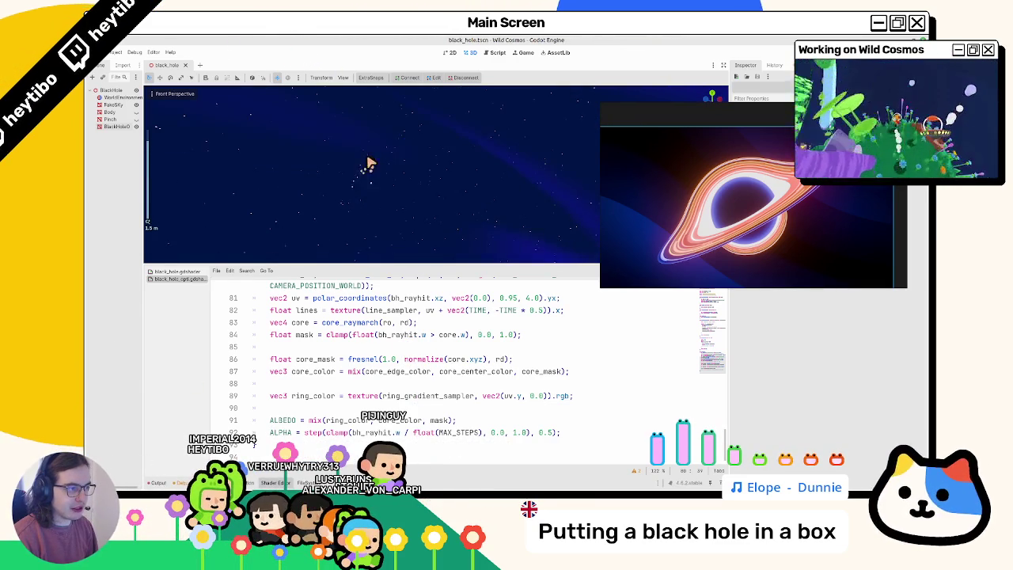
{"action": "mouse_move", "coordinate": [361, 185]}
{"action": "left_mouse_down"}
{"action": "mouse_move", "coordinate": [351, 220]}
{"action": "mouse_move", "coordinate": [346, 188]}
{"action": "mouse_move", "coordinate": [358, 170]}
{"action": "left_mouse_up"}
{"action": "scroll", "coordinate": [360, 174], "scroll_direction": "up", "scroll_amount": 2}
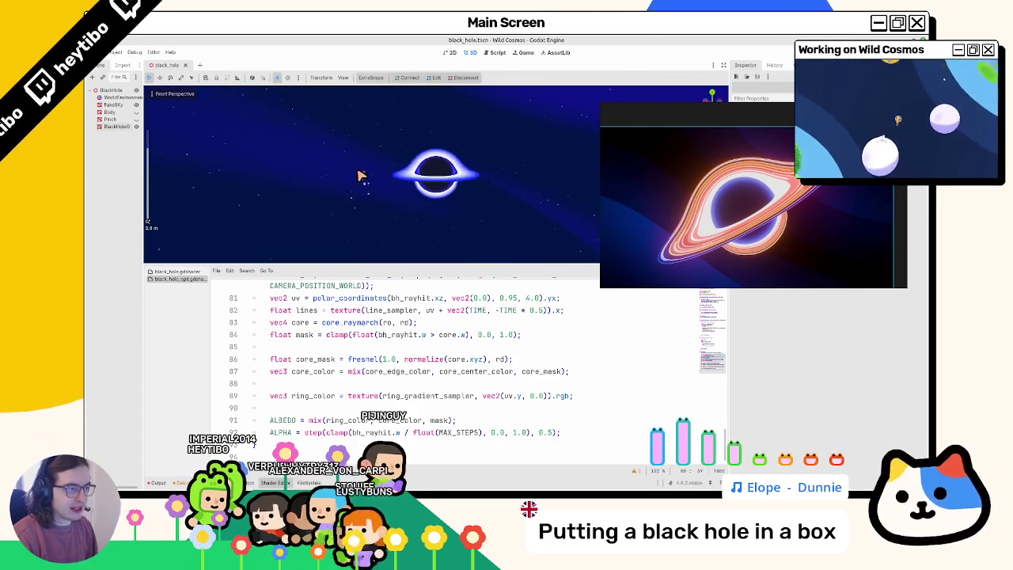
{"action": "scroll", "coordinate": [317, 352], "scroll_direction": "up", "scroll_amount": 1}
{"action": "double_click", "coordinate": [296, 334]}
{"action": "left_click_drag", "start_coordinate": [391, 335], "coordinate": [447, 336]}
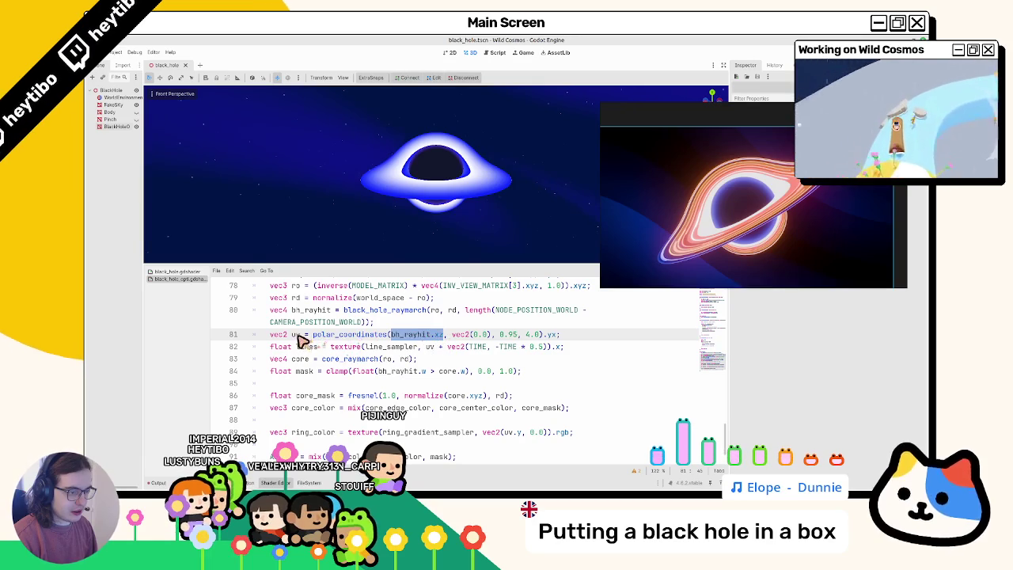
{"action": "scroll", "coordinate": [299, 339], "scroll_direction": "down", "scroll_amount": 1}
{"action": "scroll", "coordinate": [298, 346], "scroll_direction": "up", "scroll_amount": 2}
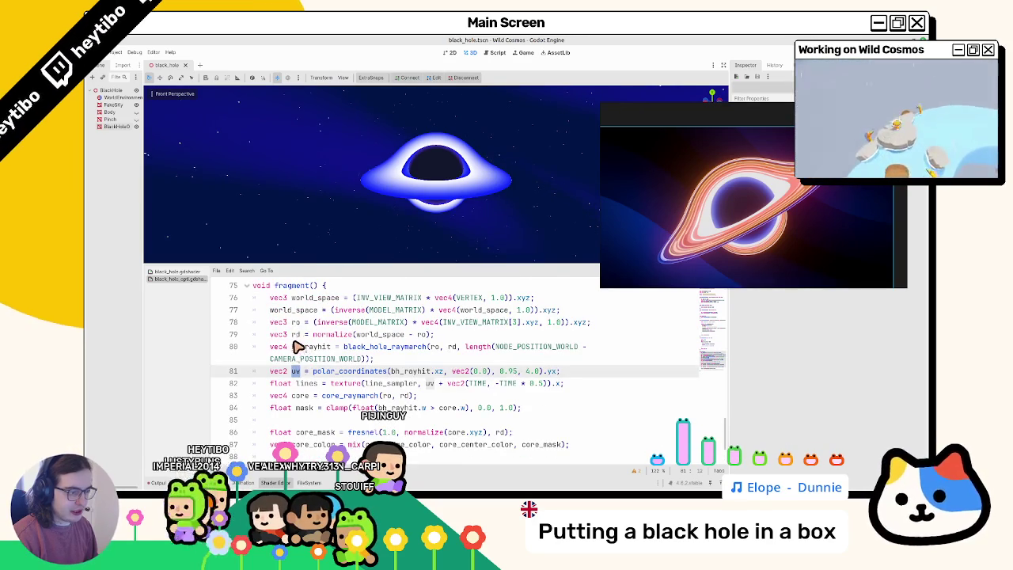
- Delete the 'float lines = texture…' lookup line
{"action": "triple_click", "coordinate": [316, 383]}
{"action": "key", "text": "Delete"}
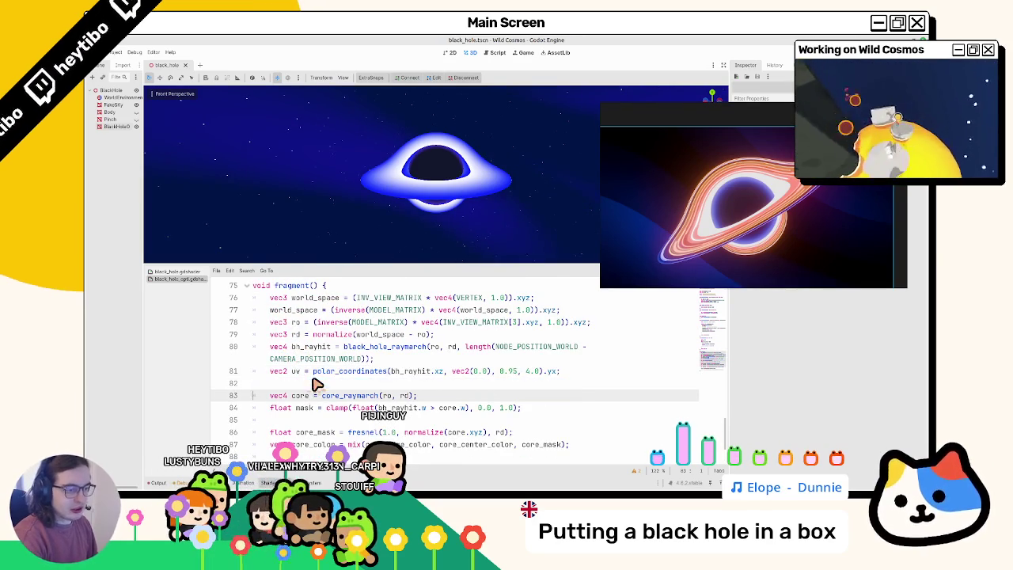
{"action": "scroll", "coordinate": [315, 387], "scroll_direction": "down", "scroll_amount": 2}
{"action": "key", "text": "Return"}
- Cut the polar_coordinates(...) expression so uv is a bare declaration
{"action": "double_click", "coordinate": [507, 409]}
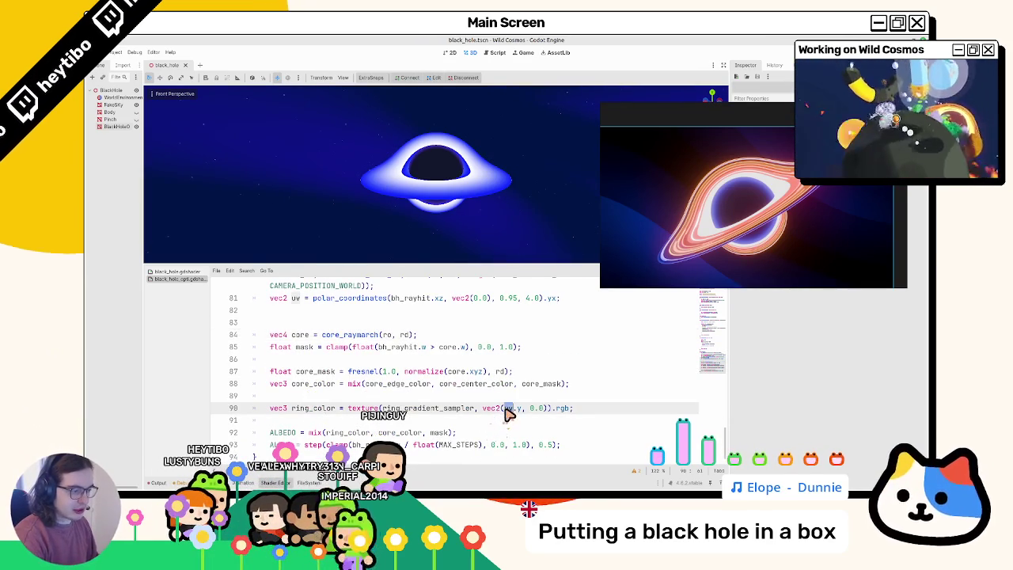
{"action": "scroll", "coordinate": [327, 362], "scroll_direction": "up", "scroll_amount": 1}
{"action": "left_click", "coordinate": [338, 339]}
{"action": "key", "text": "ctrl+shift+Return"}
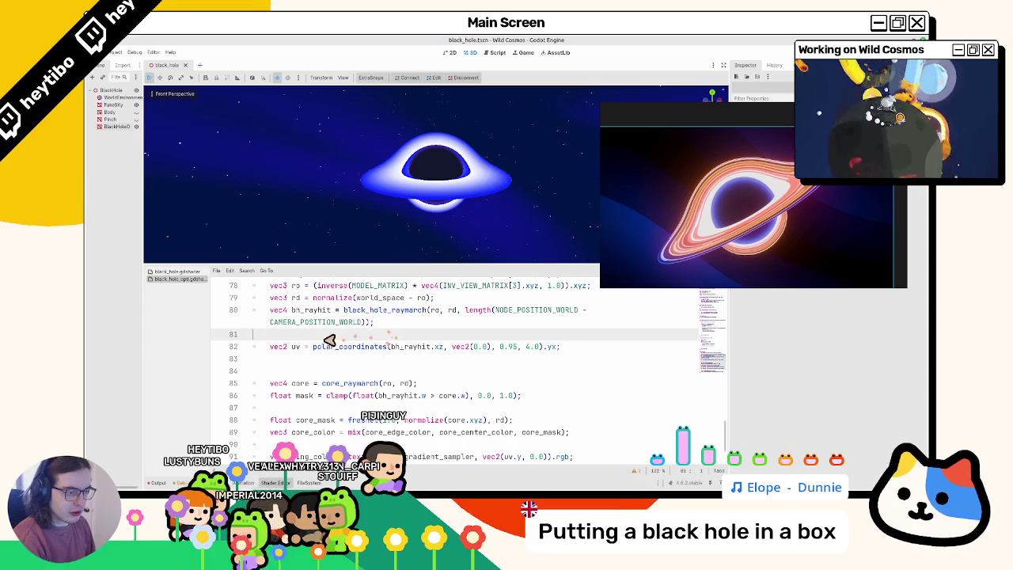
{"action": "left_click_drag", "start_coordinate": [310, 348], "coordinate": [562, 353]}
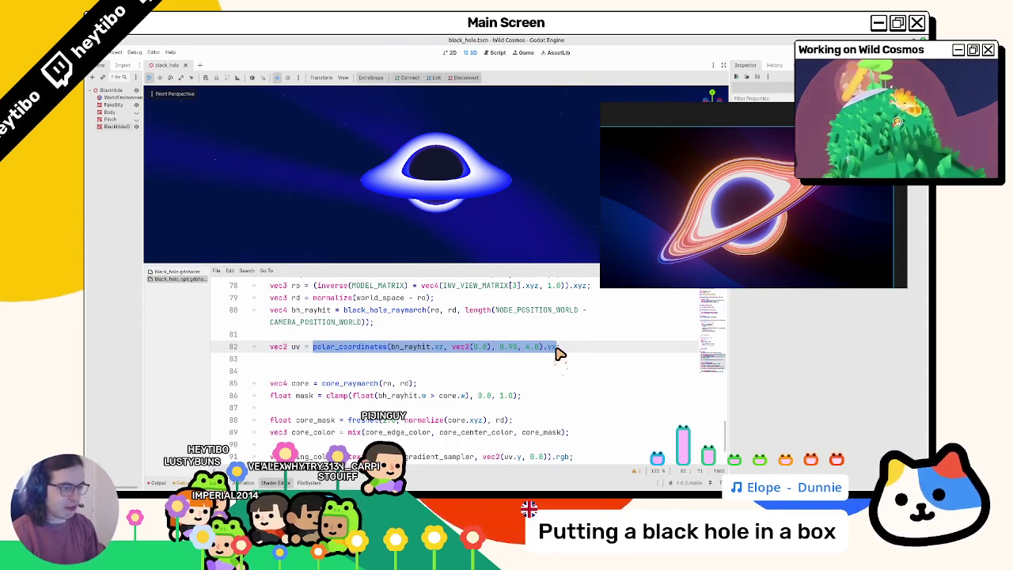
{"action": "key", "text": "ctrl+x"}
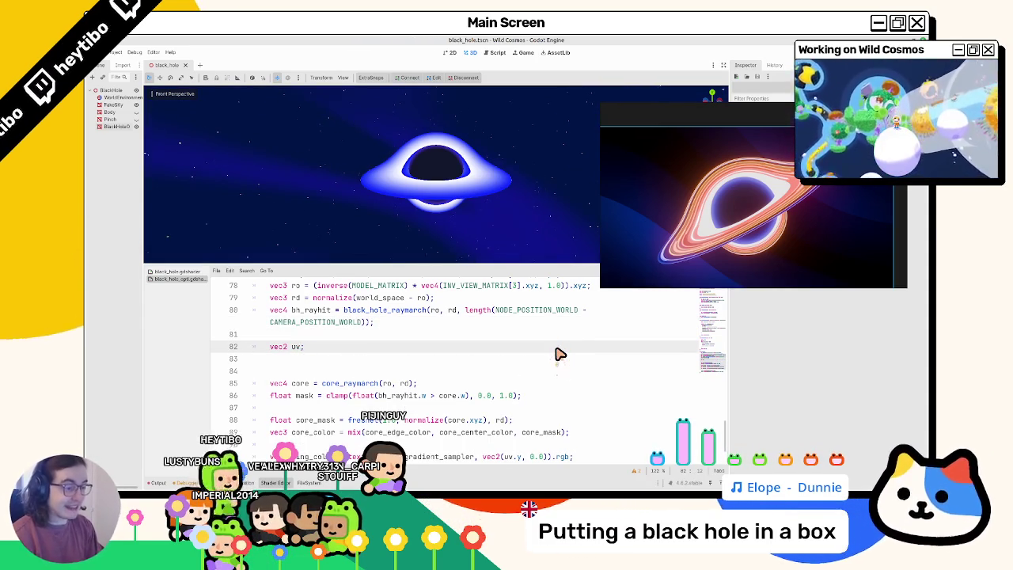
{"action": "key", "text": "alt+Tab"}
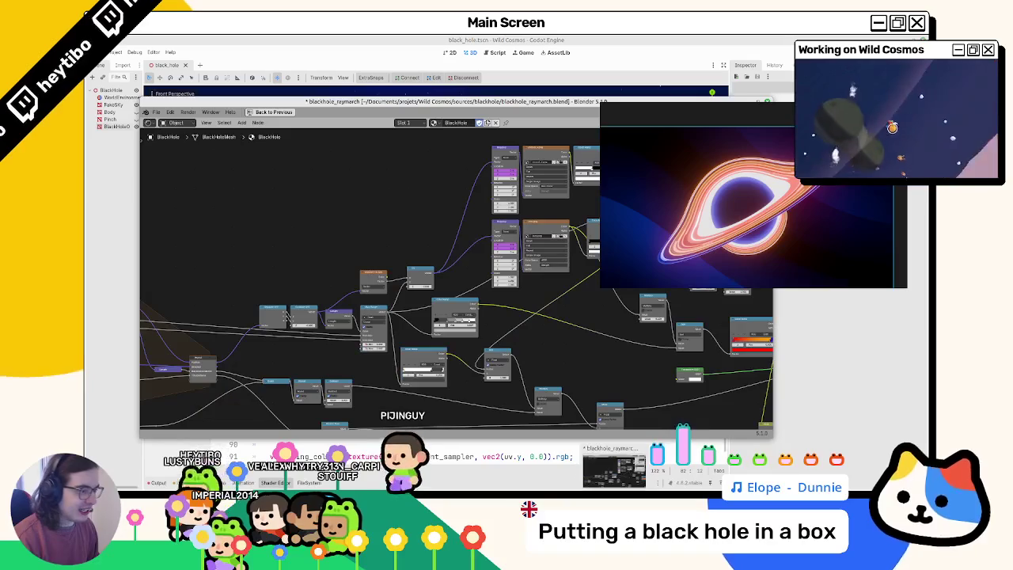
- Zoom in on the Map Range node in Blender and check its remapping values
{"action": "scroll", "coordinate": [372, 348], "scroll_direction": "up", "scroll_amount": 5}
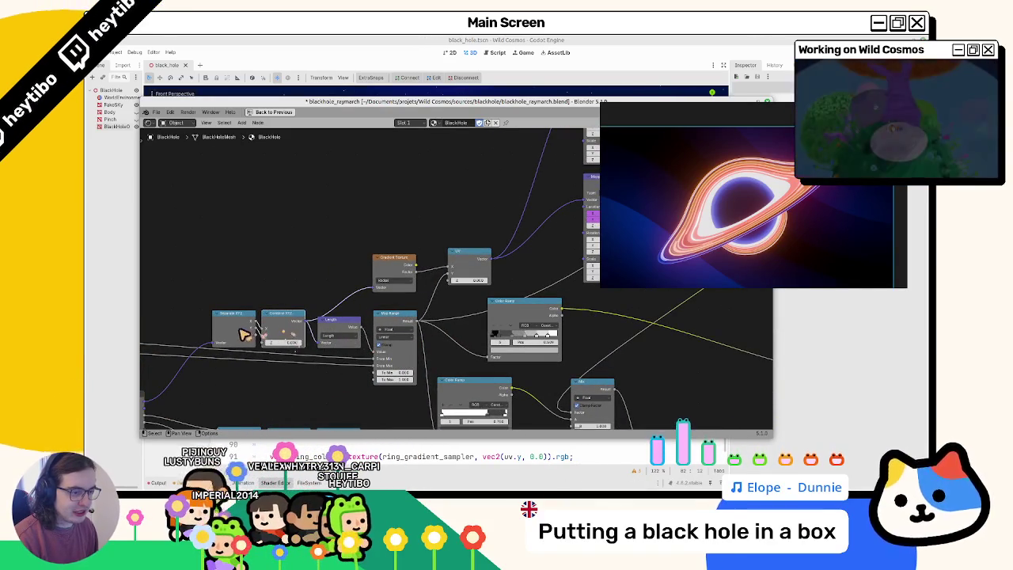
{"action": "left_click", "coordinate": [399, 321]}
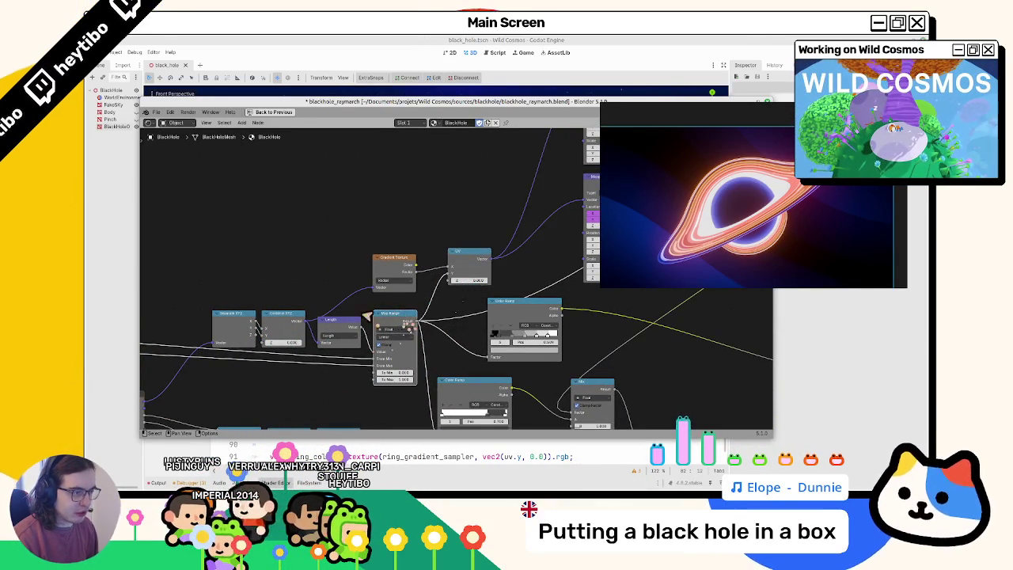
{"action": "key", "text": "alt+Tab"}
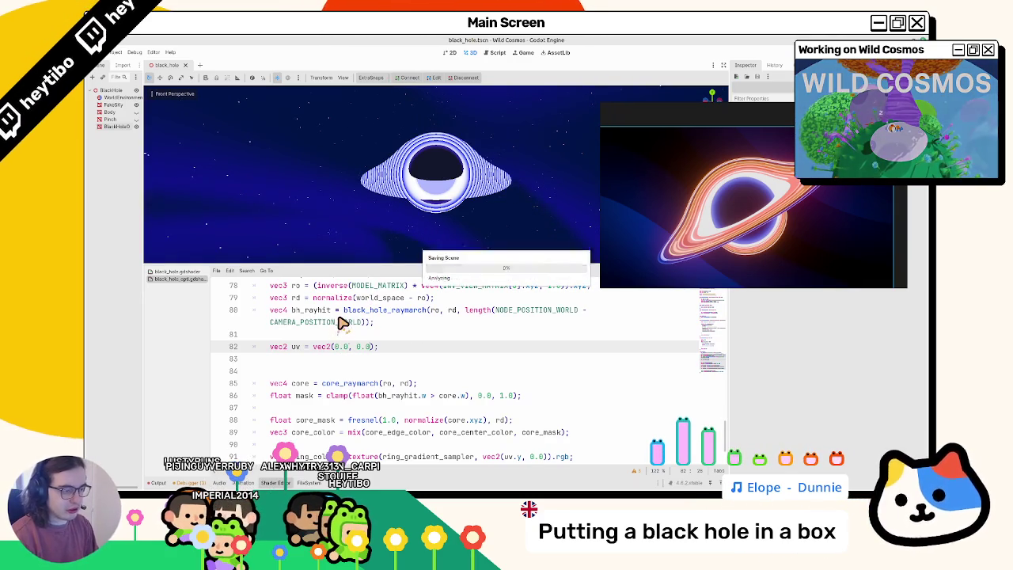
- Split the uv vec2 call across lines with 0.0 as its first argument
{"action": "key", "text": "Return"}
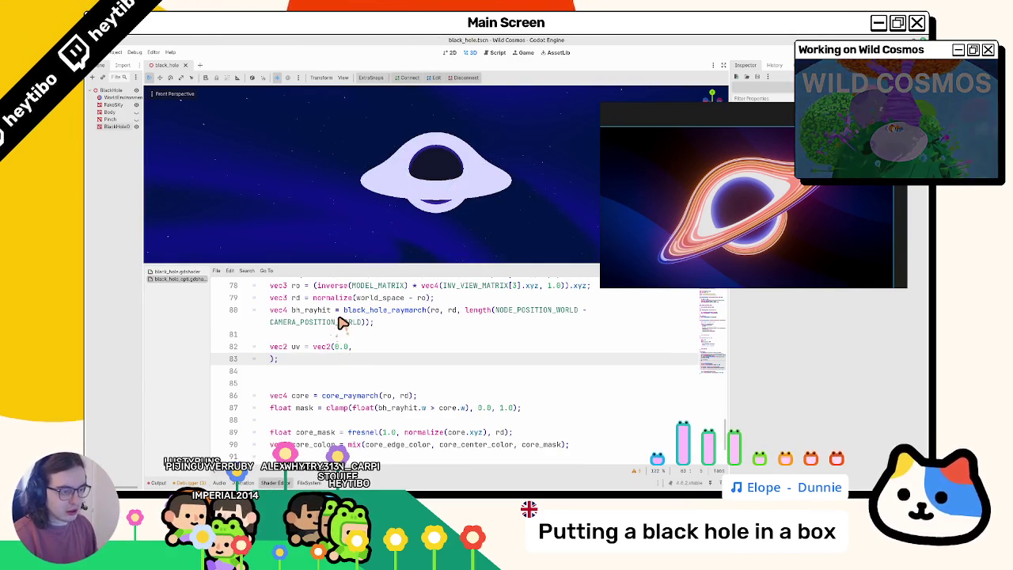
{"action": "left_click", "coordinate": [336, 346]}
{"action": "key", "text": "Return"}
{"action": "key", "text": "End"}
{"action": "key", "text": "Return"}
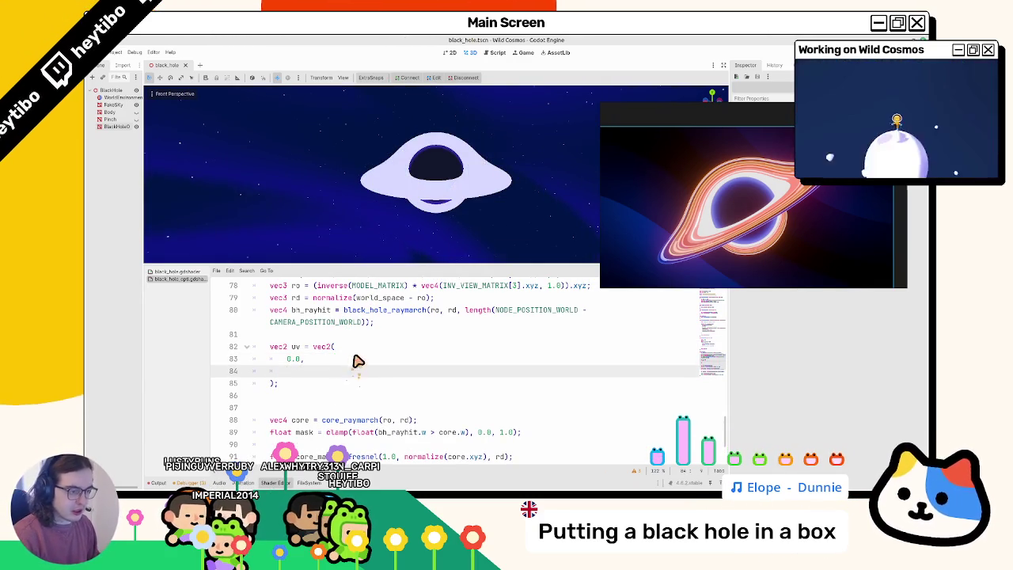
{"action": "key", "text": "alt+Tab"}
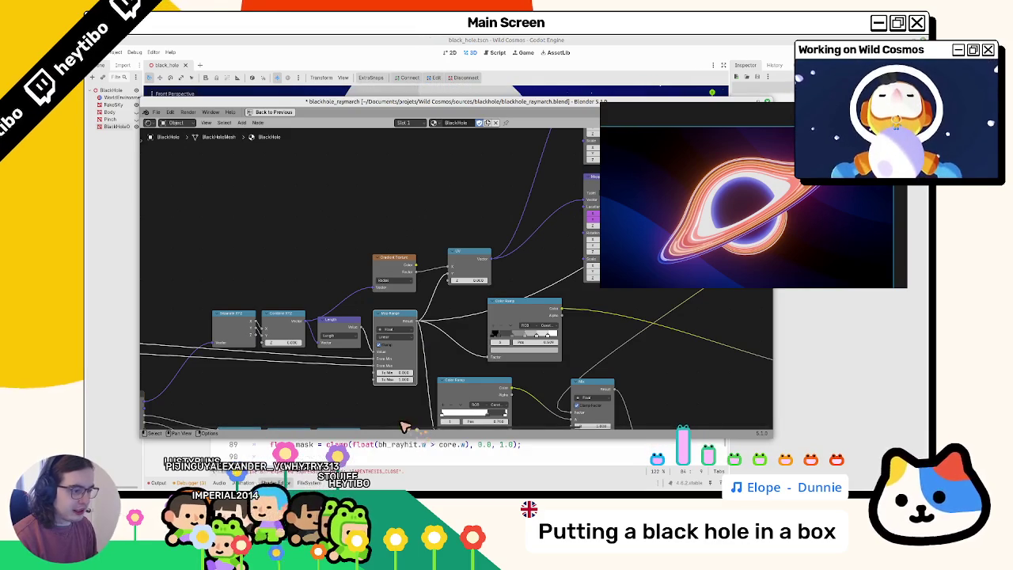
{"action": "left_click", "coordinate": [368, 52]}
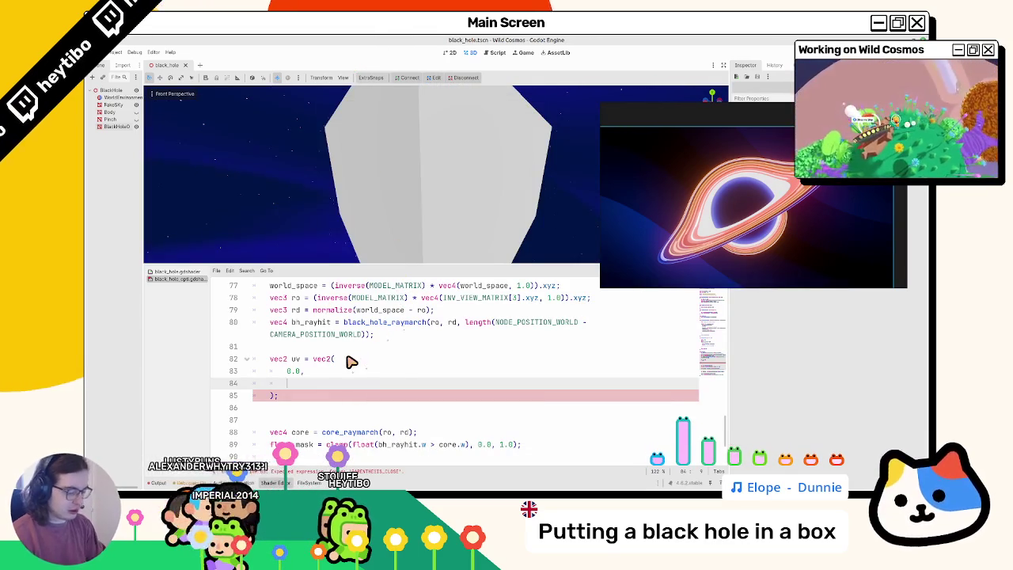
{"action": "key", "text": "alt+Tab"}
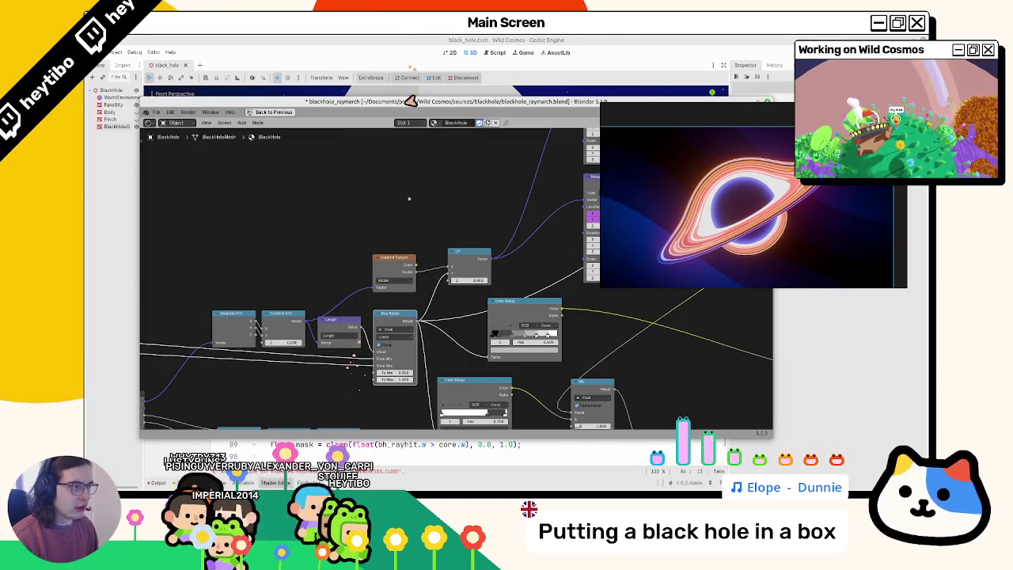
{"action": "key", "text": "alt+Tab"}
- Begin the second vec2 argument with a map( call and tidy lines above uv
{"action": "type", "text": "map("}
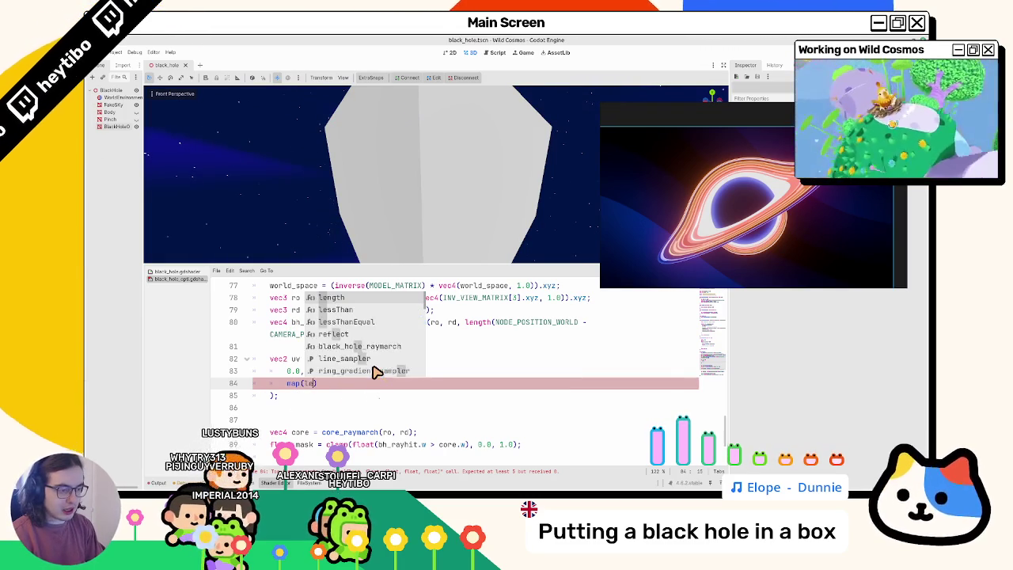
{"action": "key", "text": "BackSpace"}
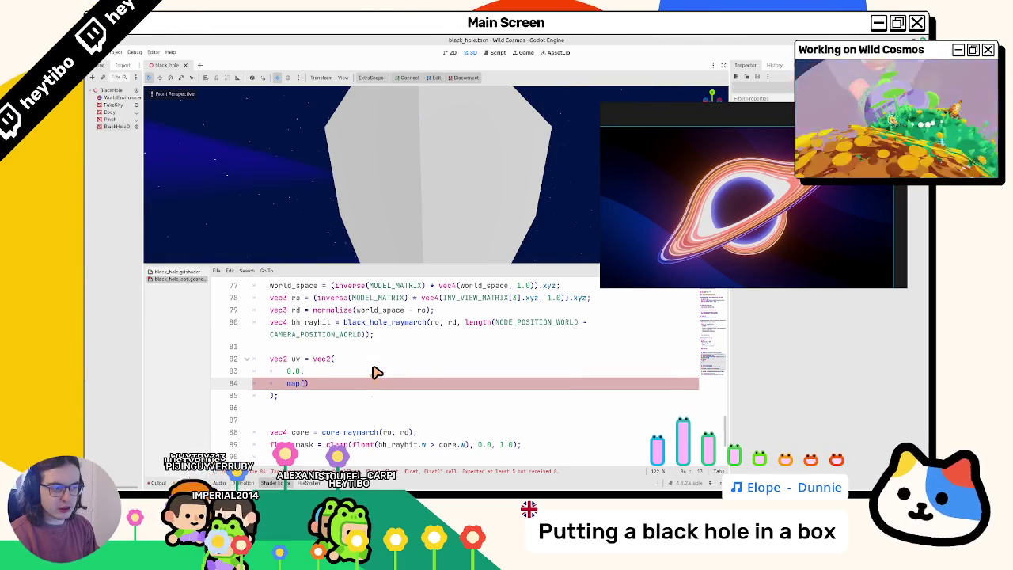
{"action": "key", "text": "Up"}
{"action": "key", "text": "Up"}
{"action": "key", "text": "ctrl+shift+Return"}
{"action": "key", "text": "ctrl+shift+Return"}
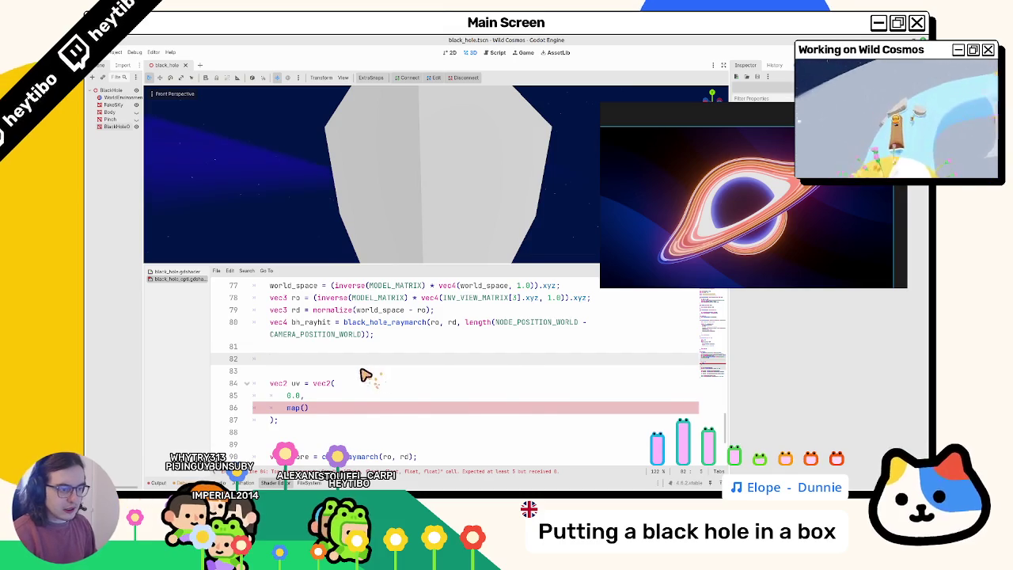
{"action": "scroll", "coordinate": [360, 374], "scroll_direction": "up", "scroll_amount": 2}
{"action": "scroll", "coordinate": [349, 377], "scroll_direction": "down", "scroll_amount": 2}
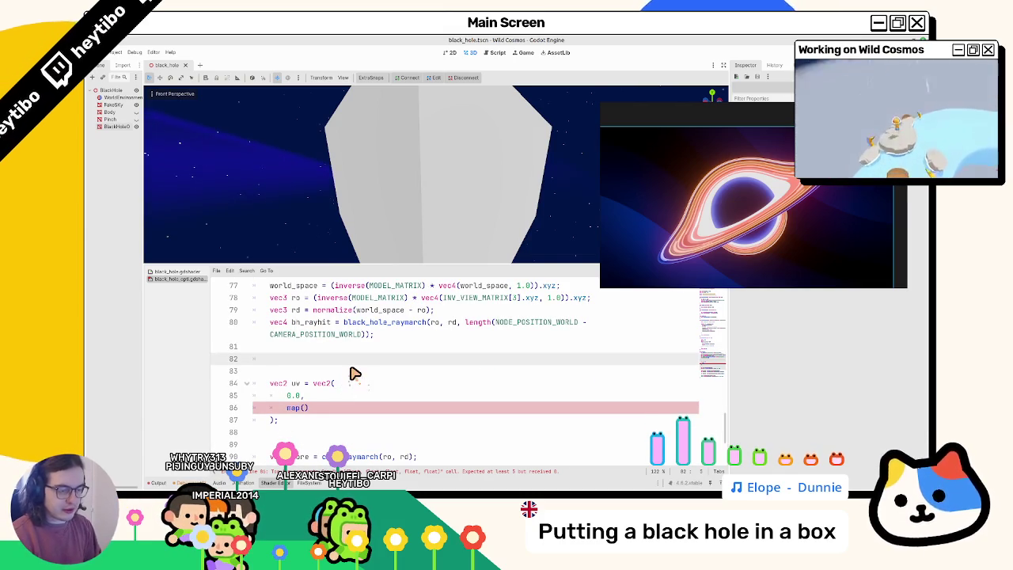
{"action": "type", "text": "v"}
{"action": "key", "text": "BackSpace"}
{"action": "type", "text": "float"}
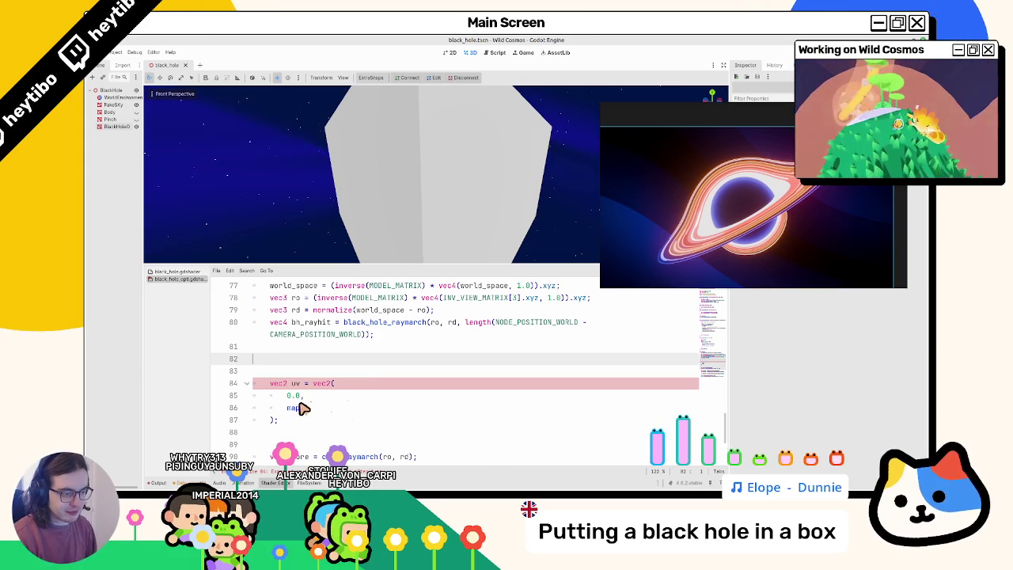
{"action": "key", "text": "BackSpace"}
- Pass length(bh_rayhit.xz) and inner_radius as the map call's first arguments
{"action": "type", "text": "(len"}
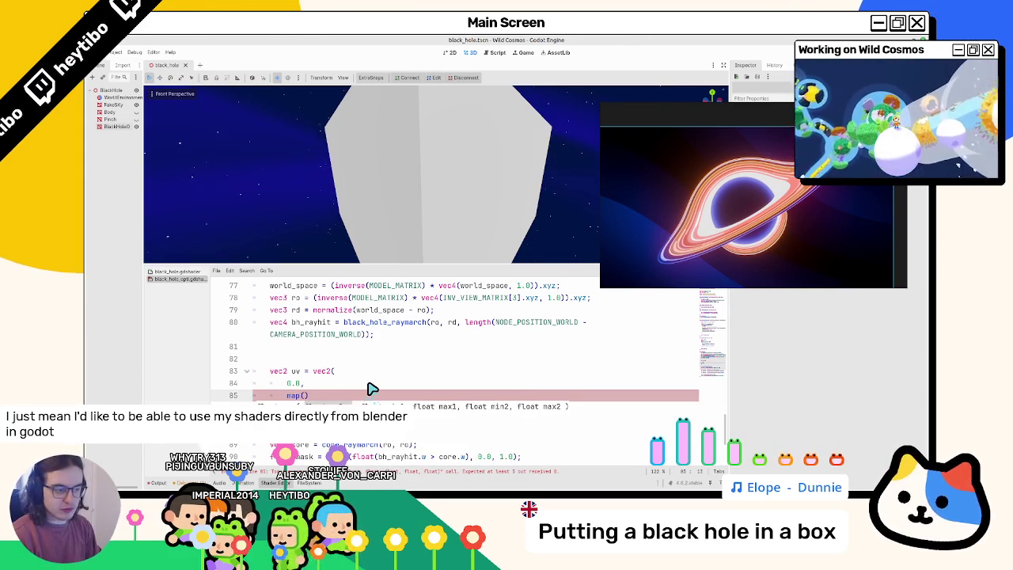
{"action": "type", "text": "gth("}
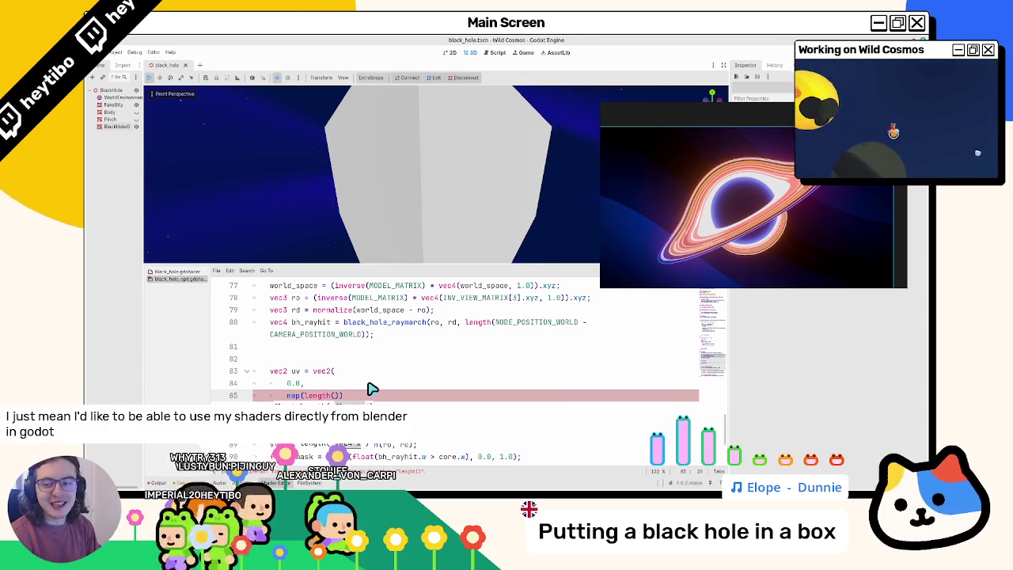
{"action": "type", "text": "bh_rayhit"}
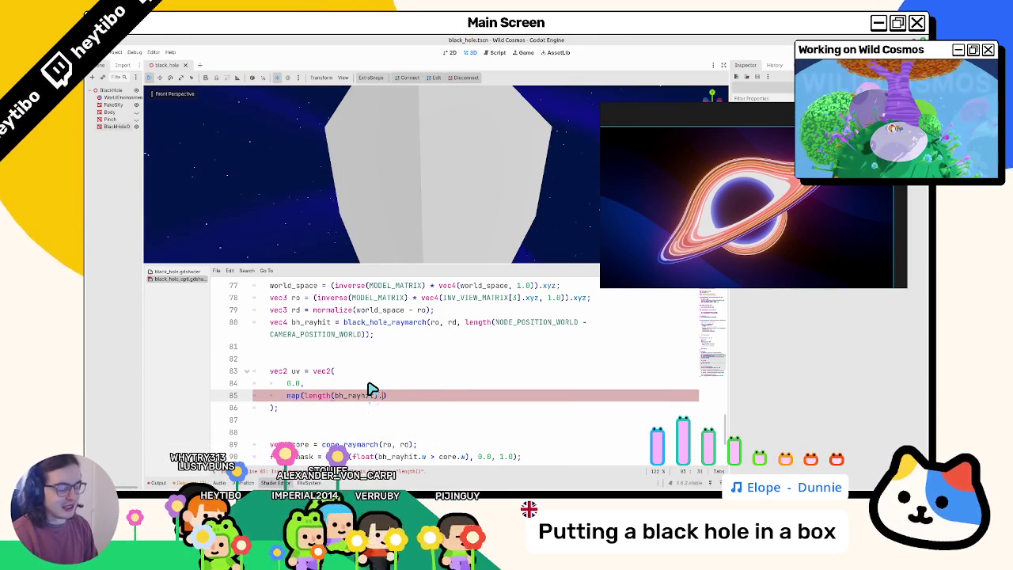
{"action": "type", "text": ".xz),"}
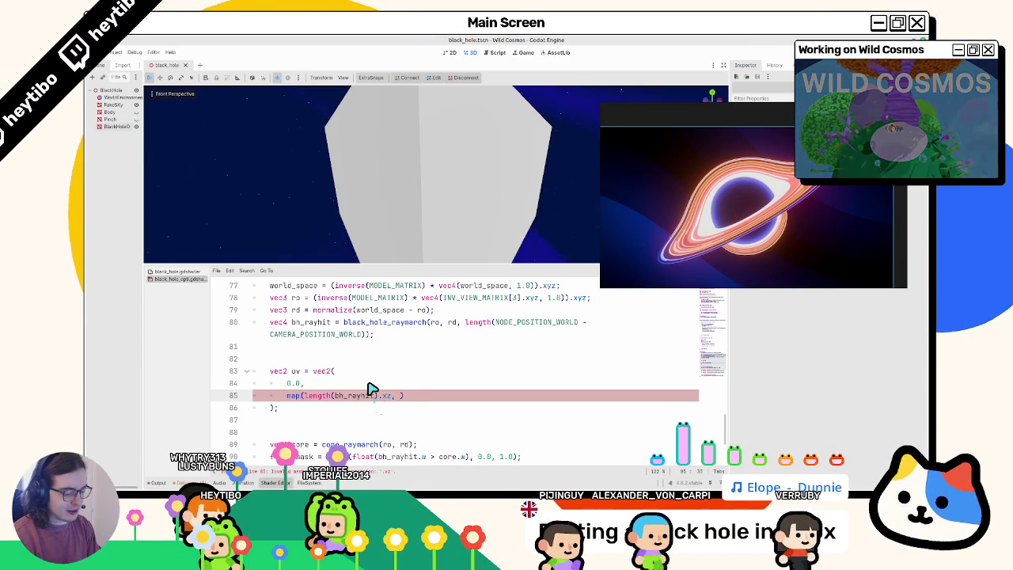
{"action": "type", "text": "inn"}
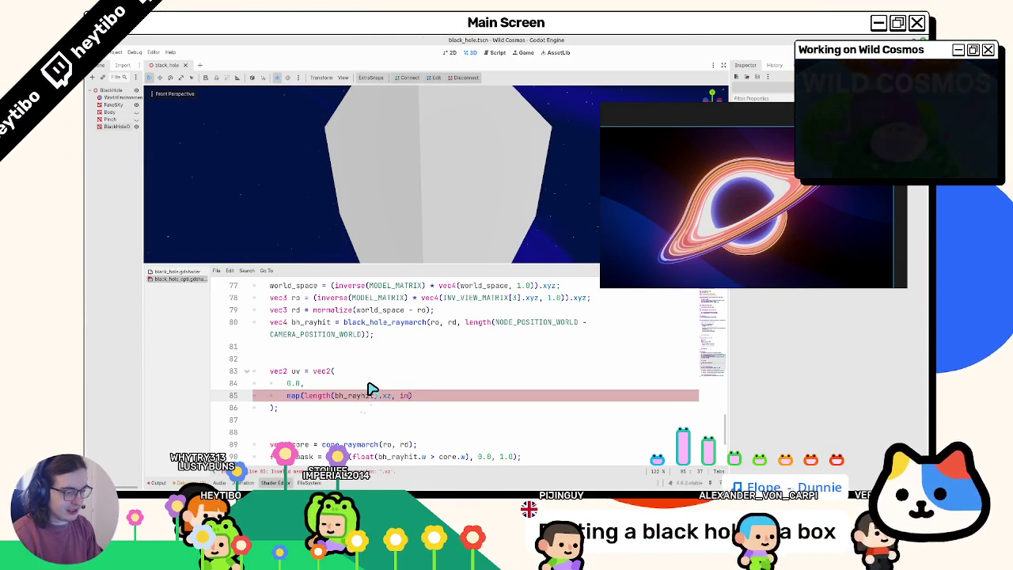
{"action": "key", "text": "BackSpace"}
{"action": "key", "text": "BackSpace"}
{"action": "key", "text": "BackSpace"}
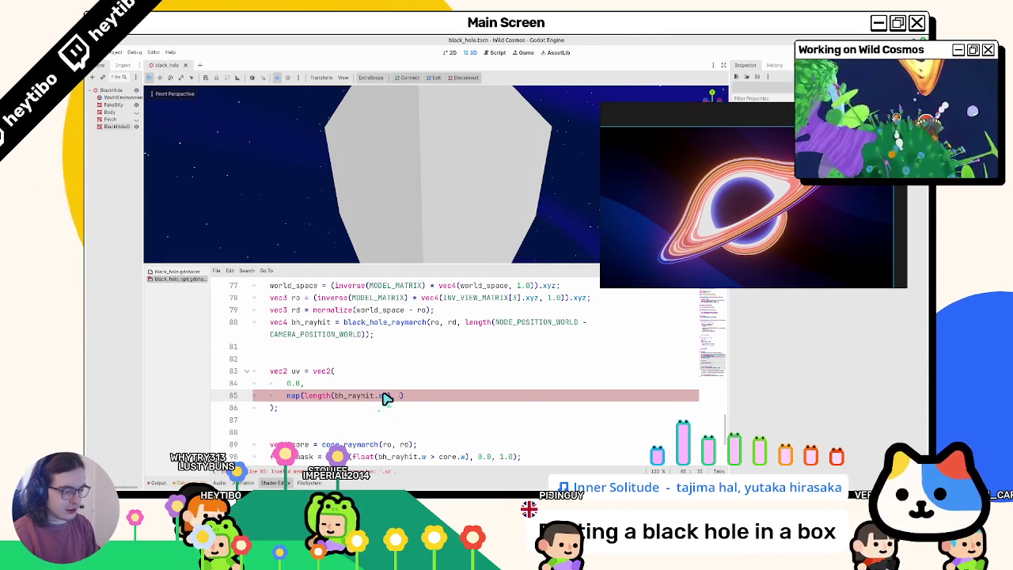
{"action": "type", "text": "inn"}
{"action": "key", "text": "Return"}
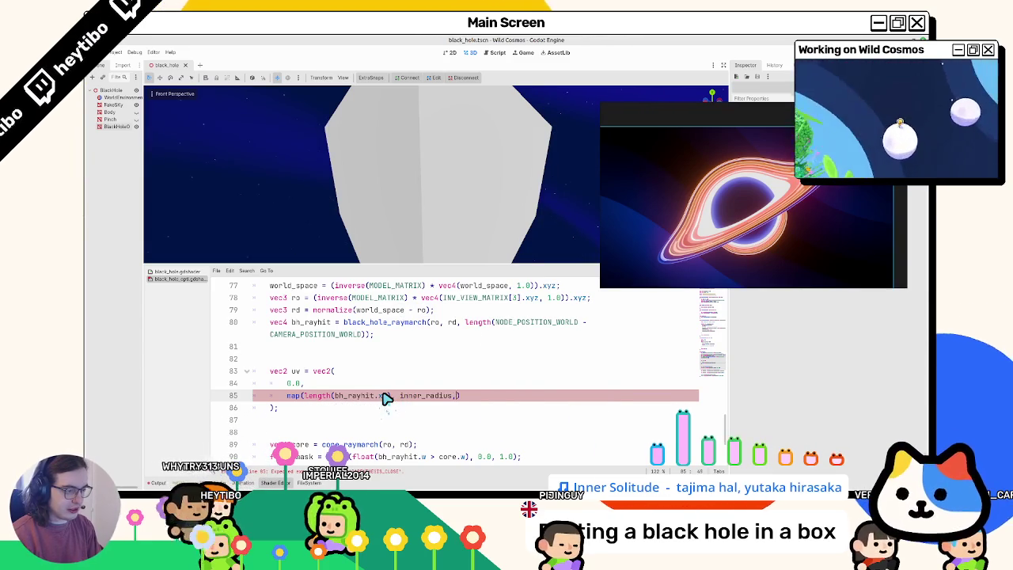
{"action": "type", "text": ", "}
{"action": "type", "text": "tt"}
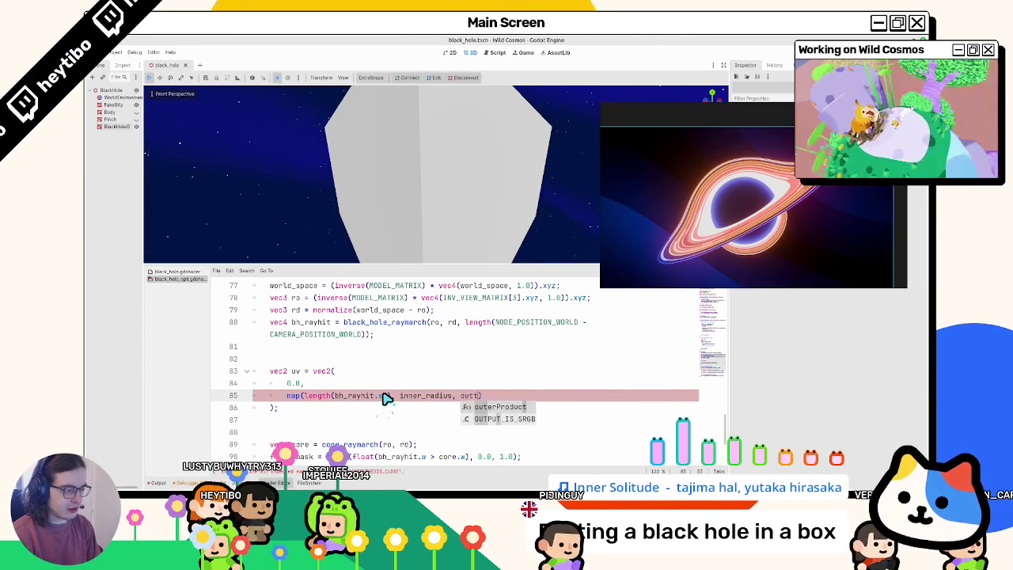
{"action": "type", "text": "er"}
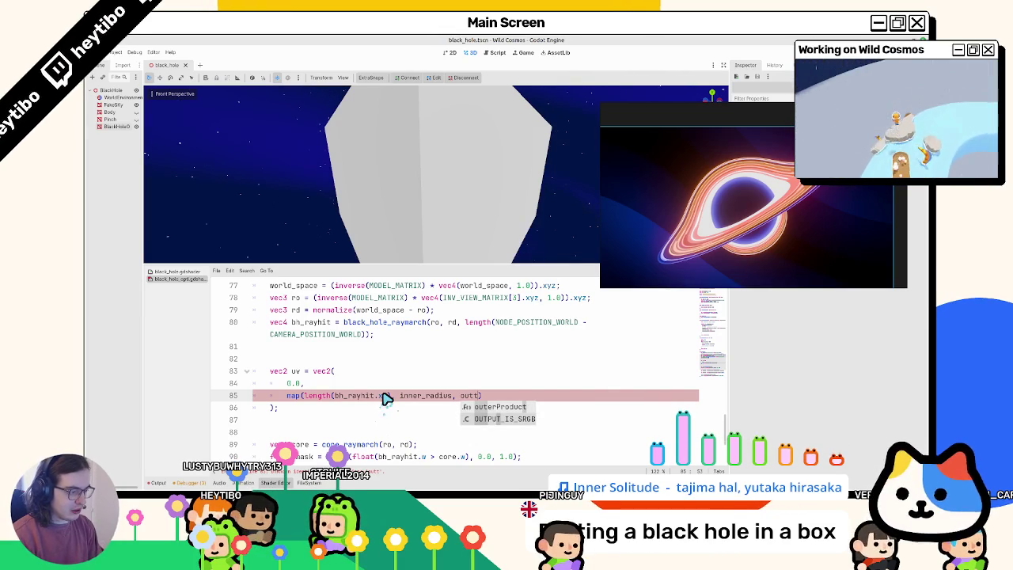
{"action": "scroll", "coordinate": [388, 404], "scroll_direction": "up", "scroll_amount": 15}
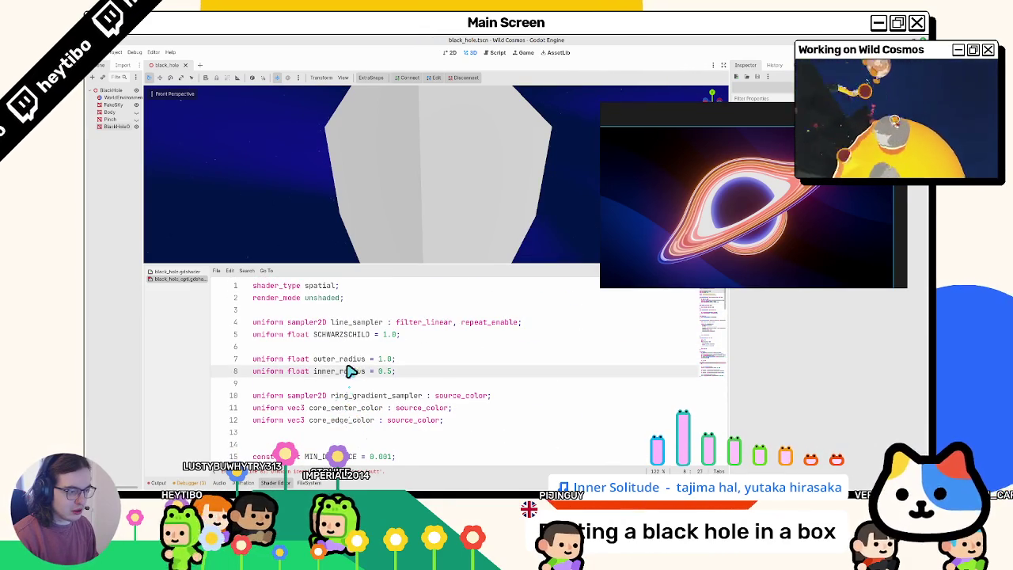
- Complete the map call with outer_radius, 0.0, 1.0 and remove the stray semicolon
{"action": "double_click", "coordinate": [348, 359]}
{"action": "scroll", "coordinate": [430, 401], "scroll_direction": "down", "scroll_amount": 14}
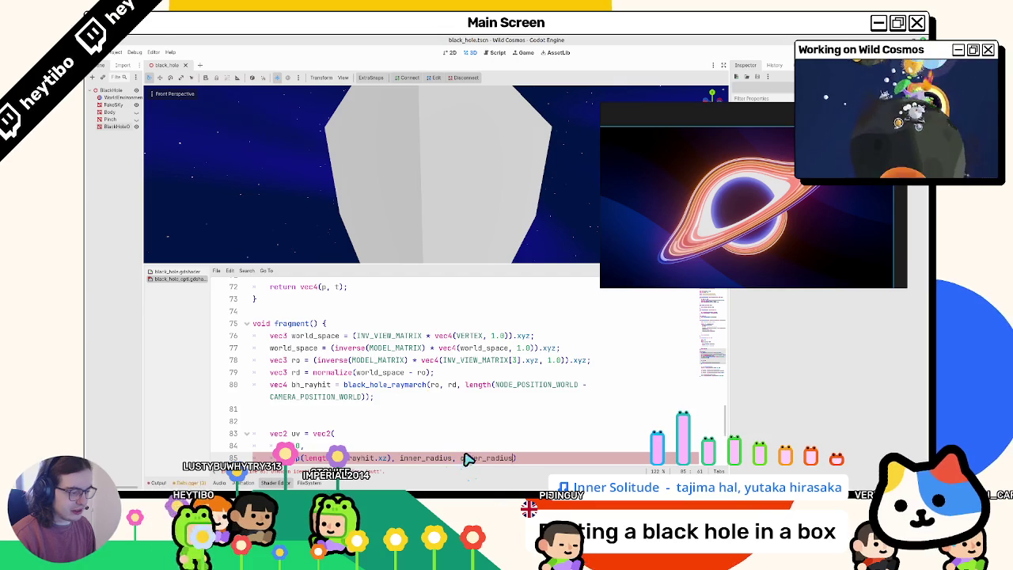
{"action": "scroll", "coordinate": [467, 425], "scroll_direction": "down", "scroll_amount": 2}
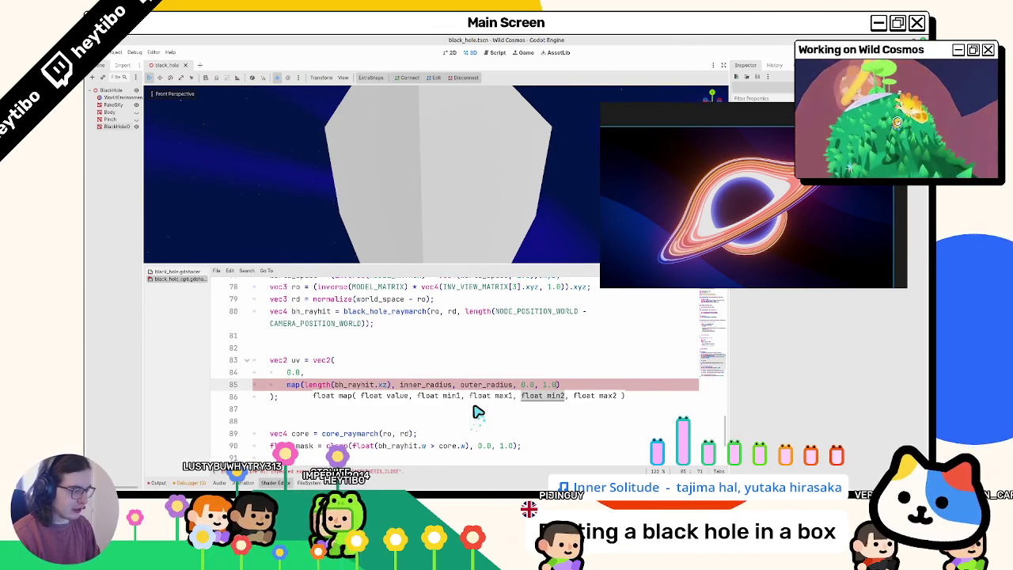
{"action": "key", "text": "BackSpace"}
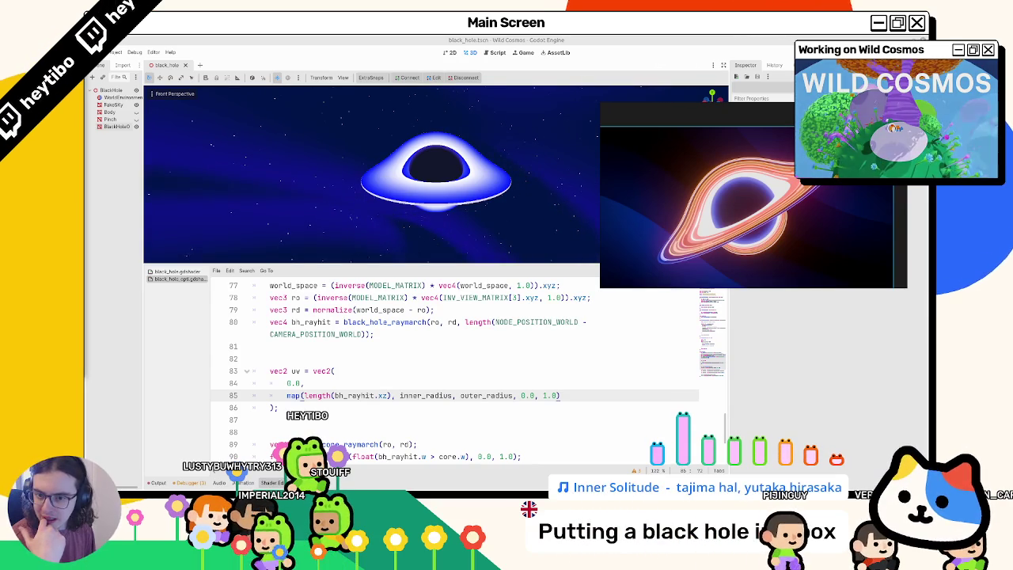
{"action": "scroll", "coordinate": [299, 378], "scroll_direction": "down", "scroll_amount": 3}
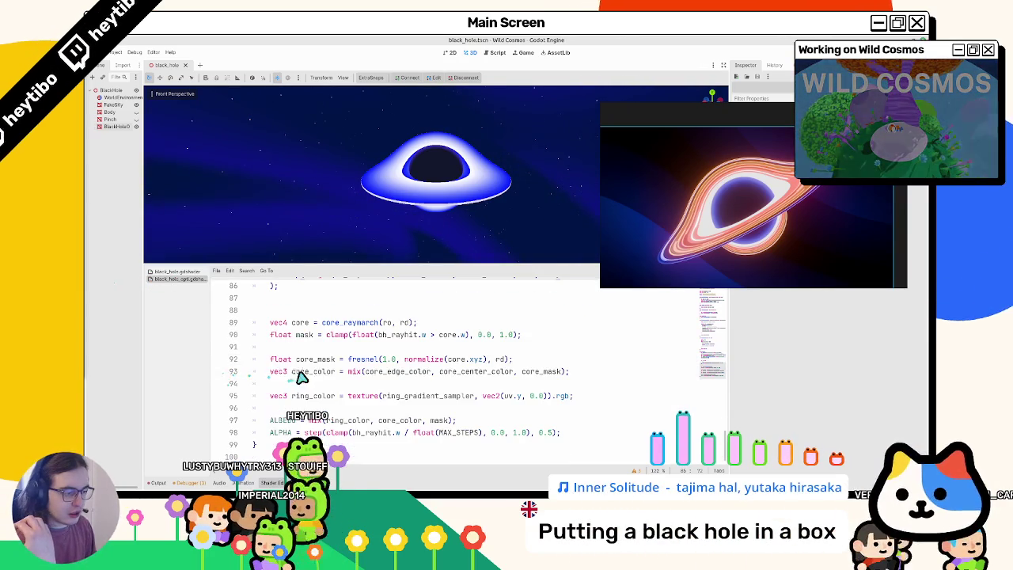
- Wrap the uv map expression in clamp(...) and adjust the ring-gradient lookup's uv
{"action": "left_click", "coordinate": [520, 393]}
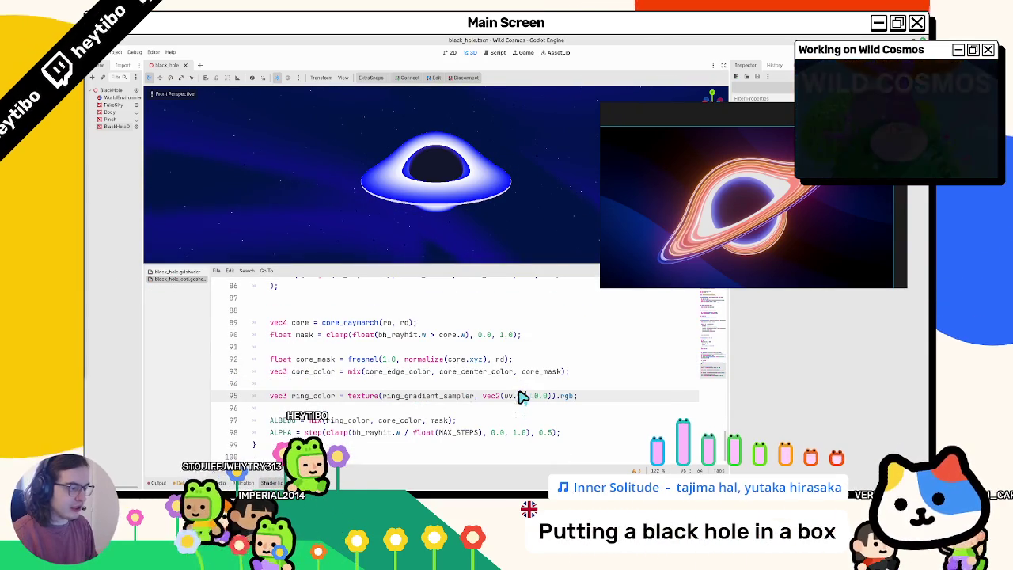
{"action": "type", "text": "x"}
{"action": "type", "text": "y"}
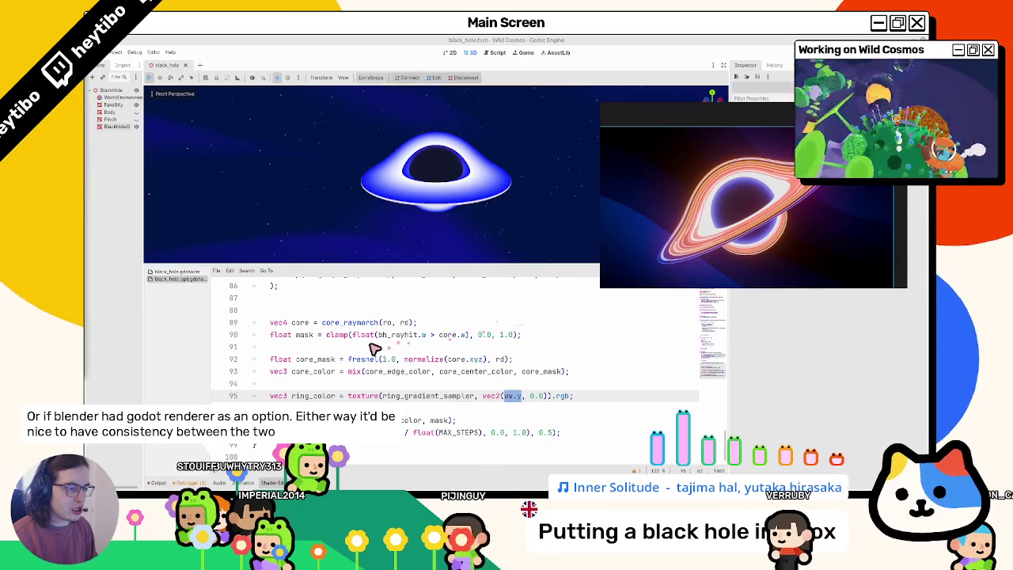
{"action": "scroll", "coordinate": [313, 340], "scroll_direction": "up", "scroll_amount": 2}
{"action": "double_click", "coordinate": [295, 347]}
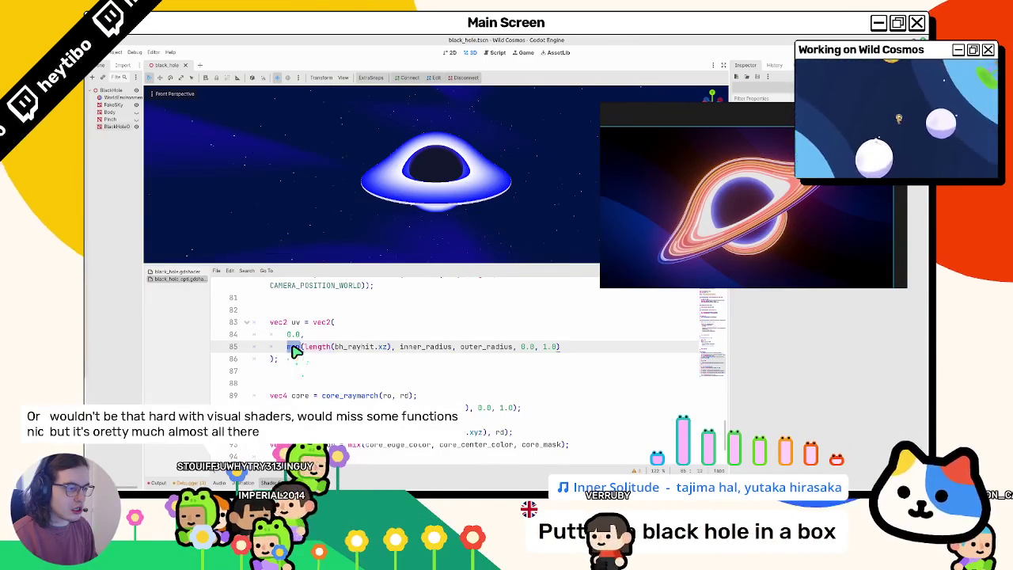
{"action": "left_click_drag", "start_coordinate": [306, 349], "coordinate": [384, 348]}
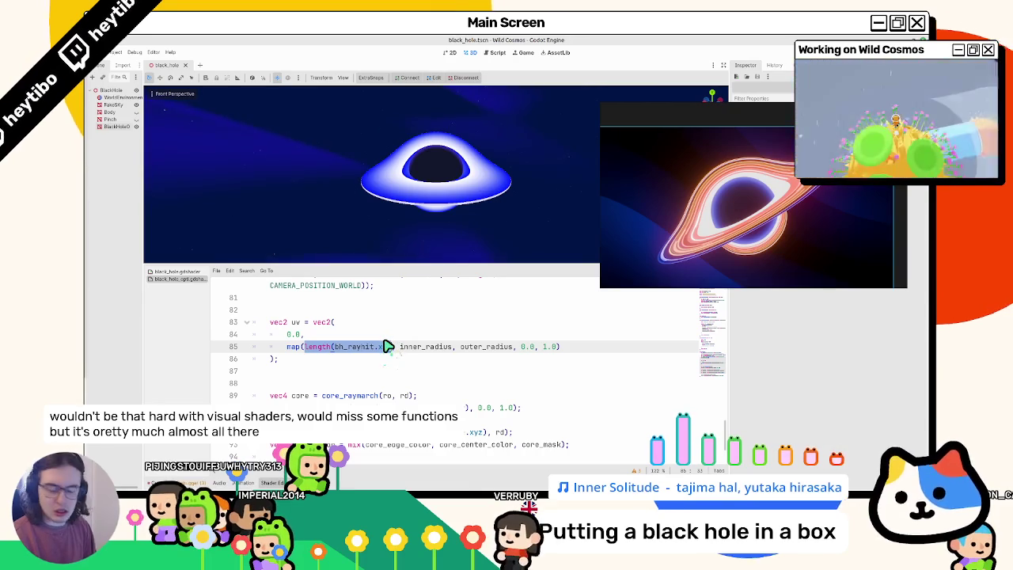
{"action": "type", "text": "clampe"}
{"action": "key", "text": "ctrl+z"}
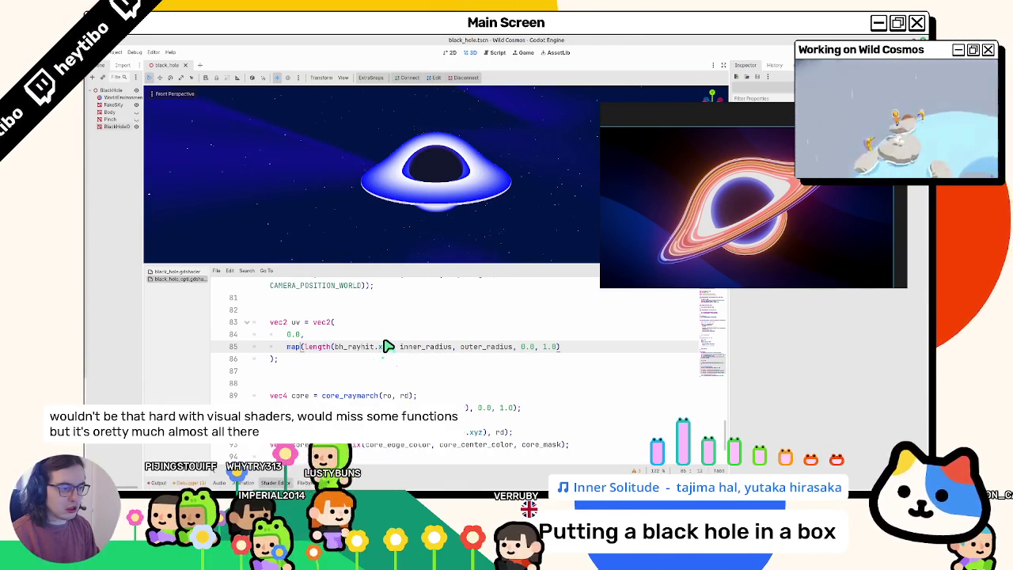
{"action": "key", "text": "ctrl+shift+Right"}
{"action": "key", "text": "ctrl+shift+Right"}
{"action": "key", "text": "ctrl+shift+Right"}
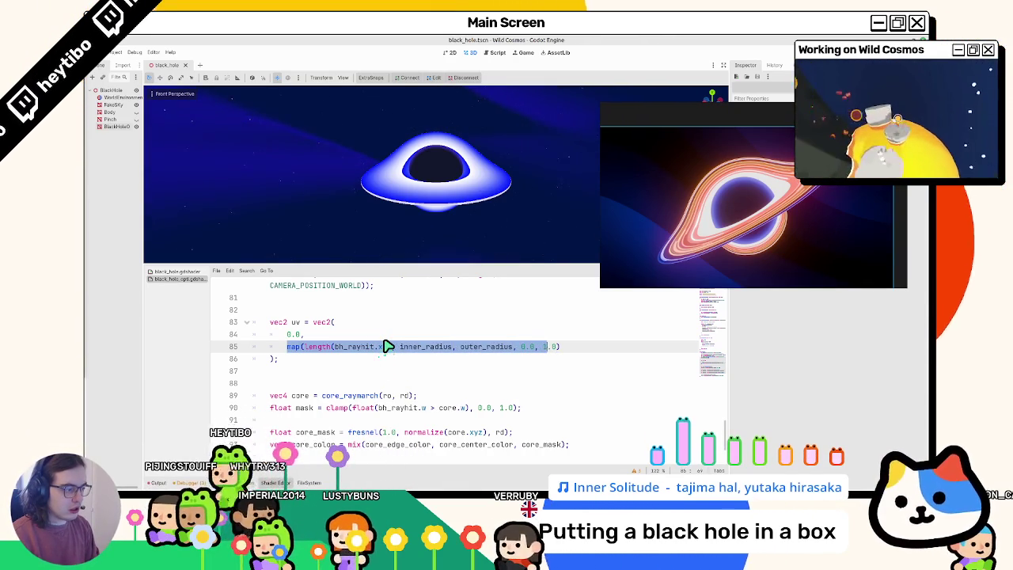
{"action": "key", "text": "ctrl+x"}
{"action": "type", "text": "clamp("}
{"action": "key", "text": "ctrl+v"}
{"action": "key", "text": "Right"}
{"action": "type", "text": ","}
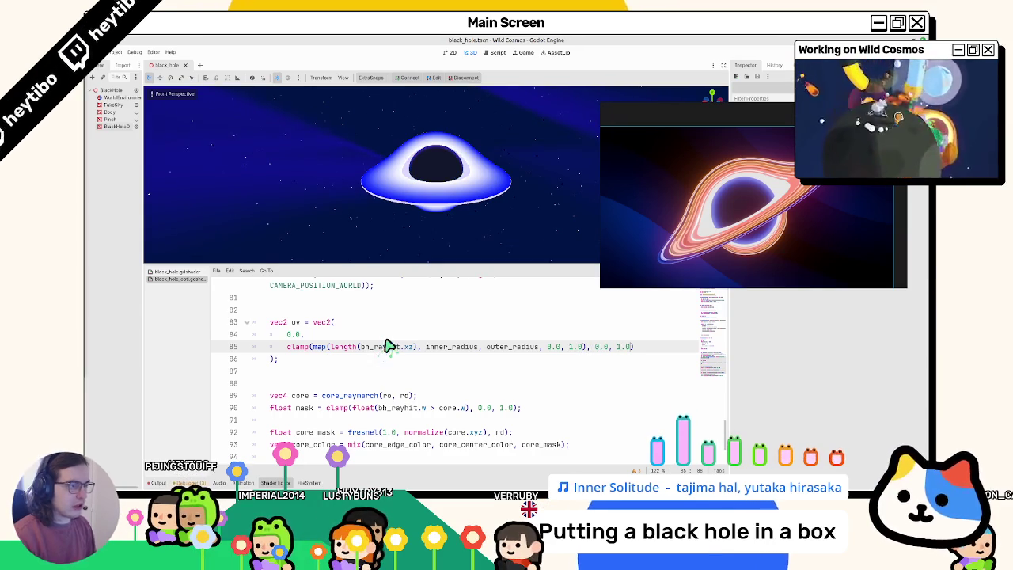
- Add repeat_disable to the ring_gradient_sampler uniform's hints
{"action": "scroll", "coordinate": [334, 153], "scroll_direction": "up", "scroll_amount": 3}
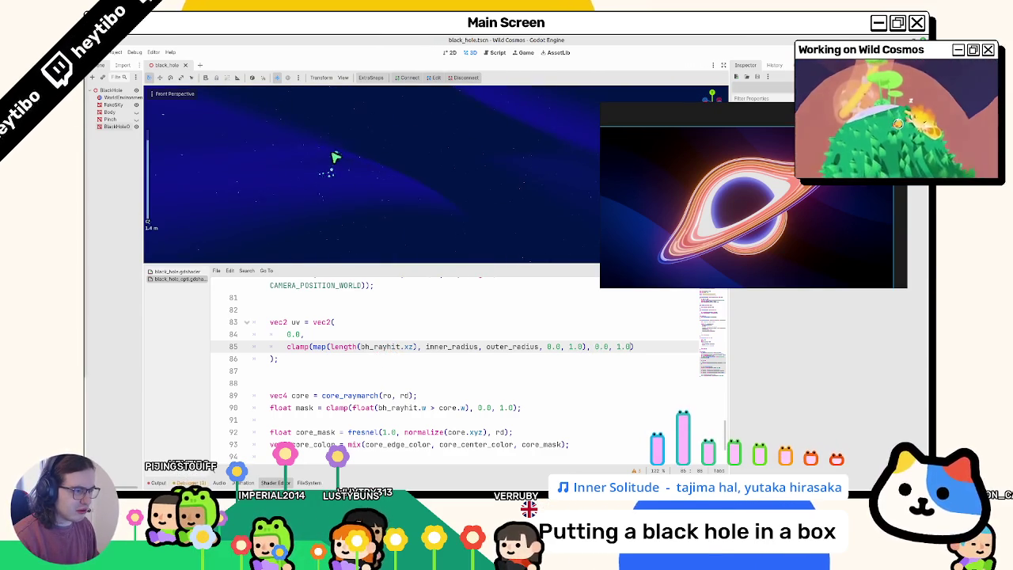
{"action": "scroll", "coordinate": [334, 162], "scroll_direction": "down", "scroll_amount": 2}
{"action": "scroll", "coordinate": [708, 328], "scroll_direction": "up", "scroll_amount": 20}
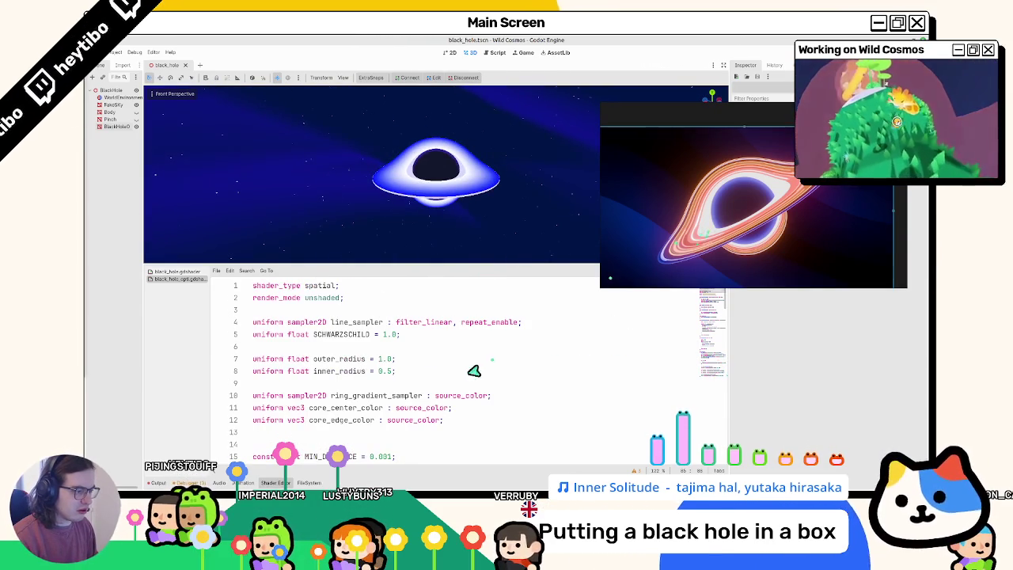
{"action": "left_click", "coordinate": [491, 398]}
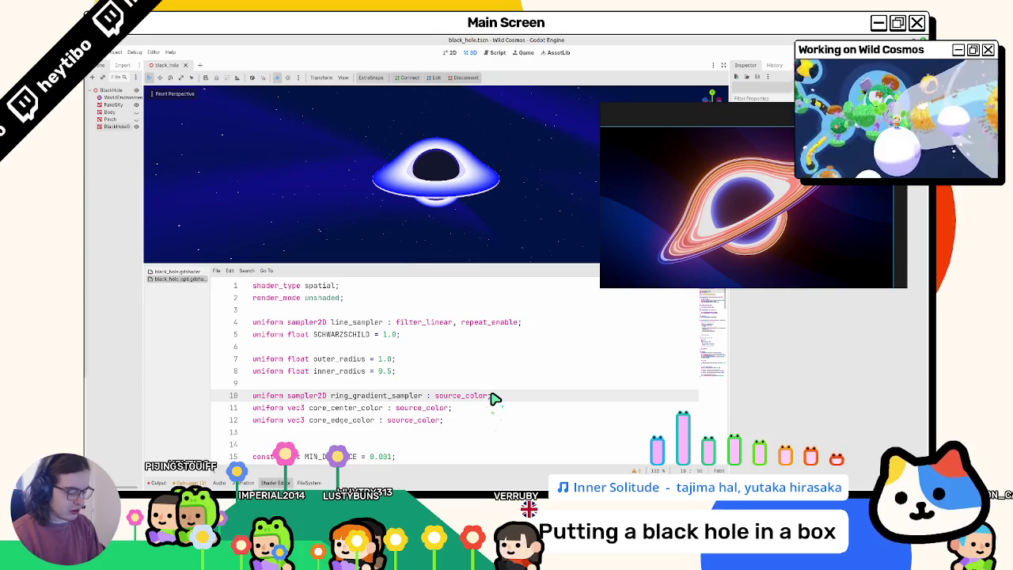
{"action": "type", "text": ", repeat_d"}
{"action": "key", "text": "Return"}
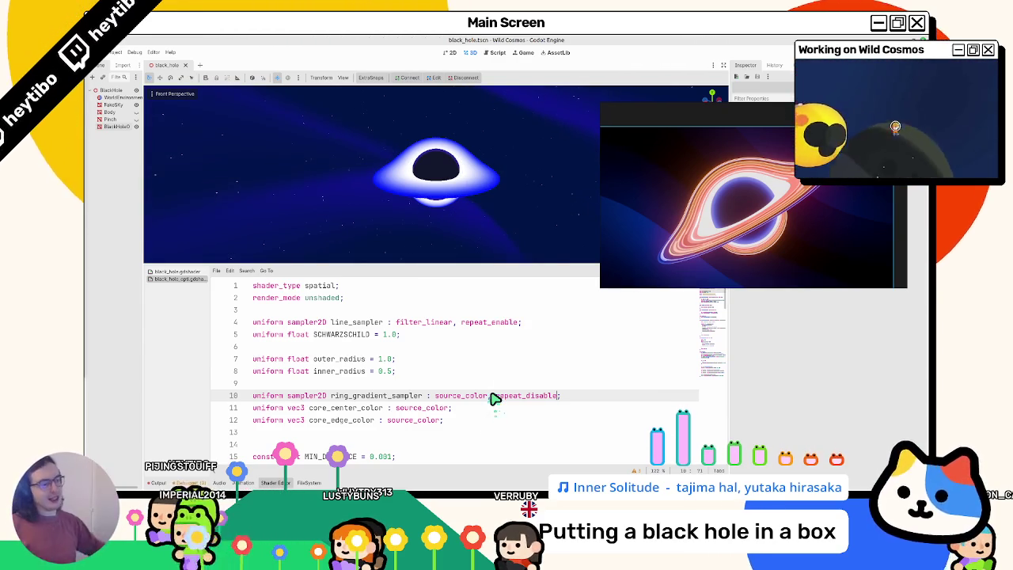
- Park the reference render over the code and orbit to look down on the disk
{"action": "mouse_move", "coordinate": [697, 115]}
{"action": "left_mouse_down"}
{"action": "mouse_move", "coordinate": [669, 189]}
{"action": "mouse_move", "coordinate": [578, 247]}
{"action": "left_mouse_up"}
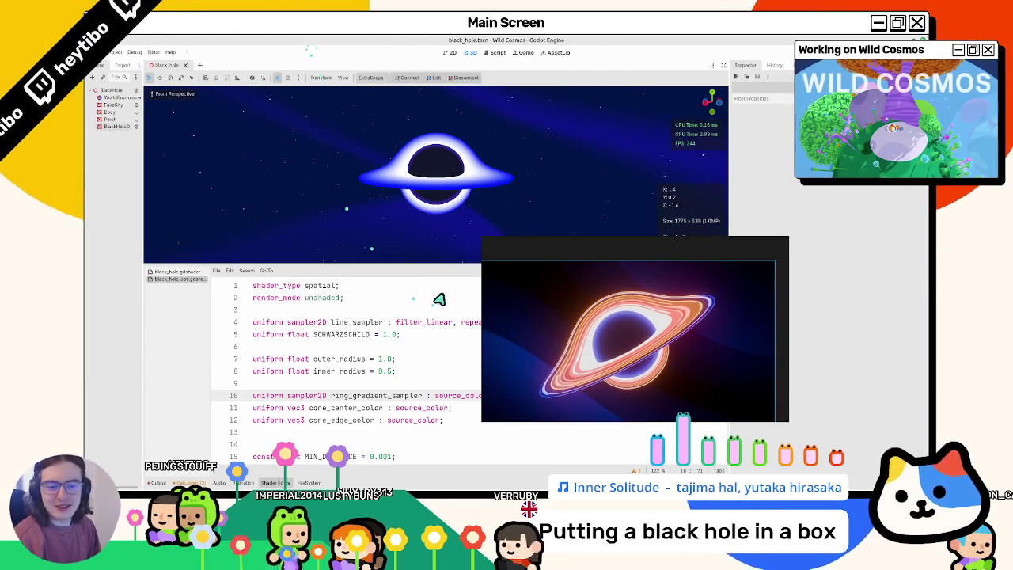
{"action": "mouse_move", "coordinate": [530, 301]}
{"action": "left_mouse_down"}
{"action": "mouse_move", "coordinate": [271, 365]}
{"action": "mouse_move", "coordinate": [292, 362]}
{"action": "left_mouse_up"}
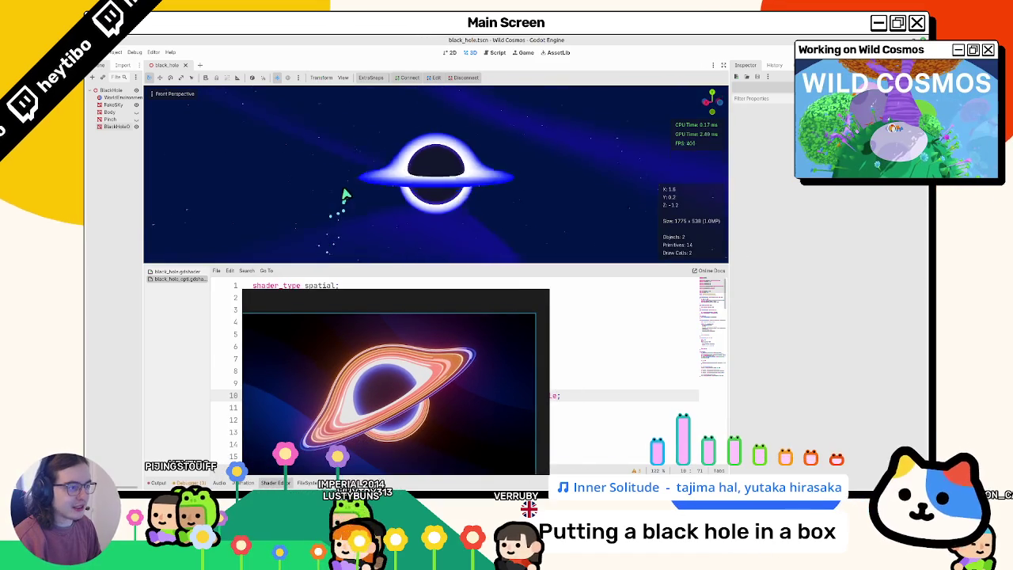
{"action": "mouse_move", "coordinate": [358, 205]}
{"action": "left_mouse_down"}
{"action": "mouse_move", "coordinate": [353, 240]}
{"action": "mouse_move", "coordinate": [169, 163]}
{"action": "left_mouse_up"}
- On BlackHoleO, trial Constant gradient interpolation, undo it, and turn the blue stop purple
{"action": "left_click", "coordinate": [117, 127]}
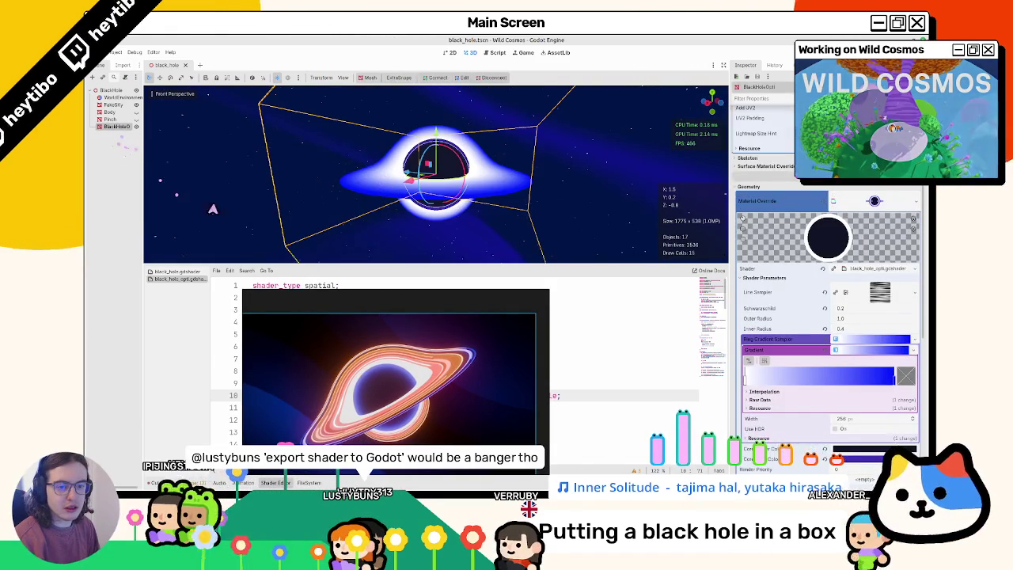
{"action": "scroll", "coordinate": [801, 273], "scroll_direction": "down", "scroll_amount": 3}
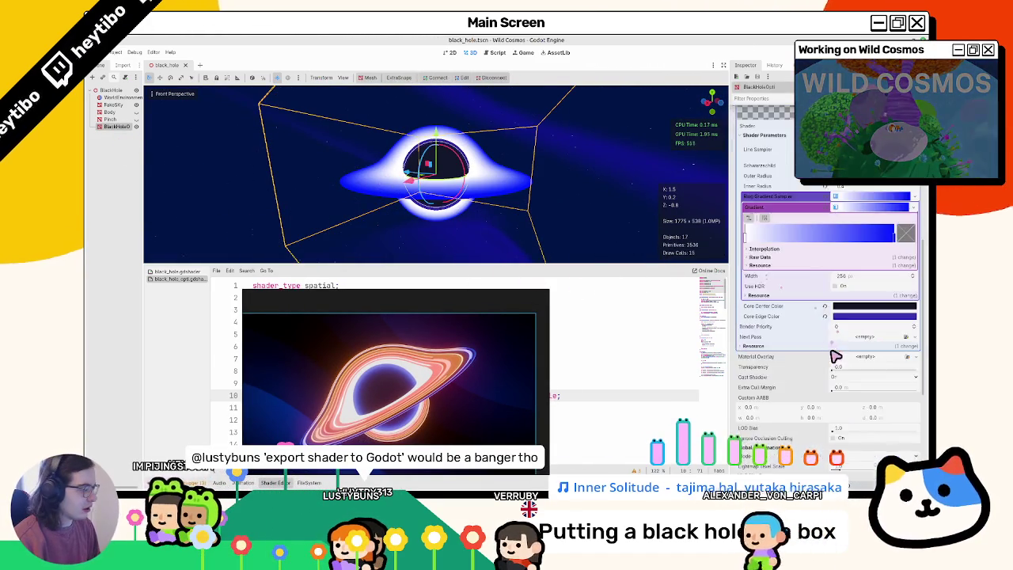
{"action": "scroll", "coordinate": [801, 273], "scroll_direction": "up", "scroll_amount": 2}
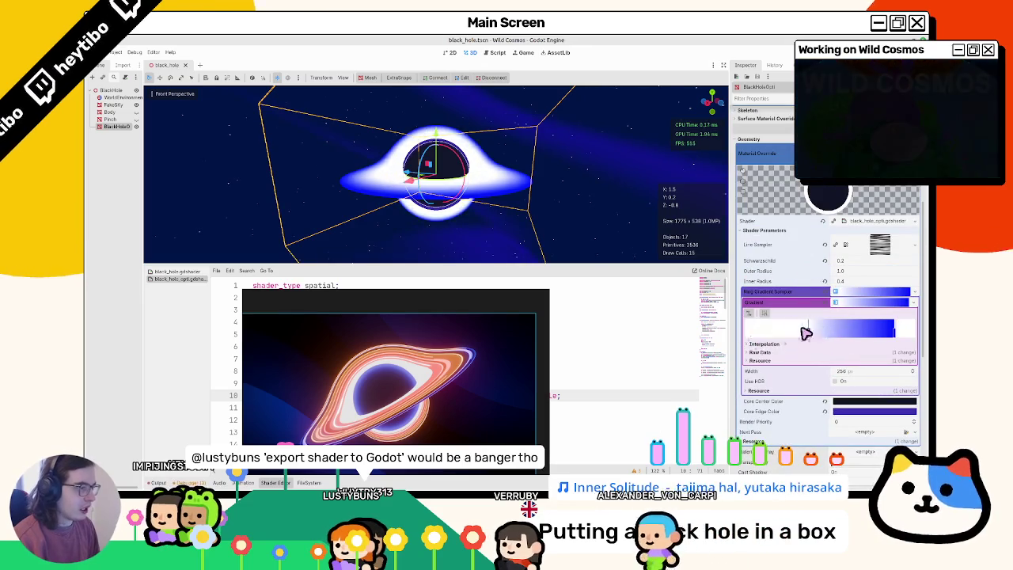
{"action": "left_click", "coordinate": [764, 344]}
{"action": "left_click", "coordinate": [871, 352]}
{"action": "left_click", "coordinate": [863, 372]}
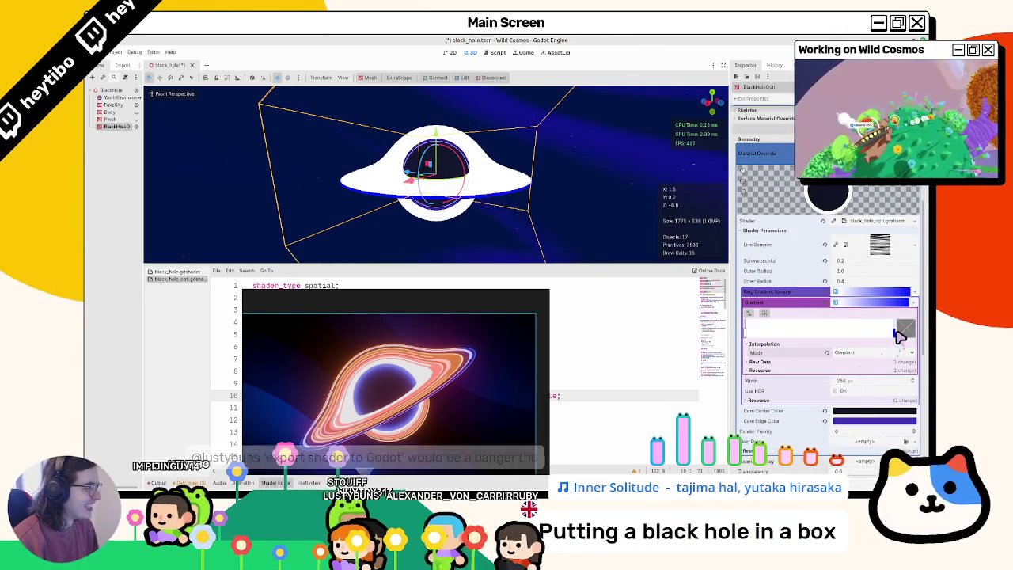
{"action": "mouse_move", "coordinate": [874, 342]}
{"action": "left_mouse_down"}
{"action": "mouse_move", "coordinate": [855, 337]}
{"action": "mouse_move", "coordinate": [897, 340]}
{"action": "left_mouse_up"}
{"action": "key", "text": "ctrl+z"}
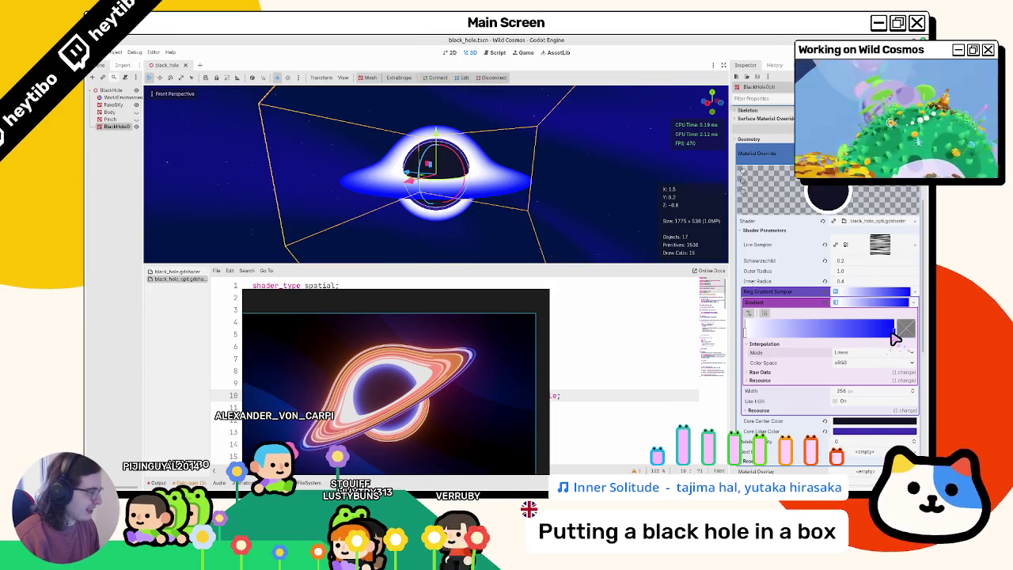
{"action": "left_click", "coordinate": [905, 329]}
{"action": "left_click_drag", "start_coordinate": [789, 120], "coordinate": [791, 127]}
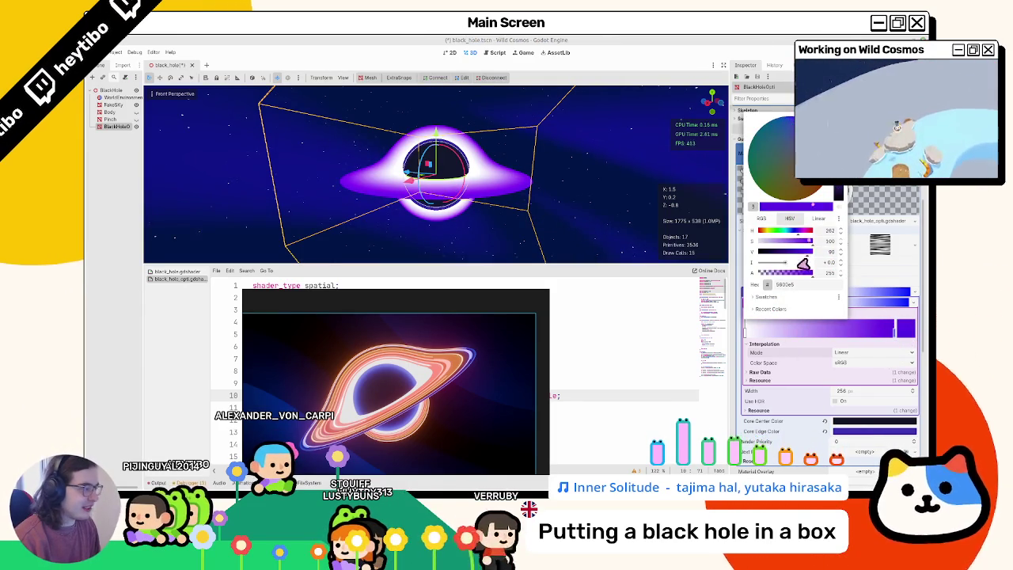
- Recolour the right gradient stop to a slightly reddish orange
{"action": "left_click", "coordinate": [787, 324]}
{"action": "left_click", "coordinate": [893, 334]}
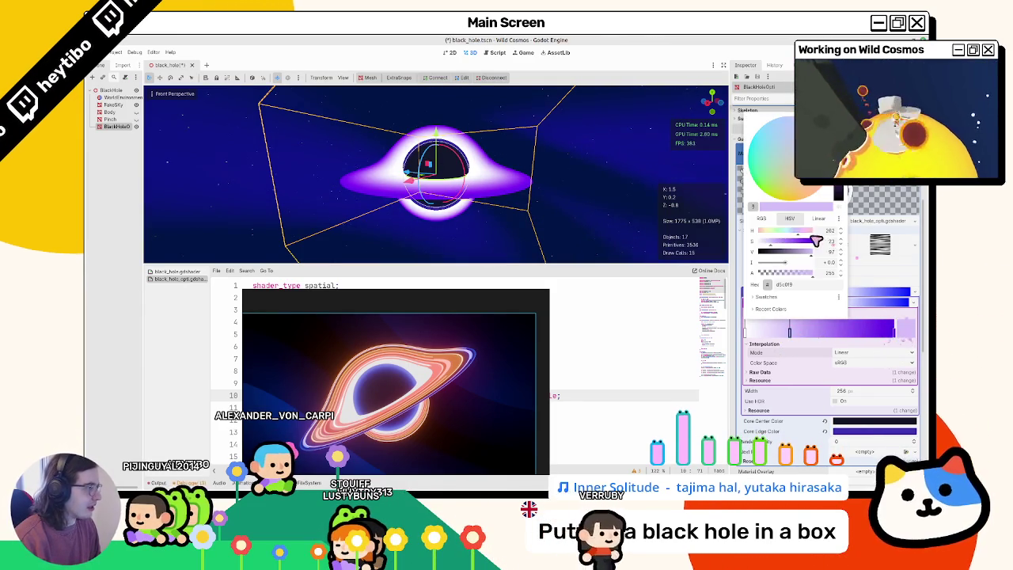
{"action": "left_click", "coordinate": [759, 230]}
{"action": "left_click_drag", "start_coordinate": [798, 251], "coordinate": [805, 250]}
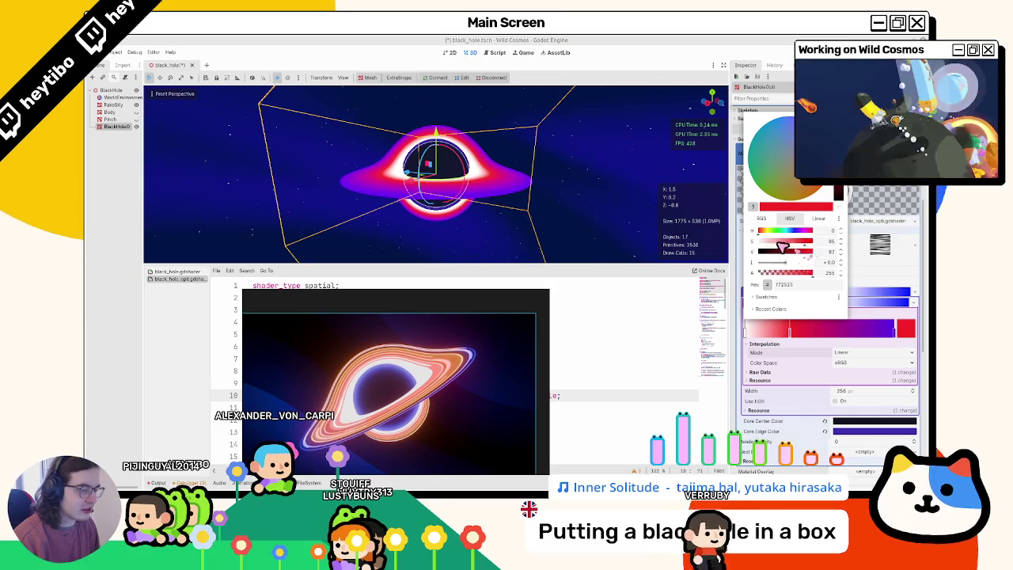
{"action": "left_click", "coordinate": [764, 230]}
{"action": "left_click", "coordinate": [761, 230]}
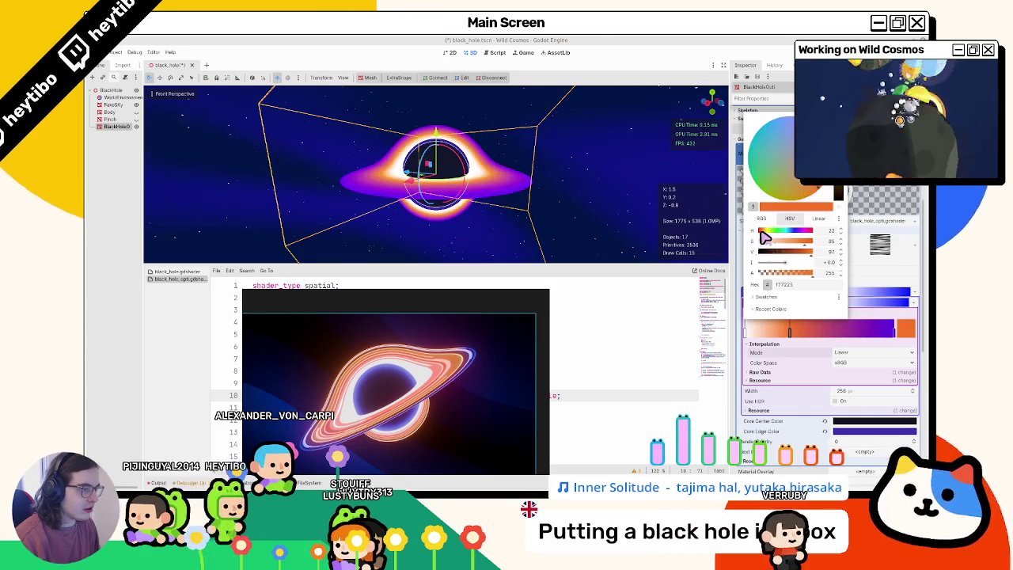
{"action": "left_click", "coordinate": [799, 240]}
{"action": "left_click", "coordinate": [833, 336]}
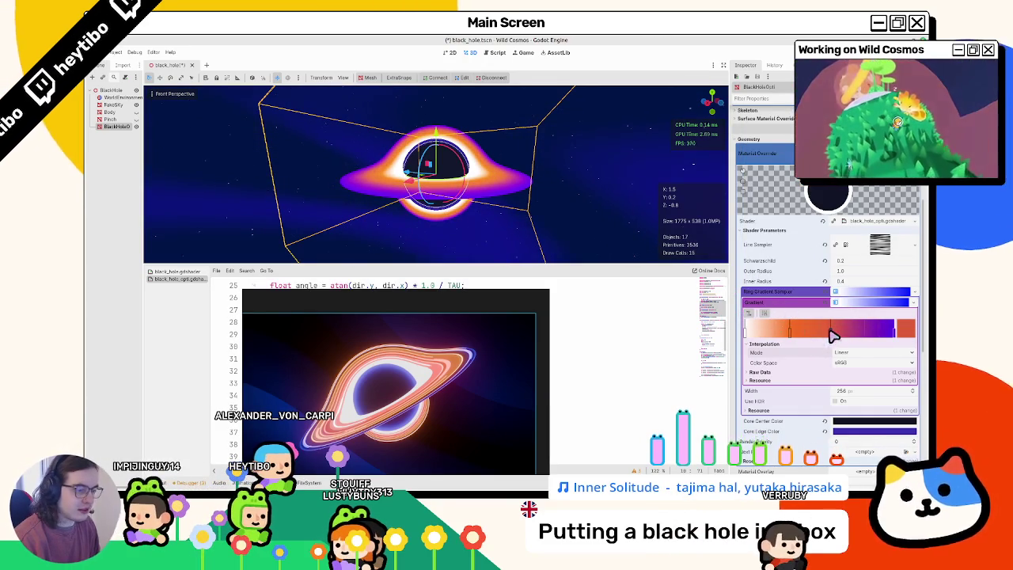
- Set another gradient stop to amber yellow, then undo a trial stop move
{"action": "double_click", "coordinate": [897, 336]}
{"action": "mouse_move", "coordinate": [776, 243]}
{"action": "left_mouse_down"}
{"action": "mouse_move", "coordinate": [810, 241]}
{"action": "mouse_move", "coordinate": [791, 247]}
{"action": "left_mouse_up"}
{"action": "left_click_drag", "start_coordinate": [766, 231], "coordinate": [765, 232]}
{"action": "left_click", "coordinate": [634, 346]}
{"action": "mouse_move", "coordinate": [831, 335]}
{"action": "left_mouse_down"}
{"action": "mouse_move", "coordinate": [893, 333]}
{"action": "mouse_move", "coordinate": [871, 336]}
{"action": "left_mouse_up"}
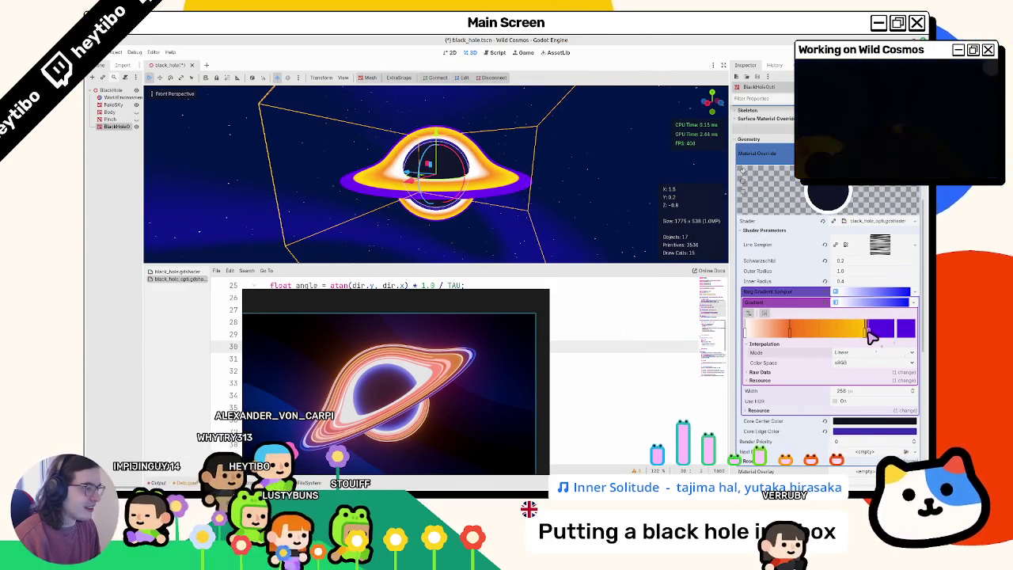
{"action": "key", "text": "ctrl+z"}
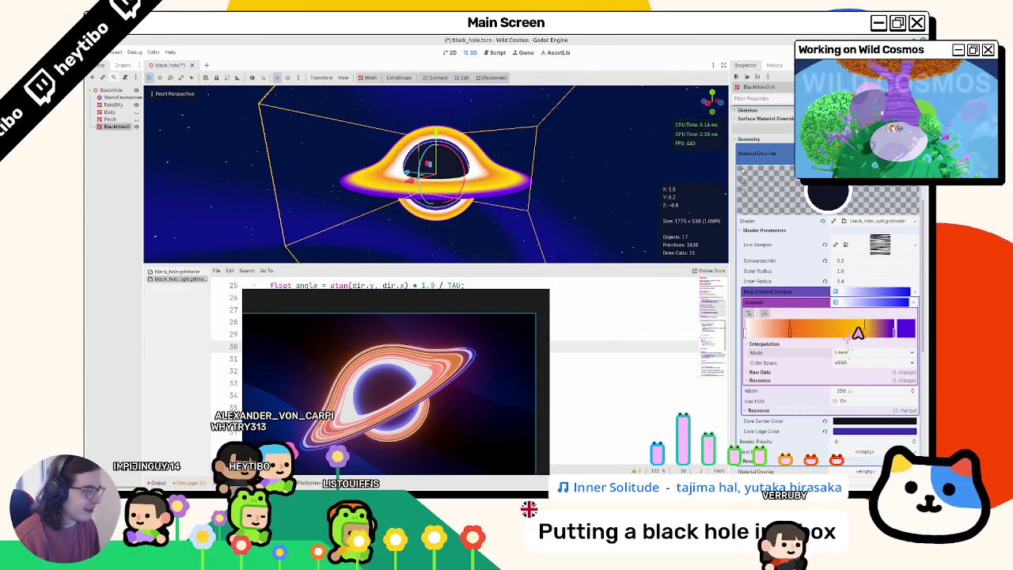
- Try Cubic interpolation, add a new left stop and darken its orange
{"action": "left_click", "coordinate": [865, 353]}
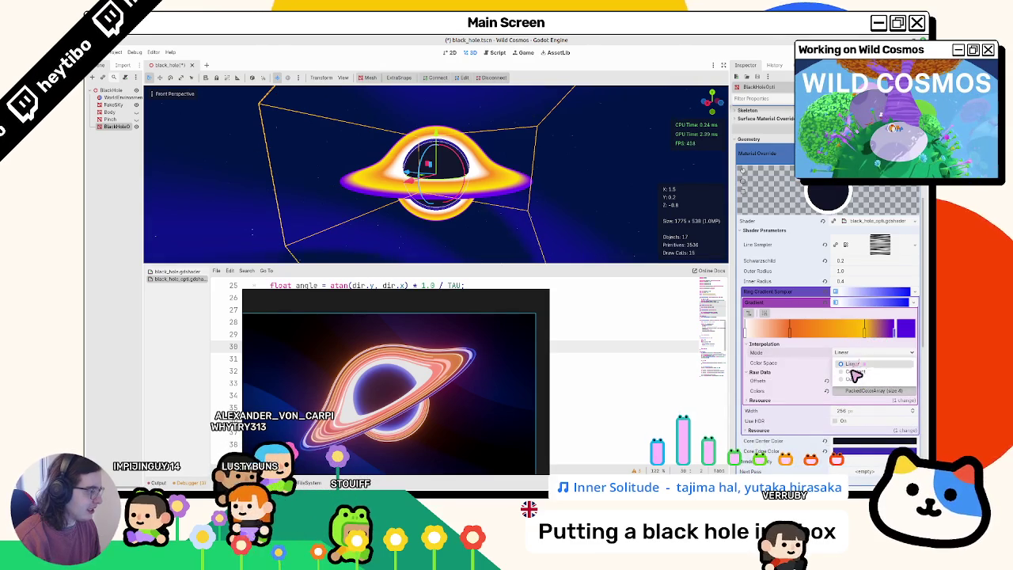
{"action": "left_click", "coordinate": [855, 380]}
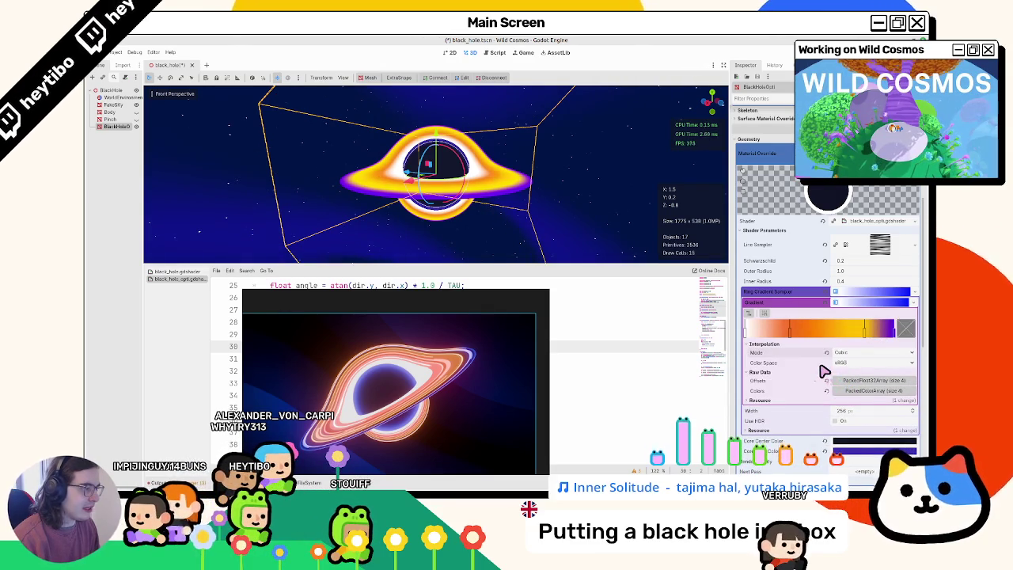
{"action": "left_click", "coordinate": [792, 334]}
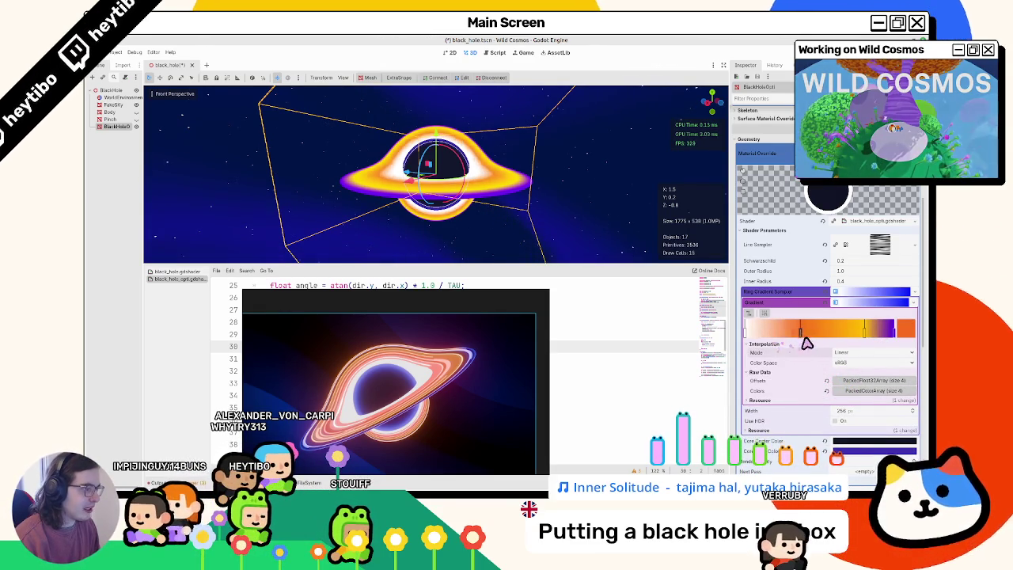
{"action": "left_click_drag", "start_coordinate": [757, 335], "coordinate": [780, 336]}
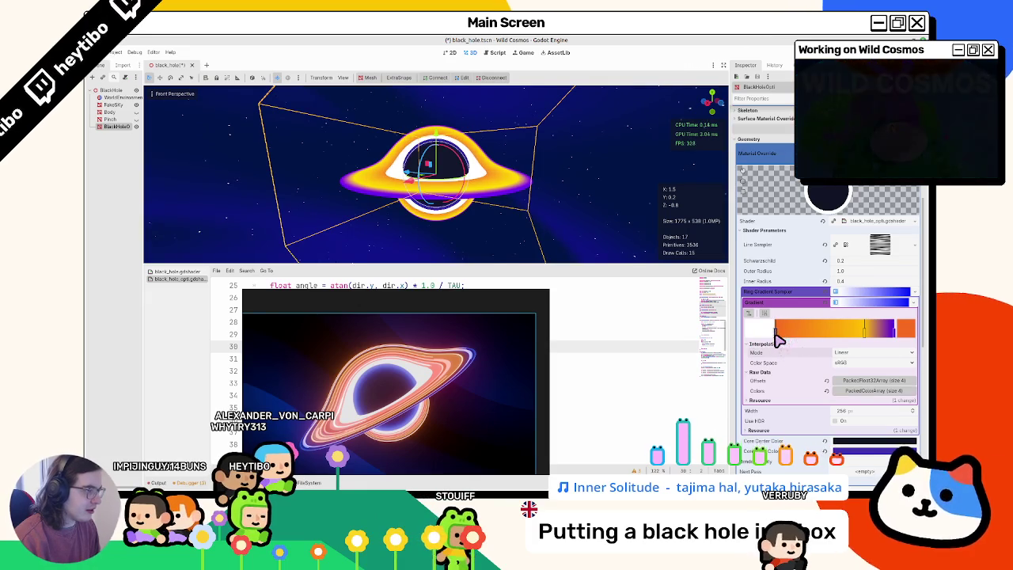
{"action": "left_click", "coordinate": [905, 332]}
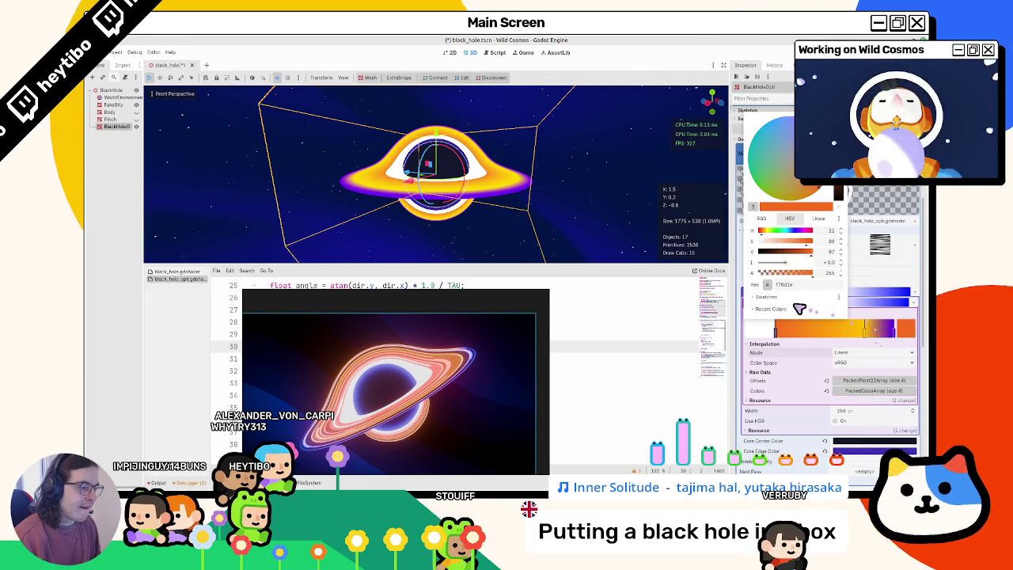
{"action": "left_click_drag", "start_coordinate": [838, 192], "coordinate": [838, 190]}
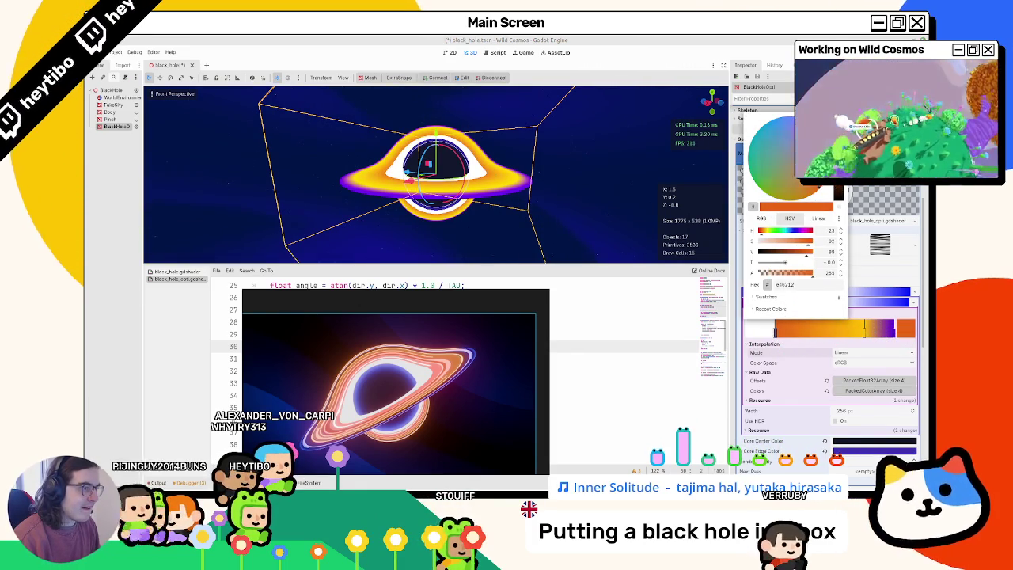
{"action": "left_click_drag", "start_coordinate": [475, 198], "coordinate": [554, 202]}
{"action": "scroll", "coordinate": [412, 372], "scroll_direction": "down", "scroll_amount": 3}
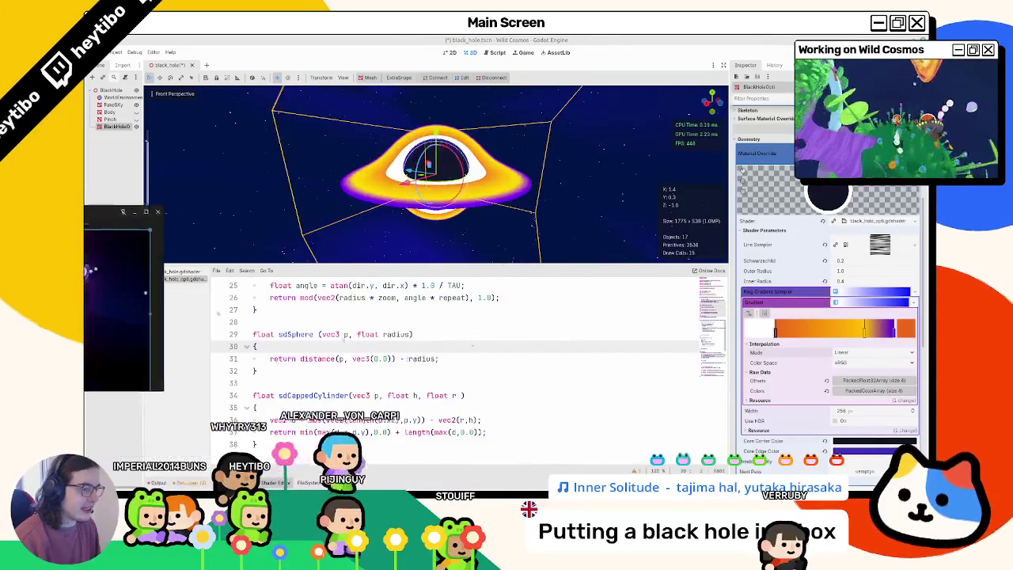
- Multiply ALPHA by (1.0 - uv.y), save, and orbit to check the brighter ring
{"action": "scroll", "coordinate": [411, 372], "scroll_direction": "down", "scroll_amount": 15}
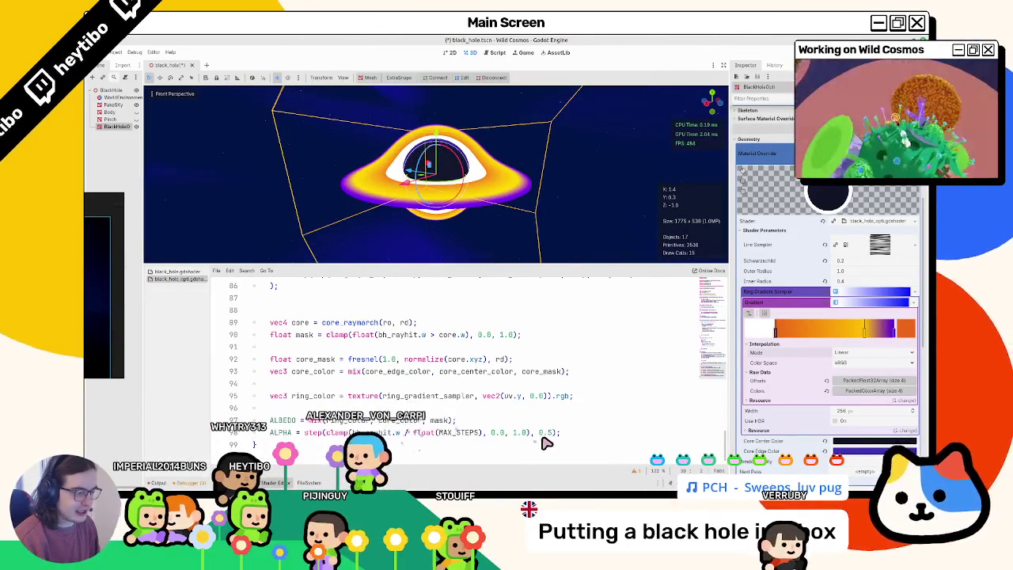
{"action": "left_click", "coordinate": [556, 432]}
{"action": "type", "text": "* "}
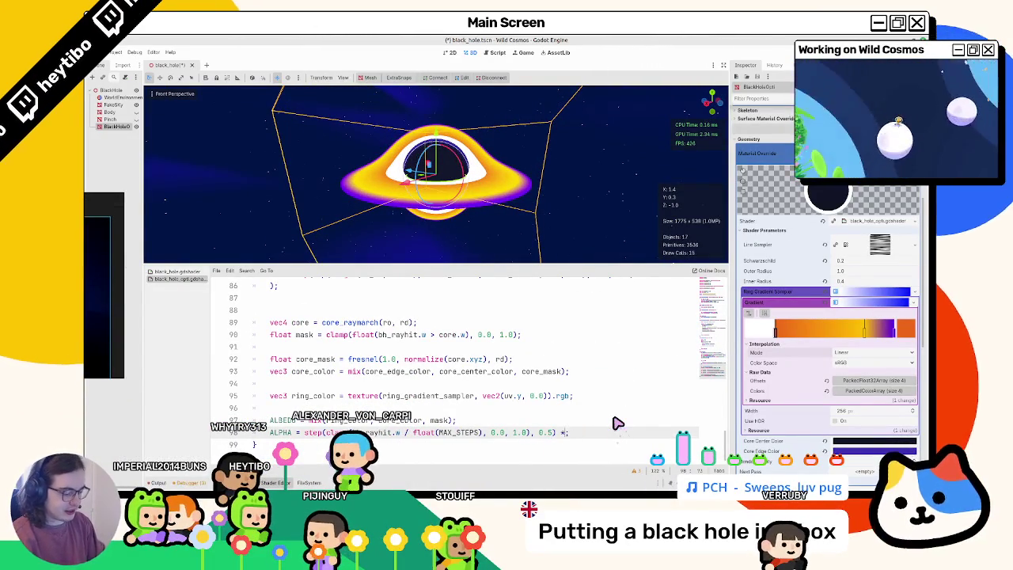
{"action": "type", "text": "uv.y"}
{"action": "key", "text": "ctrl+s"}
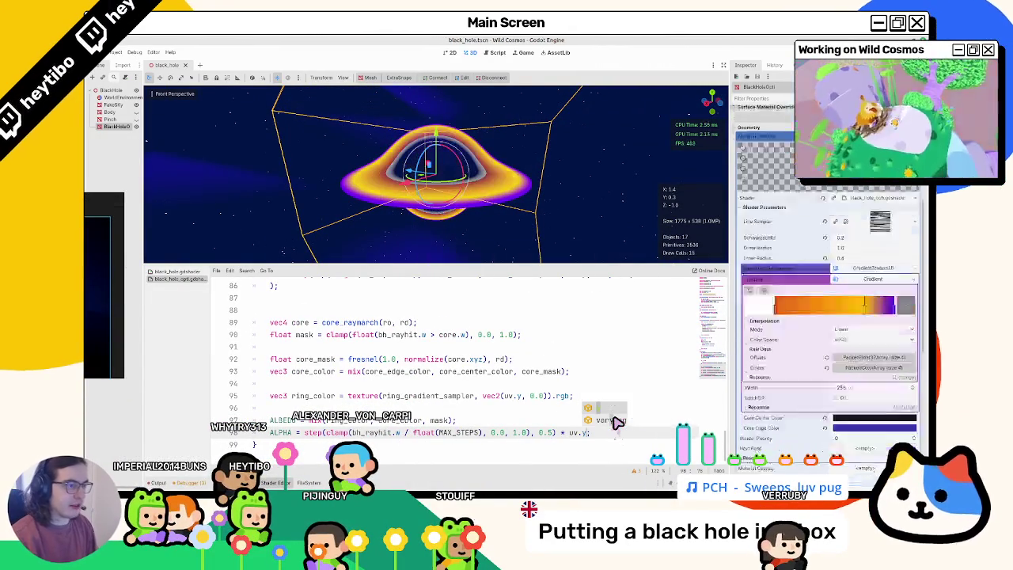
{"action": "key", "text": "Left"}
{"action": "key", "text": "Left"}
{"action": "key", "text": "Left"}
{"action": "type", "text": "("}
{"action": "key", "text": "Right"}
{"action": "key", "text": "Right"}
{"action": "key", "text": "Right"}
{"action": "type", "text": ")"}
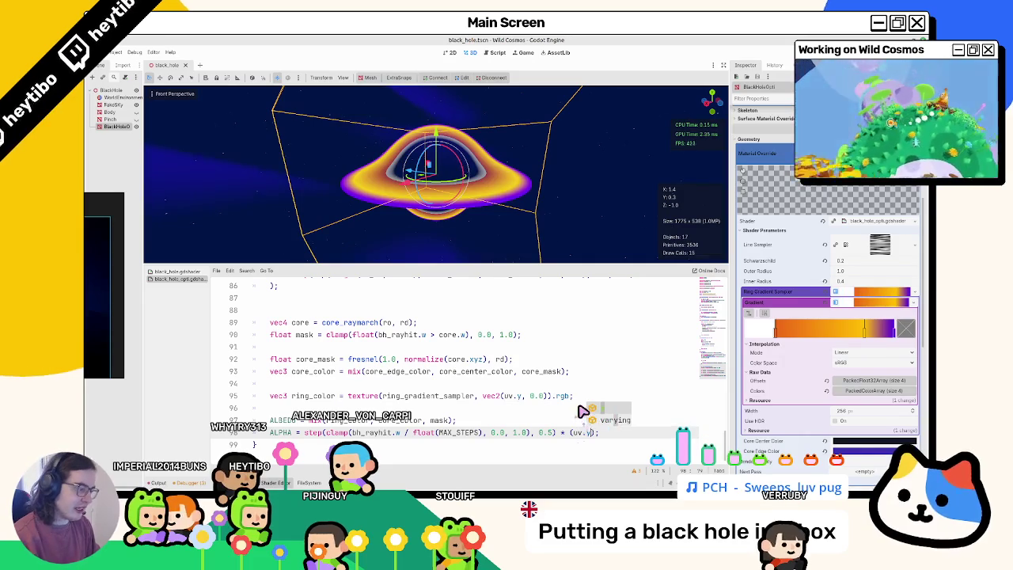
{"action": "type", "text": " -"}
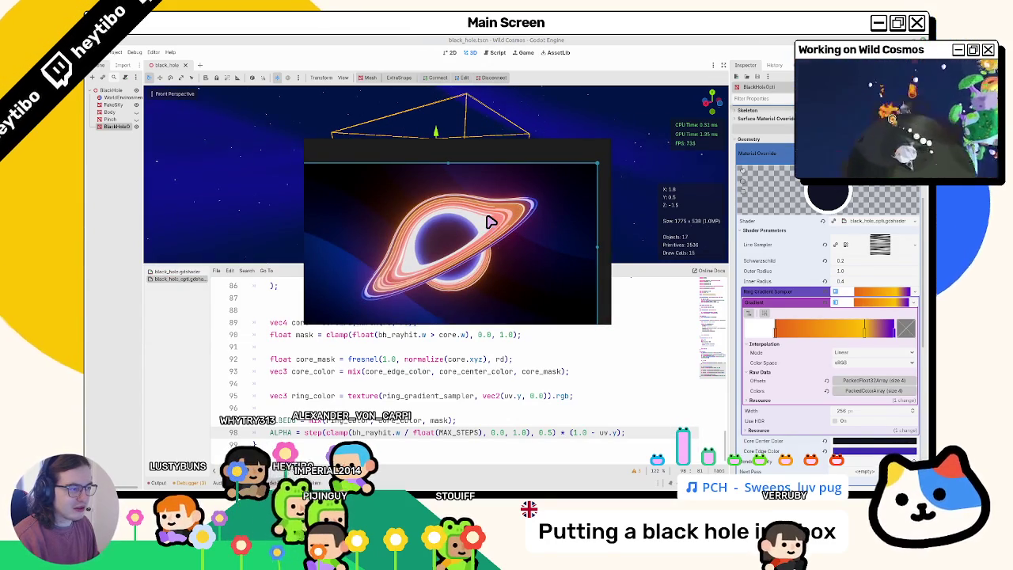
{"action": "mouse_move", "coordinate": [491, 221]}
{"action": "left_mouse_down"}
{"action": "mouse_move", "coordinate": [287, 165]}
{"action": "mouse_move", "coordinate": [190, 237]}
{"action": "left_mouse_up"}
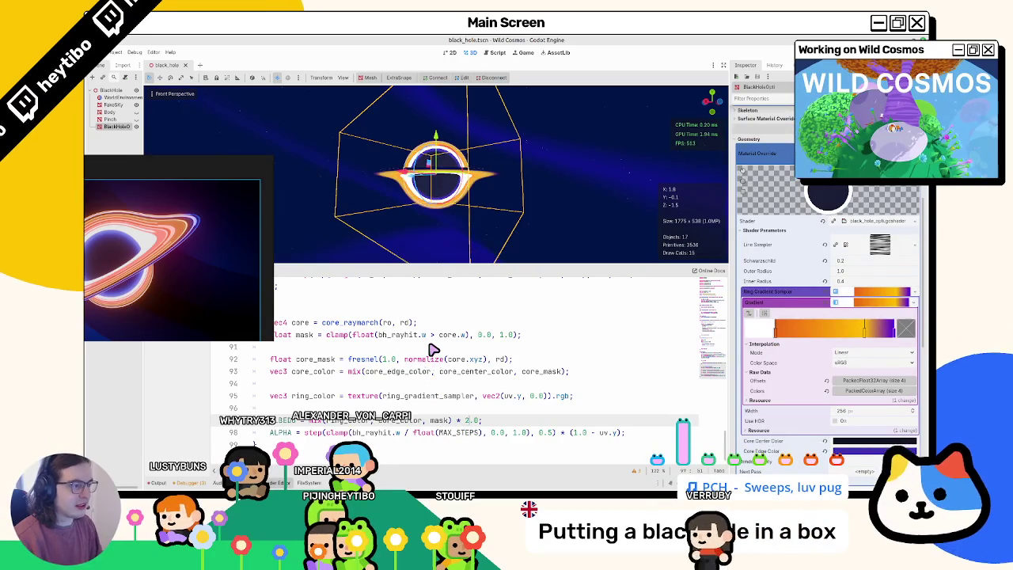
{"action": "left_click_drag", "start_coordinate": [432, 214], "coordinate": [442, 255]}
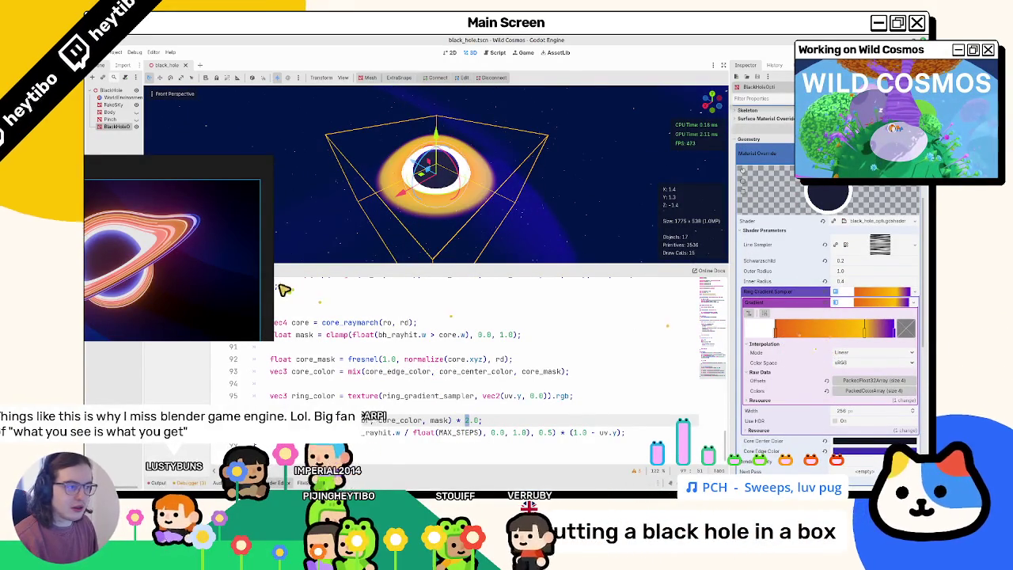
- Shift the orange gradient stop toward red, add a yellow-orange stop, and tidy the left stops
{"action": "mouse_move", "coordinate": [867, 335]}
{"action": "left_mouse_down"}
{"action": "mouse_move", "coordinate": [806, 342]}
{"action": "mouse_move", "coordinate": [863, 336]}
{"action": "left_mouse_up"}
{"action": "left_click", "coordinate": [903, 335]}
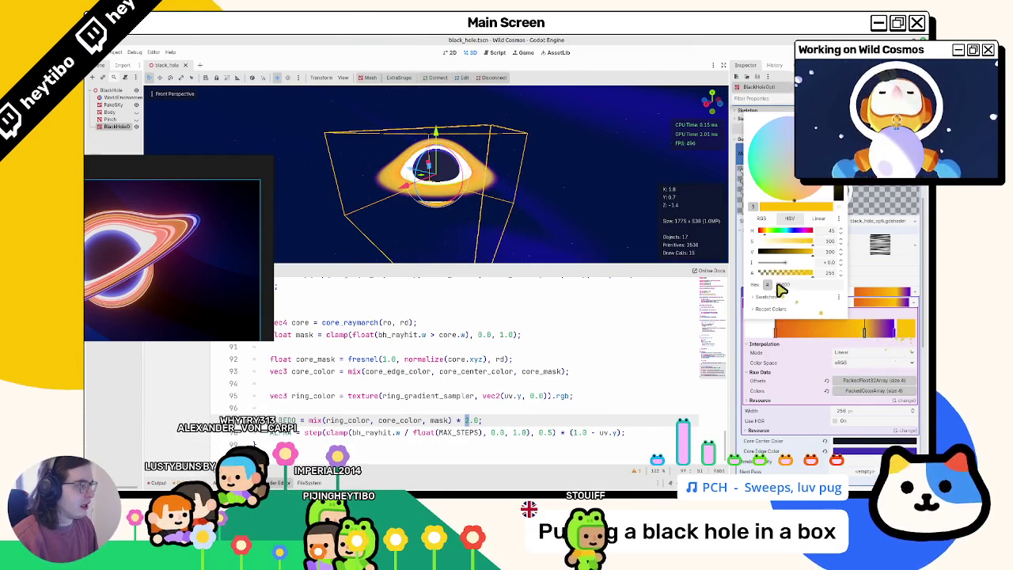
{"action": "left_click_drag", "start_coordinate": [762, 235], "coordinate": [763, 235]}
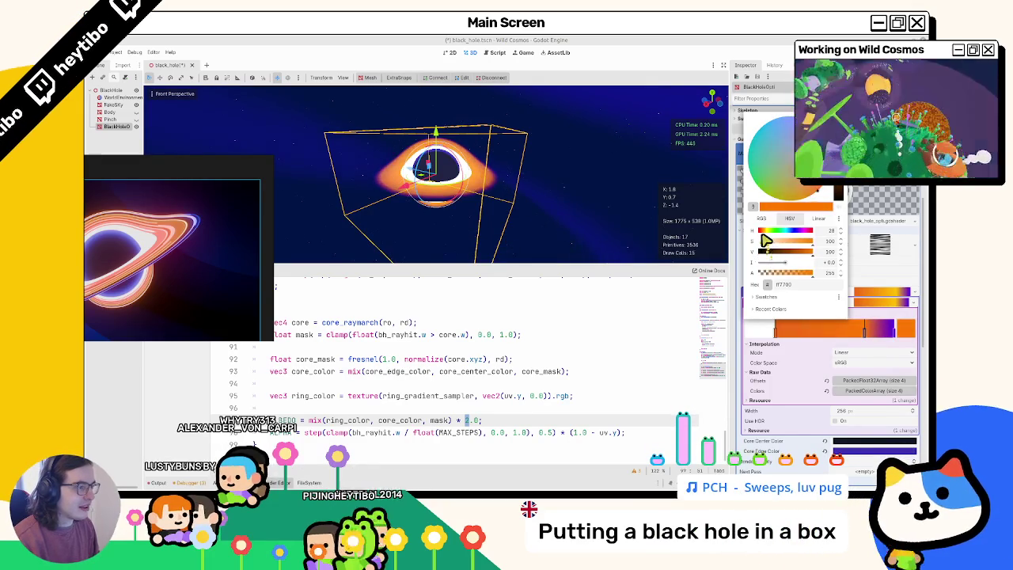
{"action": "left_click", "coordinate": [774, 333]}
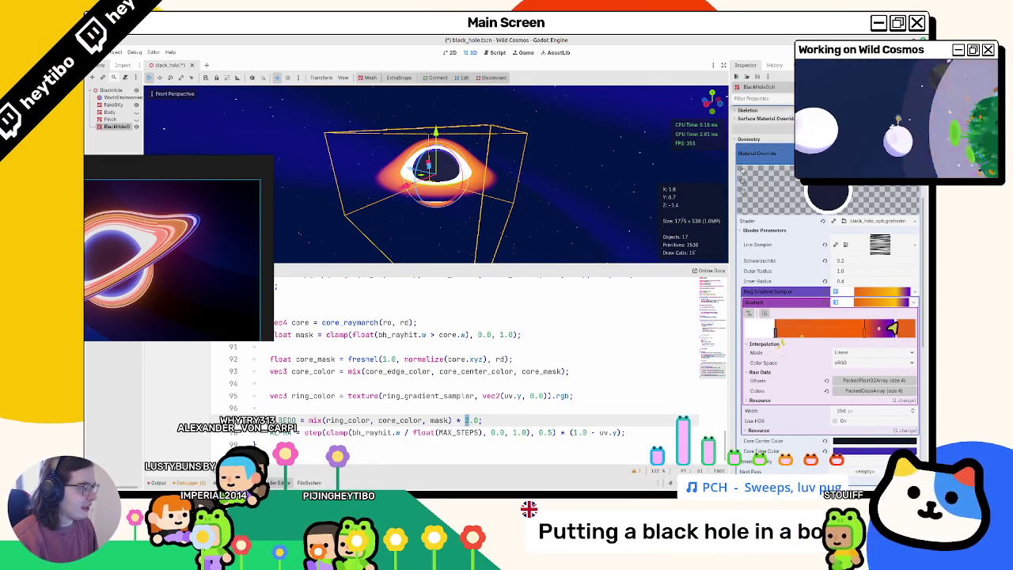
{"action": "left_click", "coordinate": [890, 327]}
{"action": "mouse_move", "coordinate": [764, 231]}
{"action": "left_mouse_down"}
{"action": "mouse_move", "coordinate": [818, 246]}
{"action": "mouse_move", "coordinate": [793, 249]}
{"action": "mouse_move", "coordinate": [763, 236]}
{"action": "left_mouse_up"}
{"action": "left_click", "coordinate": [758, 334]}
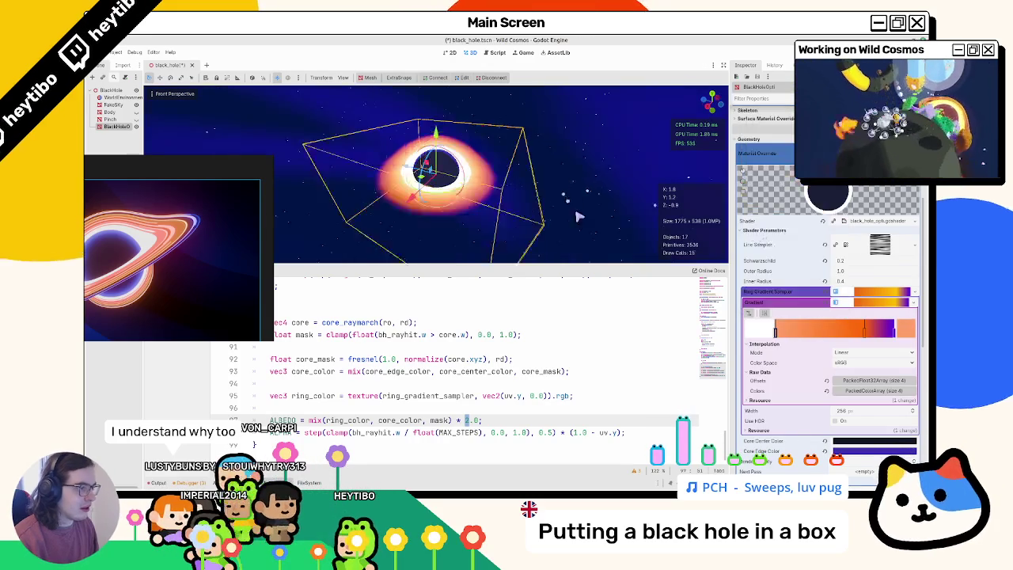
{"action": "right_click", "coordinate": [758, 335]}
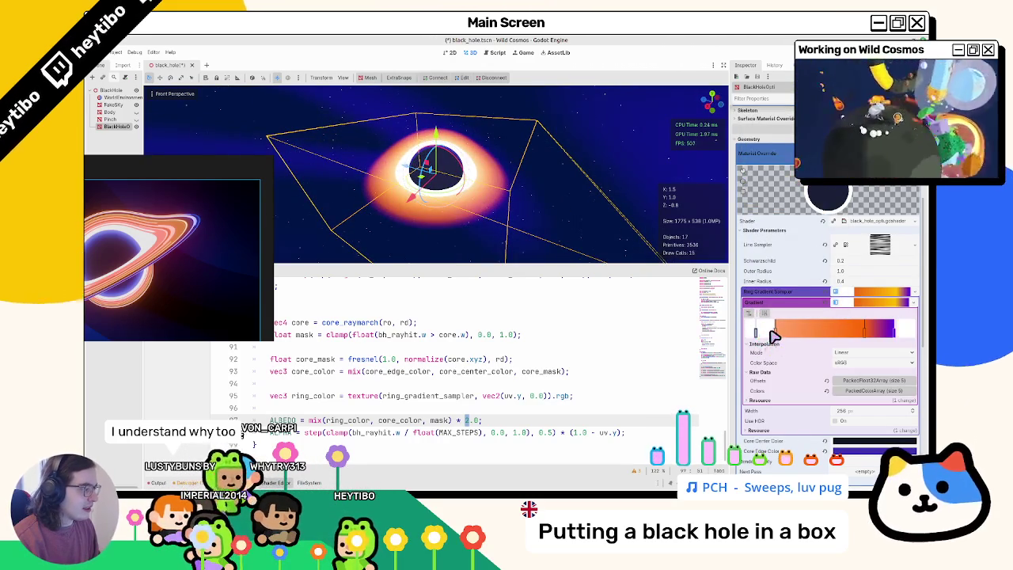
{"action": "mouse_move", "coordinate": [756, 332]}
{"action": "left_mouse_down"}
{"action": "mouse_move", "coordinate": [772, 335]}
{"action": "mouse_move", "coordinate": [763, 338]}
{"action": "left_mouse_up"}
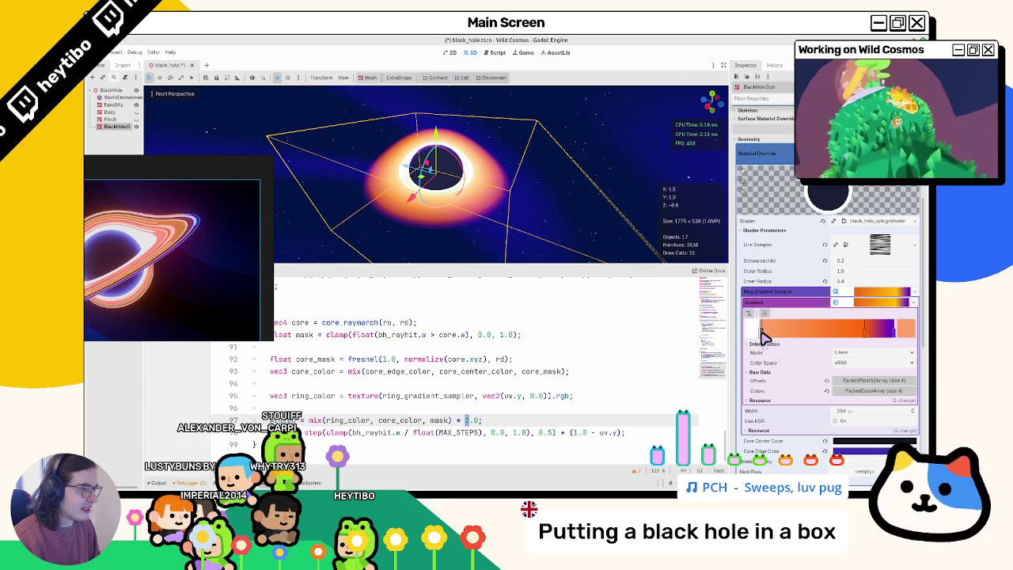
{"action": "left_click_drag", "start_coordinate": [627, 265], "coordinate": [529, 164]}
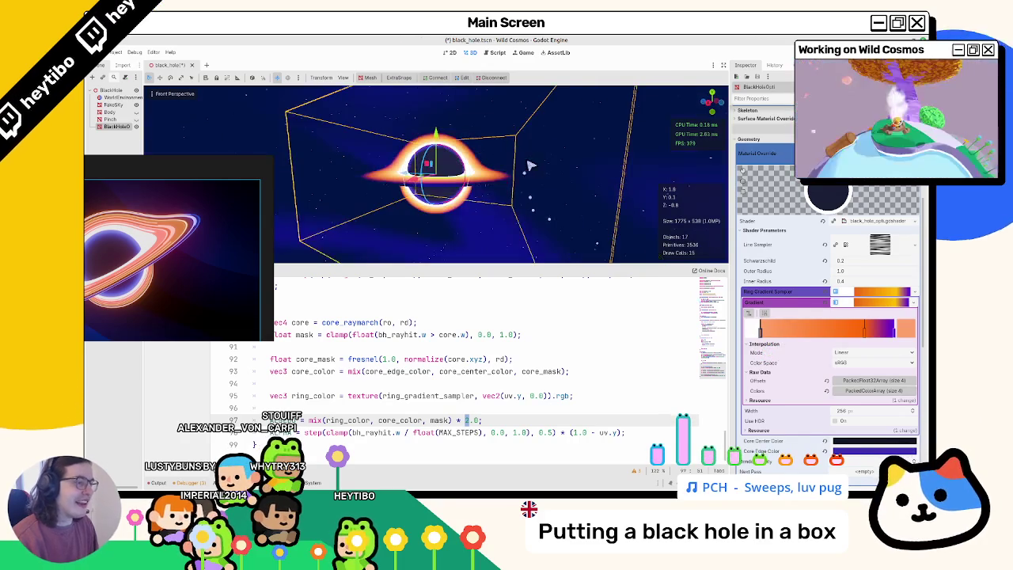
{"action": "left_click_drag", "start_coordinate": [158, 168], "coordinate": [406, 139]}
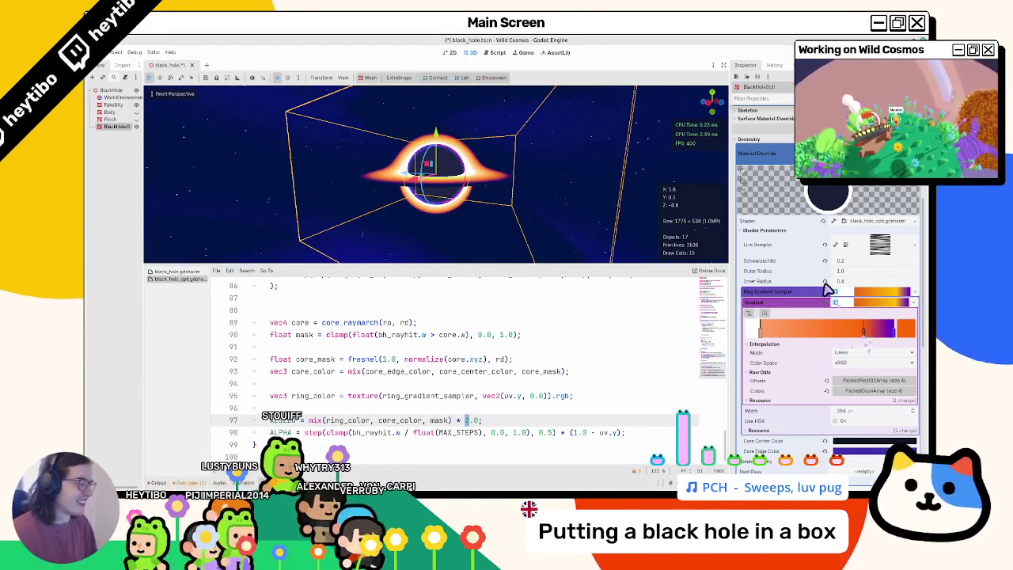
- Slide the purple stop to the gradient's right end and make it a saturated violet
{"action": "left_click_drag", "start_coordinate": [897, 341], "coordinate": [892, 331]}
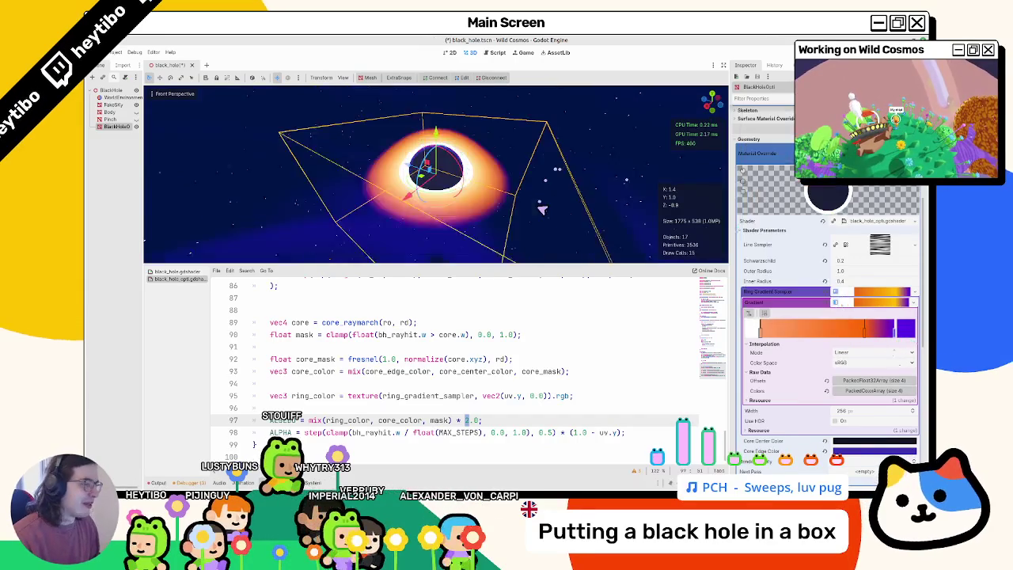
{"action": "double_click", "coordinate": [892, 331]}
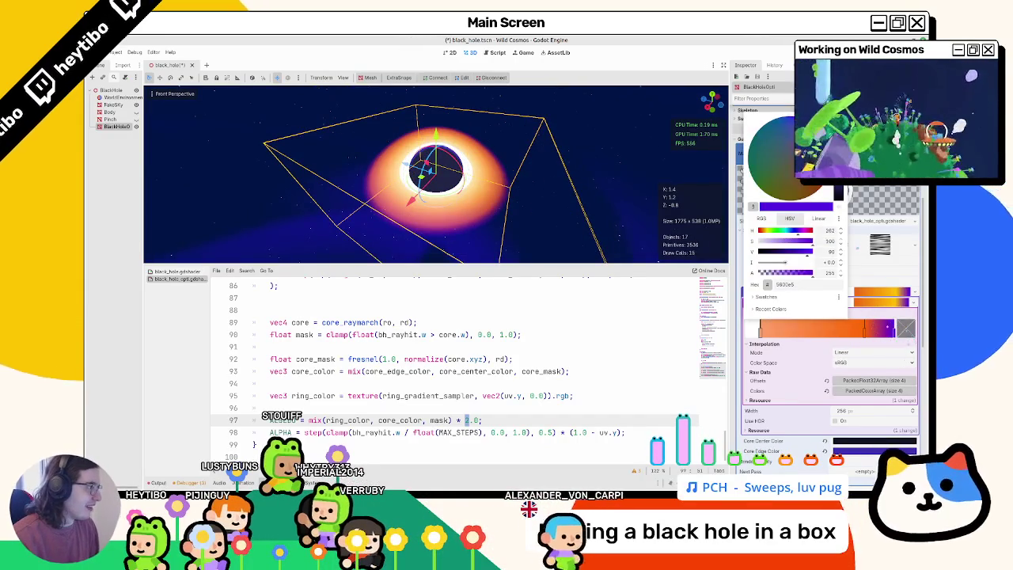
{"action": "left_click", "coordinate": [900, 336]}
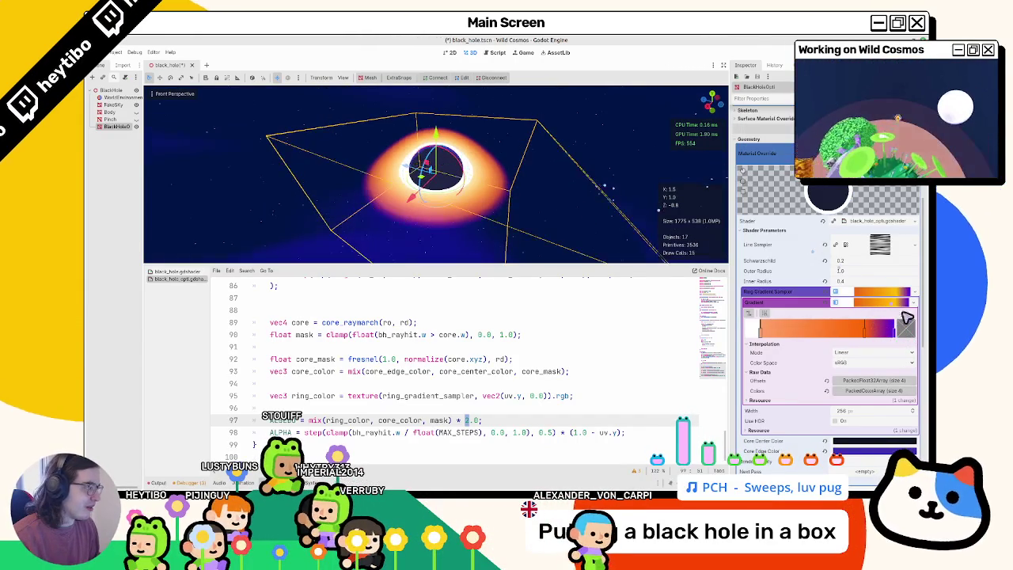
{"action": "double_click", "coordinate": [898, 332]}
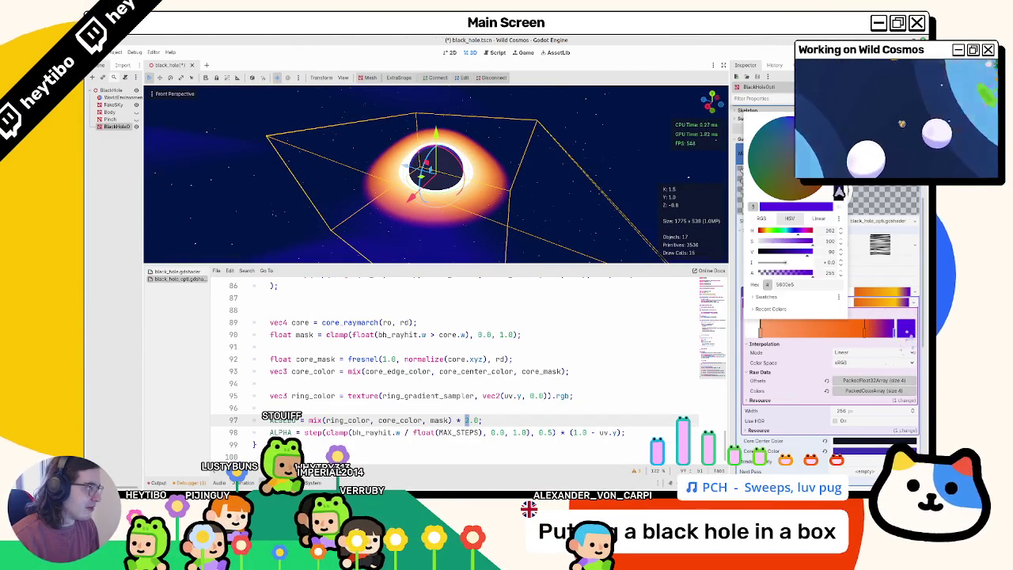
{"action": "mouse_move", "coordinate": [815, 127]}
{"action": "left_mouse_down"}
{"action": "mouse_move", "coordinate": [824, 135]}
{"action": "mouse_move", "coordinate": [774, 94]}
{"action": "left_mouse_up"}
{"action": "left_click_drag", "start_coordinate": [810, 132], "coordinate": [813, 129]}
{"action": "key", "text": "Escape"}
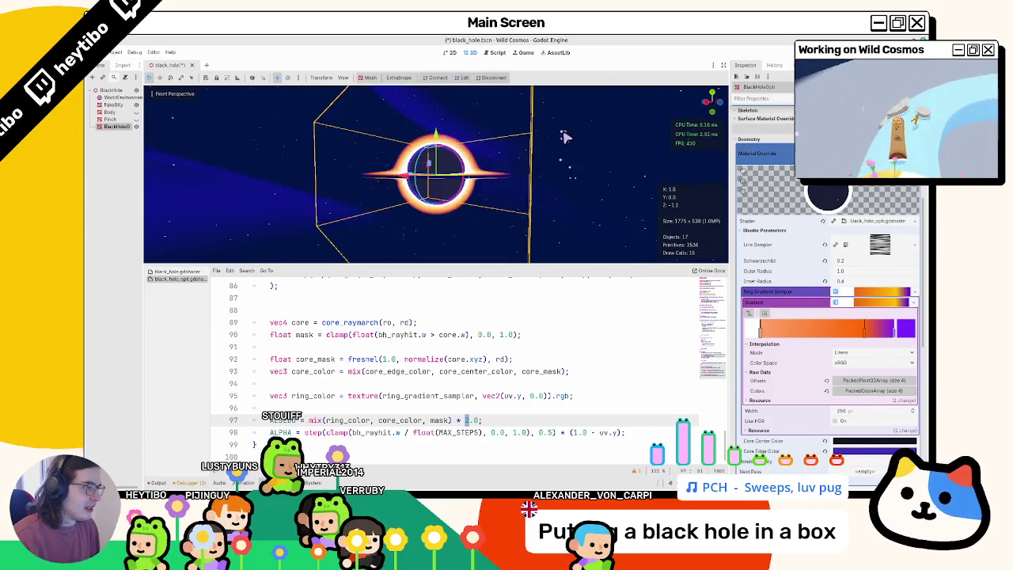
- Move the middle stop left and add one more stop, leaving five colour stops
{"action": "left_click_drag", "start_coordinate": [861, 331], "coordinate": [833, 347]}
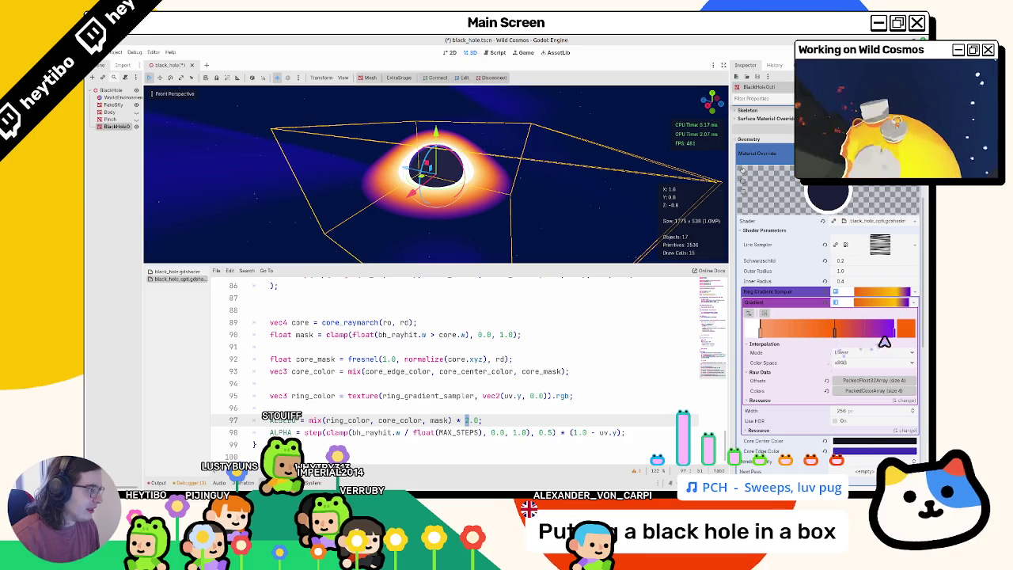
{"action": "left_click", "coordinate": [829, 333]}
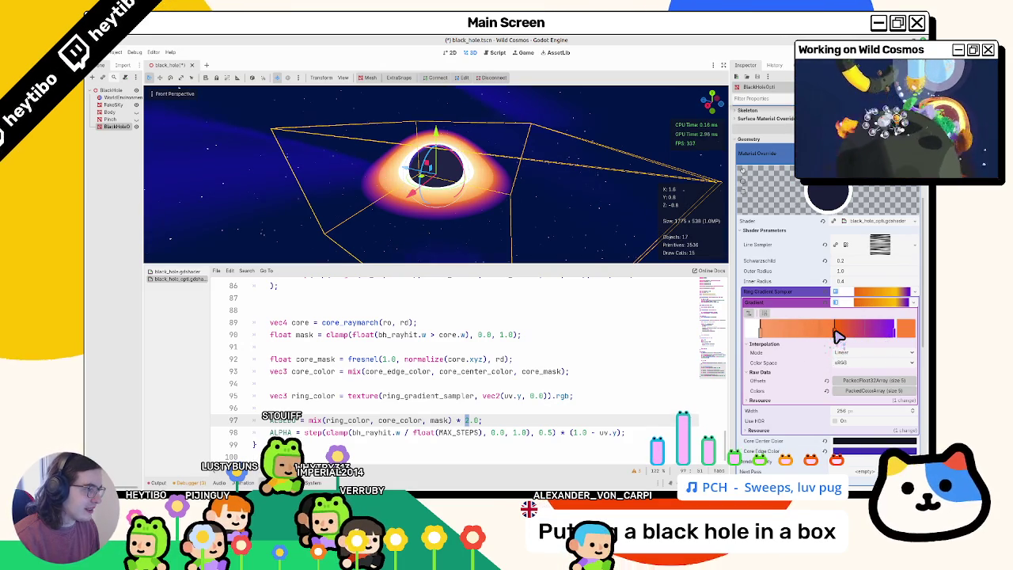
{"action": "left_click", "coordinate": [891, 333]}
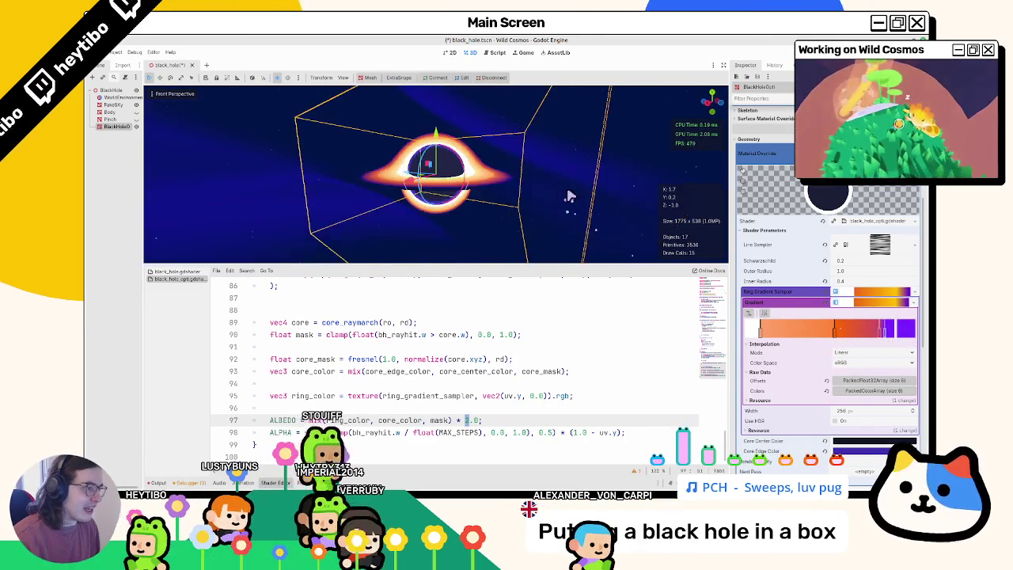
{"action": "right_click", "coordinate": [887, 335]}
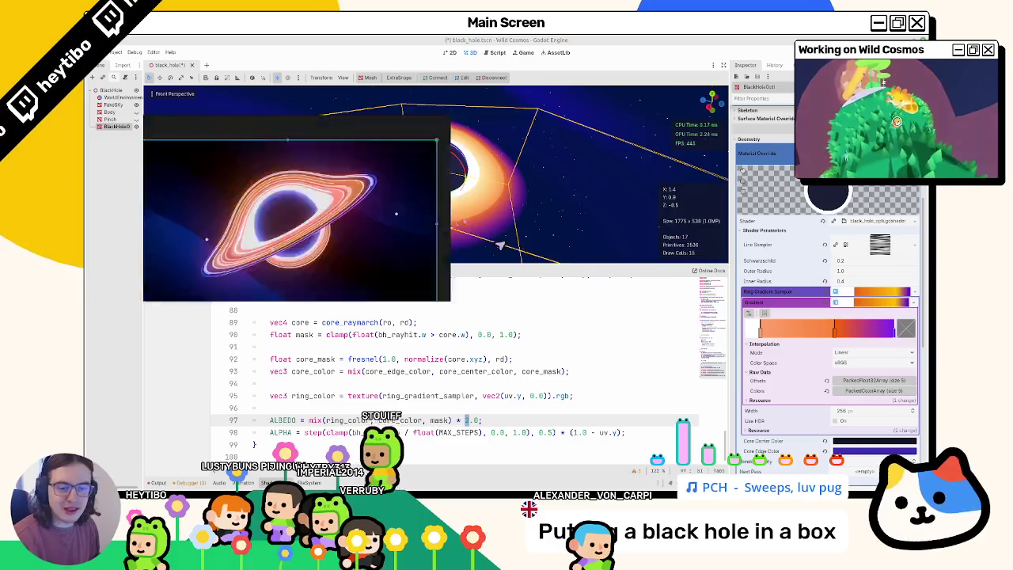
- Orbit to an edge-on view of the orange-to-purple disk, deselect BlackHole, and reposition the reference render
{"action": "mouse_move", "coordinate": [444, 222]}
{"action": "left_mouse_down"}
{"action": "mouse_move", "coordinate": [411, 203]}
{"action": "mouse_move", "coordinate": [418, 181]}
{"action": "mouse_move", "coordinate": [396, 181]}
{"action": "mouse_move", "coordinate": [463, 220]}
{"action": "left_mouse_up"}
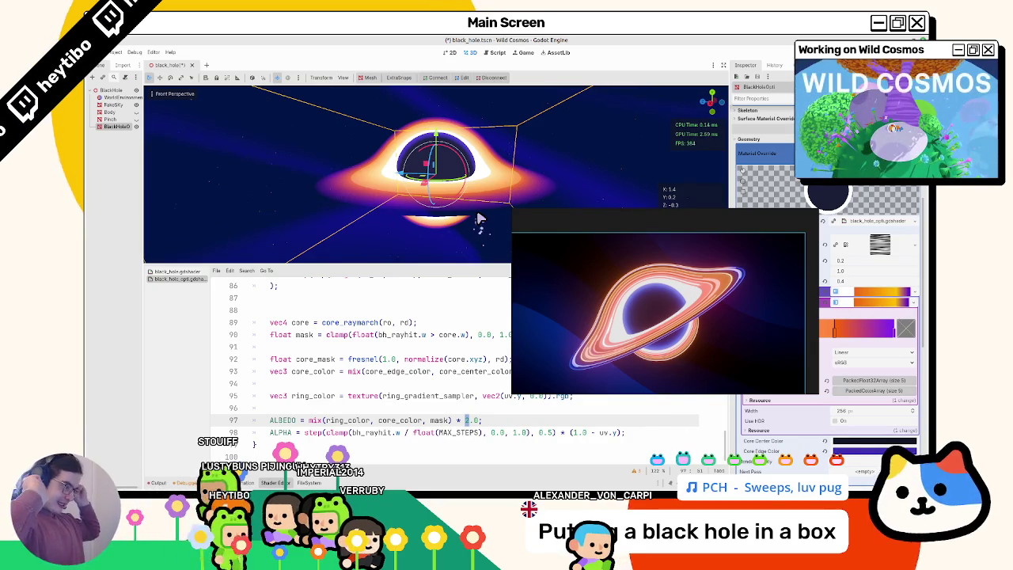
{"action": "mouse_move", "coordinate": [420, 197]}
{"action": "left_mouse_down"}
{"action": "mouse_move", "coordinate": [423, 153]}
{"action": "mouse_move", "coordinate": [407, 166]}
{"action": "left_mouse_up"}
{"action": "left_click", "coordinate": [267, 213]}
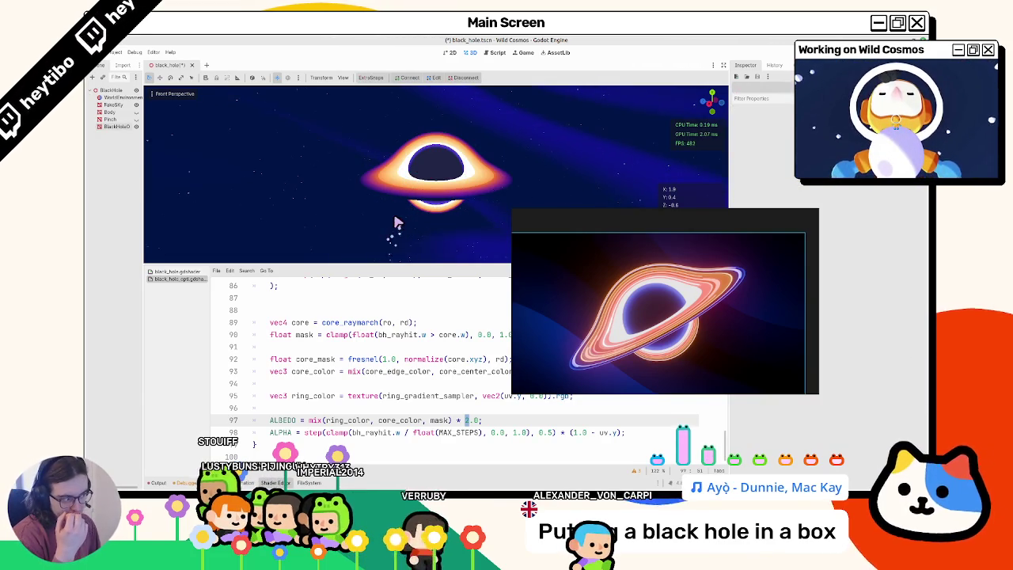
{"action": "mouse_move", "coordinate": [397, 224]}
{"action": "left_mouse_down"}
{"action": "mouse_move", "coordinate": [401, 183]}
{"action": "mouse_move", "coordinate": [398, 217]}
{"action": "left_mouse_up"}
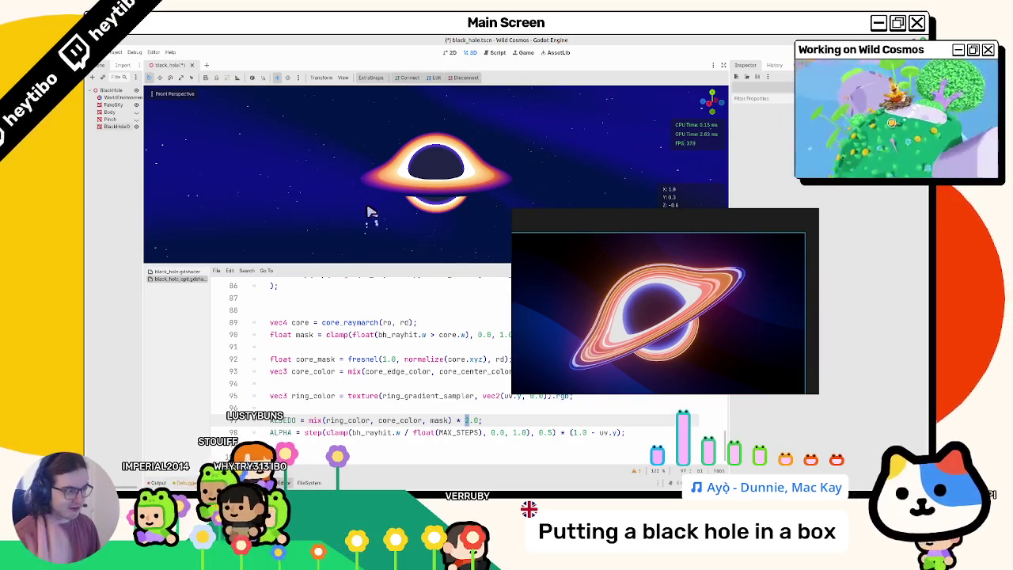
{"action": "left_click_drag", "start_coordinate": [475, 218], "coordinate": [487, 214]}
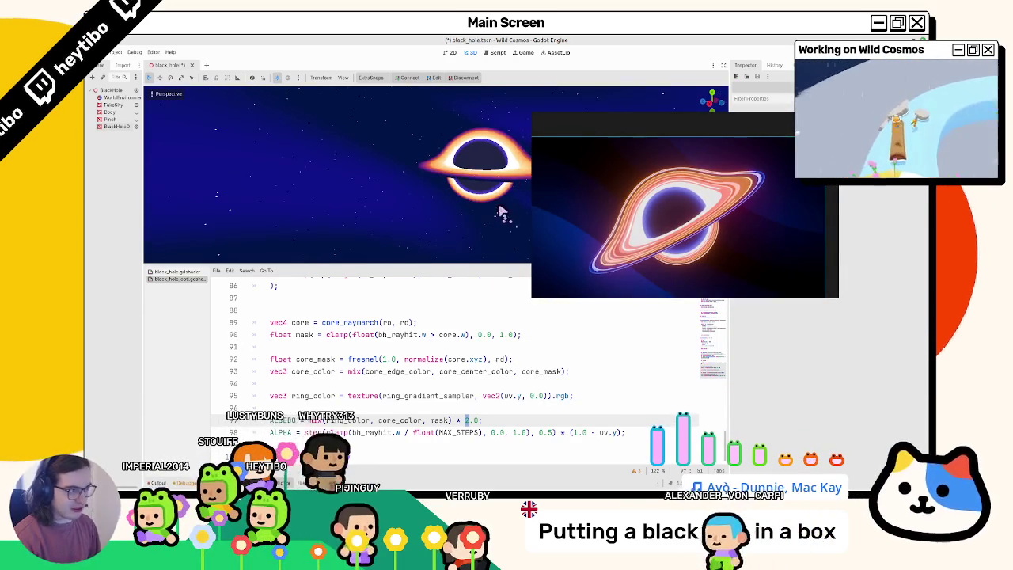
{"action": "left_click", "coordinate": [487, 214]}
{"action": "left_click", "coordinate": [301, 224]}
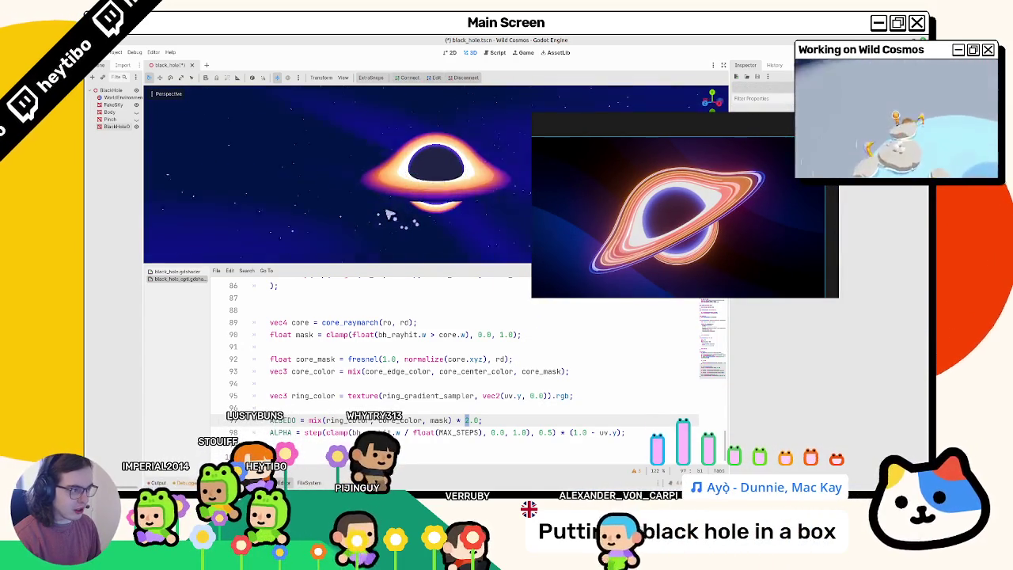
{"action": "left_click_drag", "start_coordinate": [552, 220], "coordinate": [441, 354]}
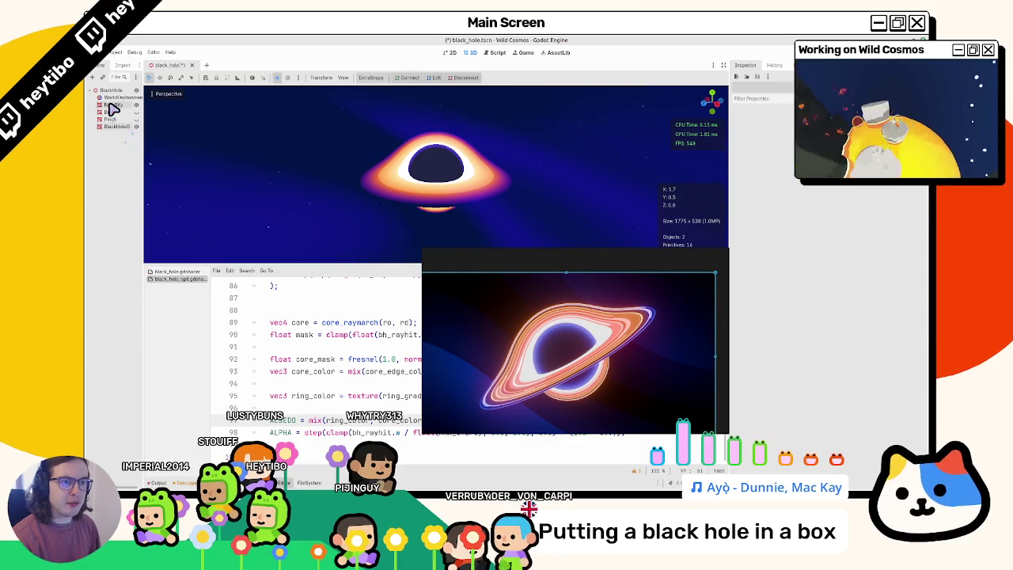
- On the black hole shader node, raise Core Edge Color's value and saturation to a vivid purple
{"action": "left_click", "coordinate": [117, 119]}
{"action": "left_click", "coordinate": [115, 112]}
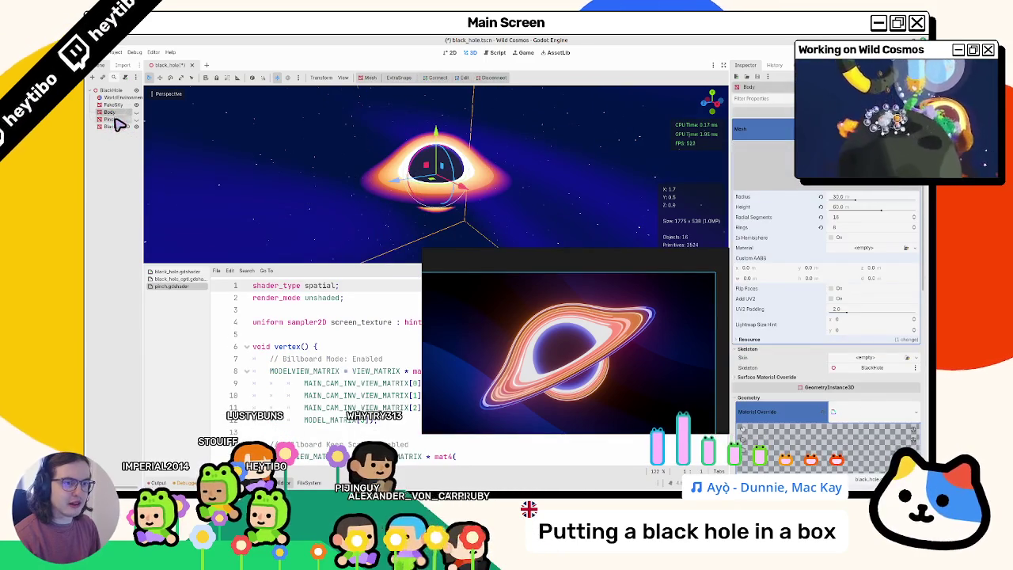
{"action": "left_click", "coordinate": [111, 126]}
{"action": "scroll", "coordinate": [824, 237], "scroll_direction": "down", "scroll_amount": 5}
{"action": "left_click", "coordinate": [871, 299]}
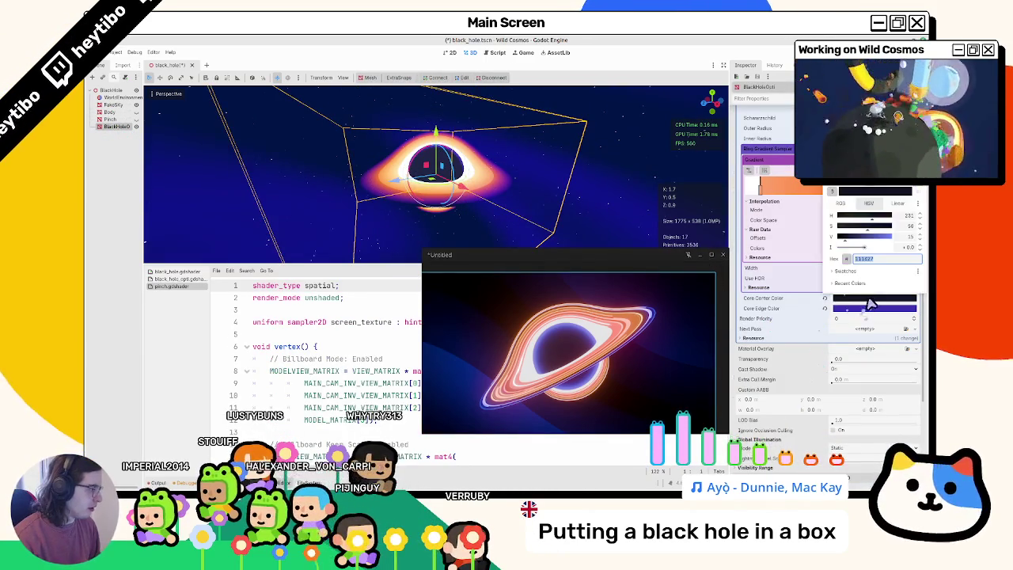
{"action": "left_click", "coordinate": [847, 308]}
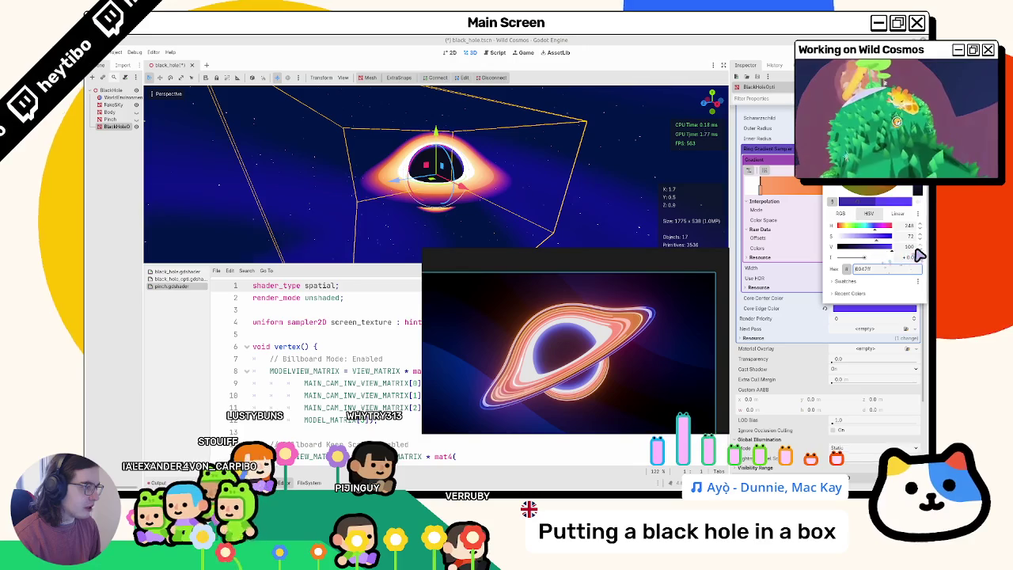
{"action": "left_click_drag", "start_coordinate": [878, 252], "coordinate": [885, 246]}
{"action": "left_click_drag", "start_coordinate": [862, 242], "coordinate": [887, 245]}
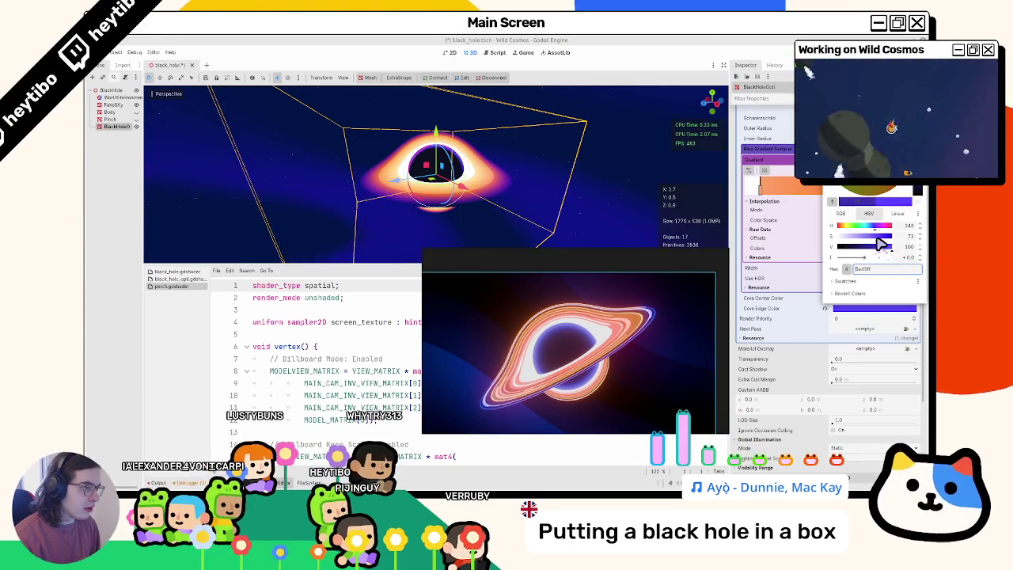
{"action": "left_click", "coordinate": [818, 220]}
{"action": "left_click_drag", "start_coordinate": [534, 167], "coordinate": [532, 171]}
{"action": "mouse_move", "coordinate": [441, 193]}
{"action": "left_mouse_down"}
{"action": "mouse_move", "coordinate": [369, 211]}
{"action": "mouse_move", "coordinate": [365, 222]}
{"action": "left_mouse_up"}
{"action": "left_click", "coordinate": [412, 199]}
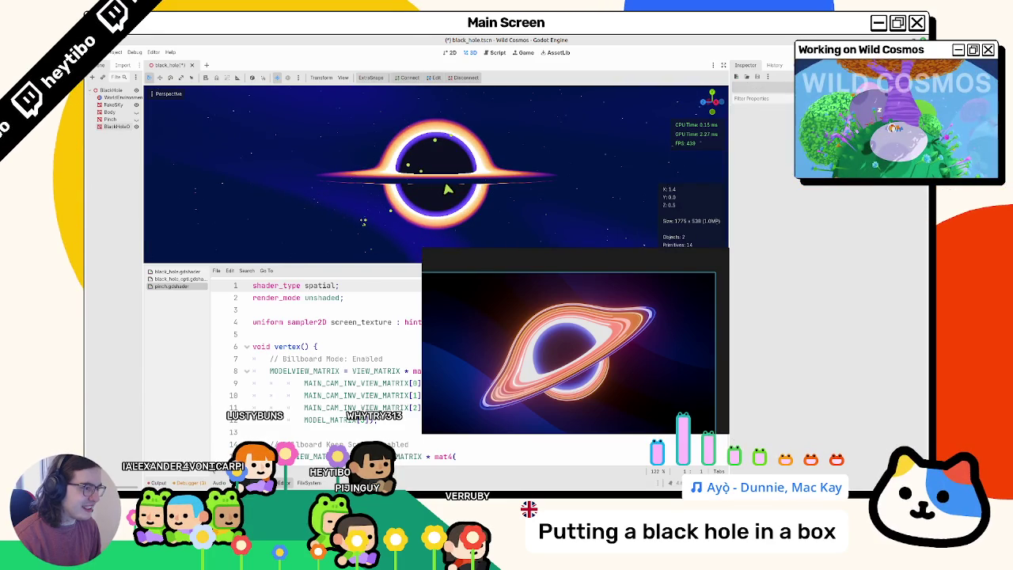
- Switch from the pinch shader to black_hole_opti.gdshader and scroll through its fragment code
{"action": "left_click_drag", "start_coordinate": [554, 260], "coordinate": [636, 75]}
{"action": "scroll", "coordinate": [414, 351], "scroll_direction": "down", "scroll_amount": 5}
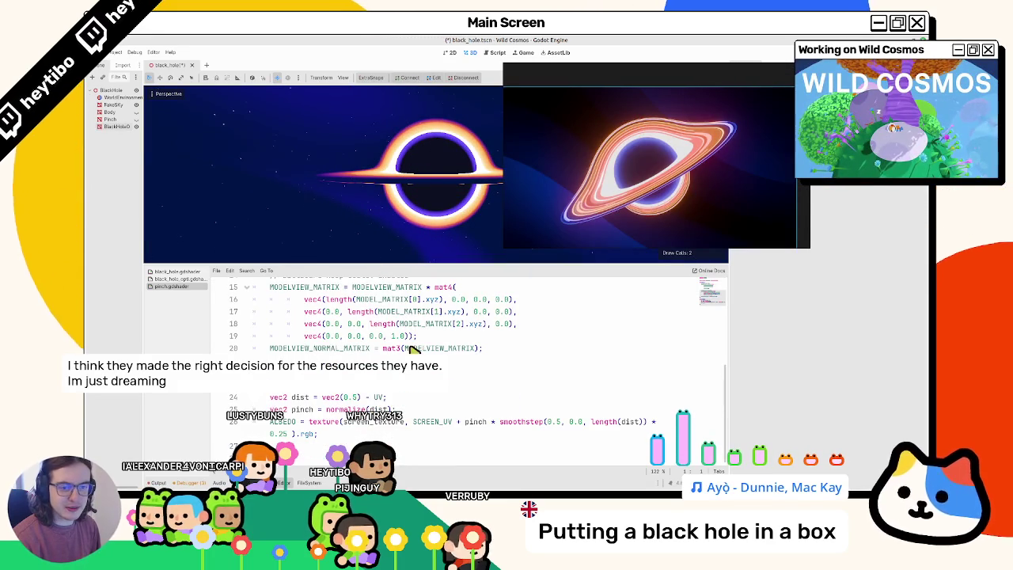
{"action": "left_click", "coordinate": [412, 349]}
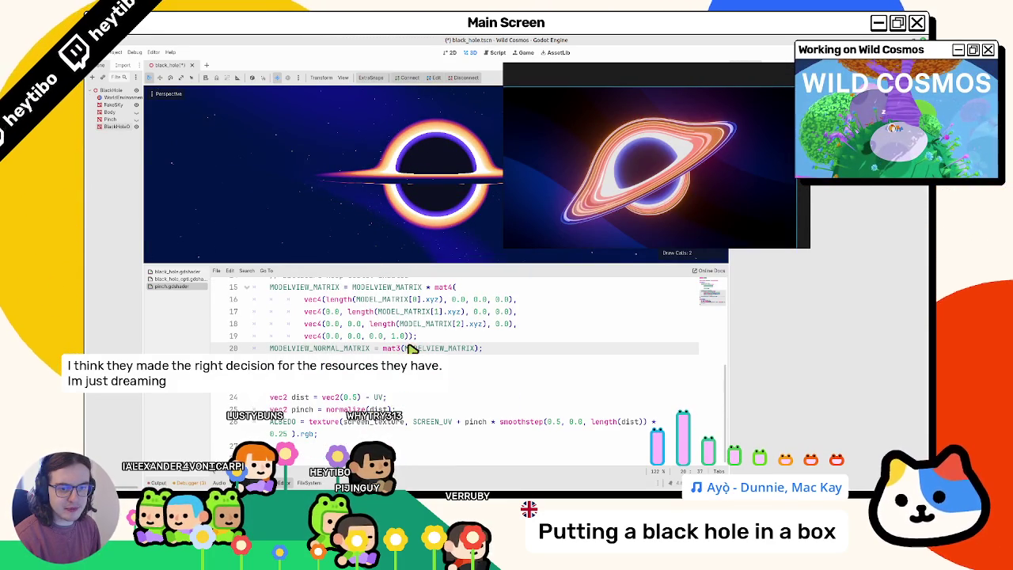
{"action": "scroll", "coordinate": [414, 351], "scroll_direction": "up", "scroll_amount": 4}
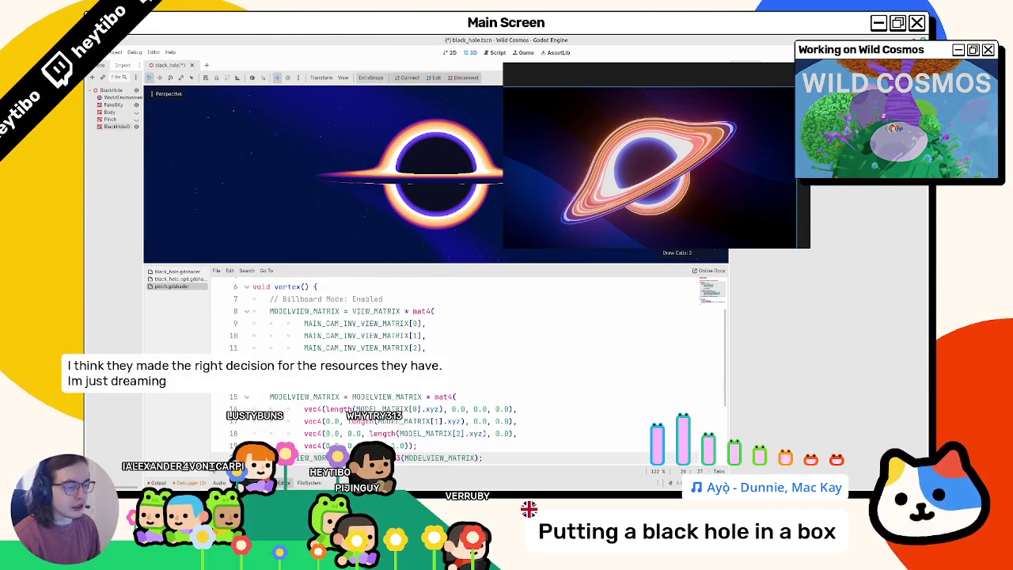
{"action": "scroll", "coordinate": [414, 351], "scroll_direction": "down", "scroll_amount": 4}
{"action": "left_click", "coordinate": [192, 280]}
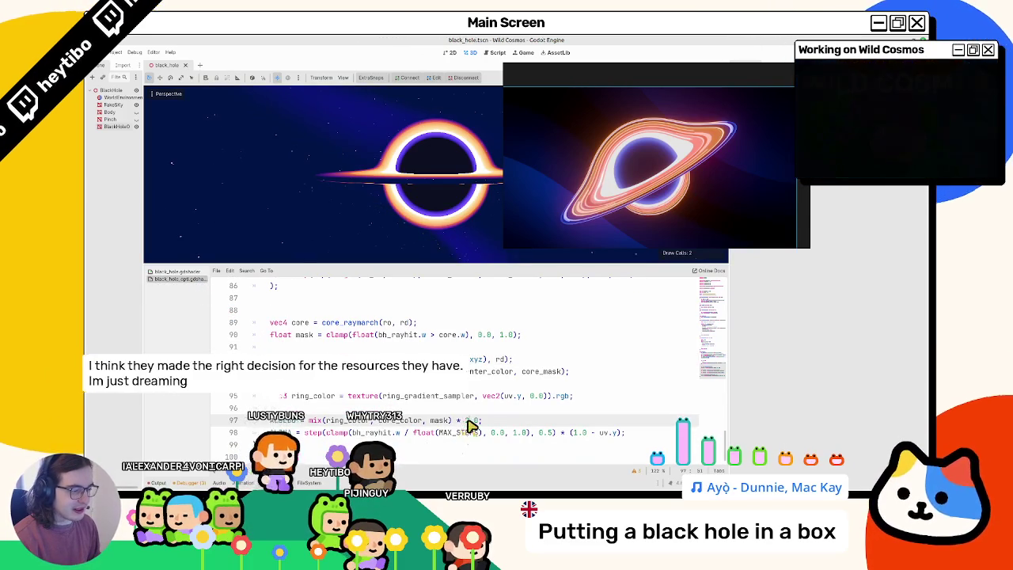
{"action": "scroll", "coordinate": [467, 423], "scroll_direction": "down", "scroll_amount": 1}
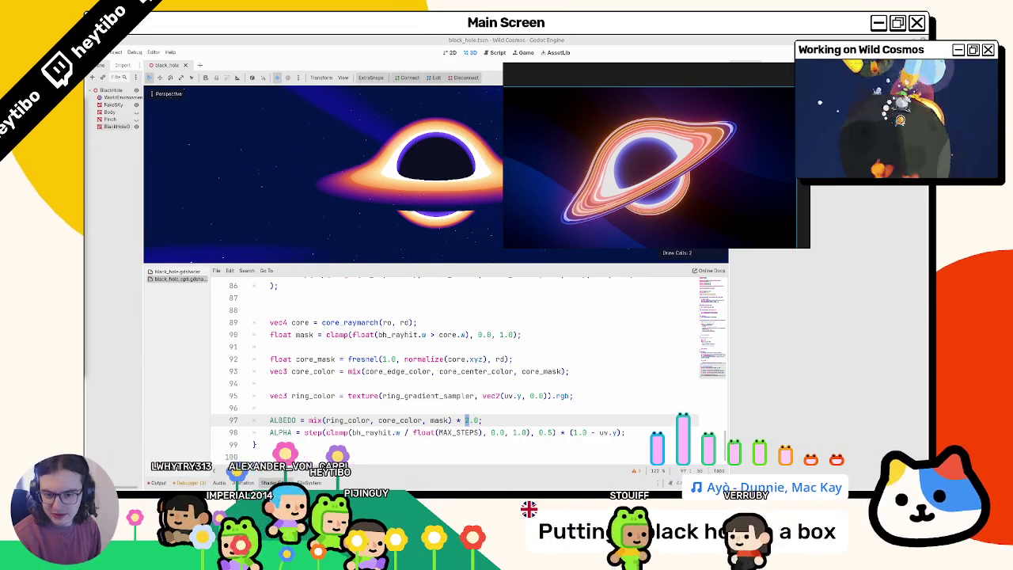
{"action": "scroll", "coordinate": [267, 329], "scroll_direction": "up", "scroll_amount": 10}
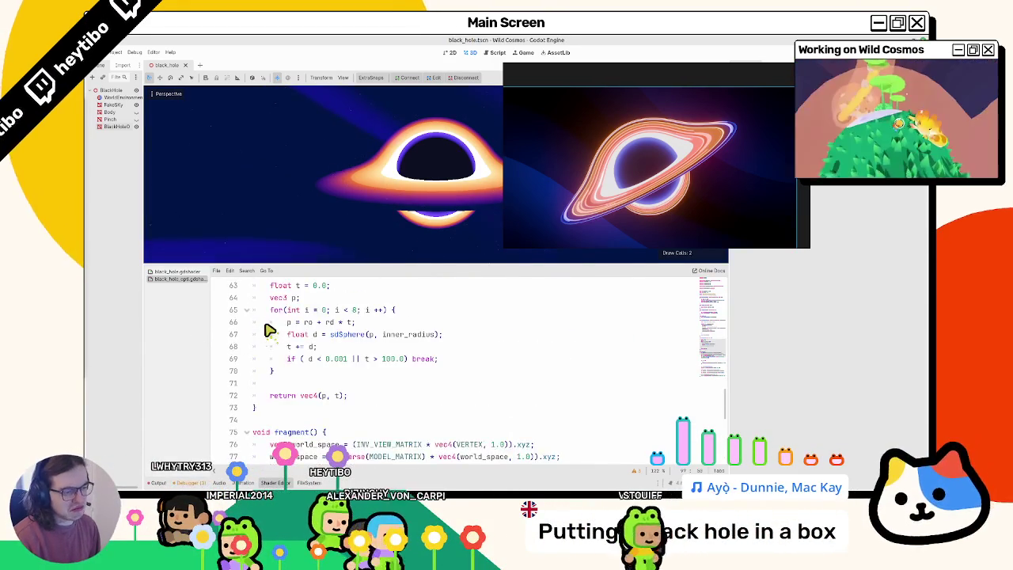
- Wrap line 41's sdCappedCylinder call in clamp(), save to preview it, then undo the change
{"action": "scroll", "coordinate": [268, 330], "scroll_direction": "up", "scroll_amount": 8}
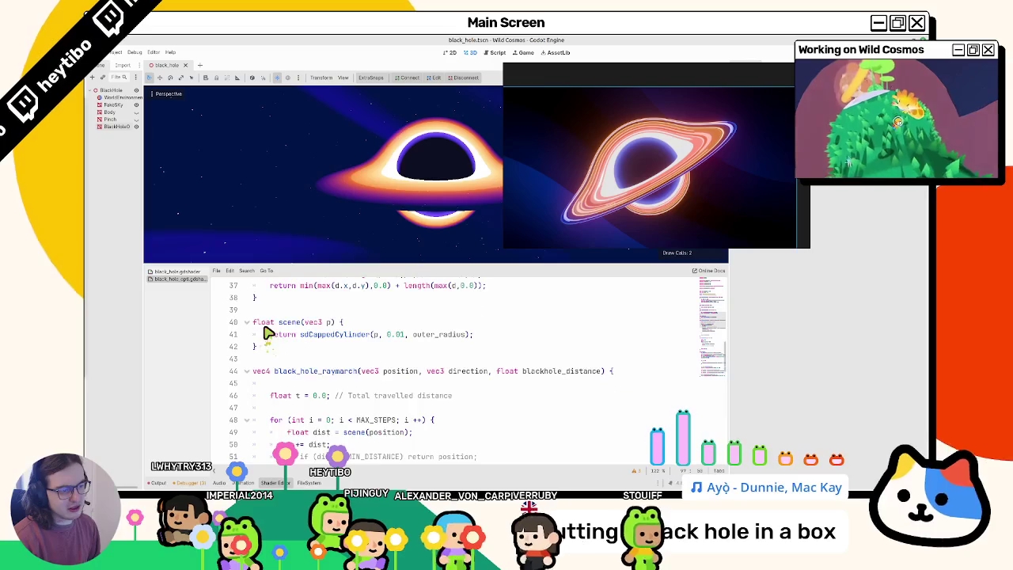
{"action": "left_click_drag", "start_coordinate": [343, 372], "coordinate": [464, 374]}
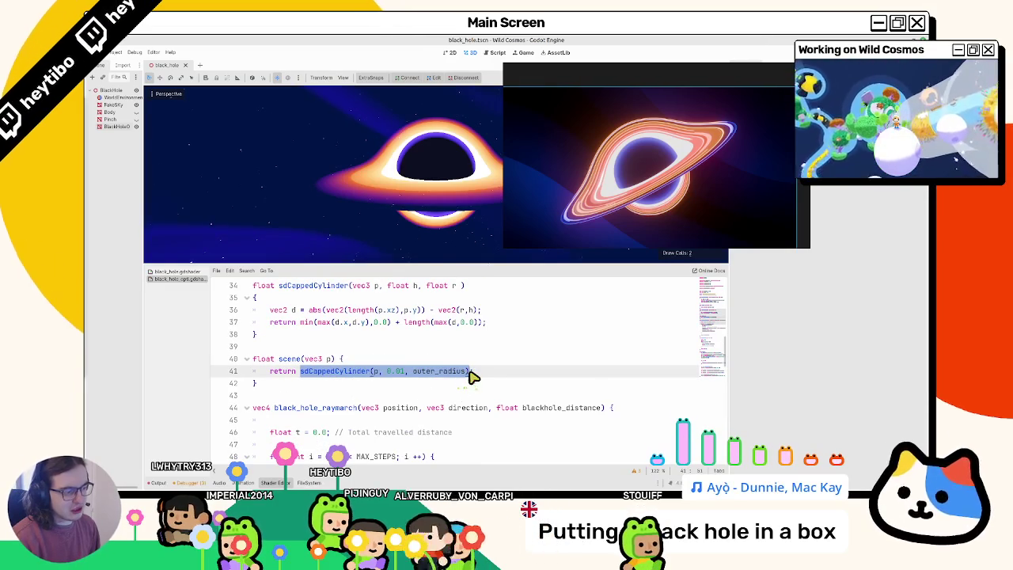
{"action": "type", "text": "clamp("}
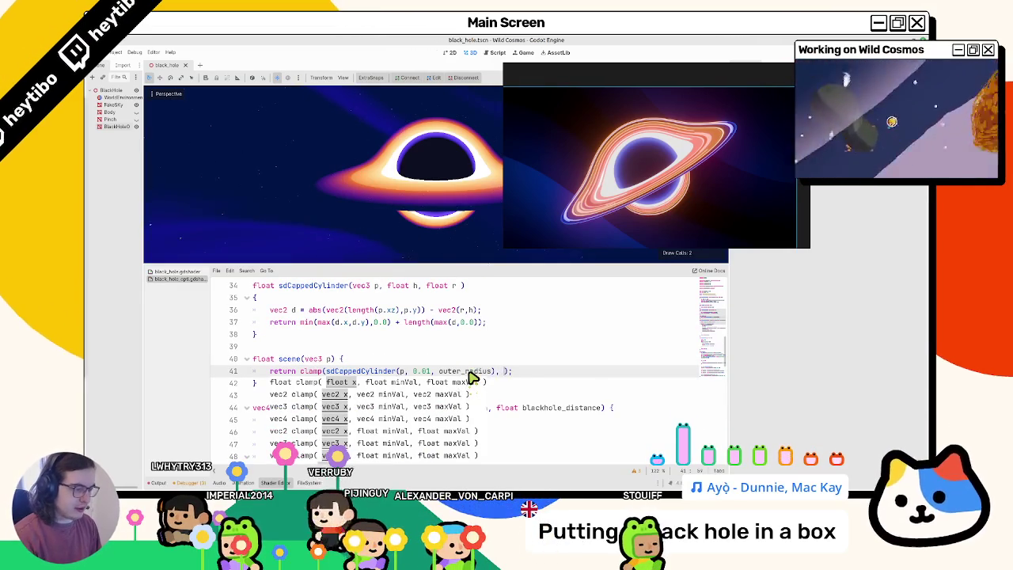
{"action": "key", "text": "ctrl+s"}
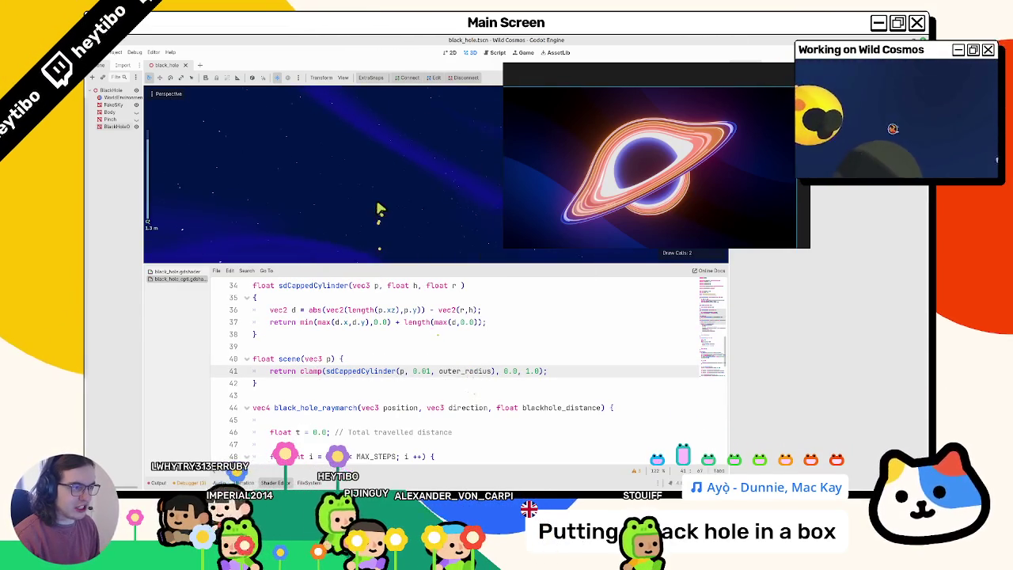
{"action": "left_click", "coordinate": [415, 324]}
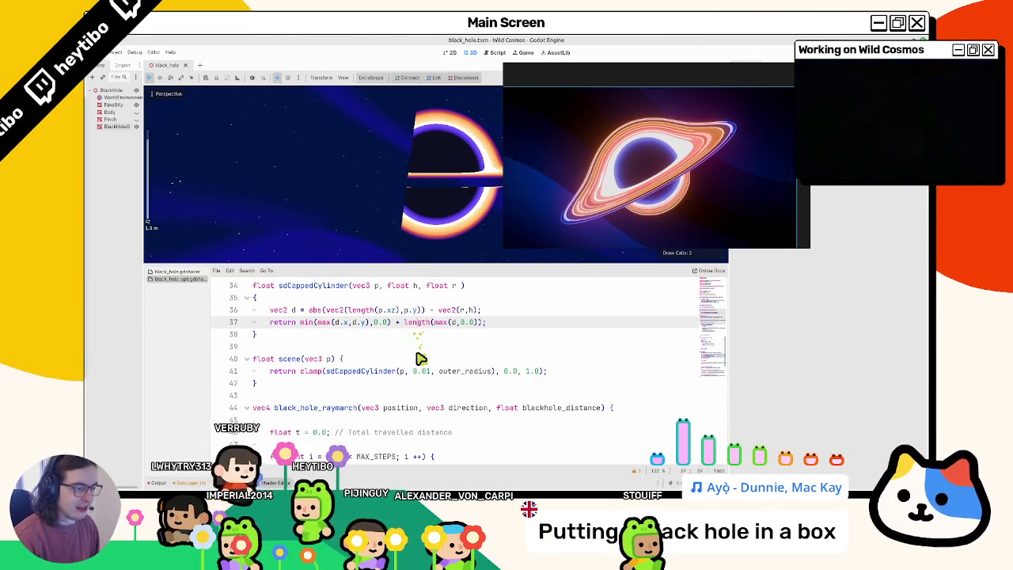
{"action": "key", "text": "ctrl+z"}
{"action": "key", "text": "ctrl+z"}
{"action": "key", "text": "ctrl+z"}
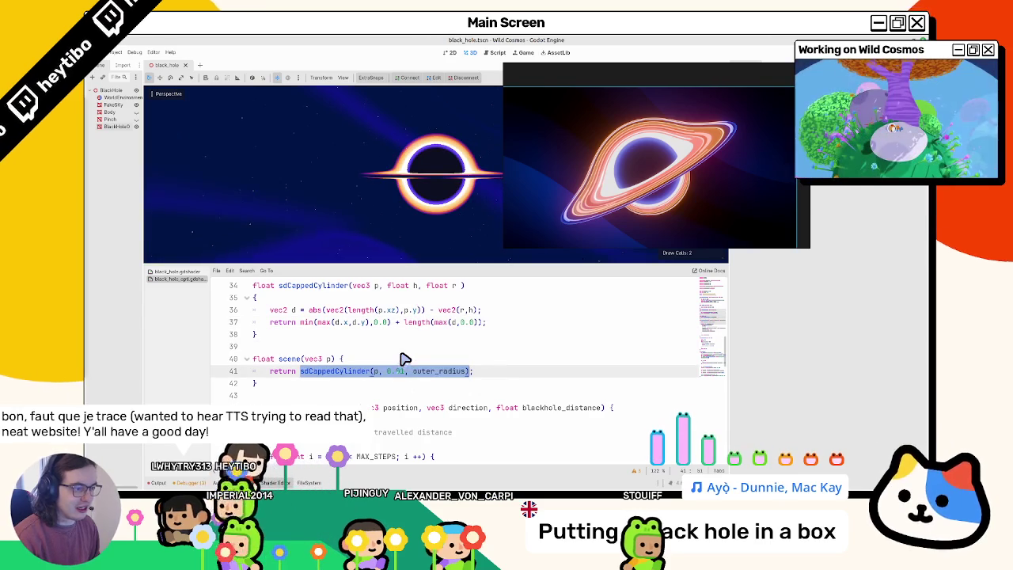
{"action": "key", "text": "ctrl+shift+z"}
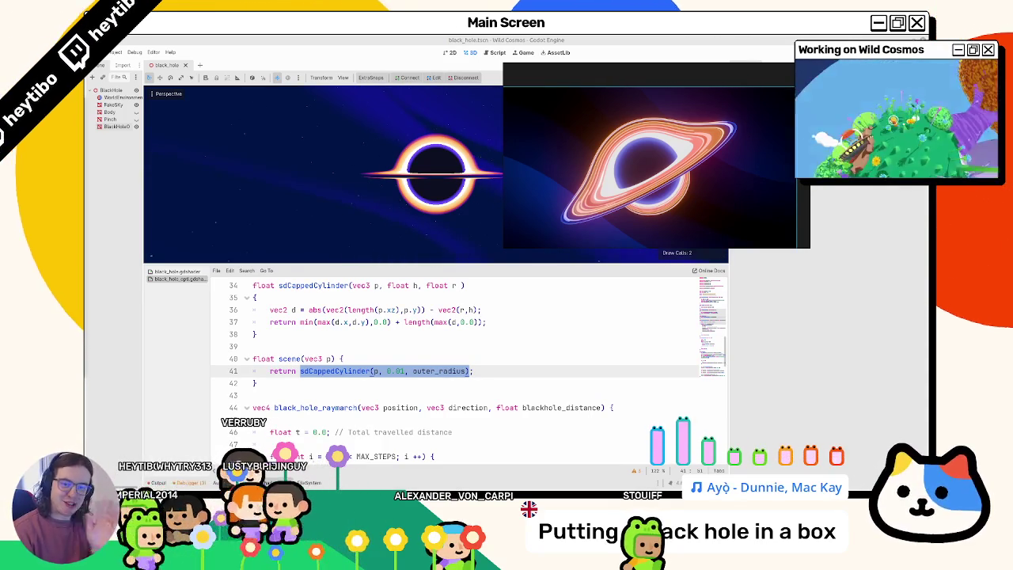
- Change the capped-cylinder height on line 41 from 0.01 to 0.001 and orbit to check the thinner disc
{"action": "left_click_drag", "start_coordinate": [355, 199], "coordinate": [390, 193]}
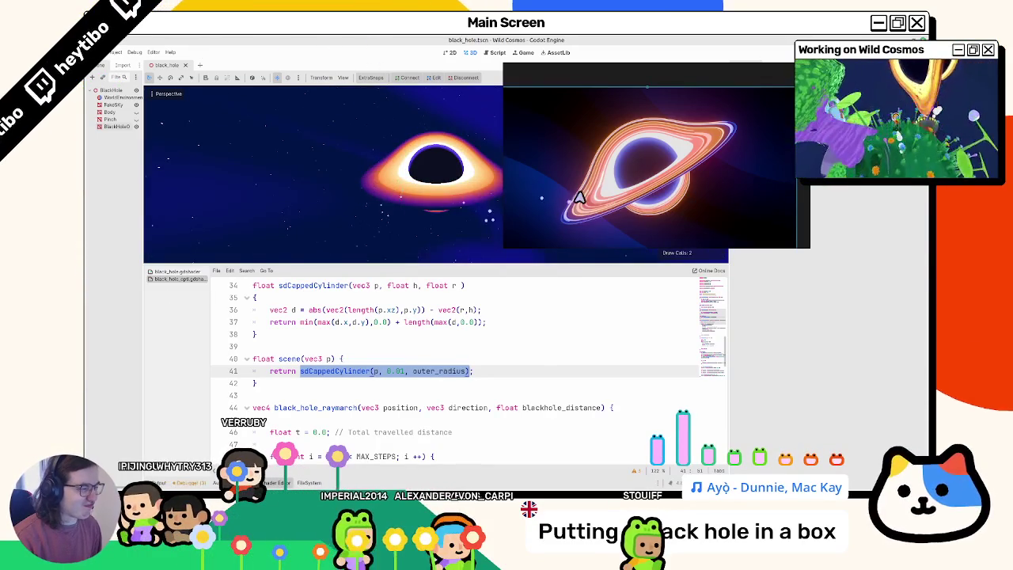
{"action": "left_click_drag", "start_coordinate": [482, 163], "coordinate": [562, 353]}
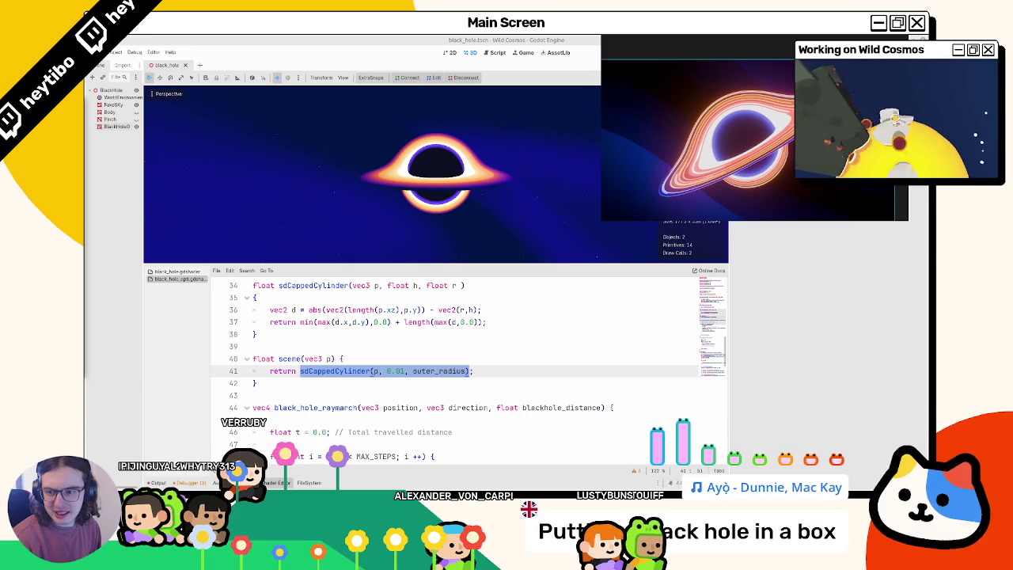
{"action": "left_click", "coordinate": [402, 372]}
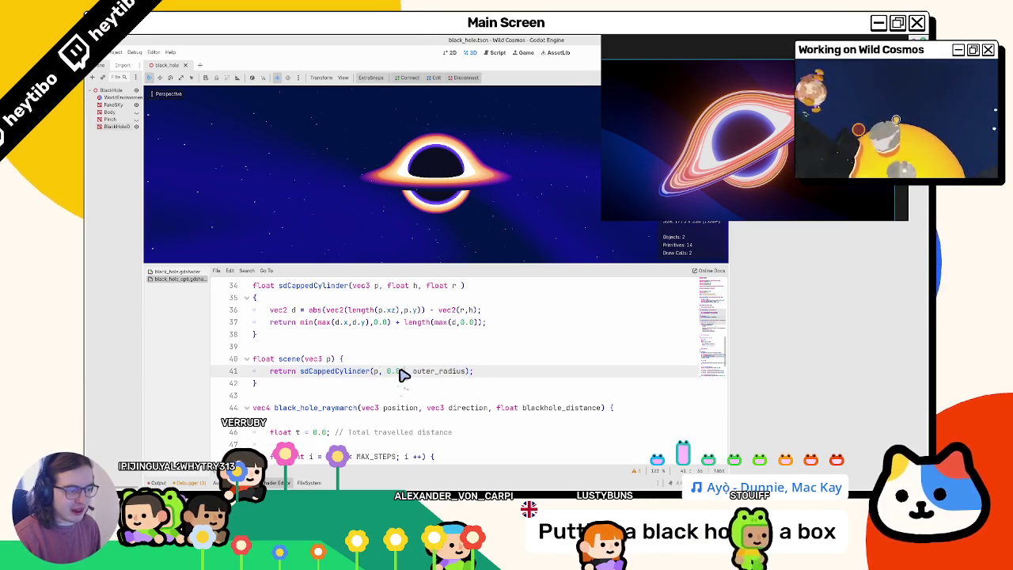
{"action": "type", "text": "5"}
{"action": "key", "text": "BackSpace"}
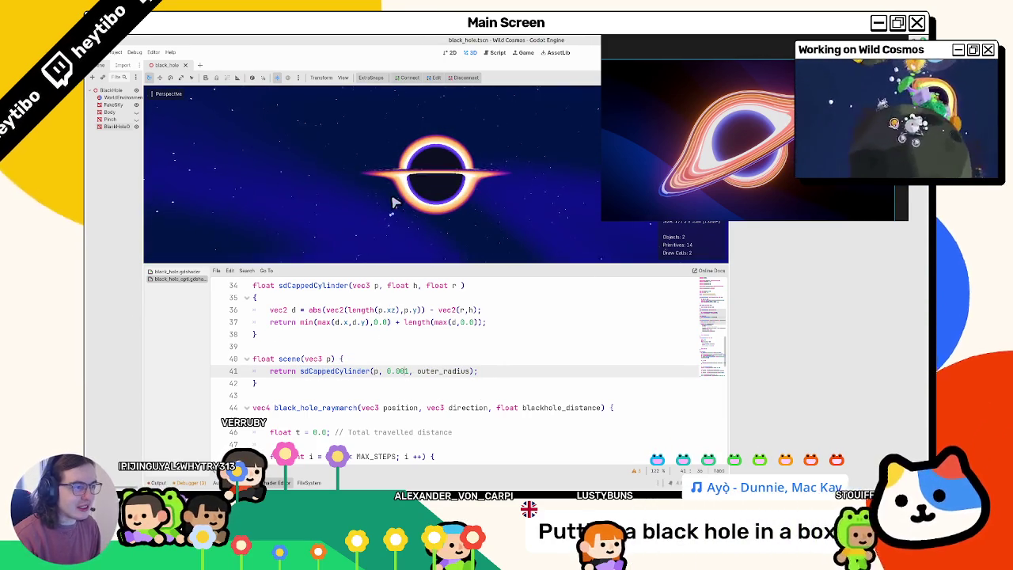
{"action": "type", "text": "00"}
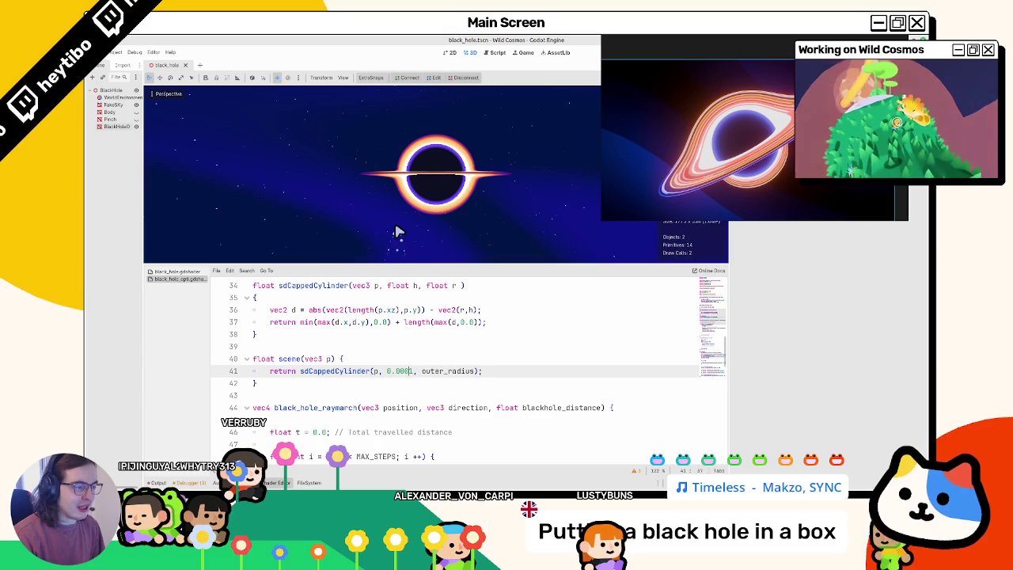
{"action": "key", "text": "BackSpace"}
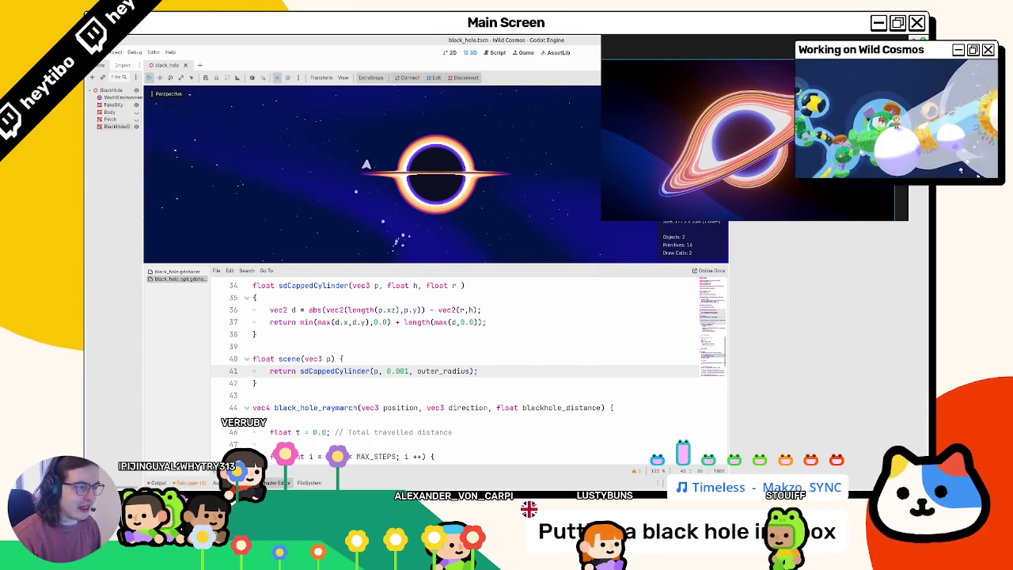
{"action": "mouse_move", "coordinate": [357, 177]}
{"action": "left_mouse_down"}
{"action": "mouse_move", "coordinate": [217, 146]}
{"action": "mouse_move", "coordinate": [257, 153]}
{"action": "left_mouse_up"}
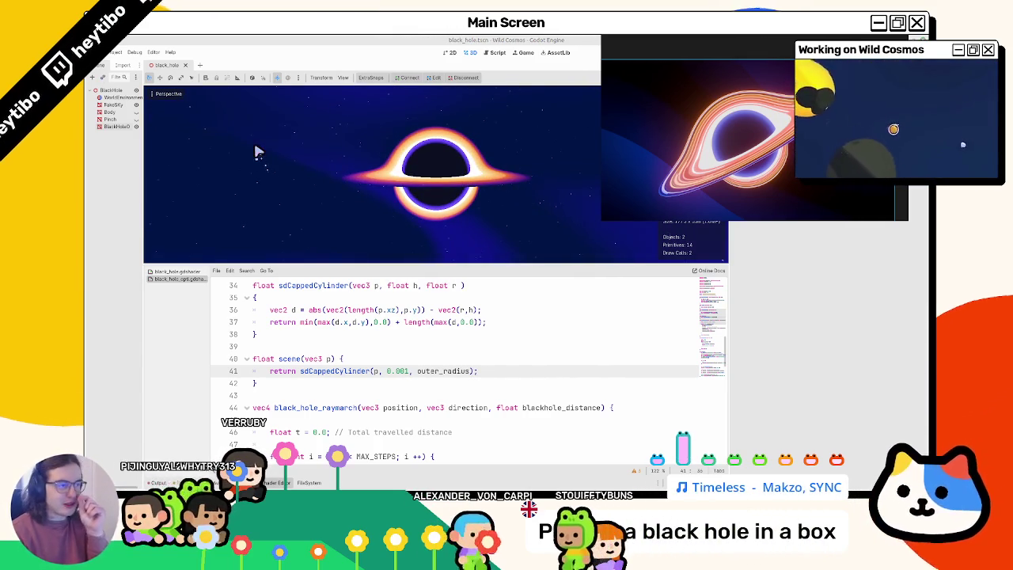
{"action": "mouse_move", "coordinate": [277, 109]}
{"action": "left_mouse_down"}
{"action": "mouse_move", "coordinate": [344, 193]}
{"action": "mouse_move", "coordinate": [344, 113]}
{"action": "mouse_move", "coordinate": [344, 161]}
{"action": "mouse_move", "coordinate": [361, 201]}
{"action": "left_mouse_up"}
{"action": "scroll", "coordinate": [430, 361], "scroll_direction": "up", "scroll_amount": 10}
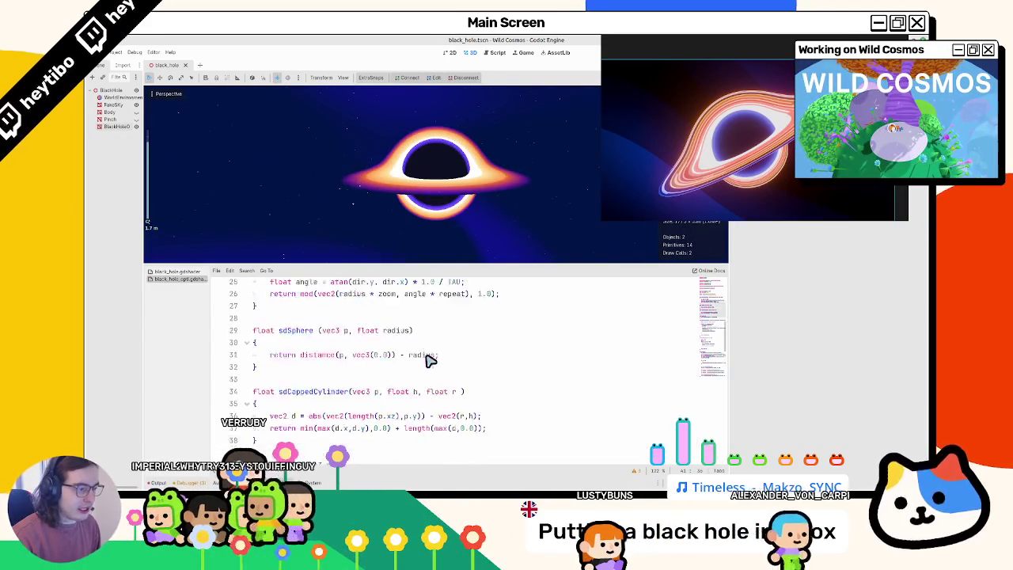
- Remove the source_color hint from the ring gradient sampler on line 10
{"action": "double_click", "coordinate": [470, 362]}
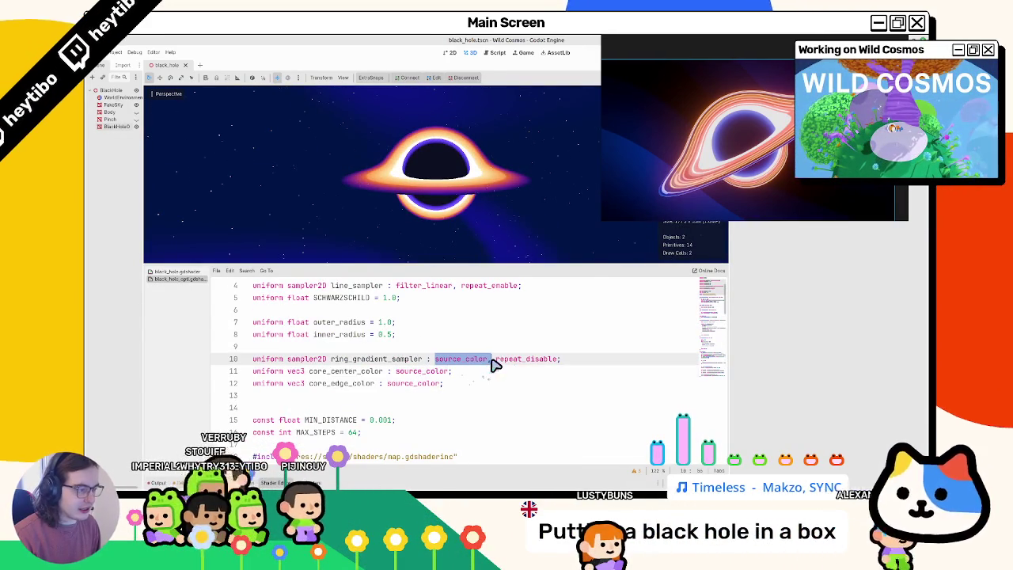
{"action": "key", "text": "BackSpace"}
{"action": "scroll", "coordinate": [495, 366], "scroll_direction": "down", "scroll_amount": 20}
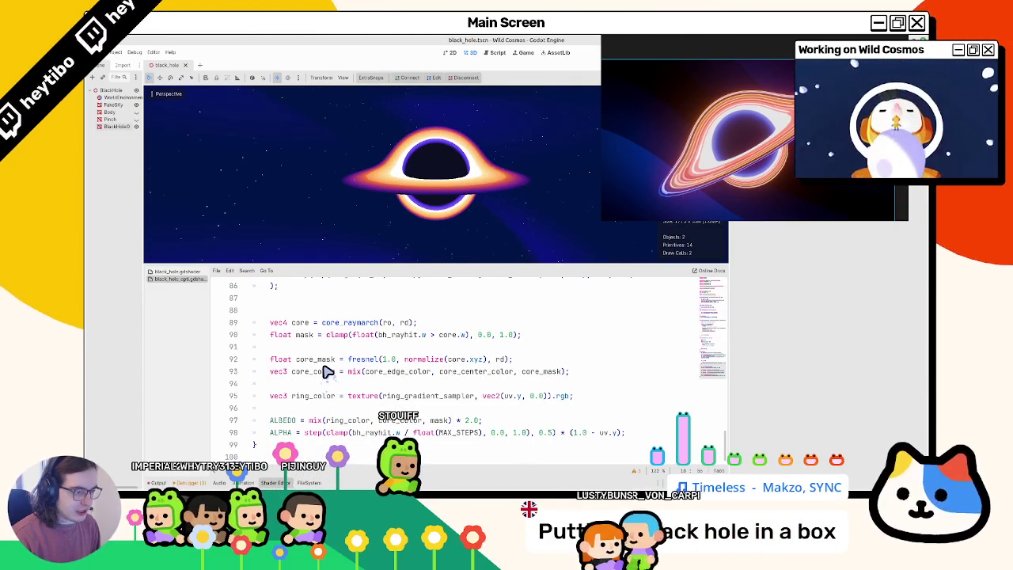
{"action": "scroll", "coordinate": [325, 370], "scroll_direction": "up", "scroll_amount": 3}
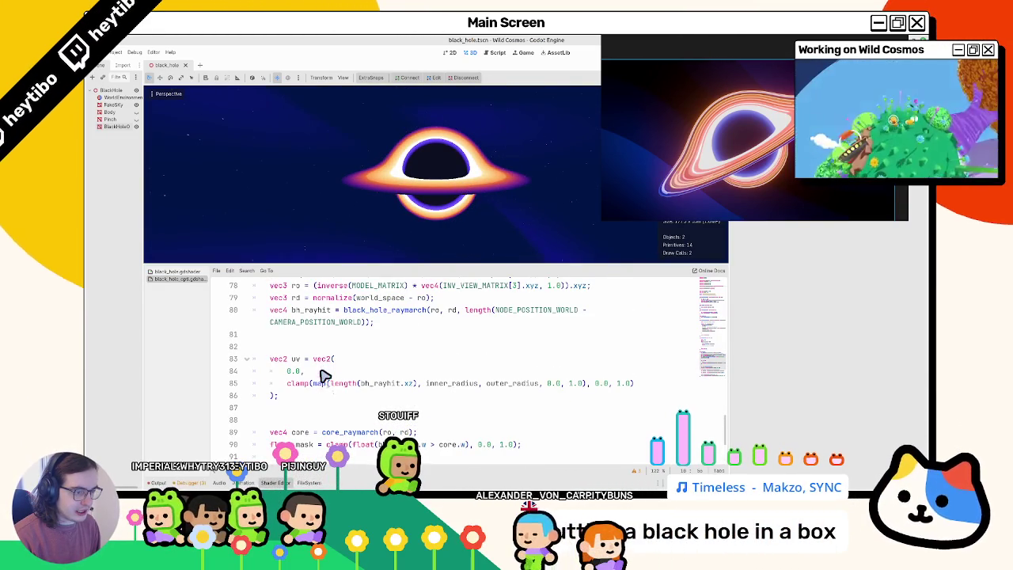
- Set the uv's first component to polar_coordinates(bh_rayhit.xz, vec2(0.0), 1.0, 1.0).x
{"action": "double_click", "coordinate": [299, 371]}
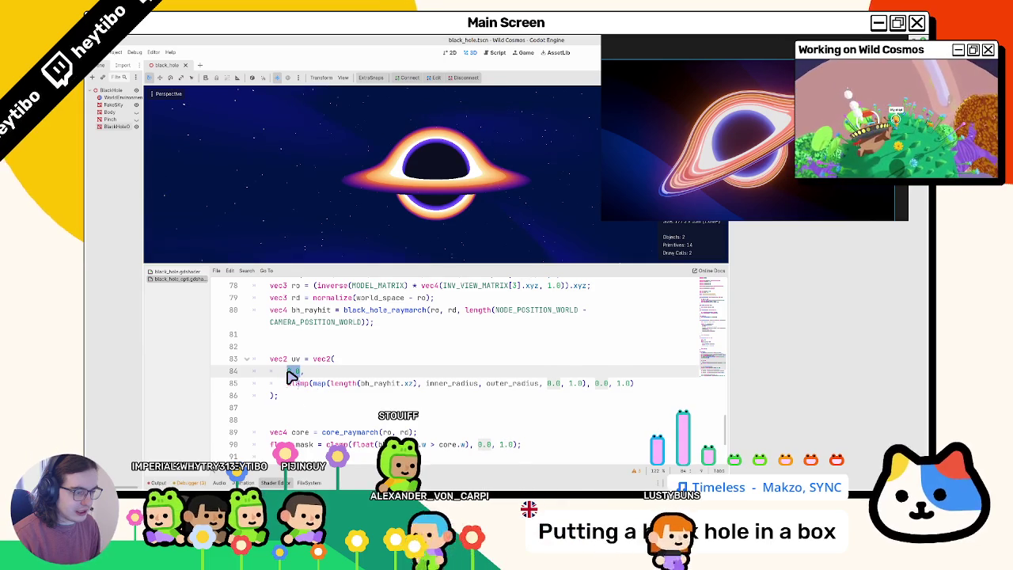
{"action": "type", "text": "polar_coordinates(),"}
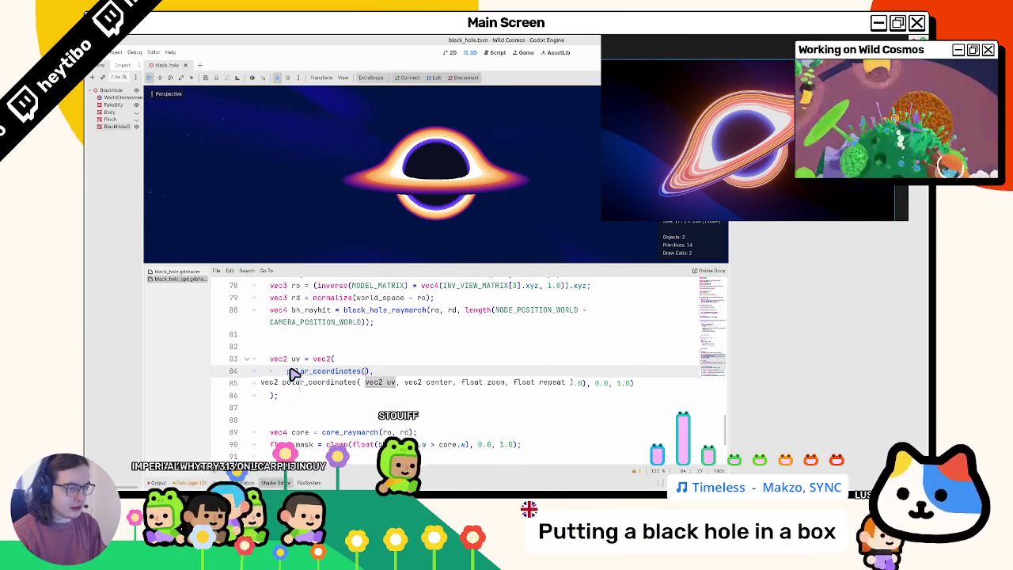
{"action": "double_click", "coordinate": [372, 396]}
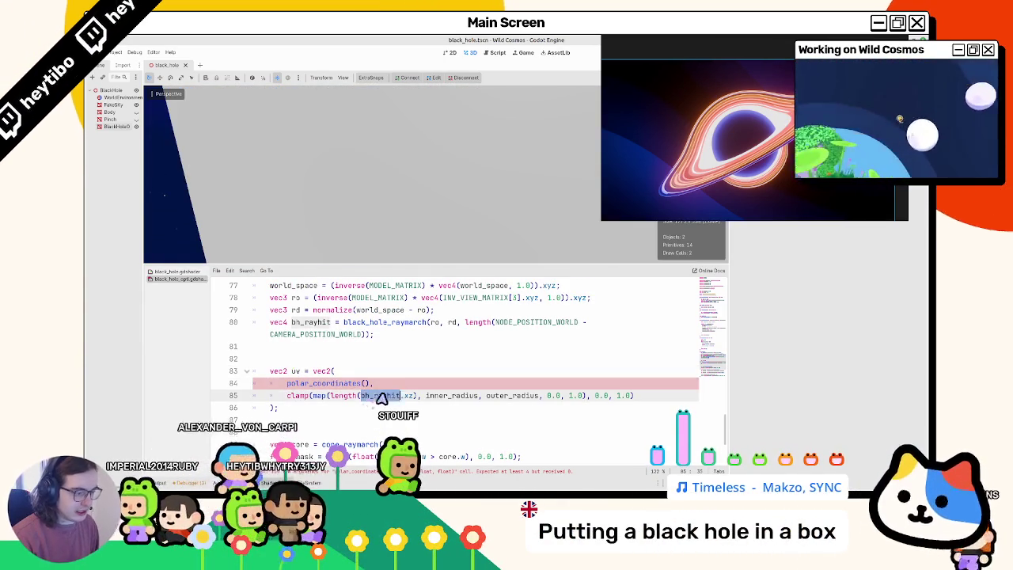
{"action": "key", "text": "ctrl+c"}
{"action": "left_click", "coordinate": [366, 383]}
{"action": "key", "text": "ctrl+v"}
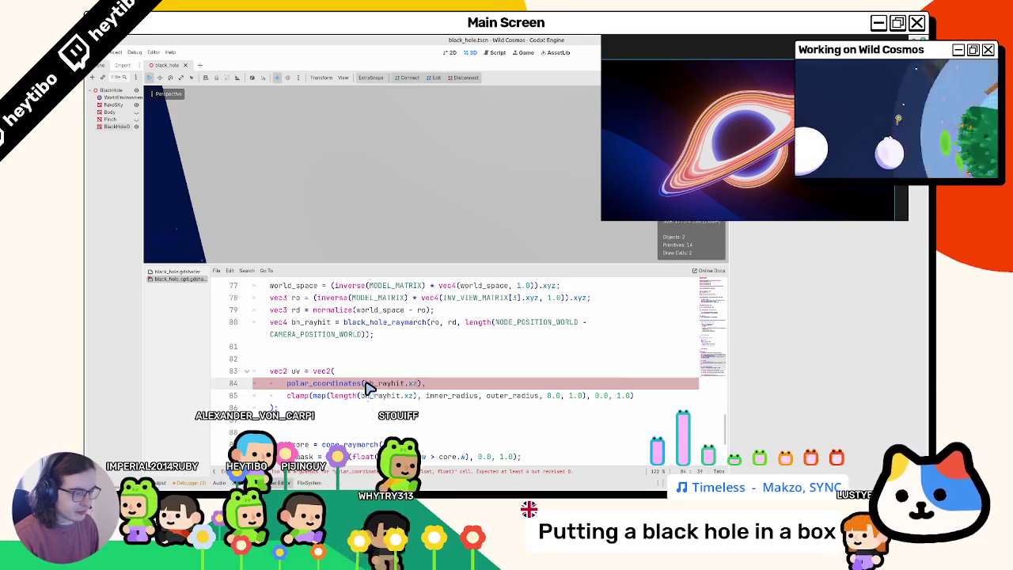
{"action": "type", "text": ", "}
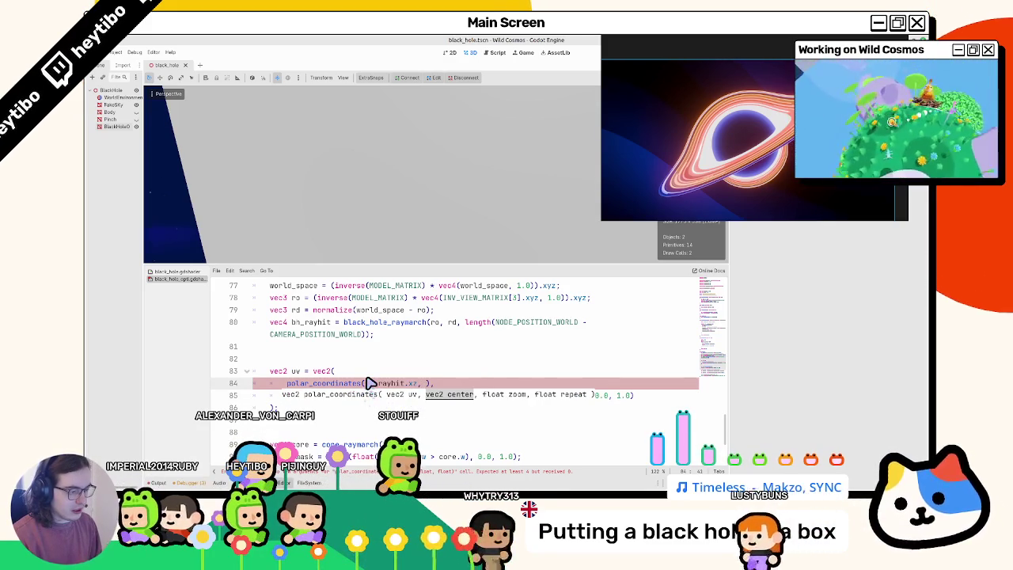
{"action": "type", "text": "vec2("}
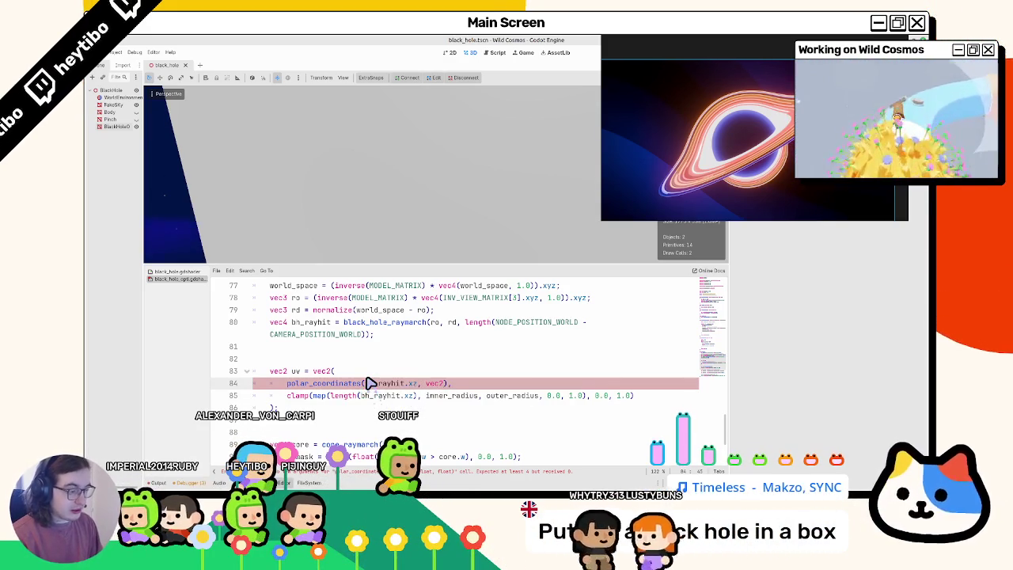
{"action": "type", "text": "0.0), 1"}
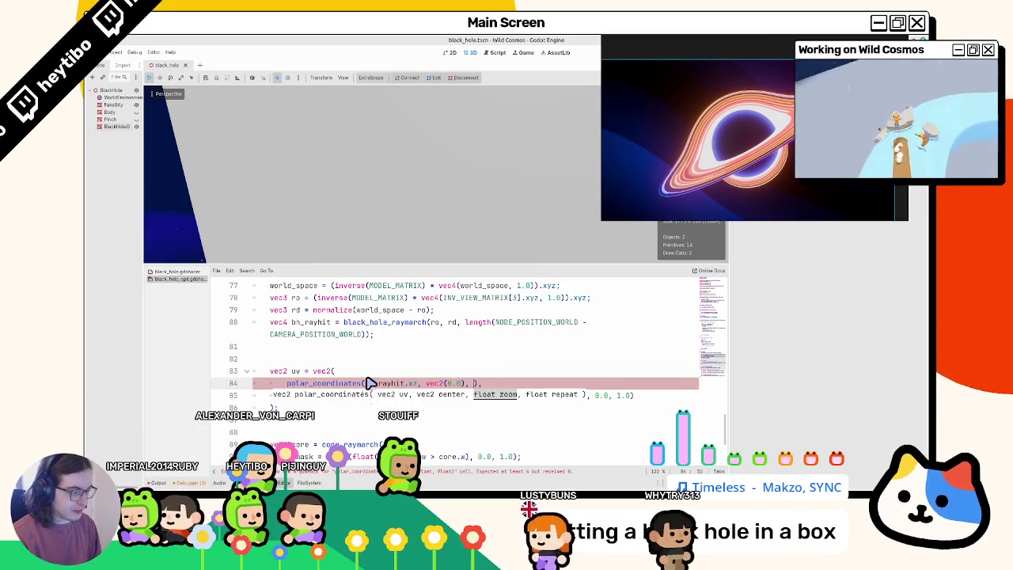
{"action": "type", "text": ".0, 1.0)"}
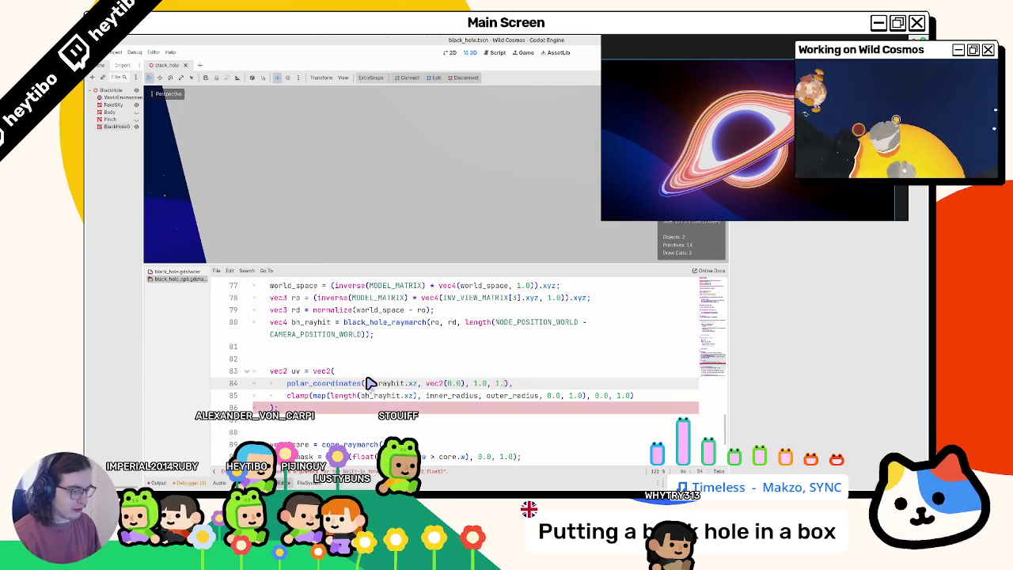
{"action": "type", "text": ".x,"}
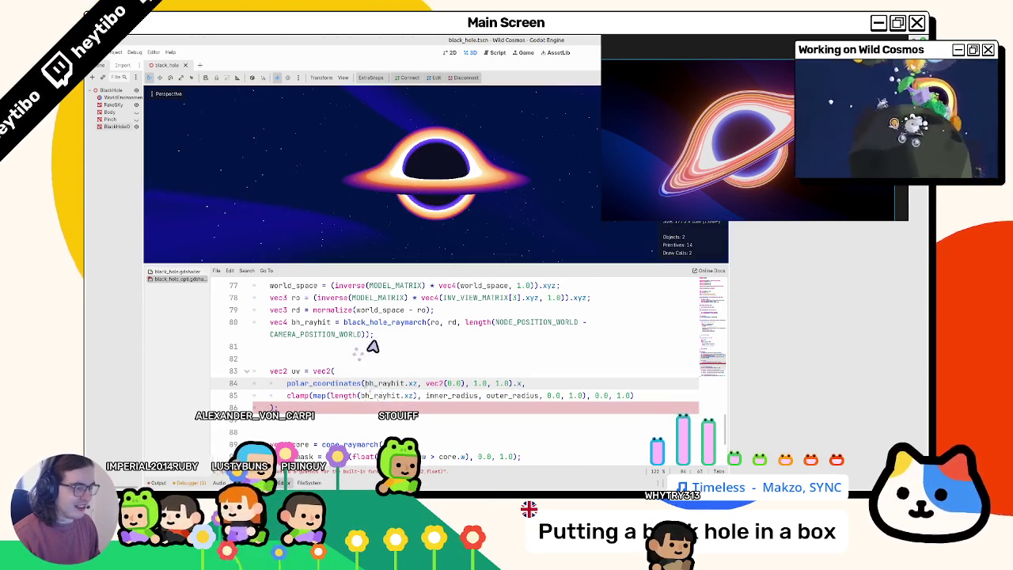
{"action": "key", "text": "Down"}
{"action": "key", "text": "Down"}
{"action": "key", "text": "Down"}
{"action": "scroll", "coordinate": [388, 426], "scroll_direction": "down", "scroll_amount": 2}
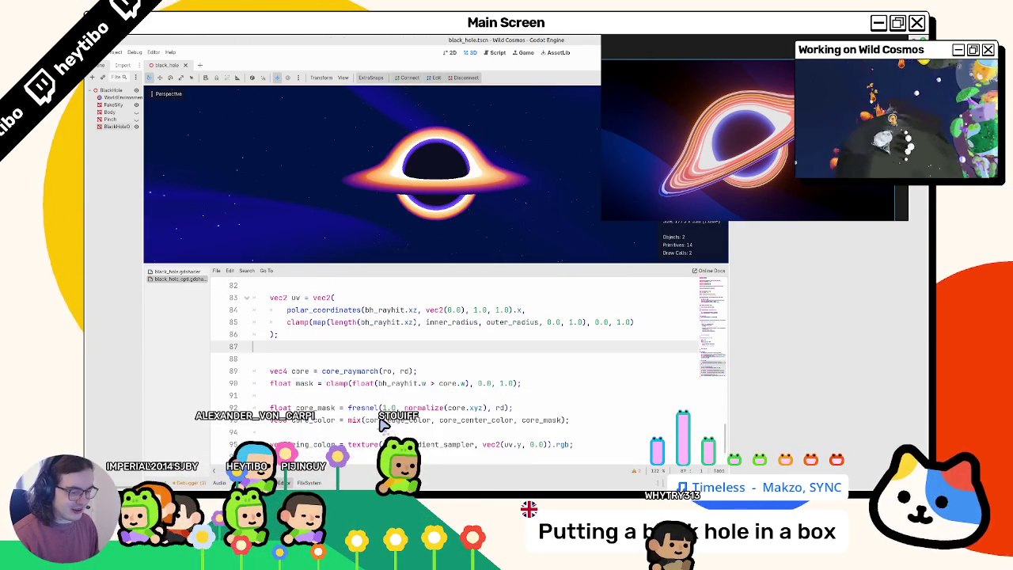
- Add 'float lines = texture(line_sampler, uv).x;' after the uv block
{"action": "key", "text": "Return"}
{"action": "type", "text": "float lines = texture"}
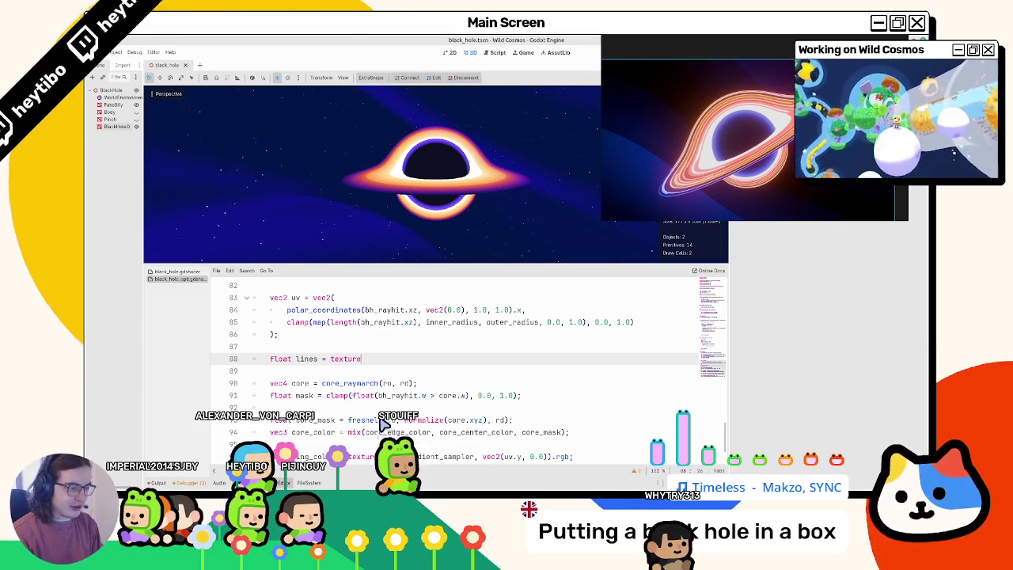
{"action": "type", "text": "(l"}
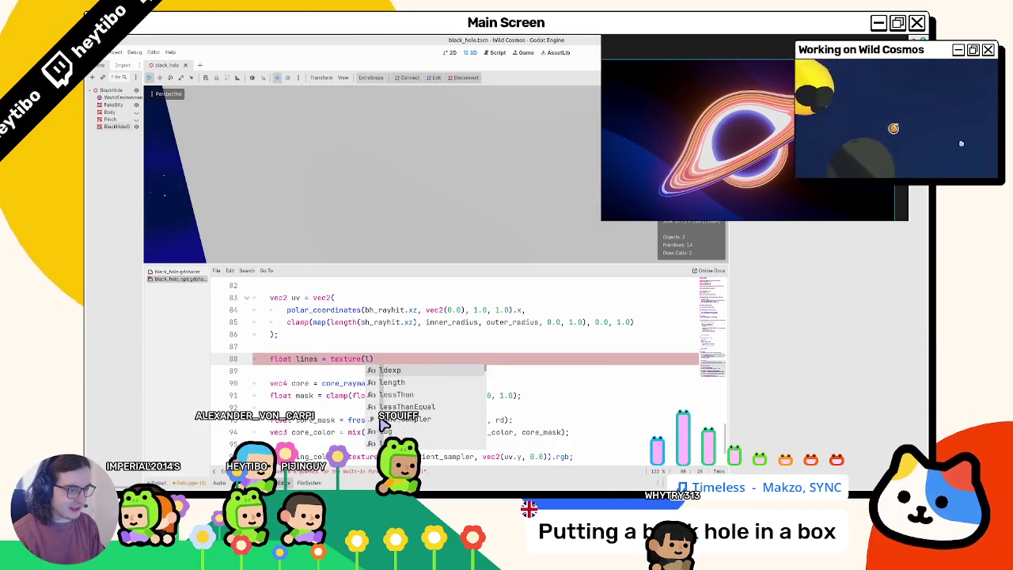
{"action": "key", "text": "Escape"}
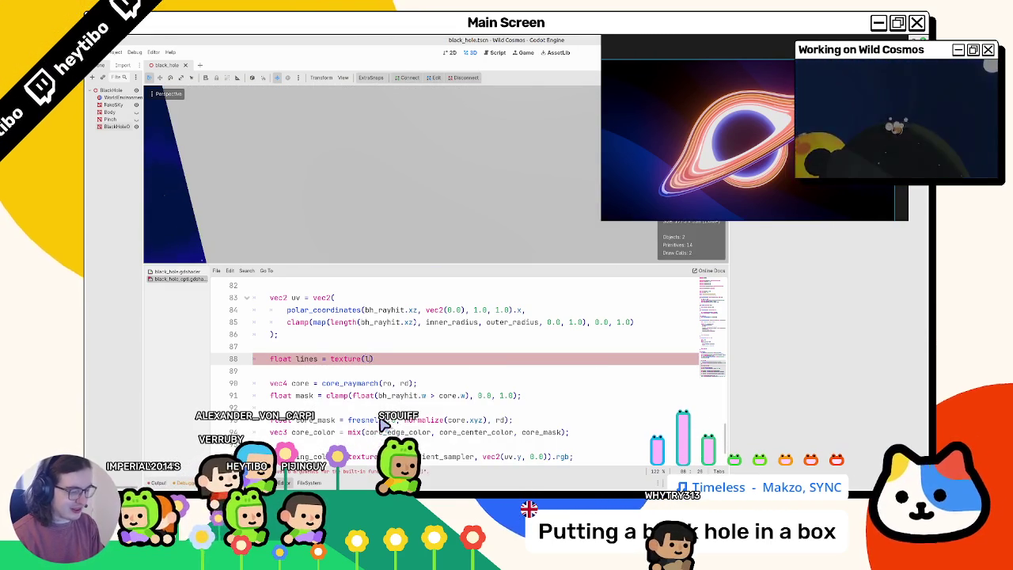
{"action": "key", "text": "Return"}
{"action": "type", "text": ", uv"}
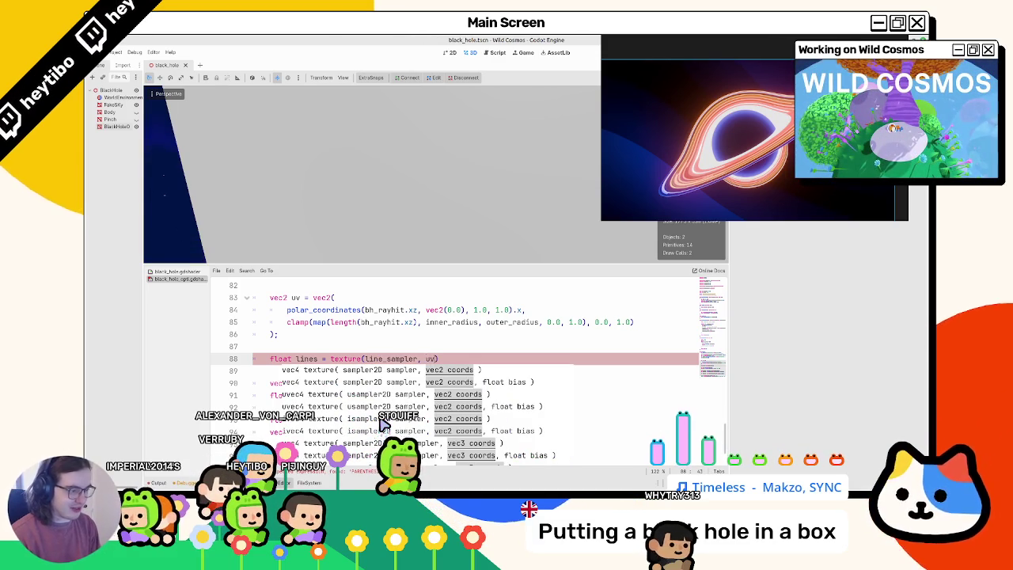
{"action": "type", "text": ").x;"}
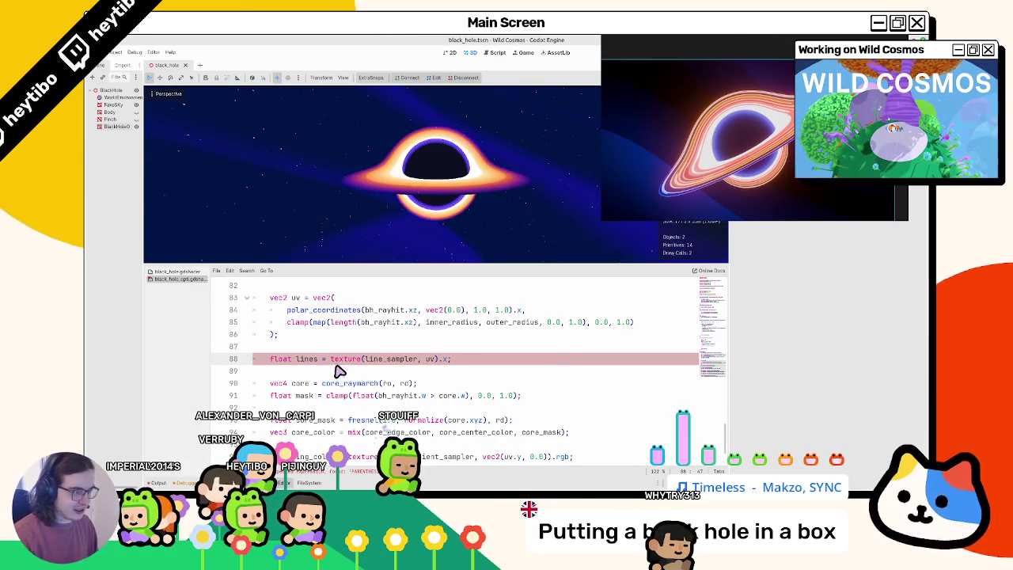
- Set ring_color from the lines value with vec3(lines) below the ring colour line
{"action": "scroll", "coordinate": [428, 428], "scroll_direction": "down", "scroll_amount": 2}
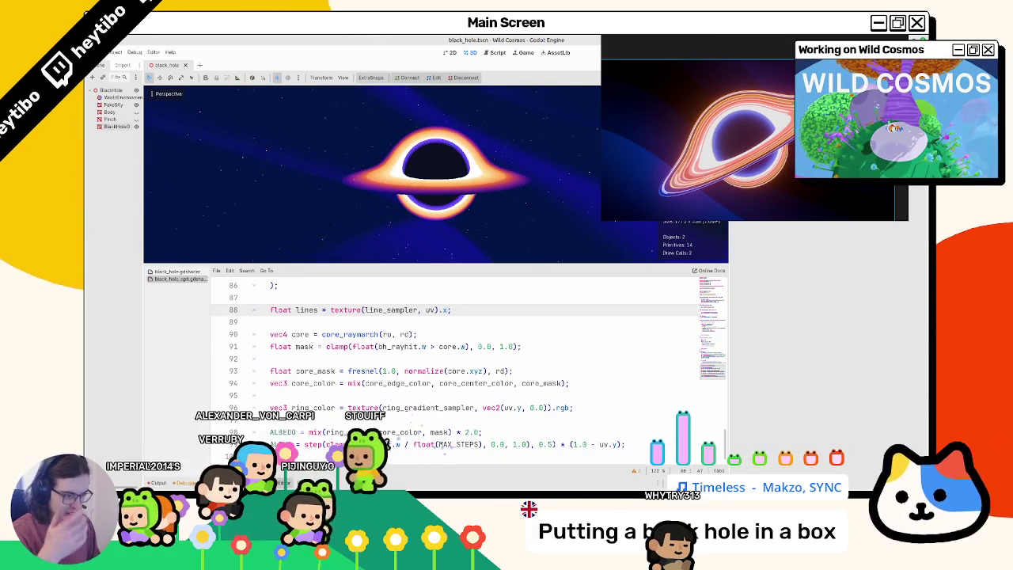
{"action": "left_click", "coordinate": [322, 420]}
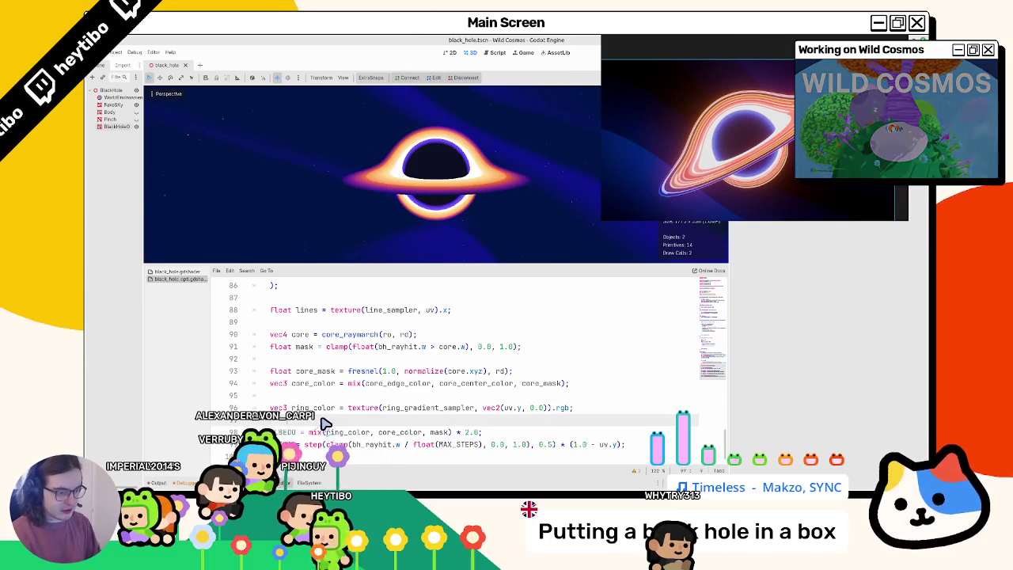
{"action": "type", "text": "ring_color *= l"}
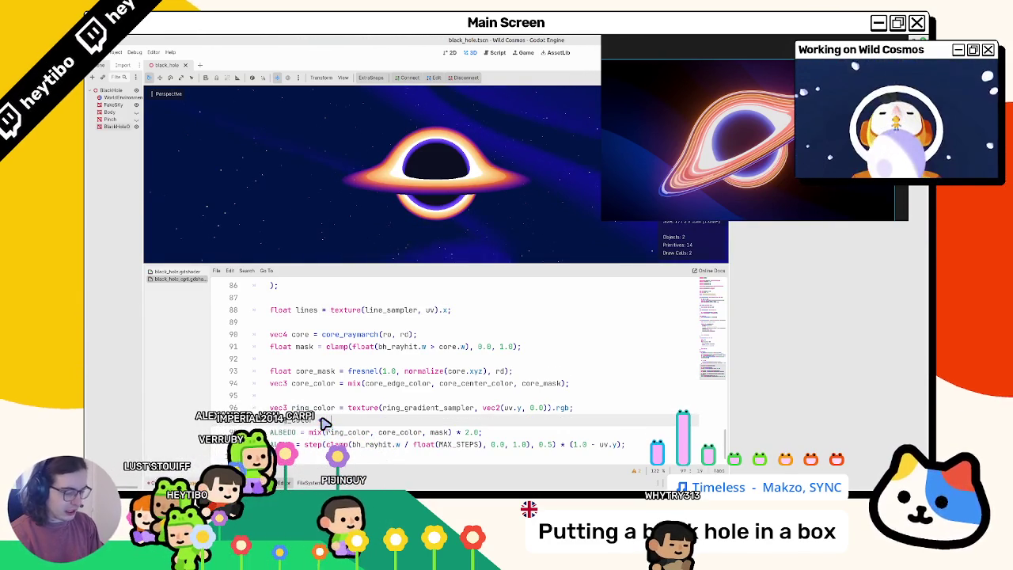
{"action": "type", "text": "ines;"}
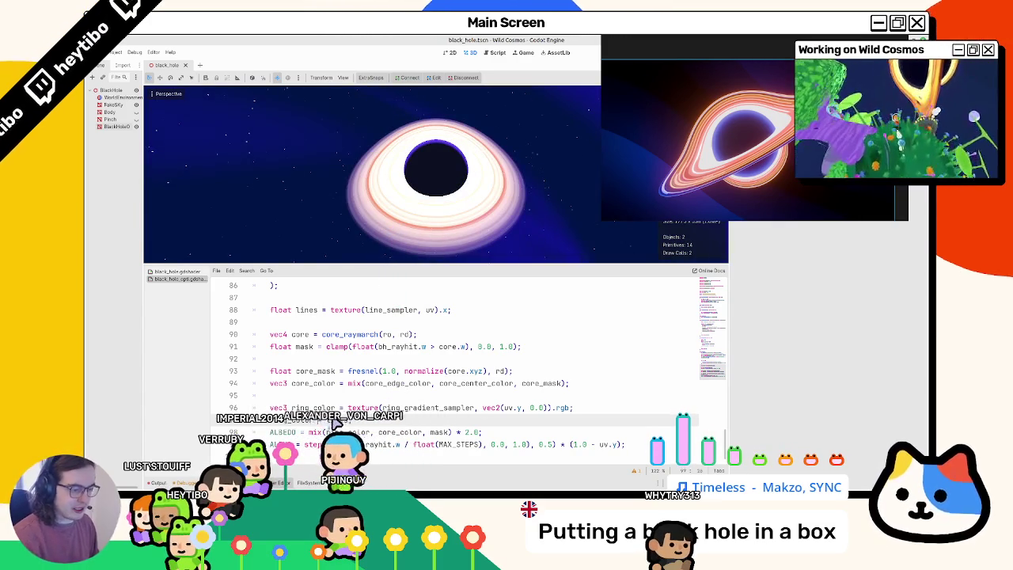
{"action": "type", "text": "vec3(lines);"}
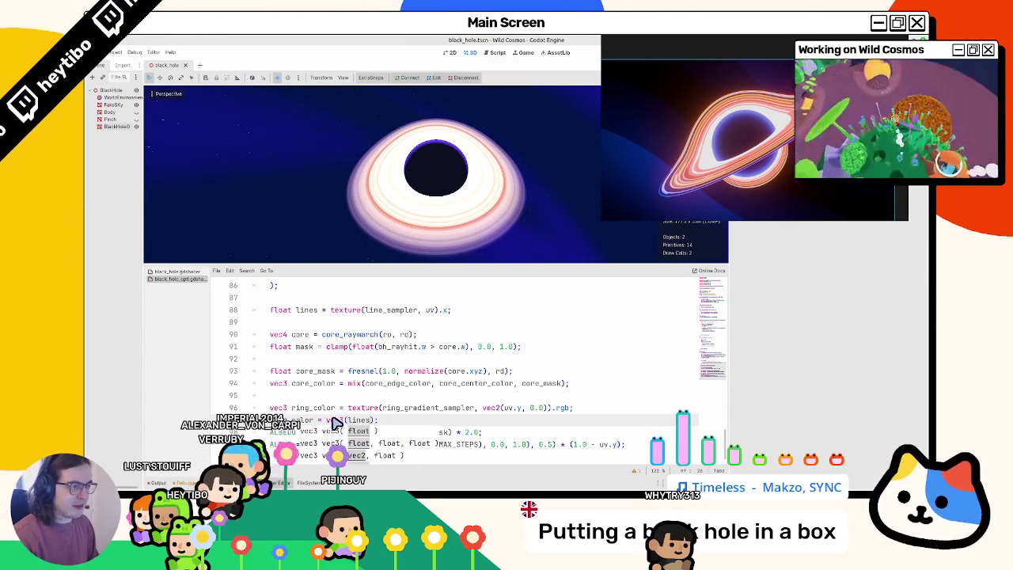
{"action": "scroll", "coordinate": [419, 383], "scroll_direction": "up", "scroll_amount": 1}
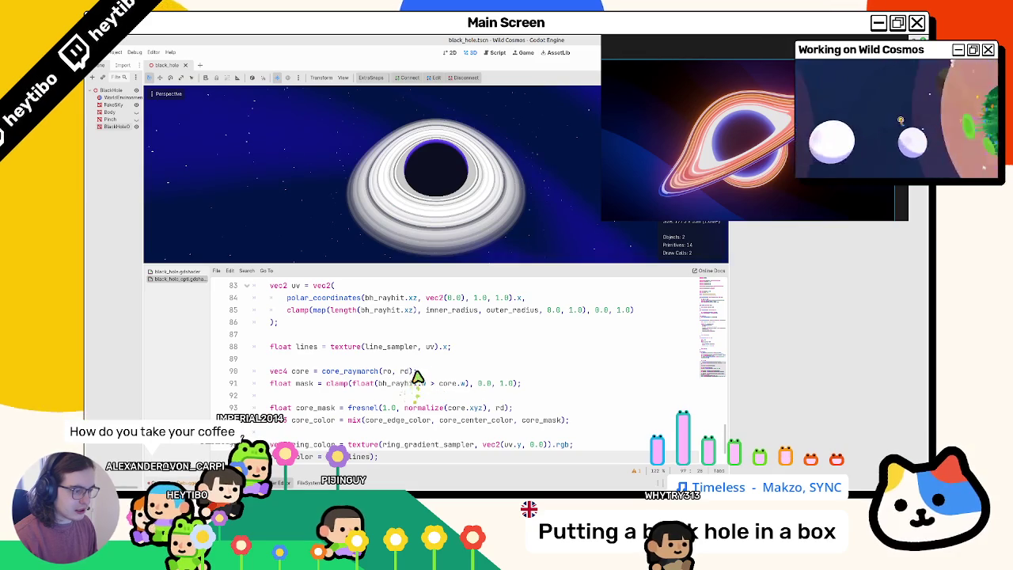
{"action": "double_click", "coordinate": [307, 346]}
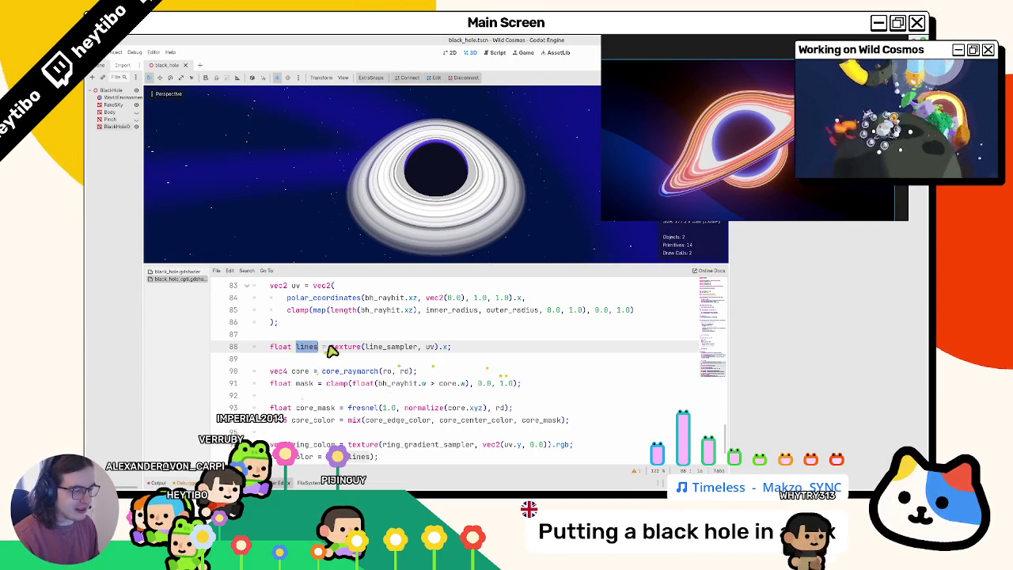
- Switch line 84's polar_coordinates component from .x to .y and set its scale argument to 4.0
{"action": "scroll", "coordinate": [458, 382], "scroll_direction": "up", "scroll_amount": 2}
{"action": "left_click", "coordinate": [515, 371]}
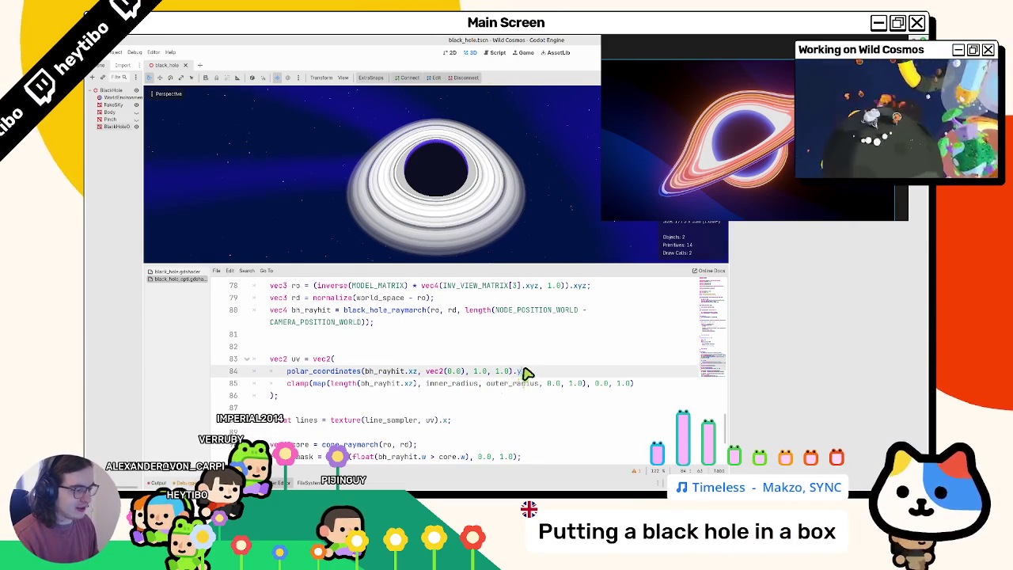
{"action": "type", "text": ".y,"}
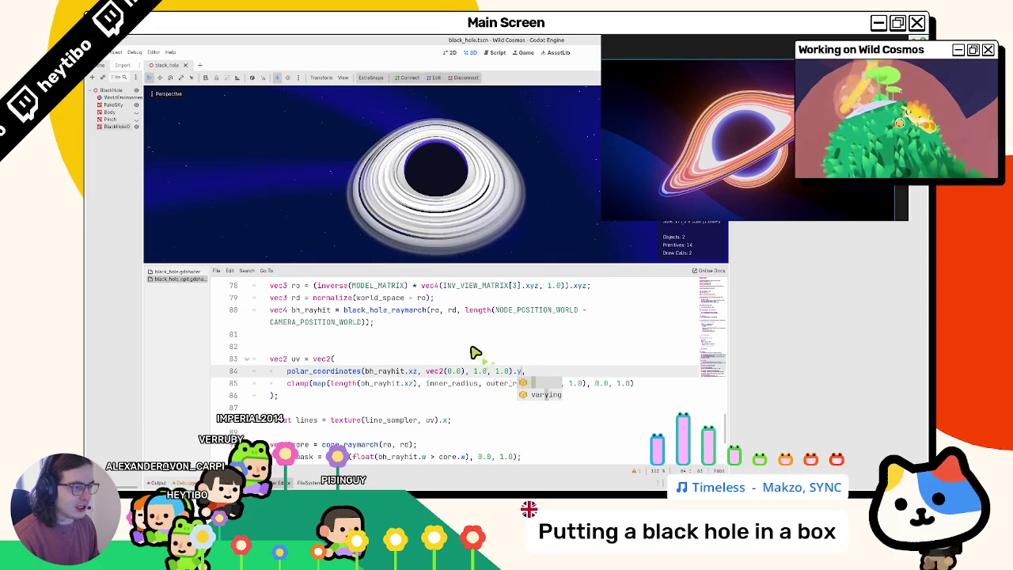
{"action": "key", "text": "Escape"}
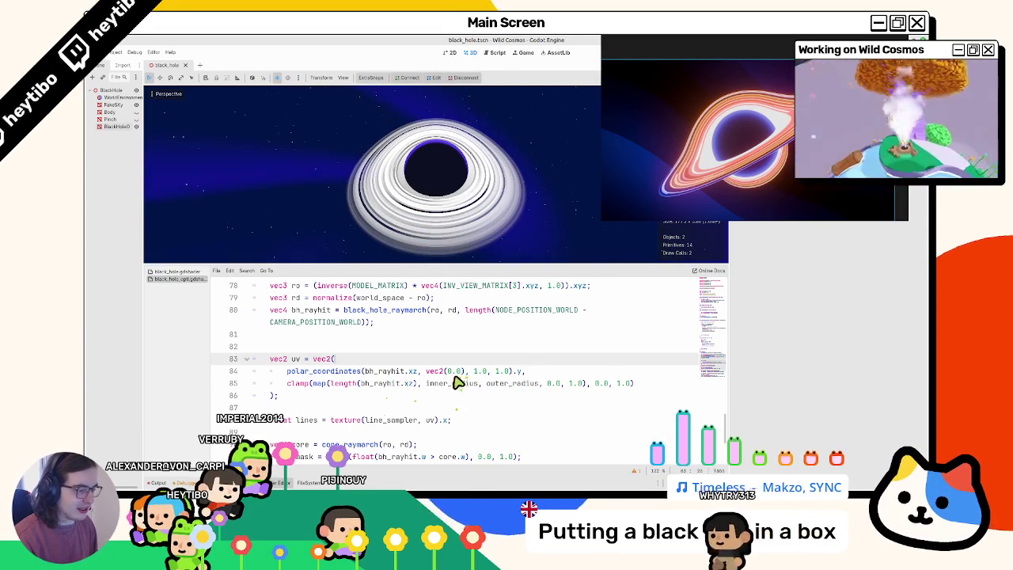
{"action": "double_click", "coordinate": [478, 371]}
{"action": "type", "text": "1.0, "}
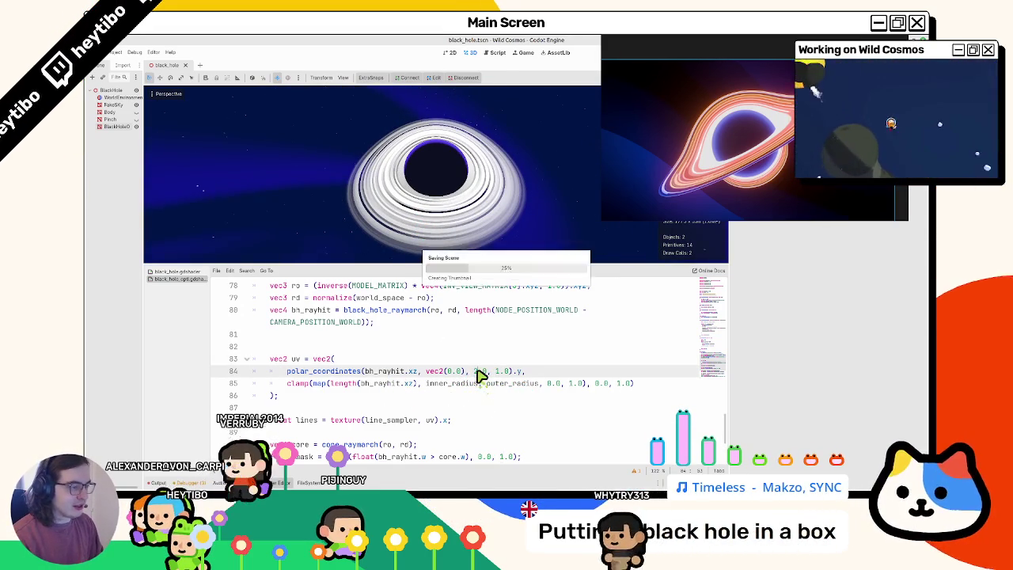
{"action": "type", "text": "4"}
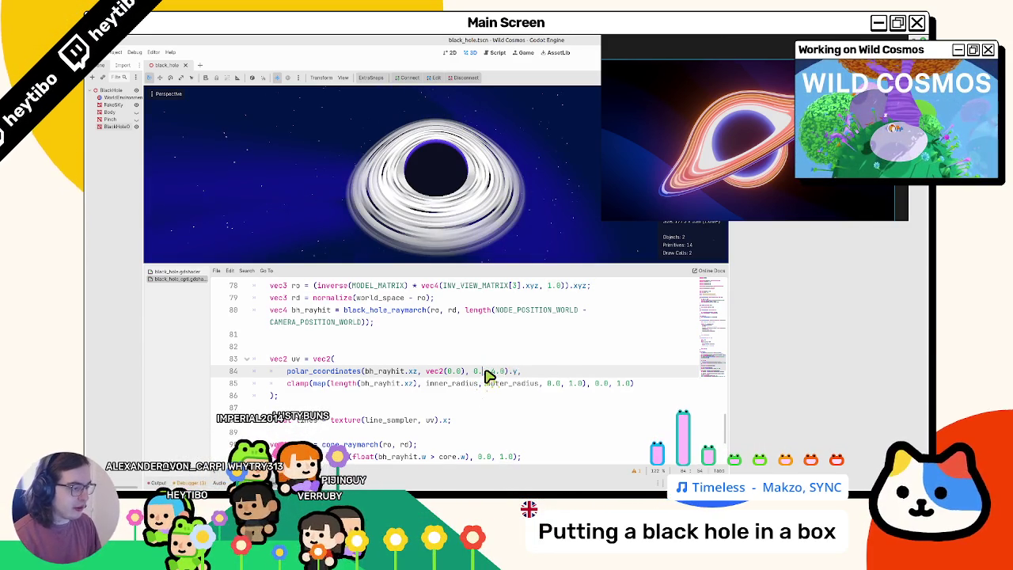
{"action": "type", "text": ".0), "}
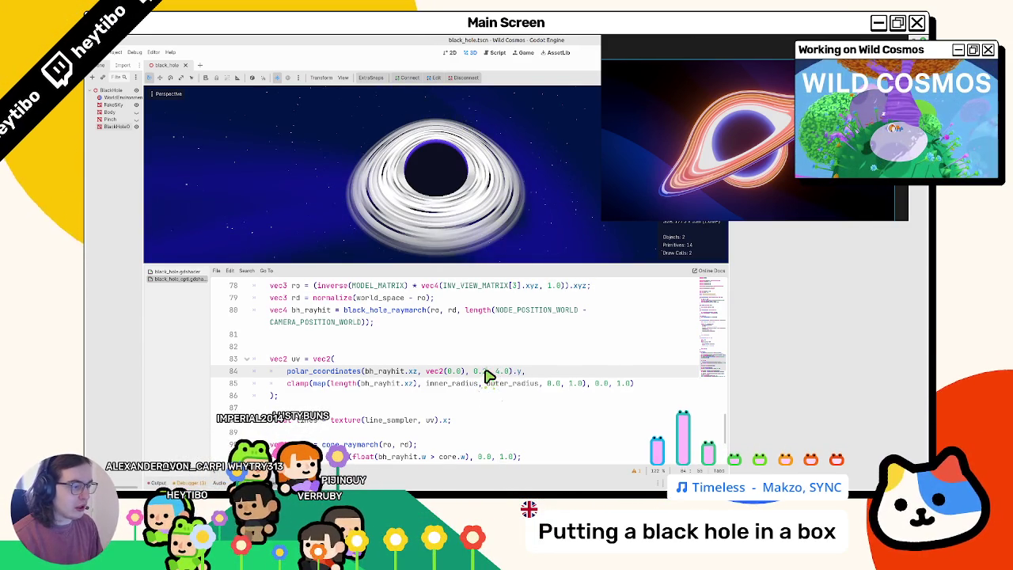
{"action": "type", "text": "2."}
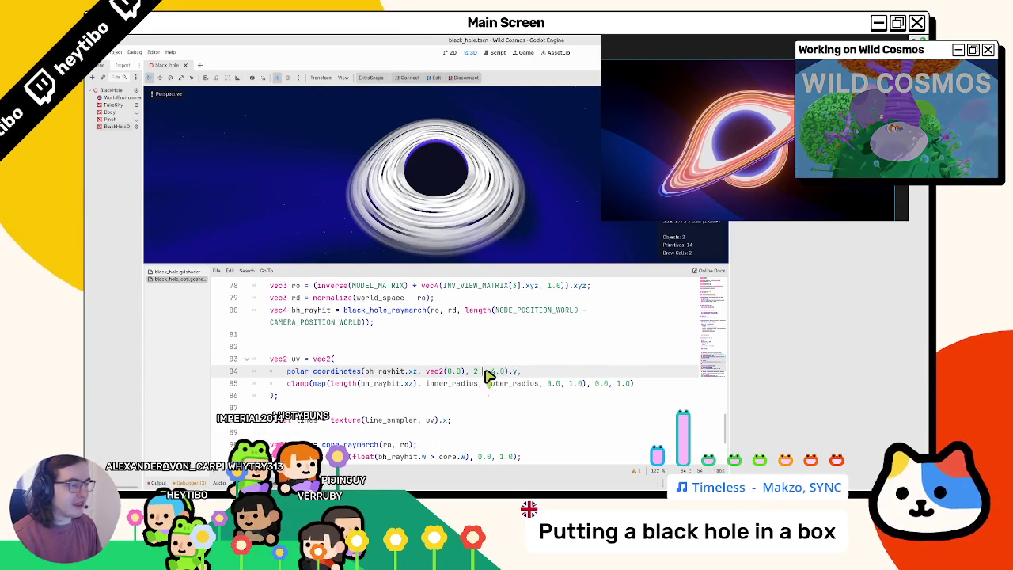
{"action": "key", "text": "ctrl+z"}
{"action": "scroll", "coordinate": [486, 375], "scroll_direction": "up", "scroll_amount": 20}
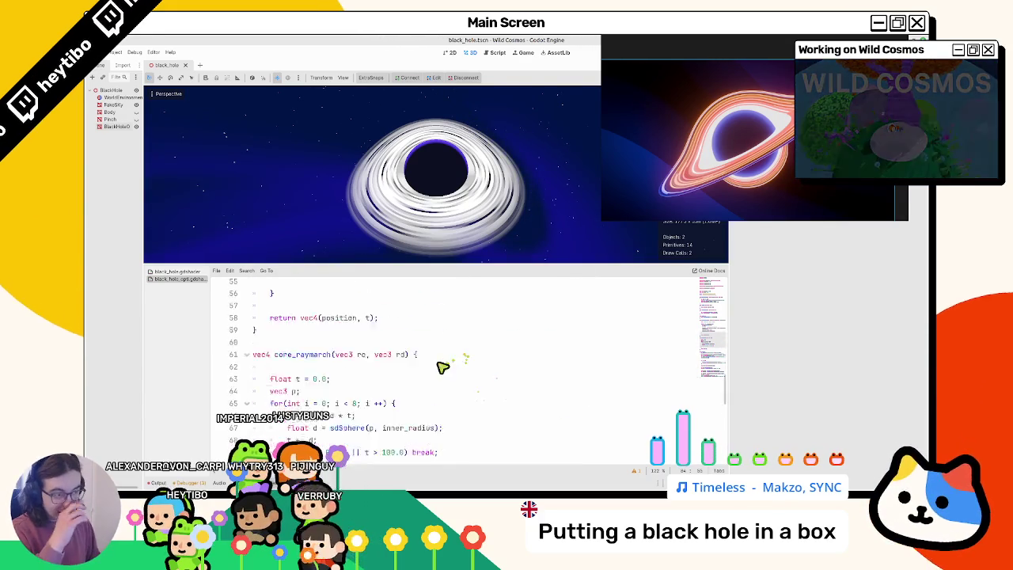
- Replace the inline polar_coordinates function with a pasted include of the shared shader file
{"action": "mouse_move", "coordinate": [255, 420]}
{"action": "left_mouse_down"}
{"action": "mouse_move", "coordinate": [238, 357]}
{"action": "mouse_move", "coordinate": [250, 326]}
{"action": "left_mouse_up"}
{"action": "key", "text": "BackSpace"}
{"action": "triple_click", "coordinate": [288, 315]}
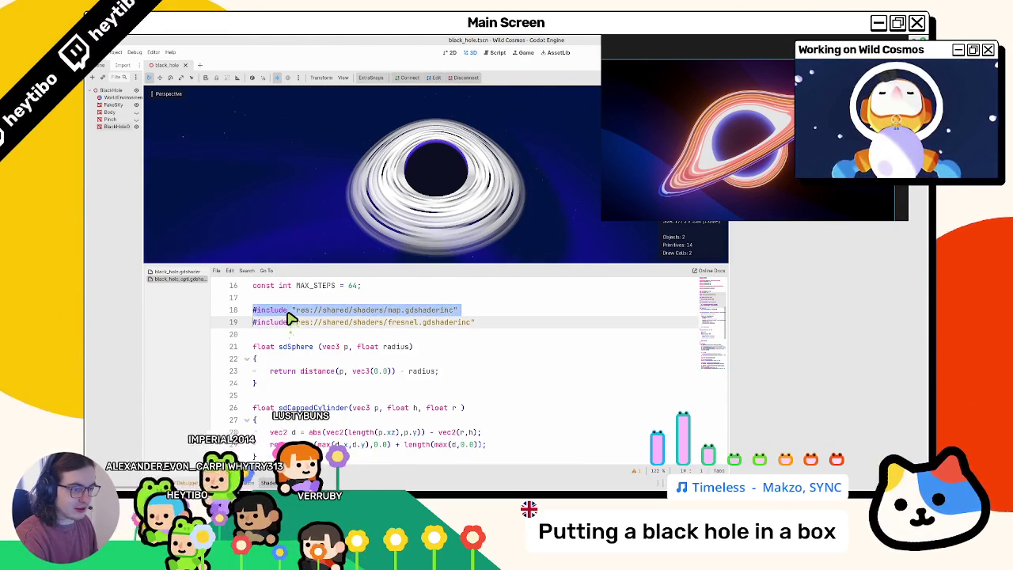
{"action": "key", "text": "BackSpace"}
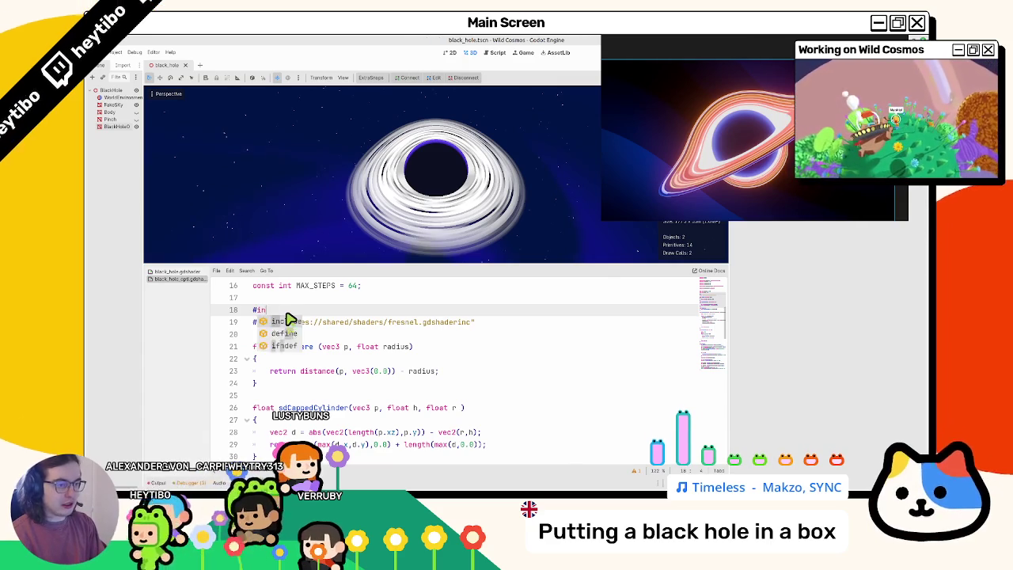
{"action": "key", "text": "ctrl+v"}
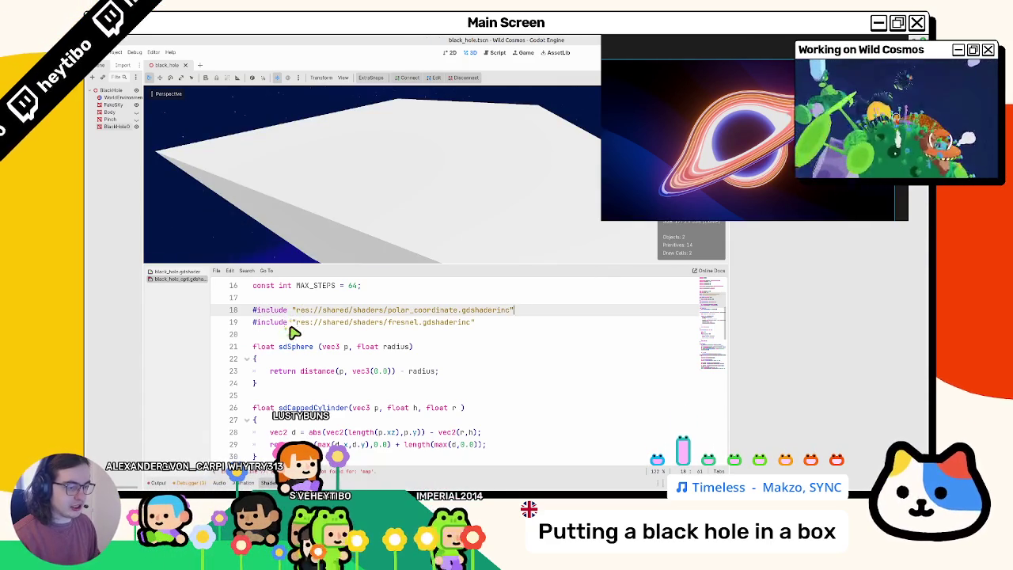
{"action": "scroll", "coordinate": [301, 332], "scroll_direction": "down", "scroll_amount": 15}
{"action": "scroll", "coordinate": [317, 340], "scroll_direction": "down", "scroll_amount": 2}
{"action": "scroll", "coordinate": [339, 352], "scroll_direction": "up", "scroll_amount": 2}
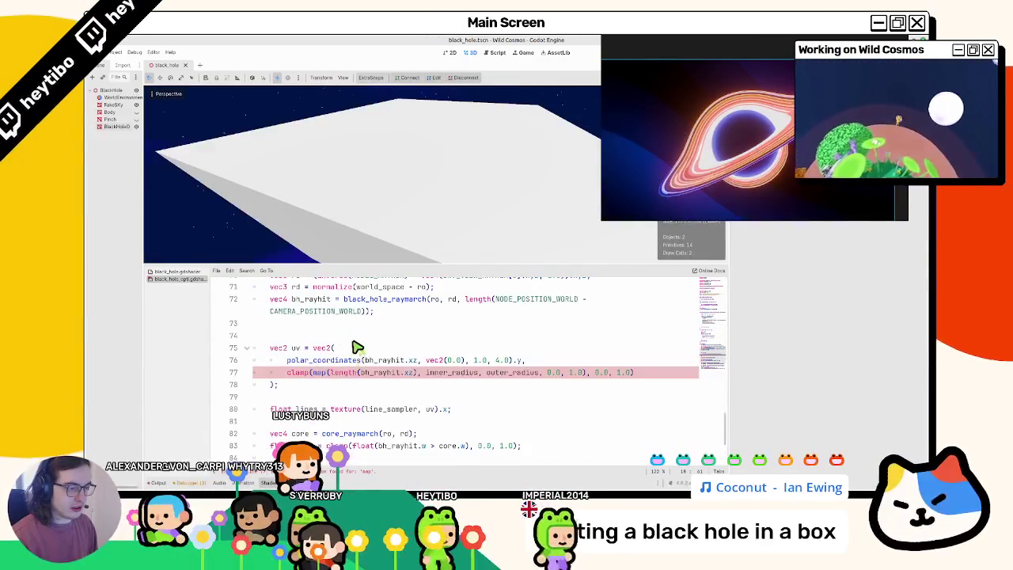
{"action": "scroll", "coordinate": [349, 364], "scroll_direction": "up", "scroll_amount": 20}
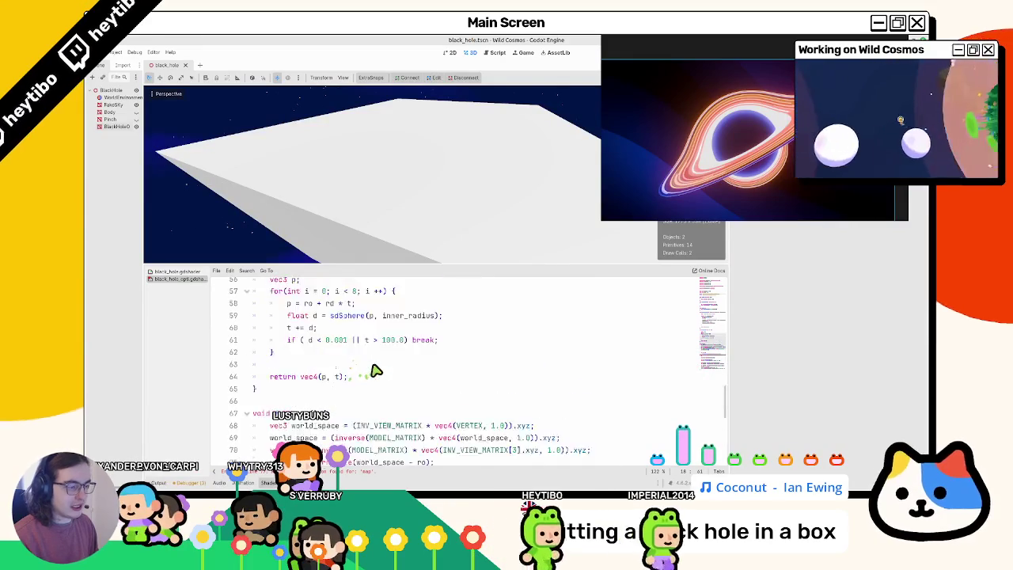
{"action": "scroll", "coordinate": [367, 384], "scroll_direction": "down", "scroll_amount": 3}
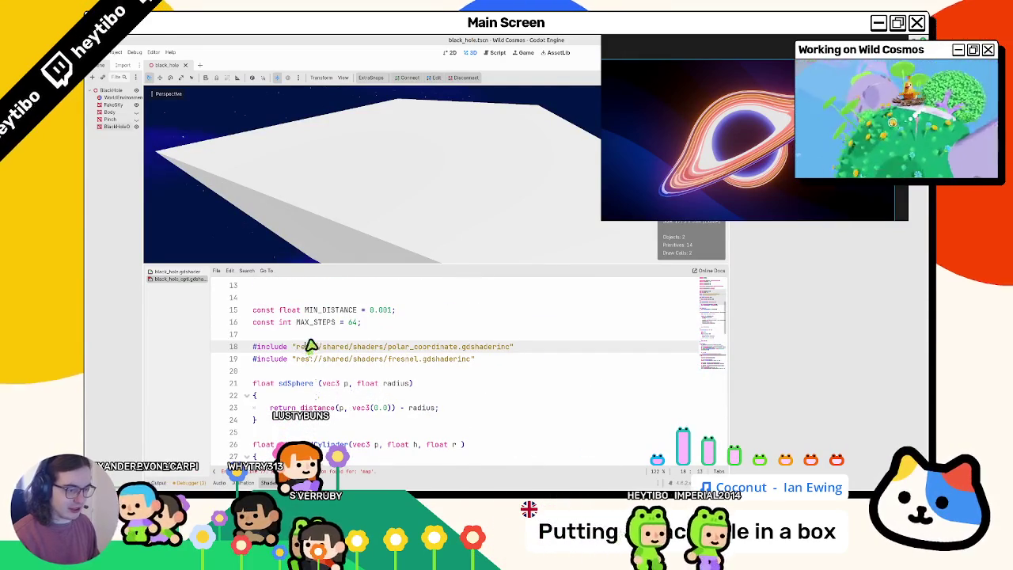
- Add #include "res://shared/shaders/map.gdshaderinc" on a new line below it
{"action": "key", "text": "Return"}
{"action": "type", "text": "#include map"}
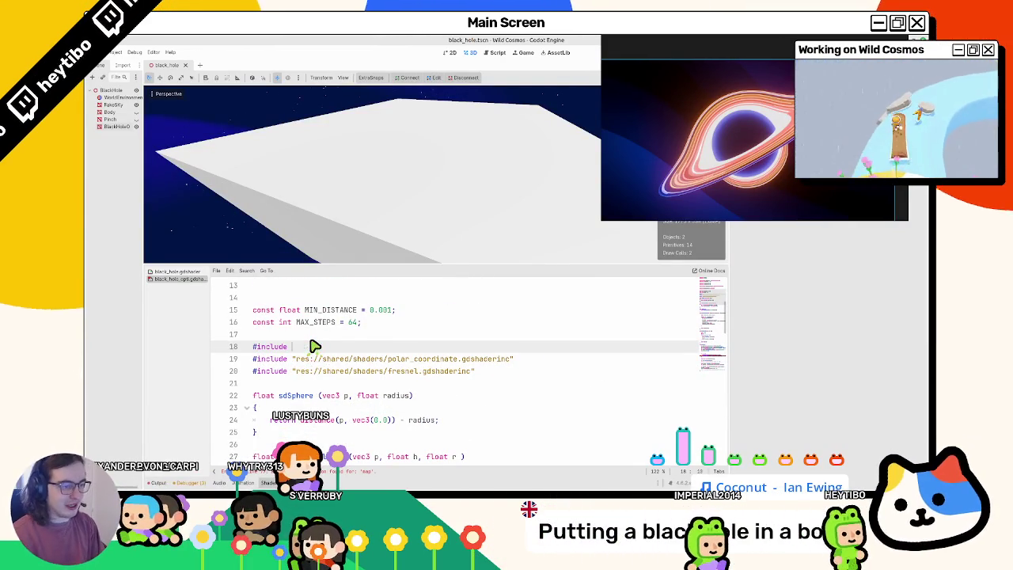
{"action": "key", "text": "Return"}
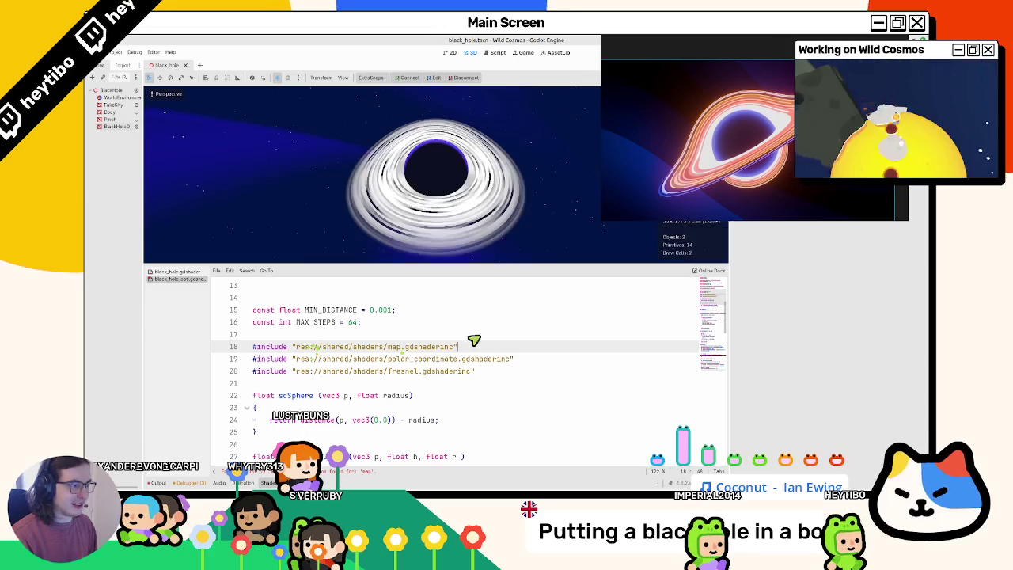
{"action": "left_click_drag", "start_coordinate": [711, 314], "coordinate": [715, 376]}
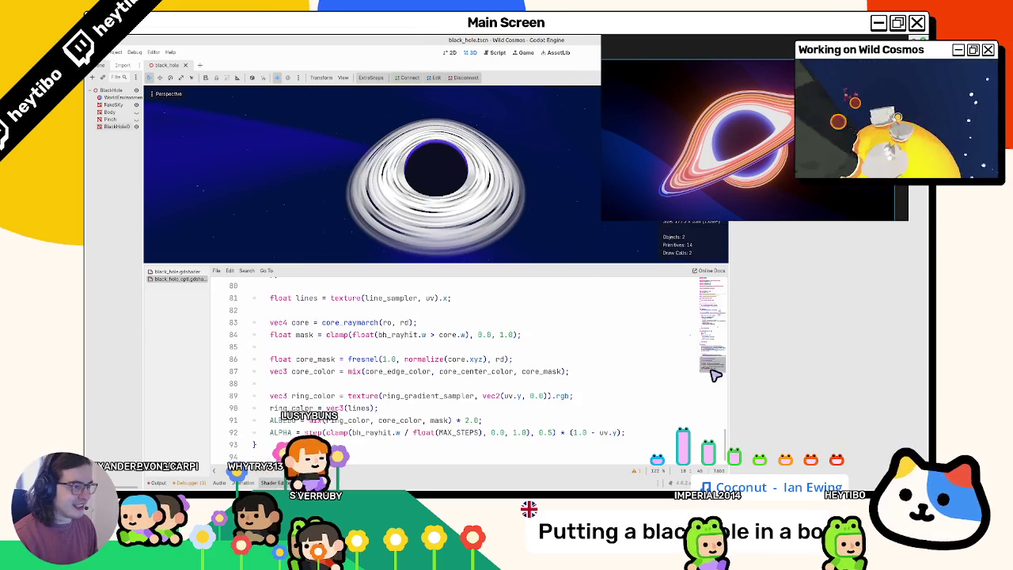
{"action": "scroll", "coordinate": [487, 348], "scroll_direction": "up", "scroll_amount": 3}
- Select and revise the 4.0 argument of the polar_coordinates call on line 77
{"action": "left_click", "coordinate": [481, 362]}
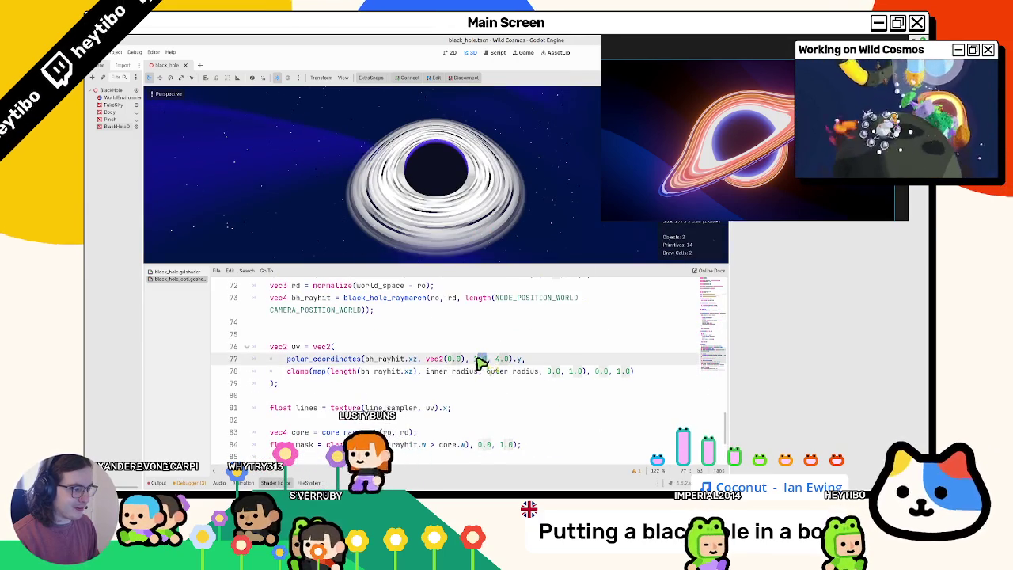
{"action": "double_click", "coordinate": [477, 361]}
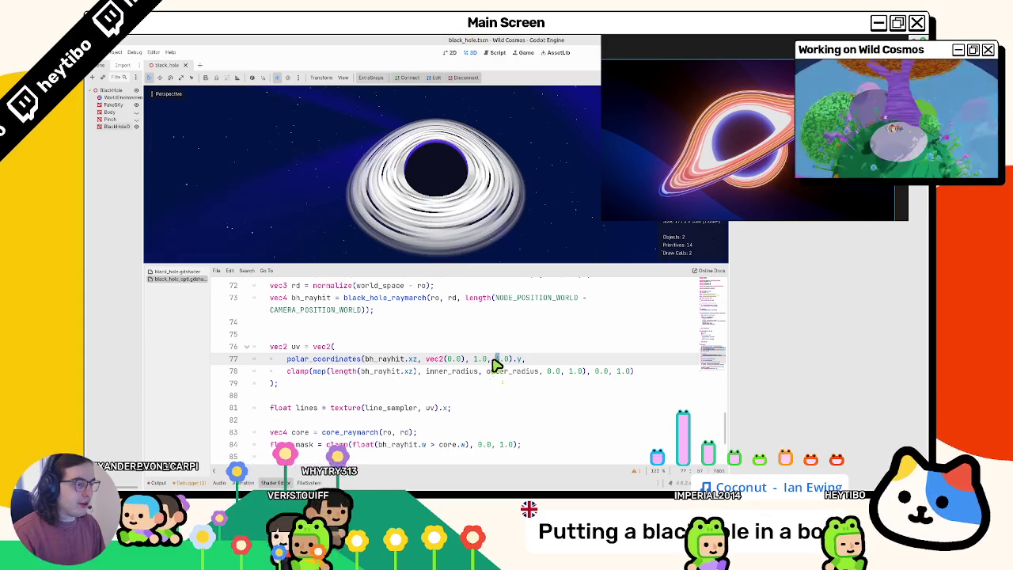
{"action": "scroll", "coordinate": [488, 366], "scroll_direction": "down", "scroll_amount": 3}
{"action": "scroll", "coordinate": [475, 398], "scroll_direction": "up", "scroll_amount": 2}
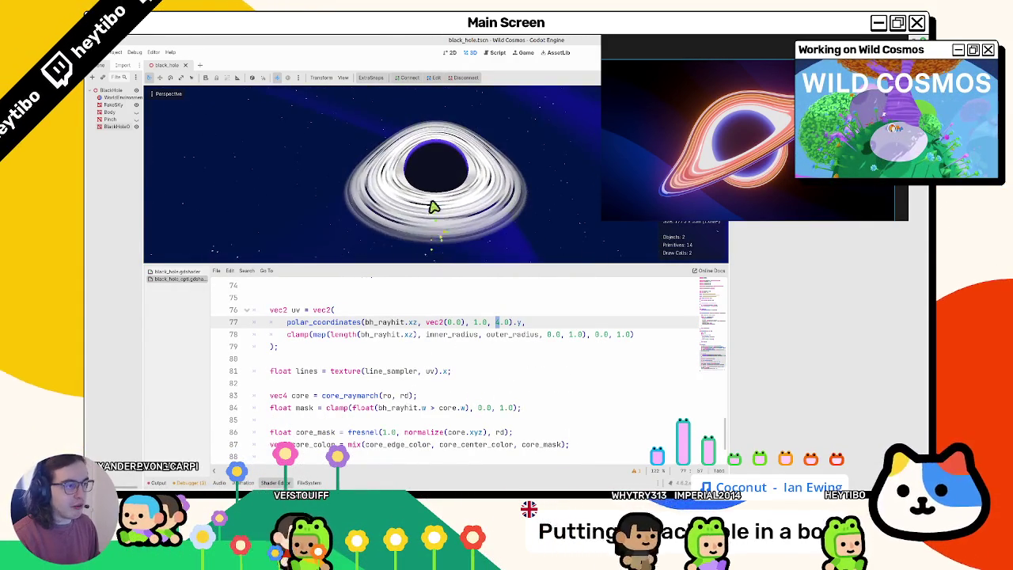
{"action": "left_click", "coordinate": [490, 349]}
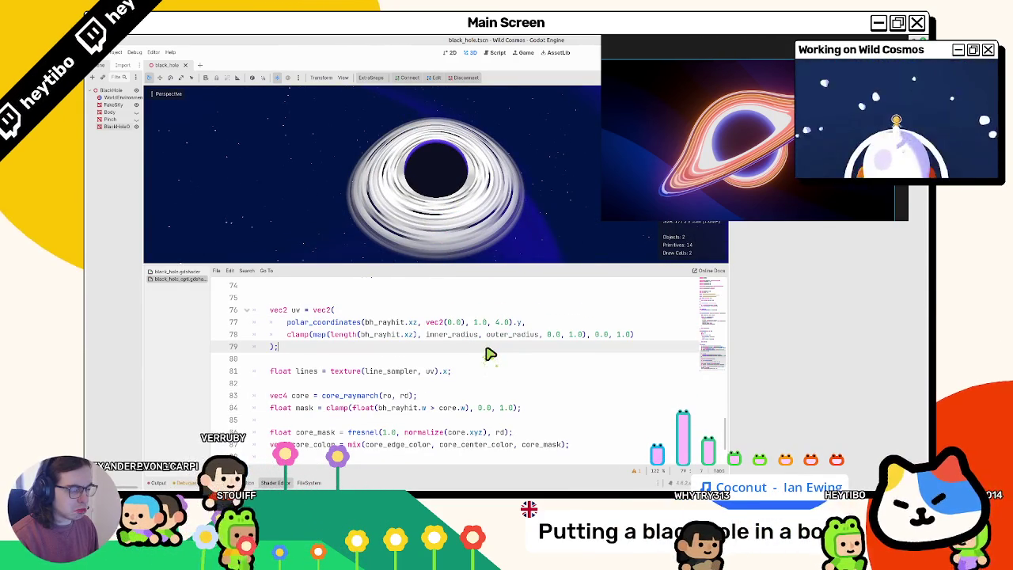
{"action": "left_click", "coordinate": [489, 326]}
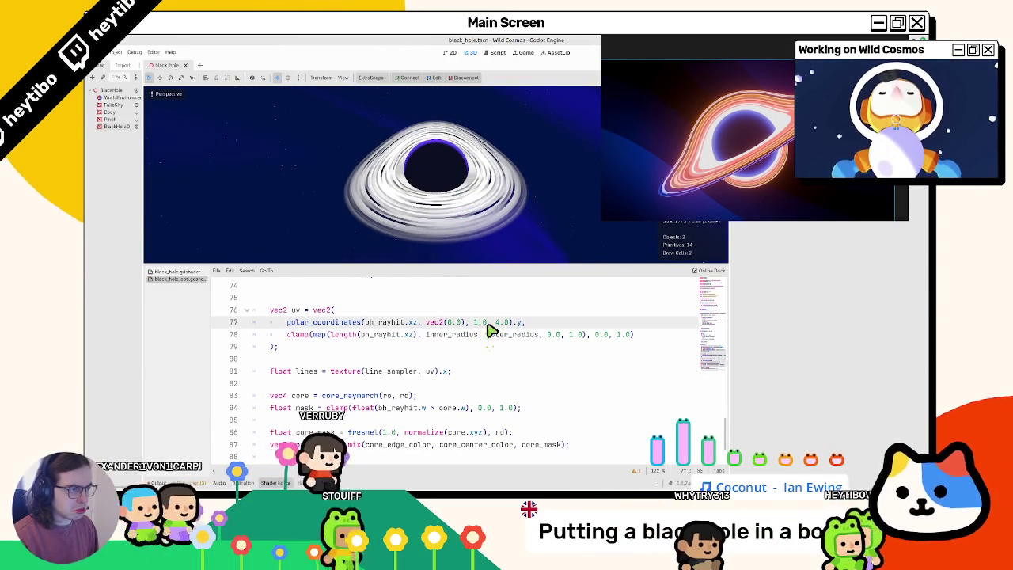
- Undo back through the include edits, restore the latest version, and orbit to check the streaked ring
{"action": "key", "text": "ctrl+z"}
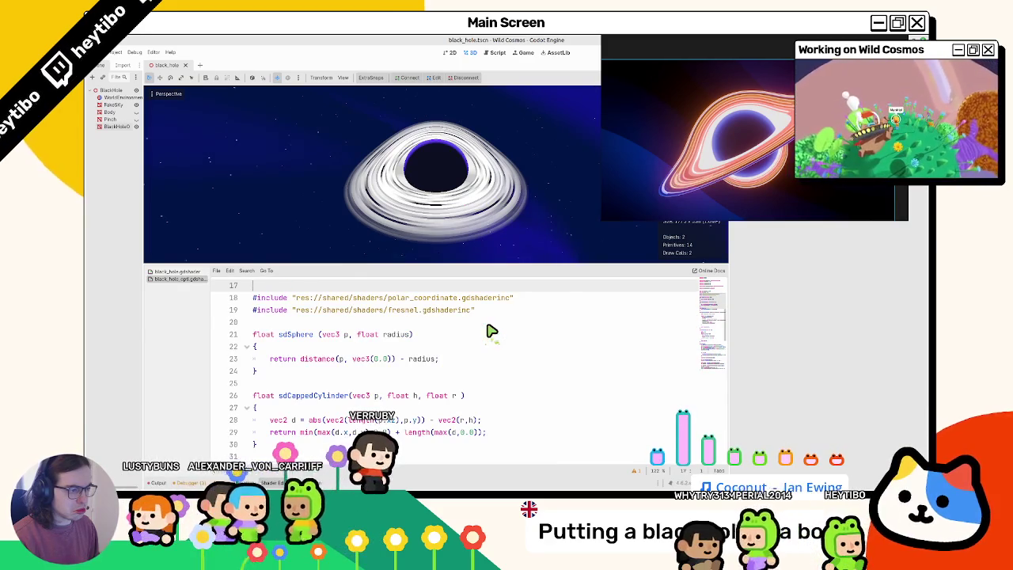
{"action": "key", "text": "ctrl+z"}
{"action": "key", "text": "ctrl+z"}
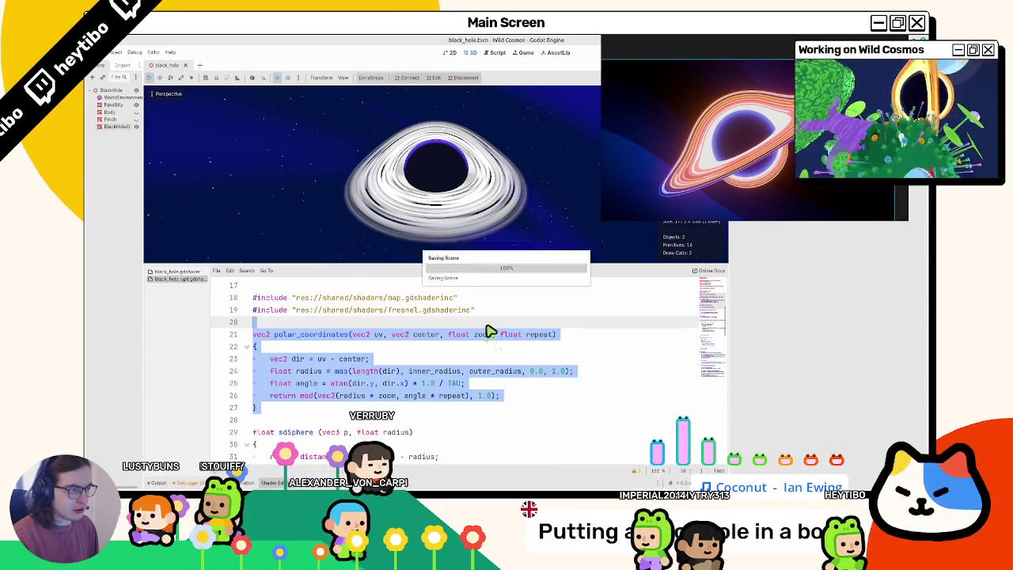
{"action": "key", "text": "ctrl+z"}
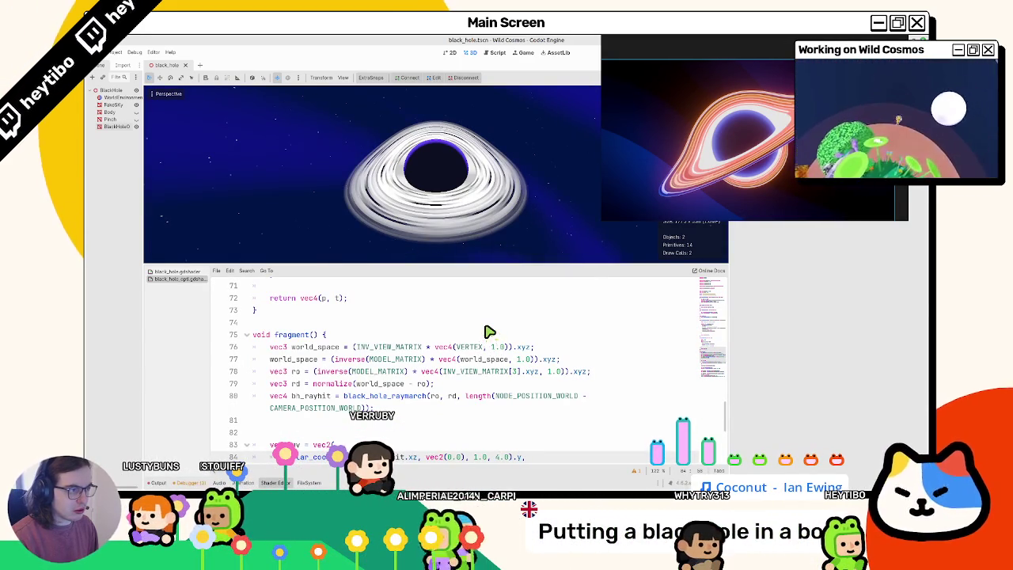
{"action": "key", "text": "ctrl+z"}
{"action": "key", "text": "ctrl+z"}
{"action": "key", "text": "ctrl+z"}
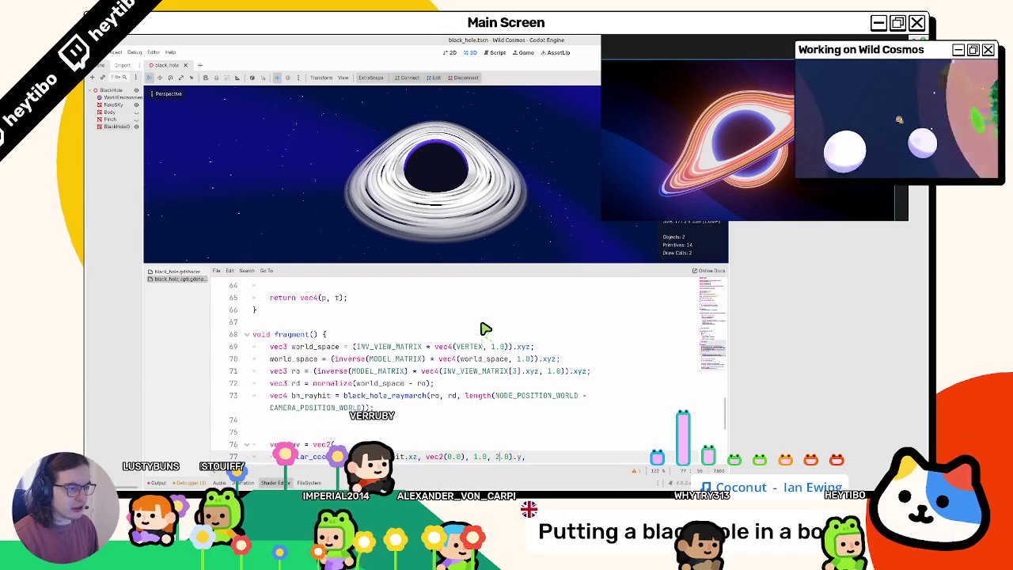
{"action": "mouse_move", "coordinate": [469, 192]}
{"action": "left_mouse_down"}
{"action": "mouse_move", "coordinate": [464, 237]}
{"action": "mouse_move", "coordinate": [477, 175]}
{"action": "mouse_move", "coordinate": [457, 175]}
{"action": "mouse_move", "coordinate": [476, 206]}
{"action": "left_mouse_up"}
{"action": "scroll", "coordinate": [478, 362], "scroll_direction": "down", "scroll_amount": 2}
{"action": "scroll", "coordinate": [479, 364], "scroll_direction": "down", "scroll_amount": 3}
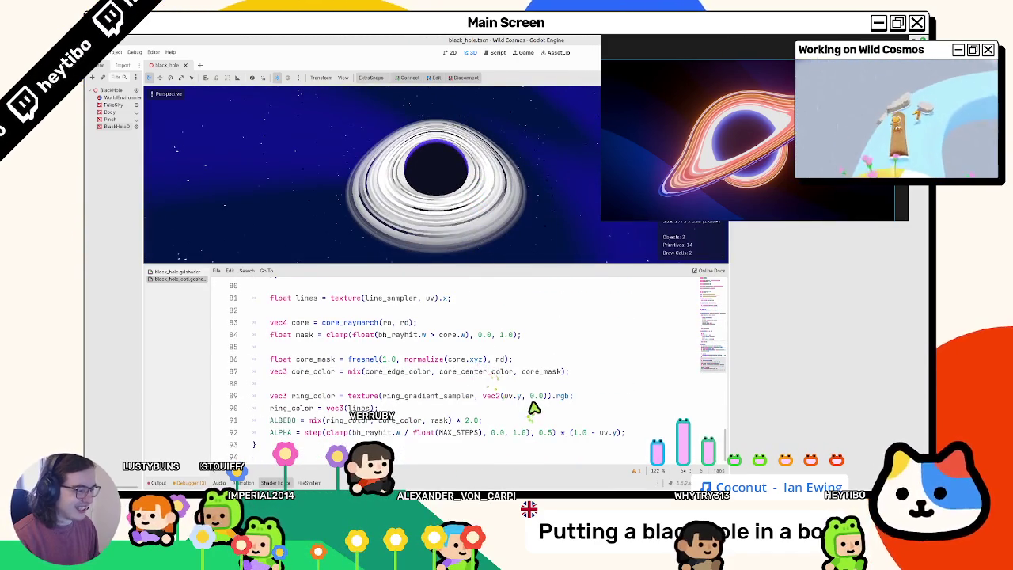
{"action": "double_click", "coordinate": [490, 375]}
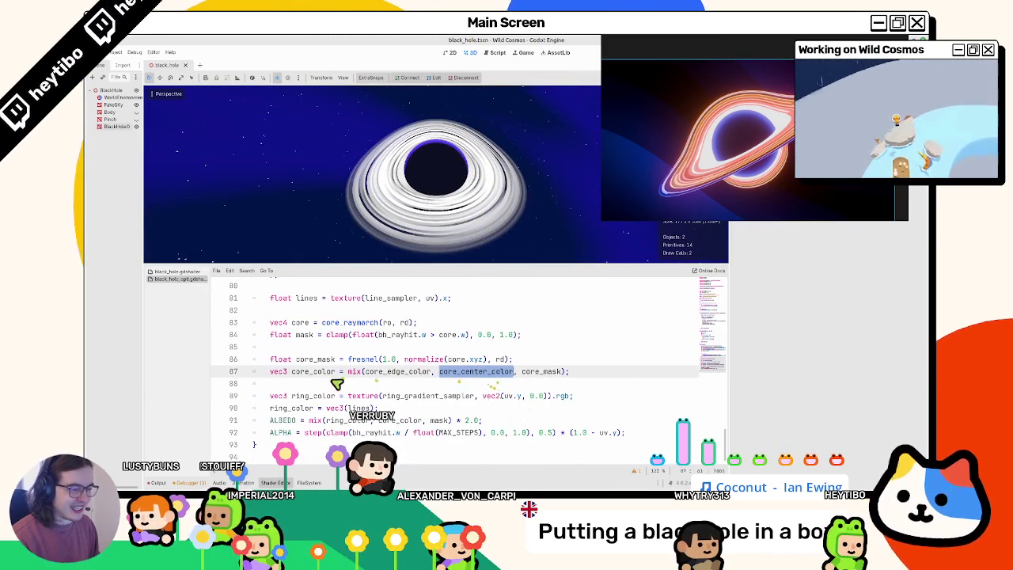
- Rewrite line 90 from 'ring_color = vec3(lines);' to 'ring_color = ring_color;' to restore the gradient colours
{"action": "double_click", "coordinate": [306, 301]}
{"action": "left_click", "coordinate": [304, 313]}
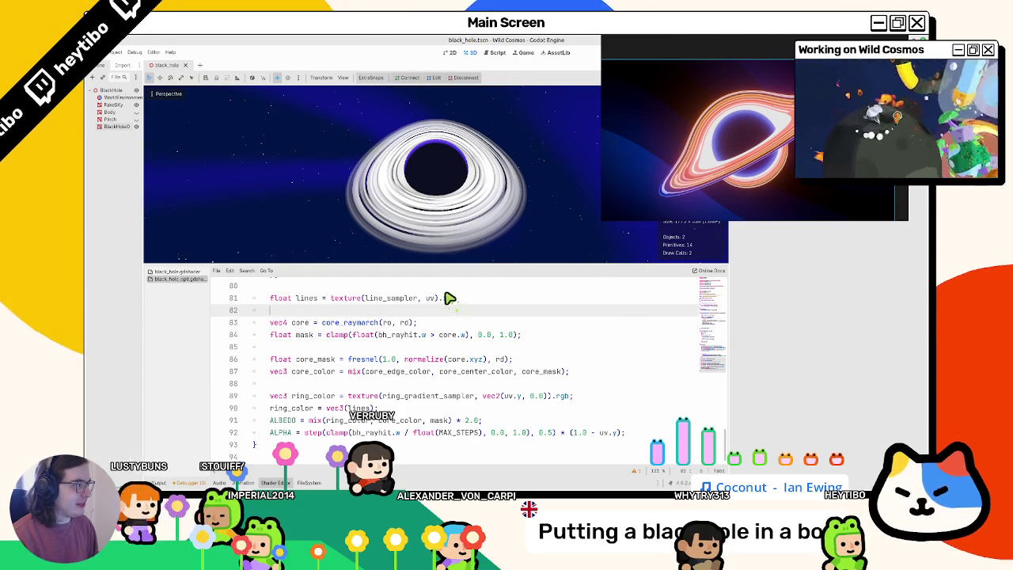
{"action": "double_click", "coordinate": [306, 299]}
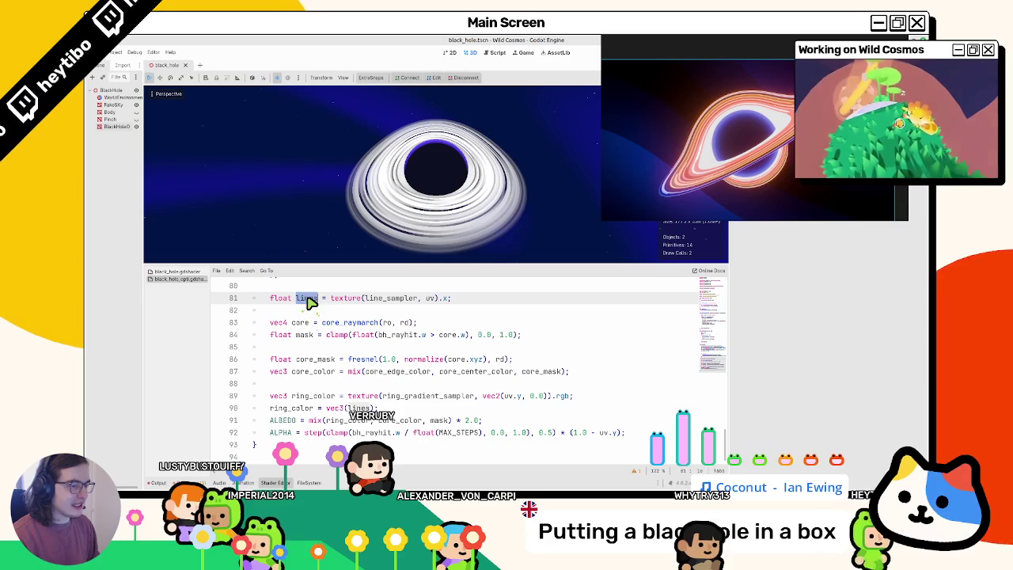
{"action": "triple_click", "coordinate": [301, 408]}
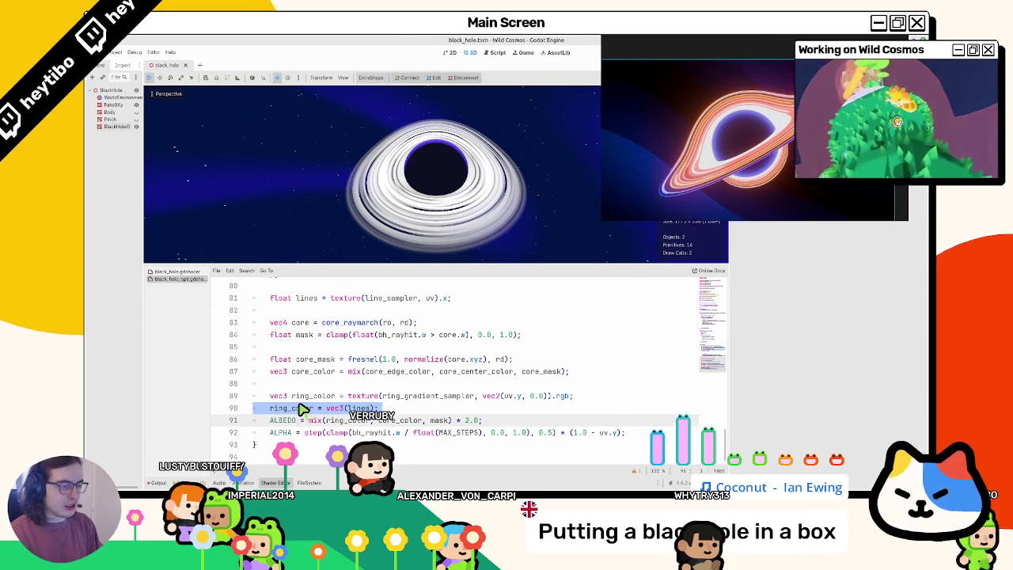
{"action": "scroll", "coordinate": [301, 408], "scroll_direction": "up", "scroll_amount": 1}
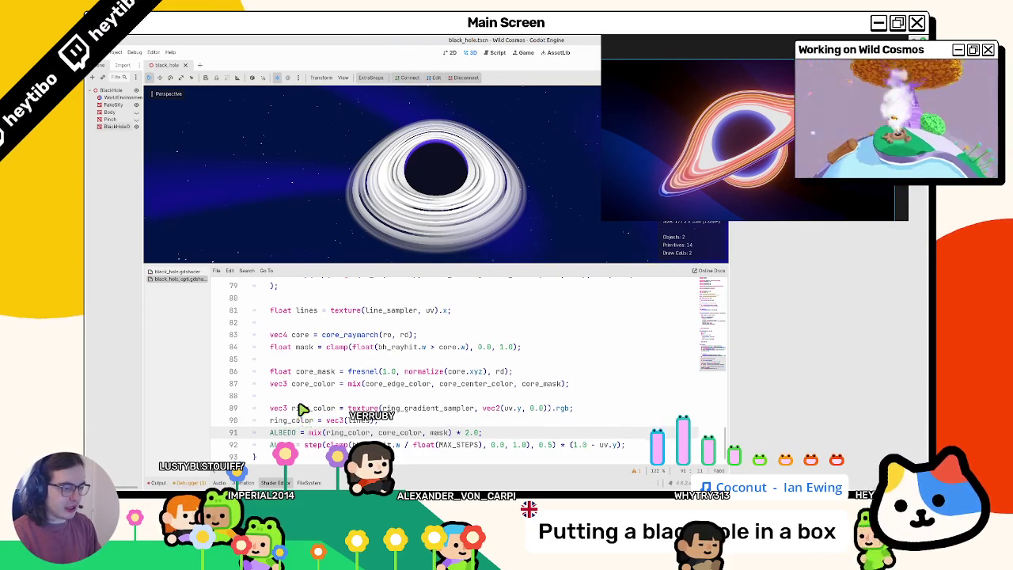
{"action": "key", "text": "Up"}
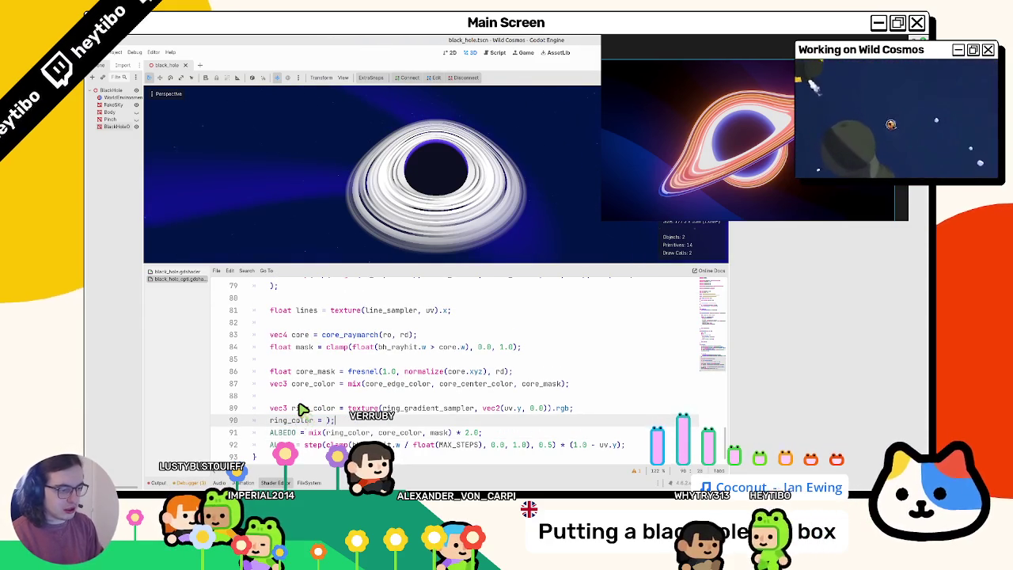
{"action": "type", "text": "ring_color = r"}
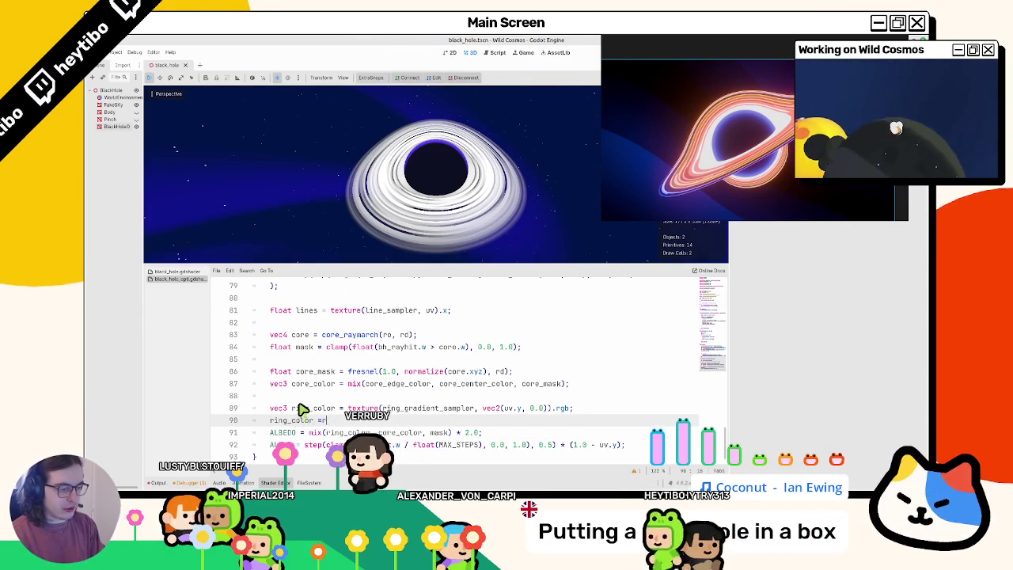
{"action": "type", "text": "ing_color;"}
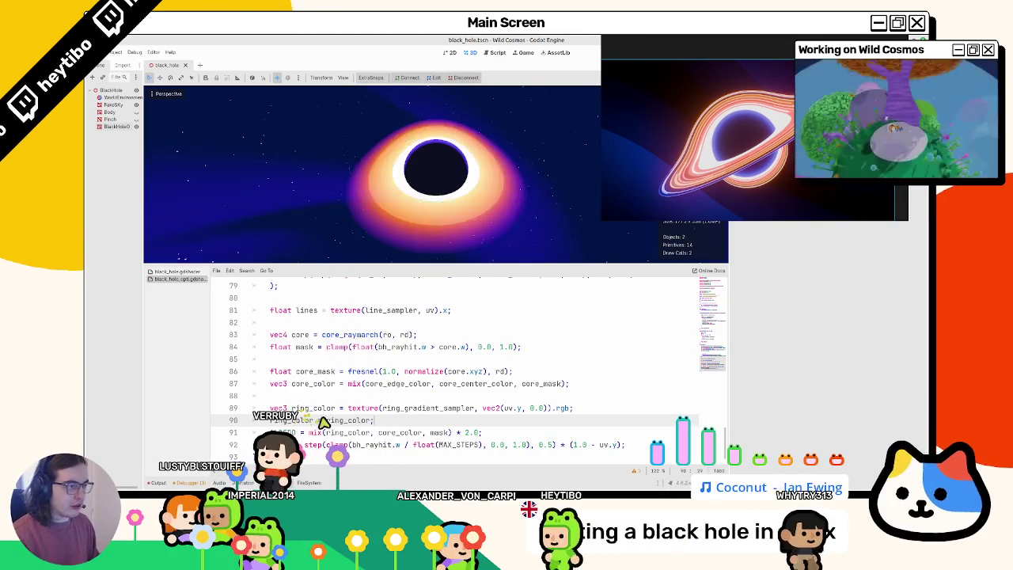
{"action": "left_click", "coordinate": [524, 410]}
- Offset the ring gradient lookup on line 89 by '- lines * 0.2' on uv.y
{"action": "type", "text": "+ lines * 0.1"}
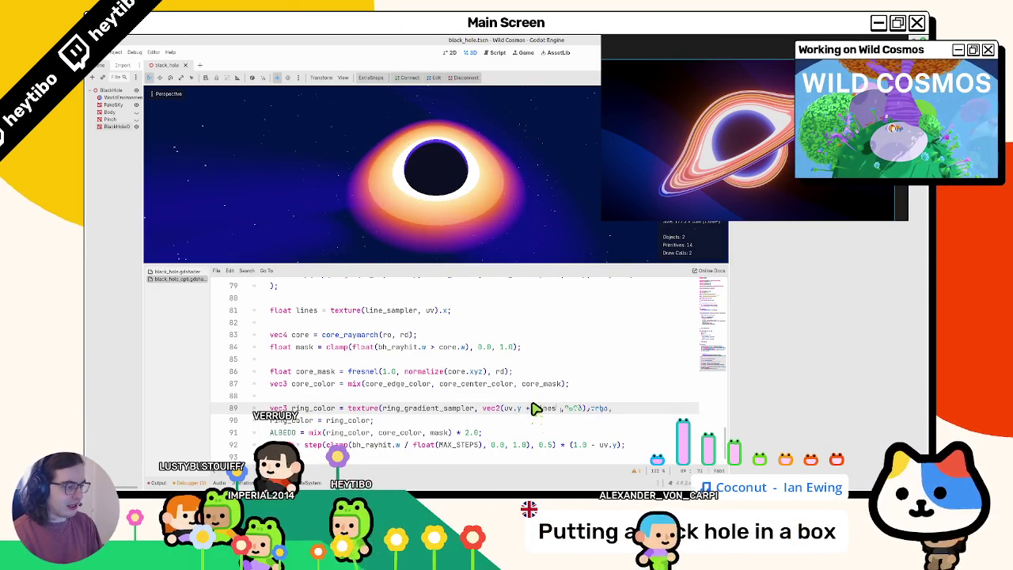
{"action": "key", "text": "Left"}
{"action": "key", "text": "Left"}
{"action": "key", "text": "Left"}
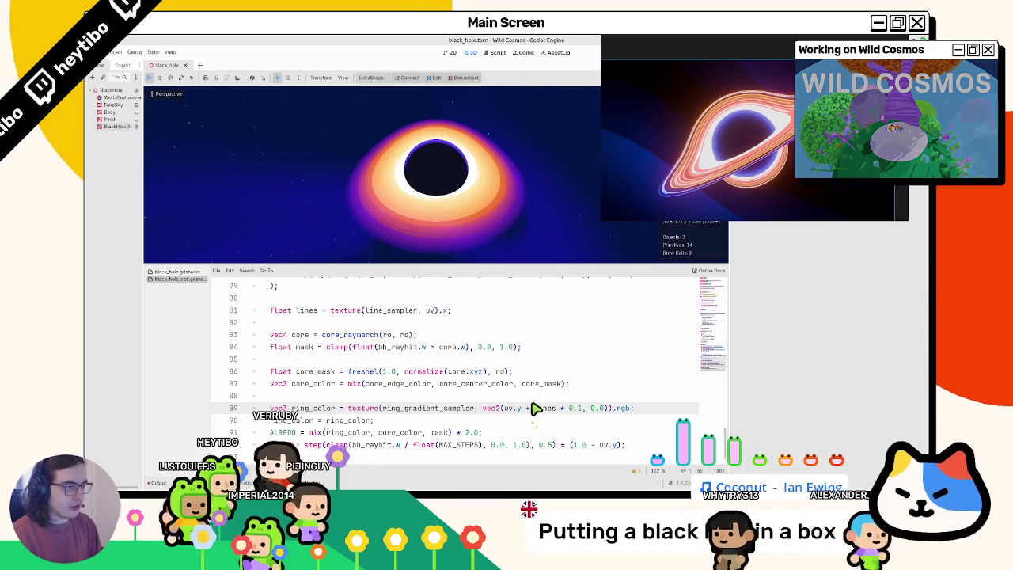
{"action": "key", "text": "BackSpace"}
{"action": "type", "text": "2"}
{"action": "key", "text": "BackSpace"}
{"action": "type", "text": "1"}
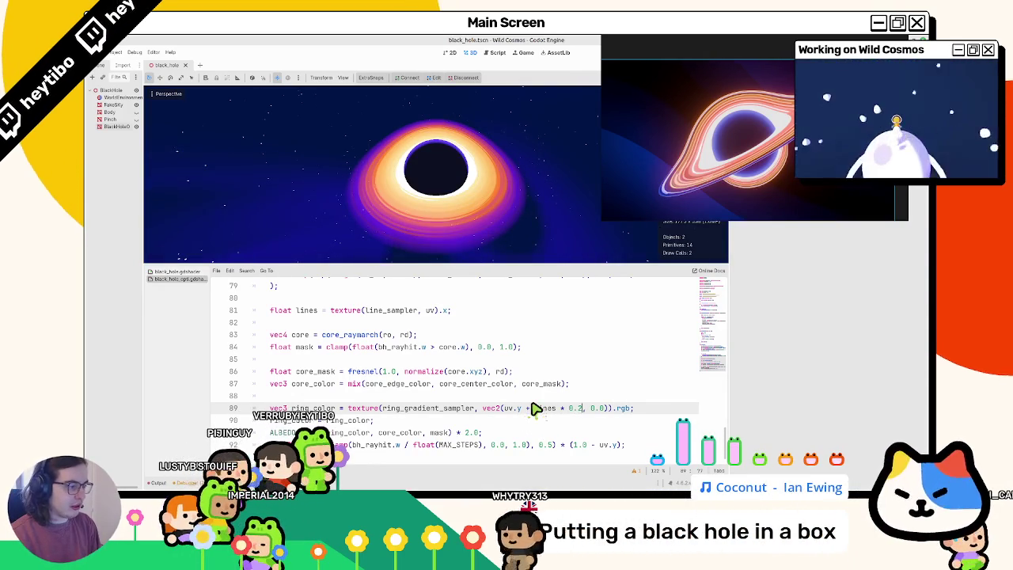
{"action": "left_click", "coordinate": [535, 409]}
{"action": "key", "text": "BackSpace"}
{"action": "key", "text": "BackSpace"}
{"action": "type", "text": "-"}
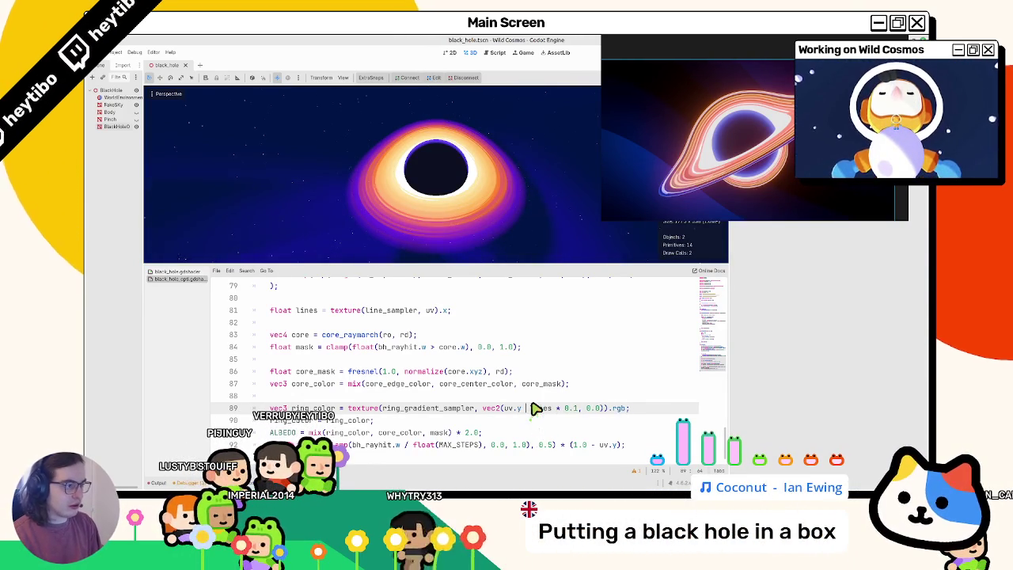
{"action": "key", "text": "Right"}
{"action": "key", "text": "Right"}
{"action": "key", "text": "Right"}
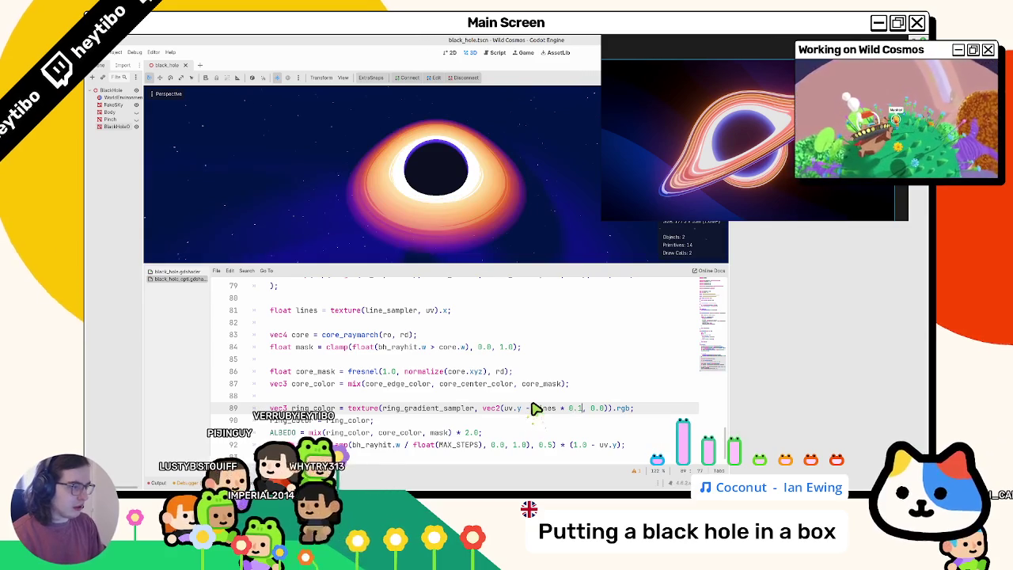
{"action": "key", "text": "BackSpace"}
{"action": "type", "text": "2"}
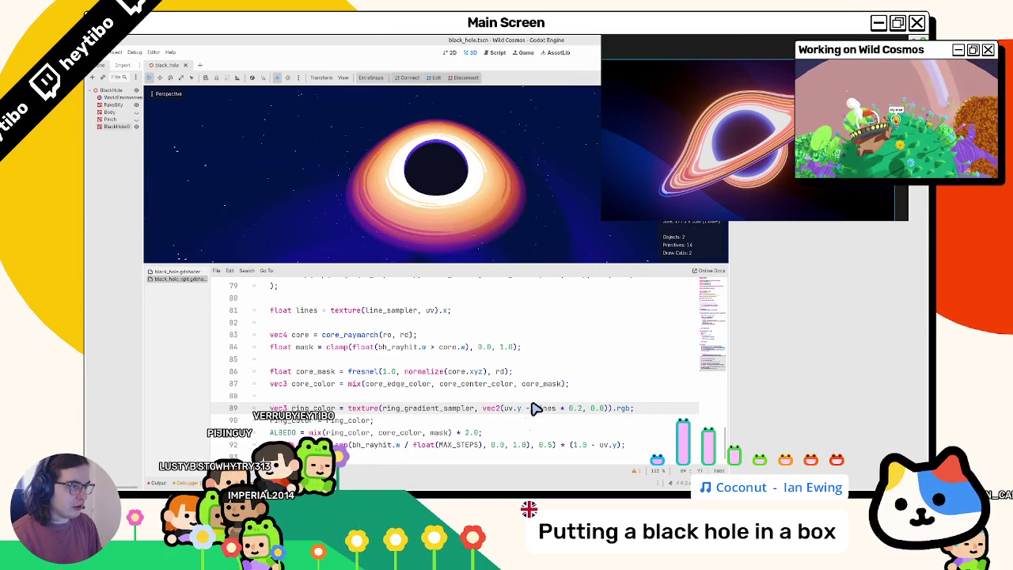
- Set the streak offset factor to 0.15 and move the game preview window aside
{"action": "scroll", "coordinate": [441, 222], "scroll_direction": "down", "scroll_amount": 10}
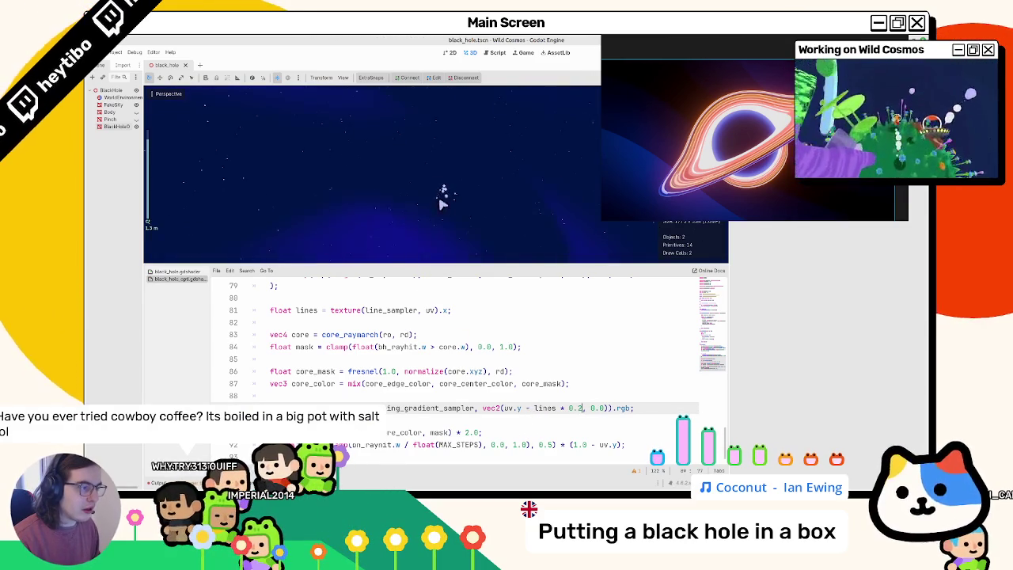
{"action": "scroll", "coordinate": [441, 205], "scroll_direction": "down", "scroll_amount": 5}
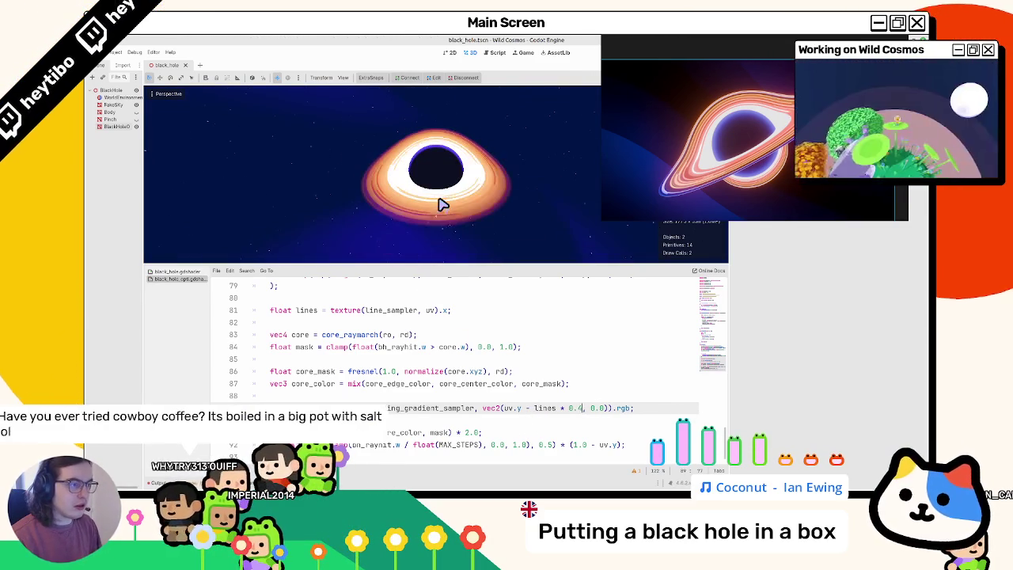
{"action": "key", "text": "BackSpace"}
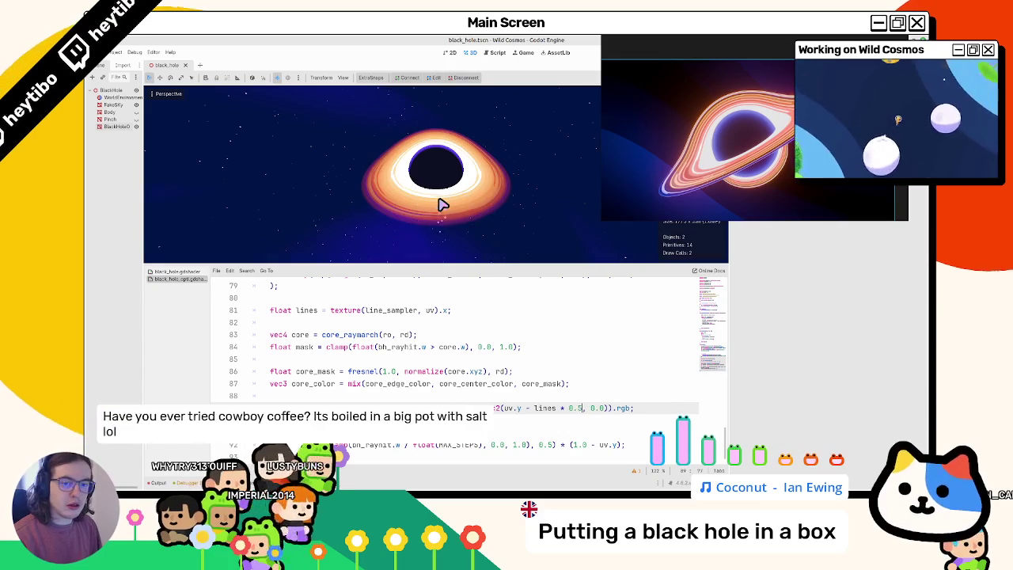
{"action": "type", "text": "5"}
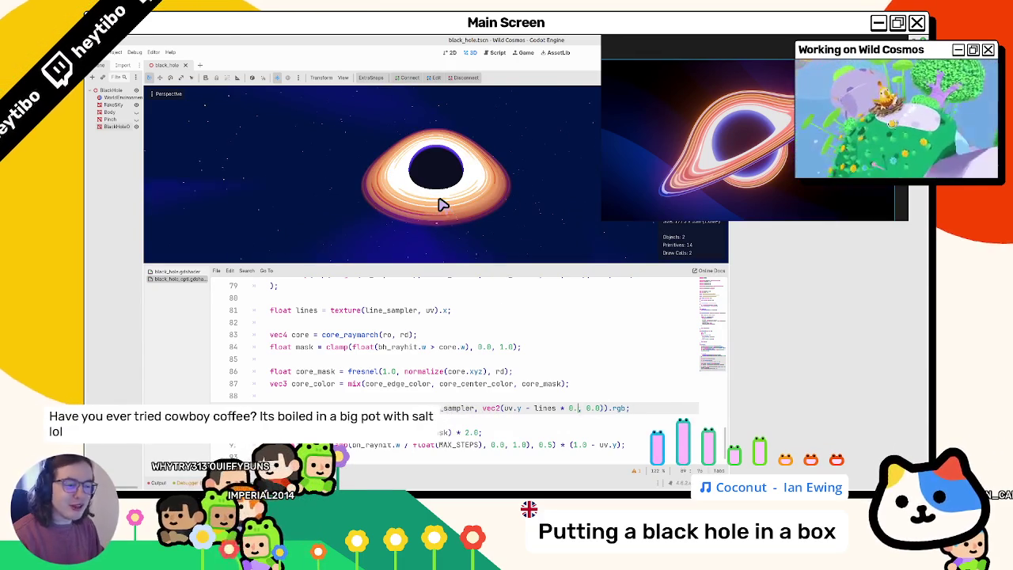
{"action": "key", "text": "BackSpace"}
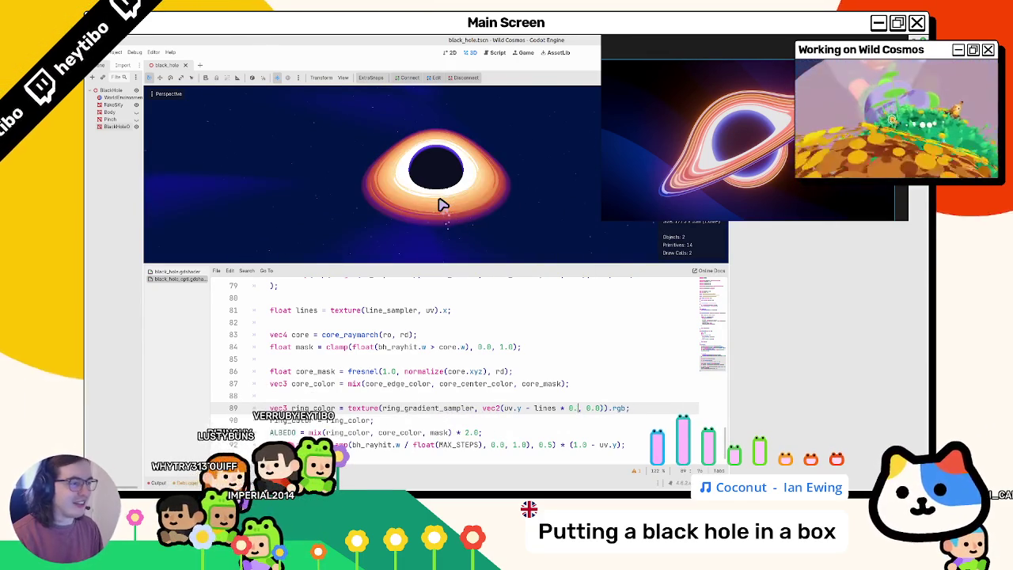
{"action": "type", "text": "15"}
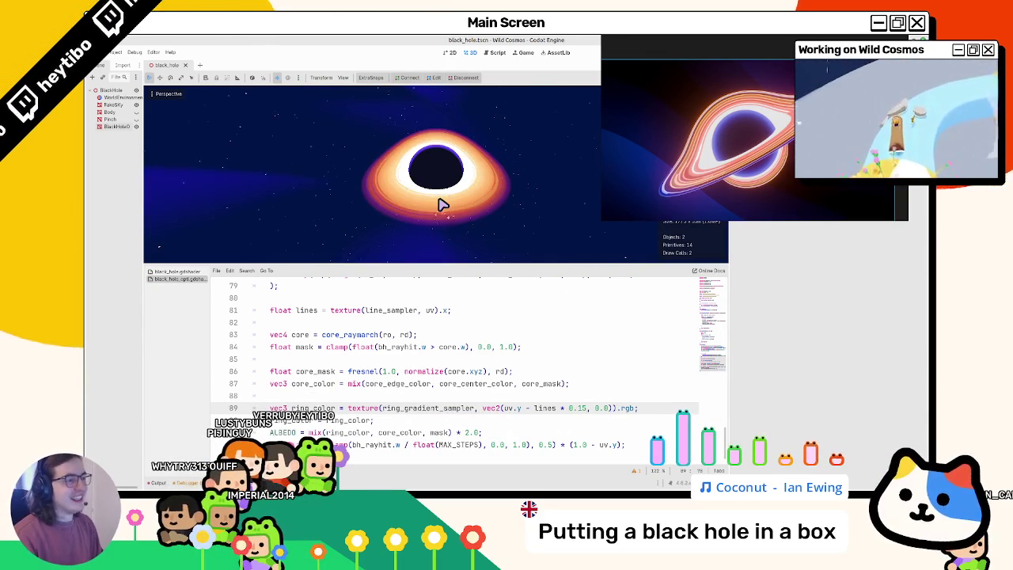
{"action": "scroll", "coordinate": [445, 190], "scroll_direction": "up", "scroll_amount": 3}
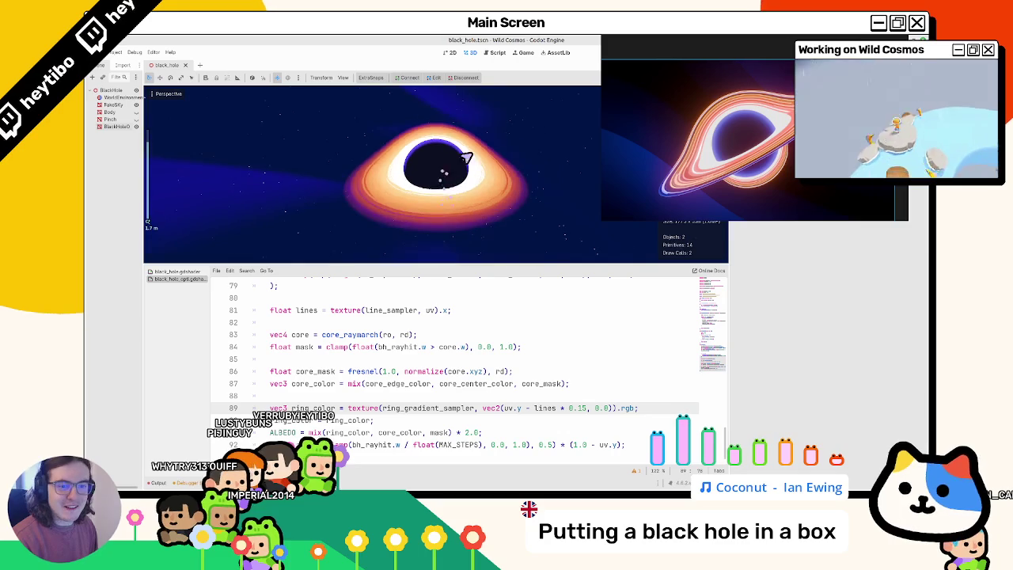
{"action": "mouse_move", "coordinate": [735, 171]}
{"action": "left_mouse_down"}
{"action": "mouse_move", "coordinate": [699, 279]}
{"action": "mouse_move", "coordinate": [344, 233]}
{"action": "mouse_move", "coordinate": [79, 229]}
{"action": "left_mouse_up"}
{"action": "left_click_drag", "start_coordinate": [366, 194], "coordinate": [353, 219]}
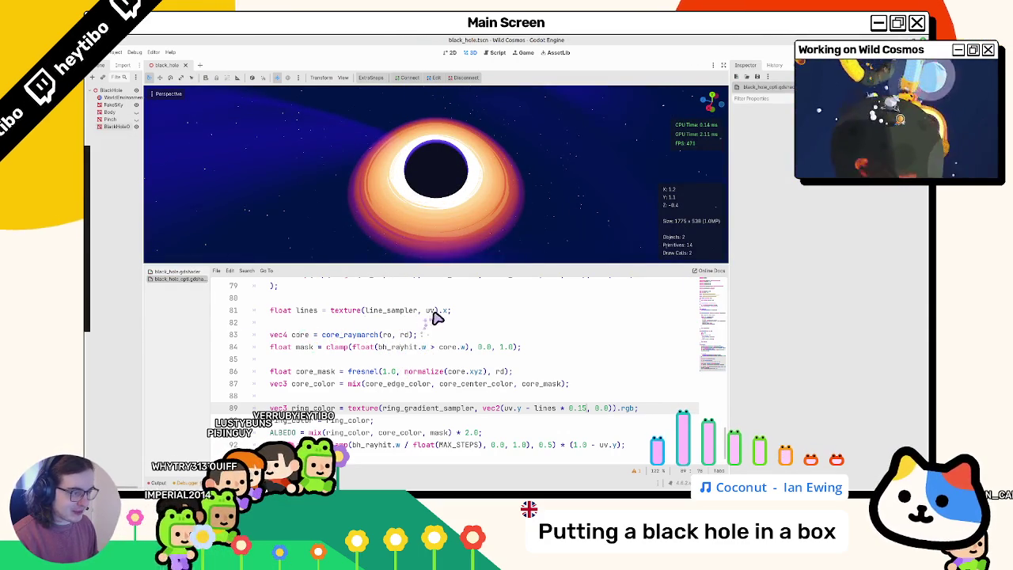
- Scroll the line_sampler lookup on line 81 by vec2(TIME, -TIME * 0.1), dropping the 10.0 multiplier
{"action": "left_click", "coordinate": [434, 312]}
{"action": "type", "text": "(TIME,"}
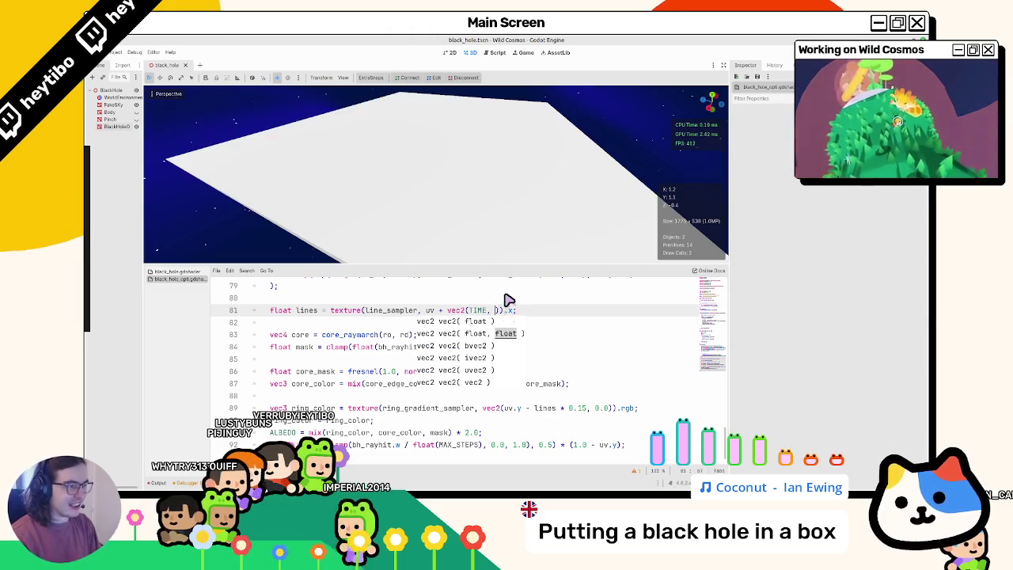
{"action": "type", "text": "  * 0.5"}
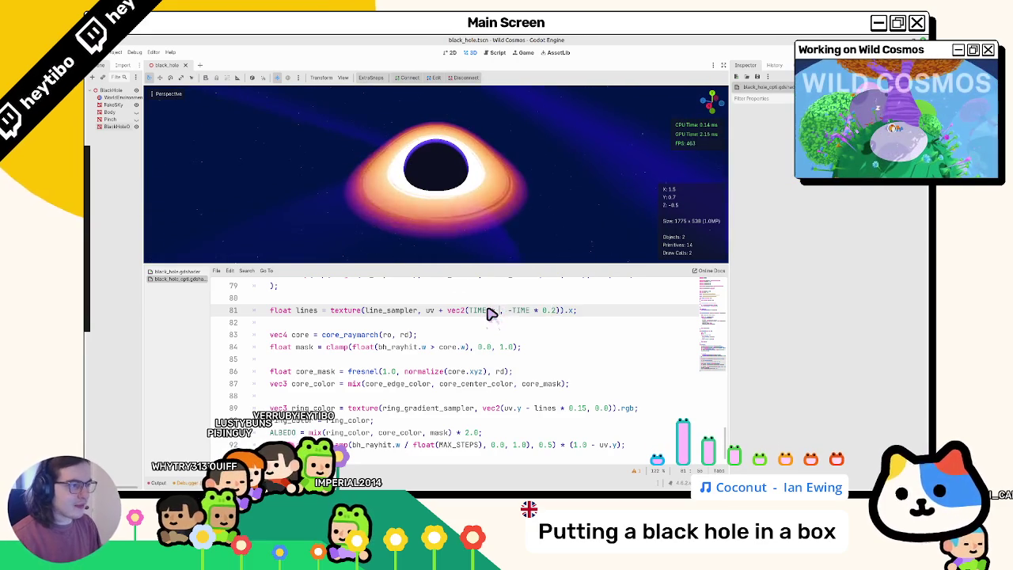
{"action": "type", "text": ".0"}
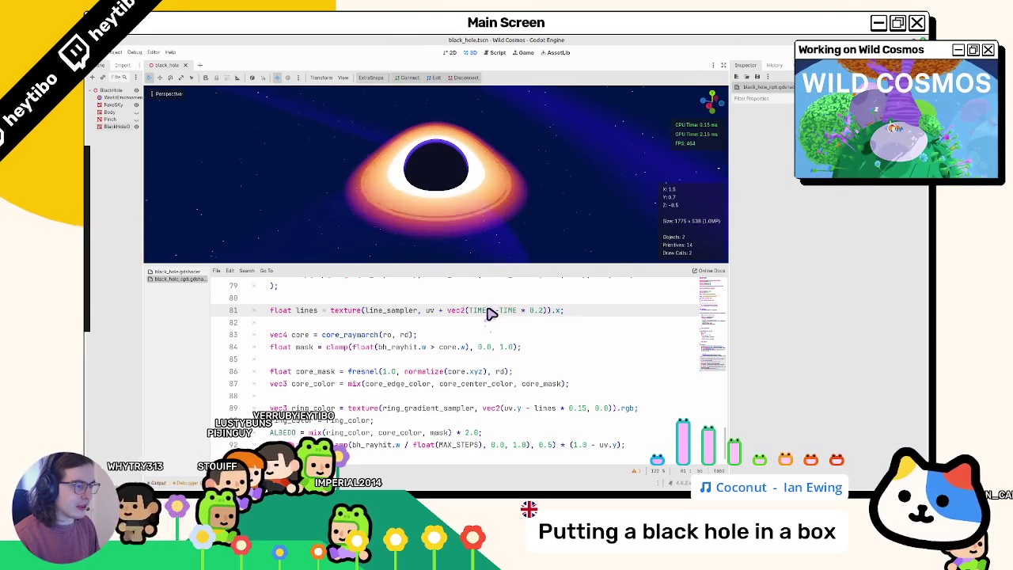
{"action": "key", "text": "BackSpace"}
{"action": "key", "text": "BackSpace"}
{"action": "key", "text": "BackSpace"}
{"action": "key", "text": "Delete"}
{"action": "key", "text": "Delete"}
{"action": "key", "text": "Delete"}
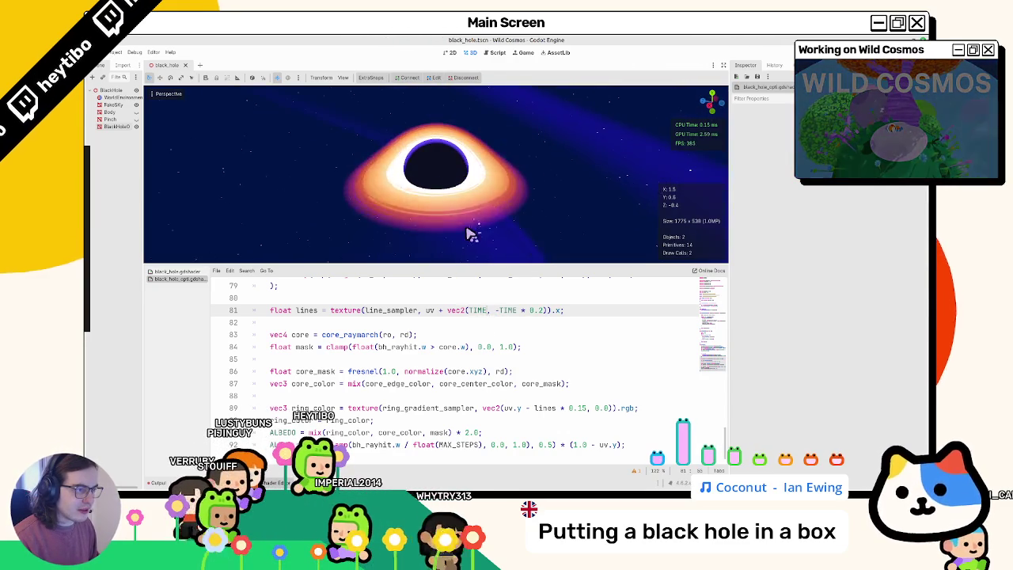
{"action": "double_click", "coordinate": [543, 312]}
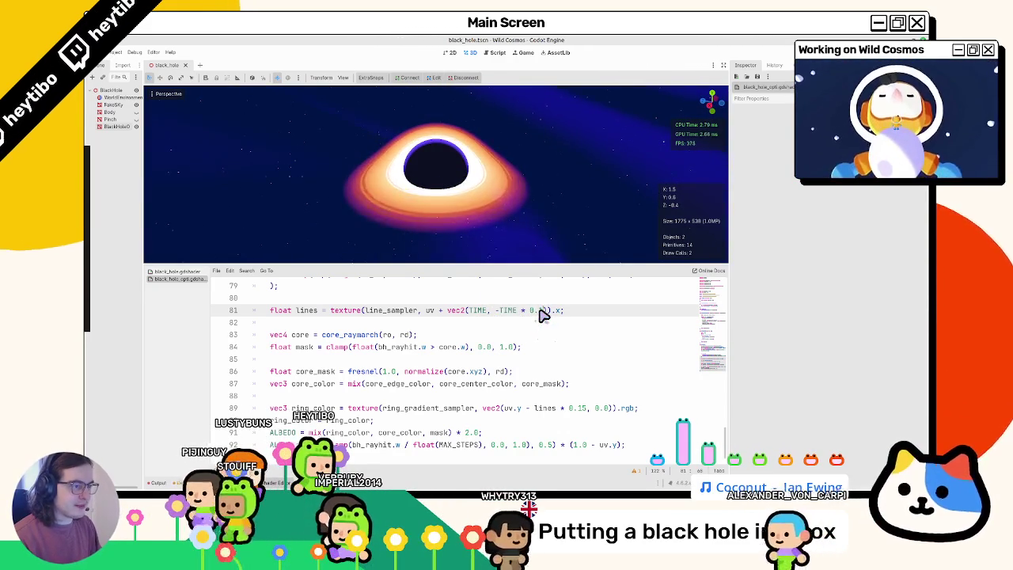
{"action": "type", "text": "0.1"}
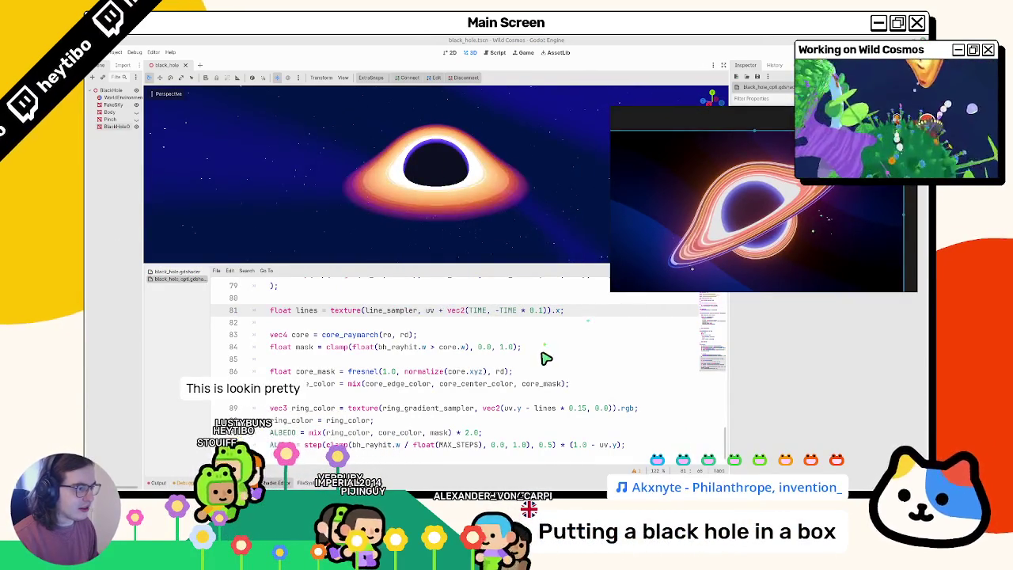
- Select BlackHole, add a stop to its Ring Gradient Sampler, and reposition two stops
{"action": "left_click", "coordinate": [116, 126]}
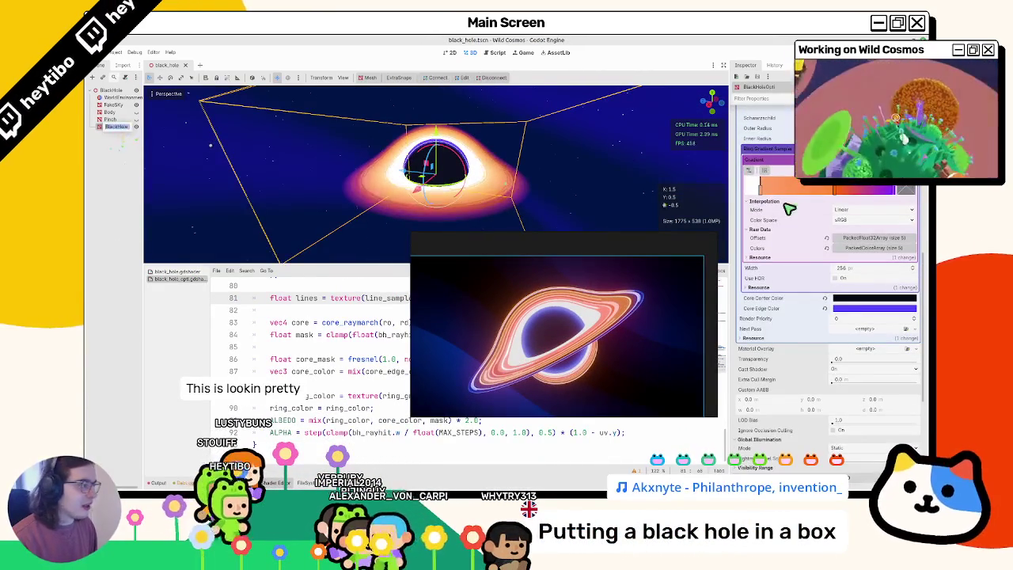
{"action": "scroll", "coordinate": [794, 205], "scroll_direction": "up", "scroll_amount": 3}
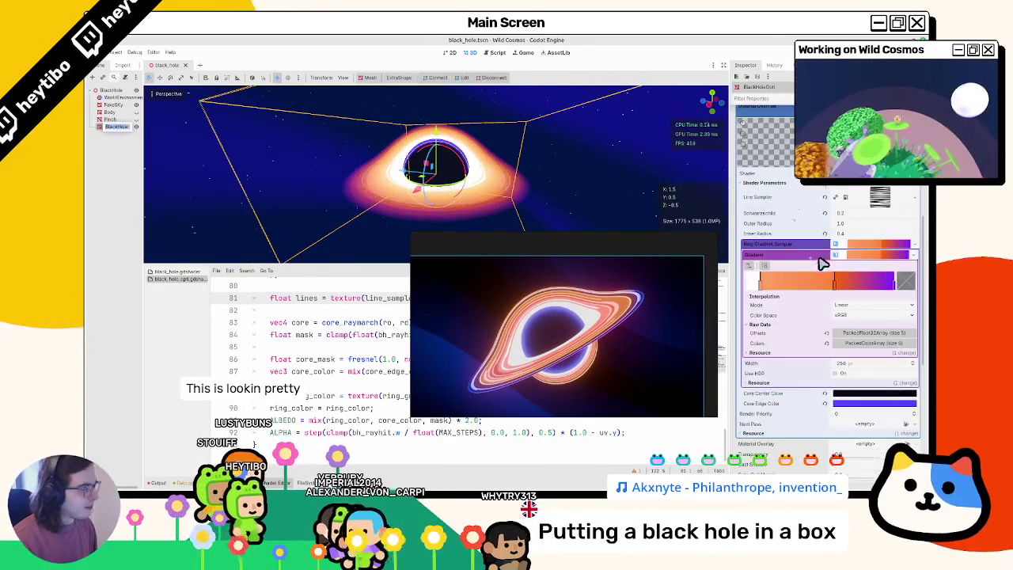
{"action": "left_click", "coordinate": [789, 285]}
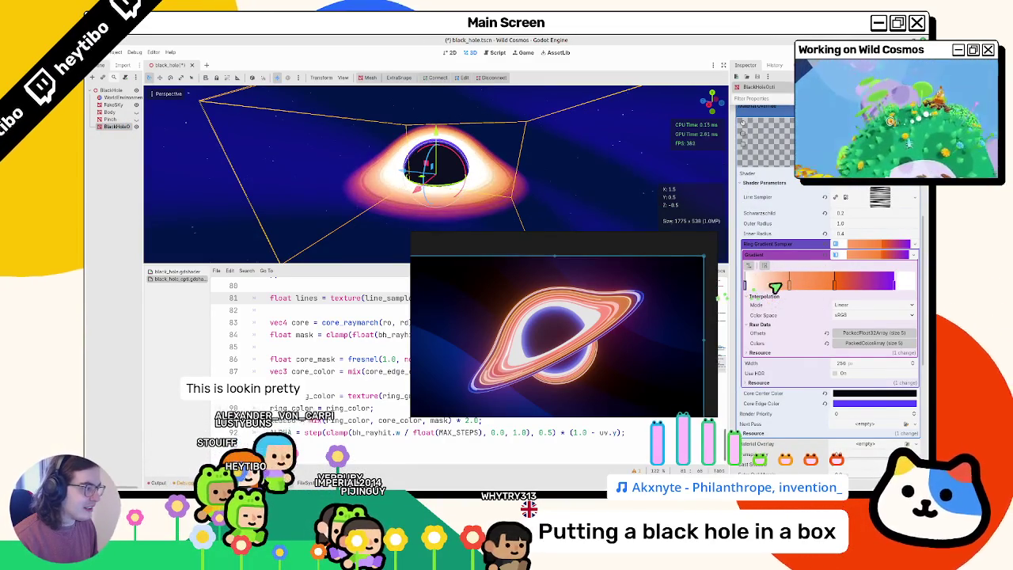
{"action": "left_click_drag", "start_coordinate": [789, 283], "coordinate": [748, 294]}
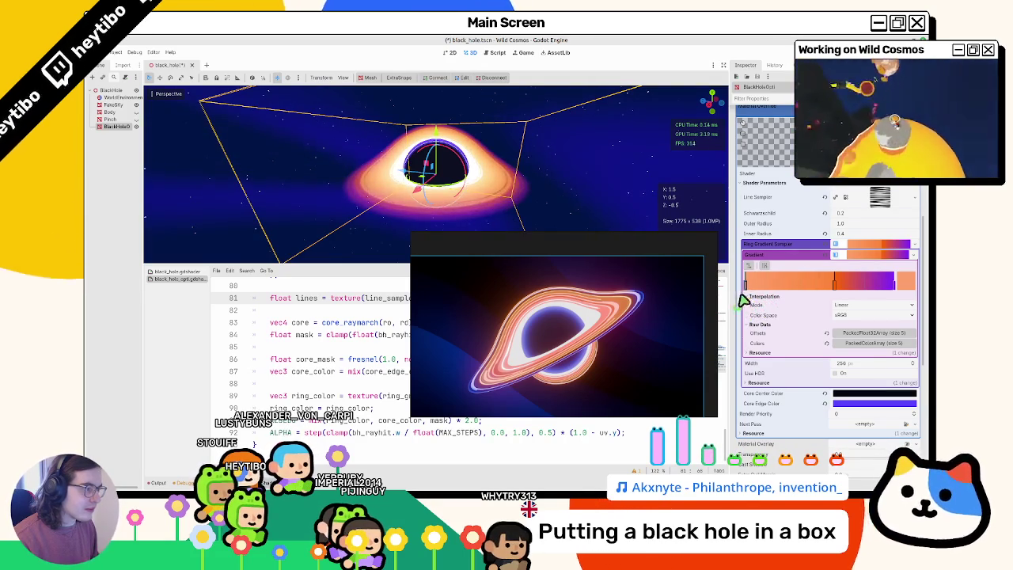
{"action": "mouse_move", "coordinate": [716, 237]}
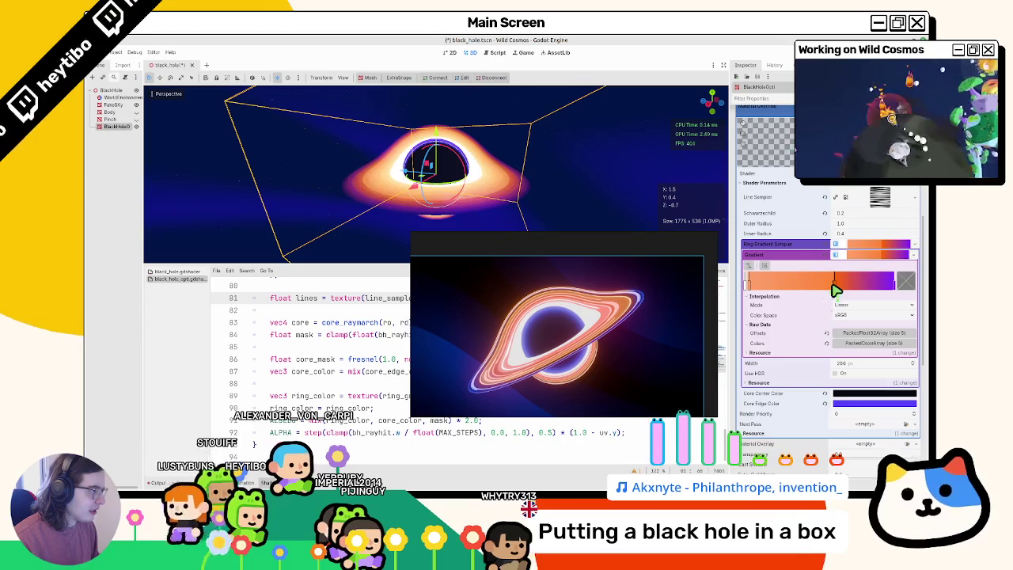
{"action": "mouse_move", "coordinate": [830, 290]}
{"action": "left_mouse_down"}
{"action": "mouse_move", "coordinate": [806, 290]}
{"action": "mouse_move", "coordinate": [817, 290]}
{"action": "left_mouse_up"}
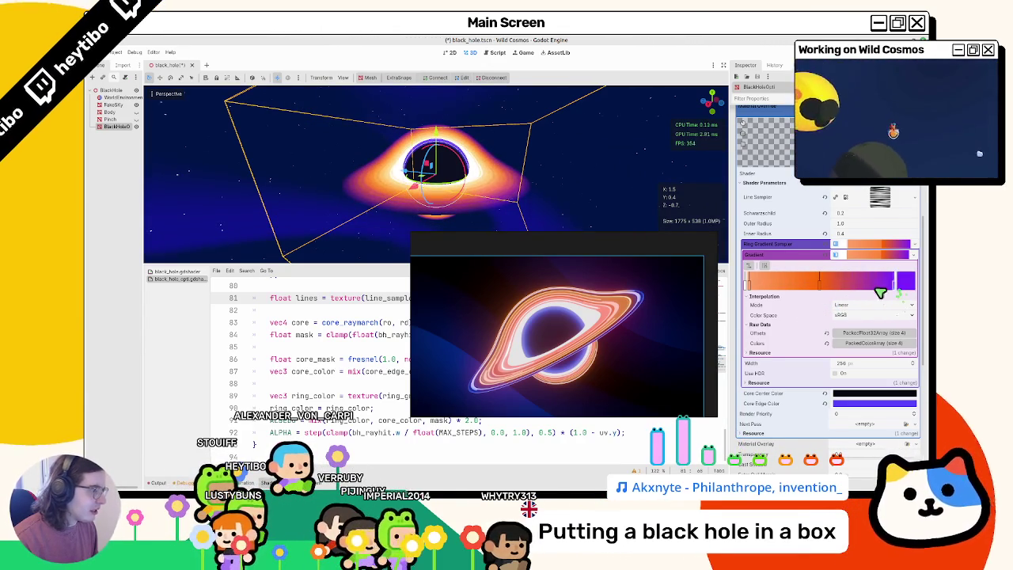
- Retune the stop colours: desaturate the purple, orange to ff7700, left stop to ff7424
{"action": "left_click", "coordinate": [905, 281]}
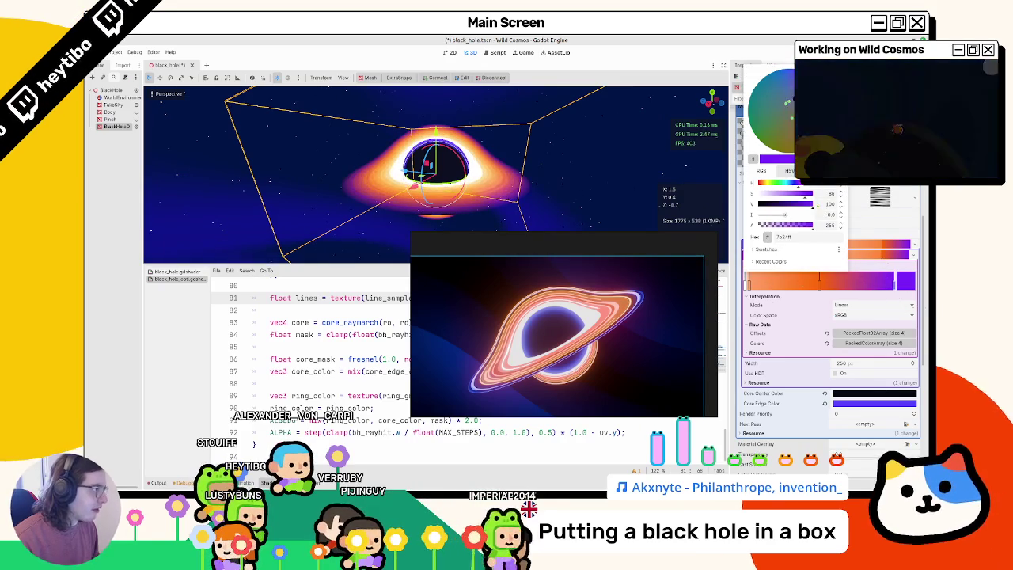
{"action": "left_click", "coordinate": [792, 99]}
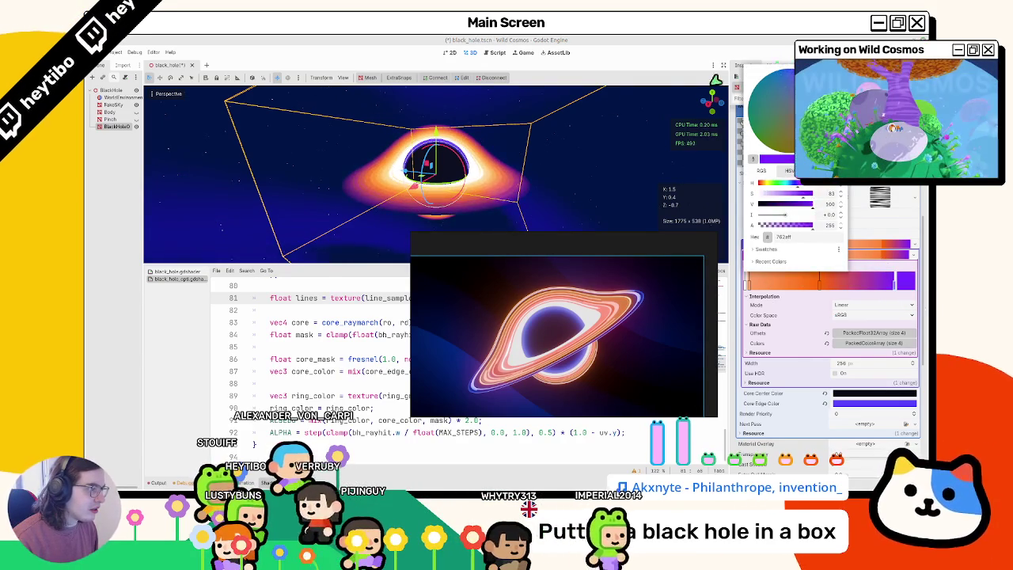
{"action": "left_click", "coordinate": [776, 62]}
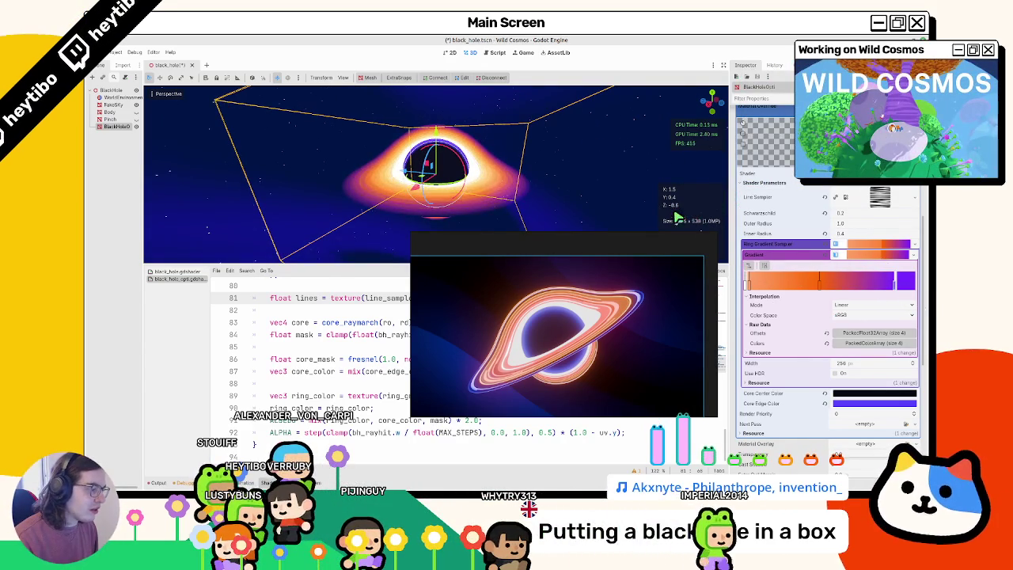
{"action": "double_click", "coordinate": [819, 282]}
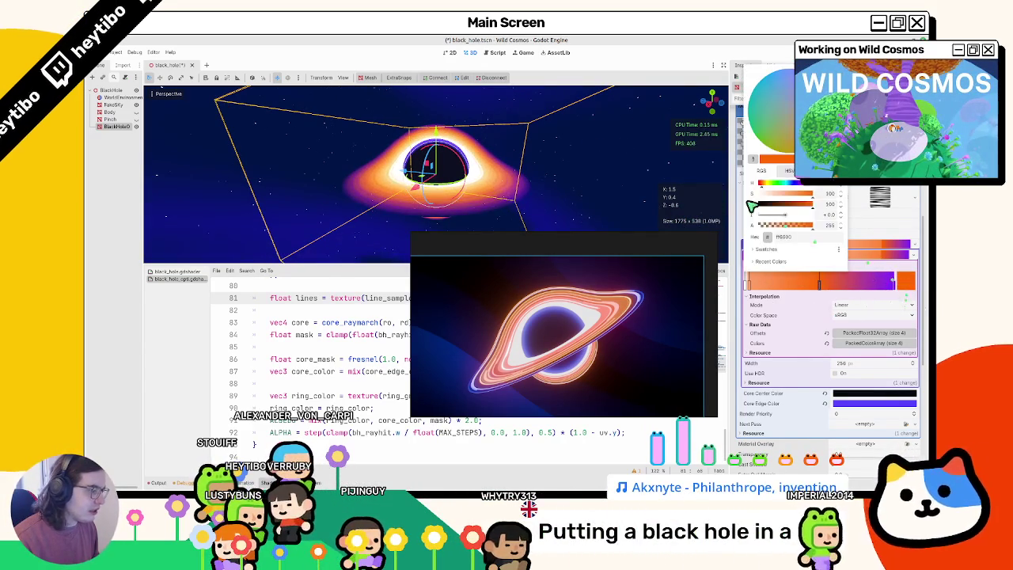
{"action": "left_click_drag", "start_coordinate": [761, 183], "coordinate": [762, 183]}
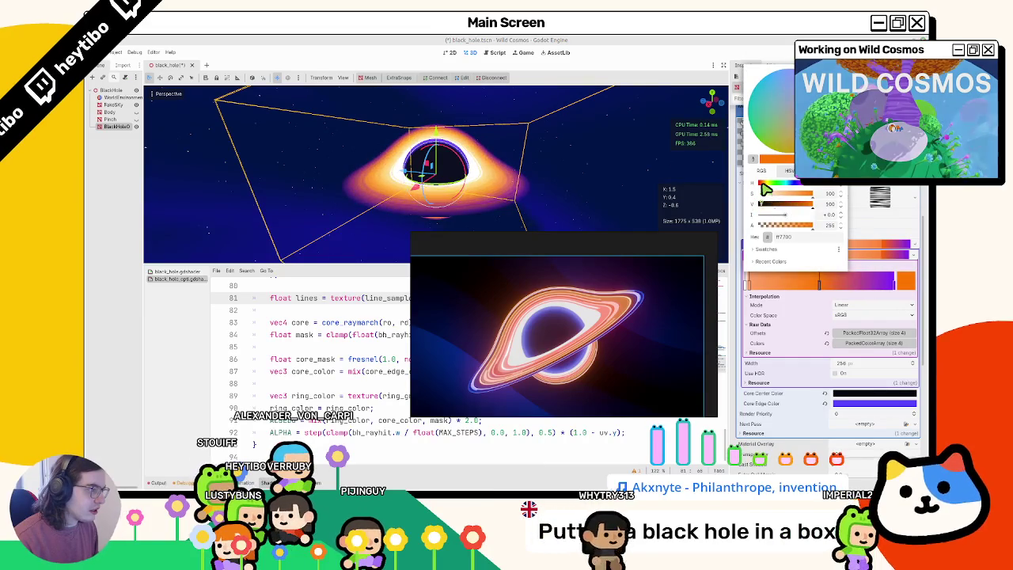
{"action": "left_click", "coordinate": [546, 154]}
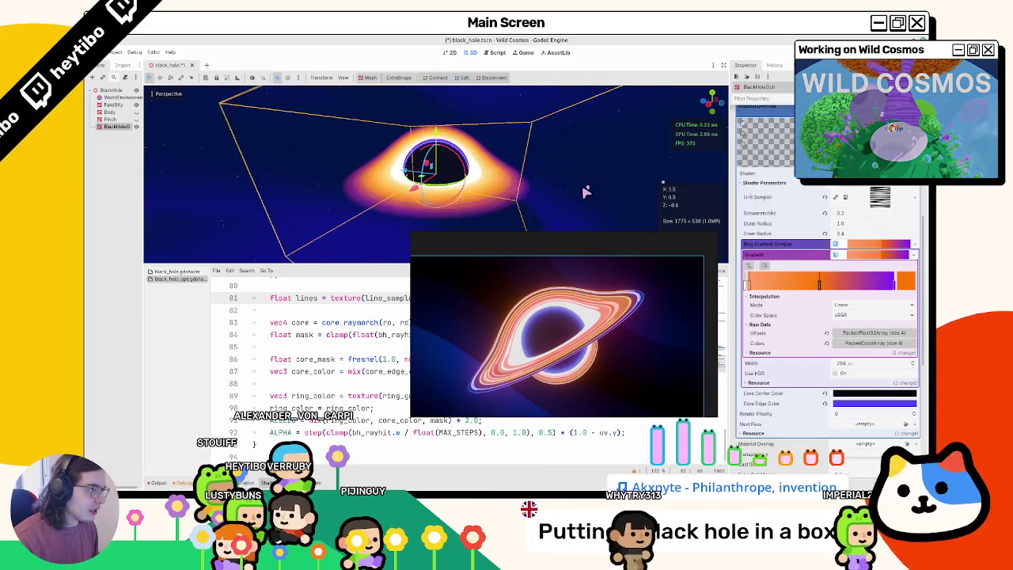
{"action": "double_click", "coordinate": [750, 284]}
{"action": "left_click_drag", "start_coordinate": [811, 199], "coordinate": [801, 201]}
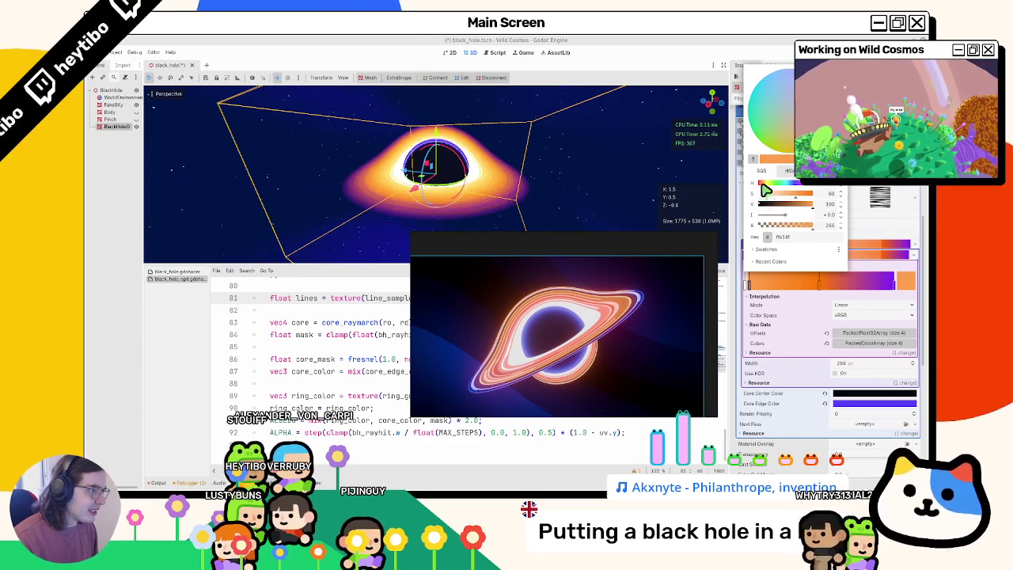
{"action": "left_click", "coordinate": [678, 184]}
- Push the orange-to-purple transition further right and add another purple stop near the end
{"action": "left_click_drag", "start_coordinate": [538, 176], "coordinate": [526, 192]}
{"action": "left_click_drag", "start_coordinate": [821, 294], "coordinate": [853, 285]}
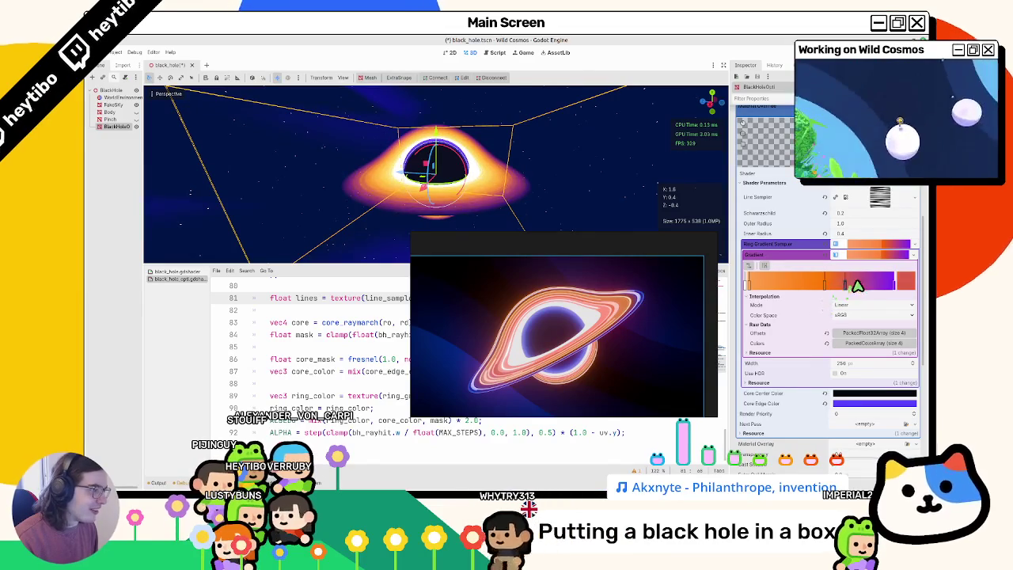
{"action": "left_click", "coordinate": [875, 284]}
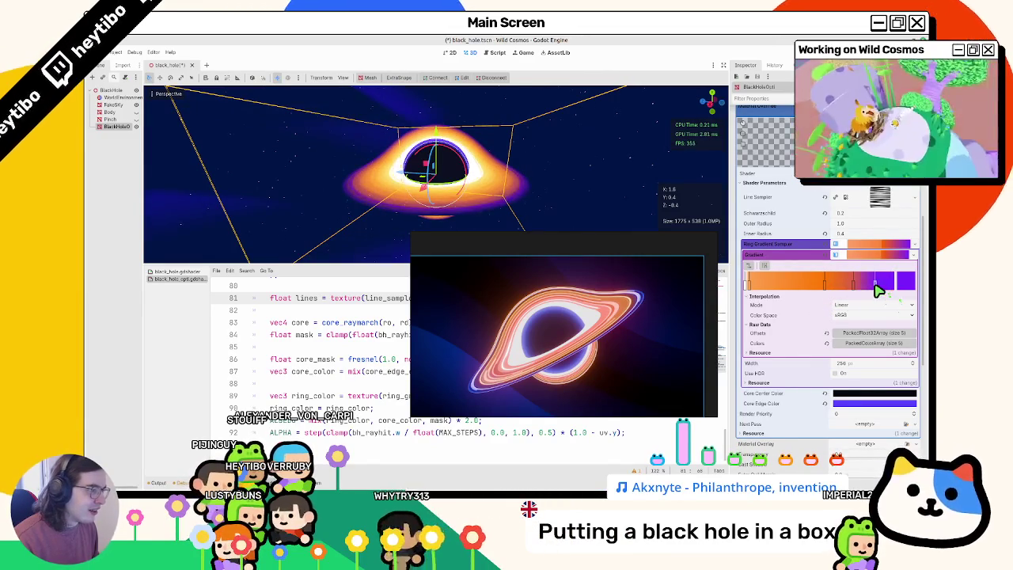